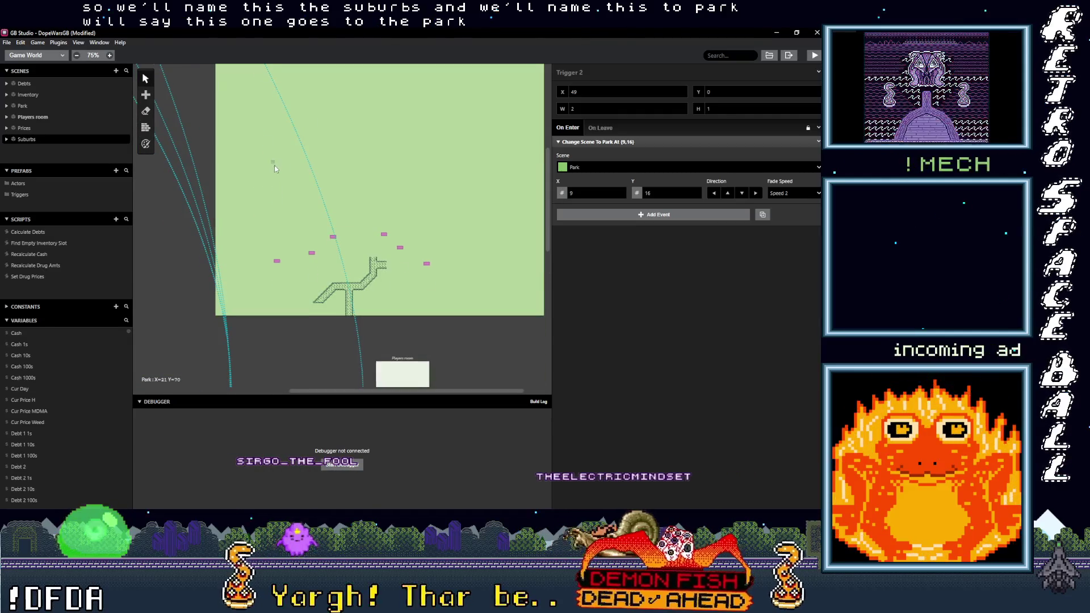
scroll(268, 191, up, 3)
Step: Move Trigger 2's Park arrival point onto the bottom of the Park path
drag(246, 114, 383, 363)
click(379, 358)
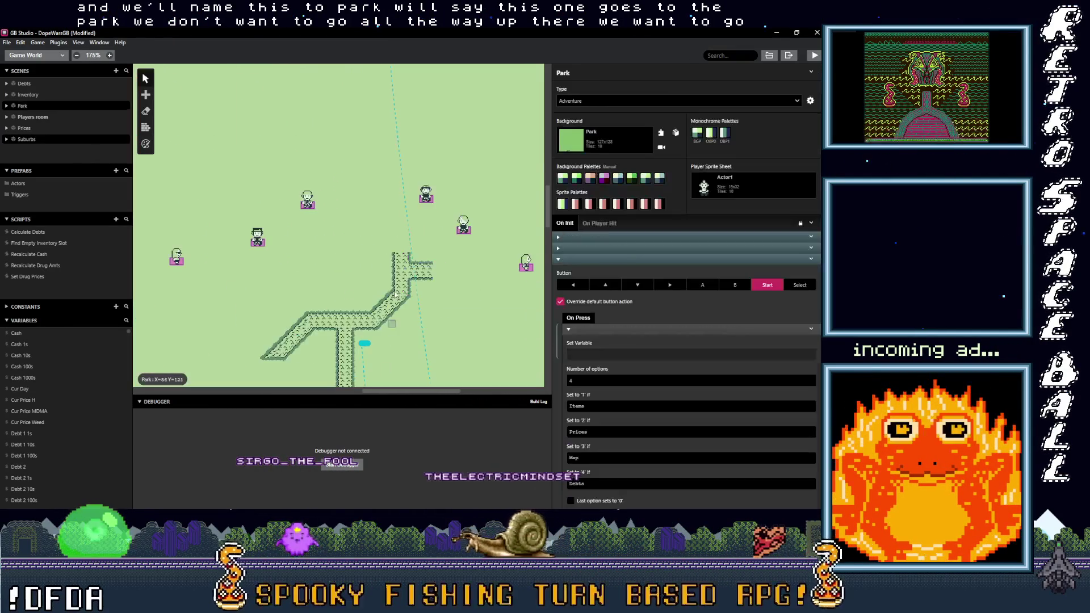
scroll(374, 110, up, 5)
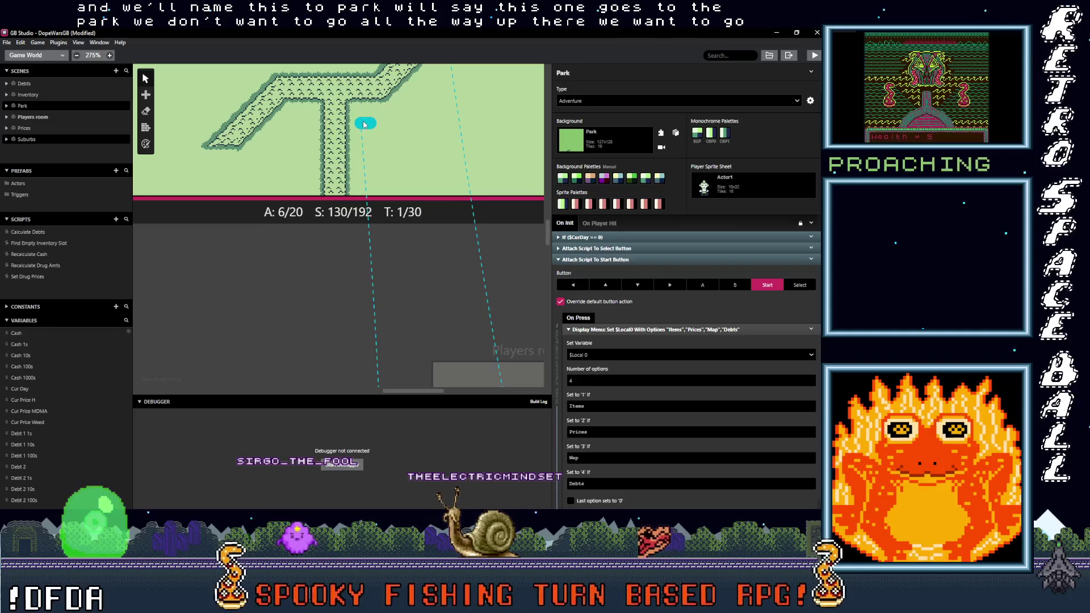
drag(368, 122, 333, 182)
Step: Paste a trigger at the Park's bottom edge at (49,126) and set its destination to Suburbs
scroll(373, 232, down, 5)
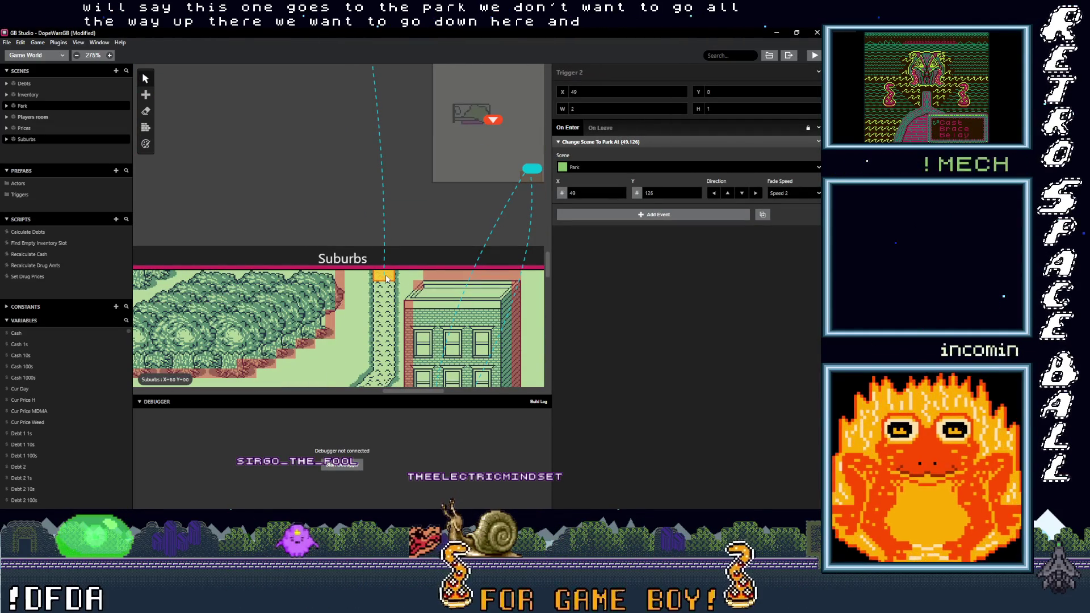
scroll(356, 132, up, 5)
click(333, 194)
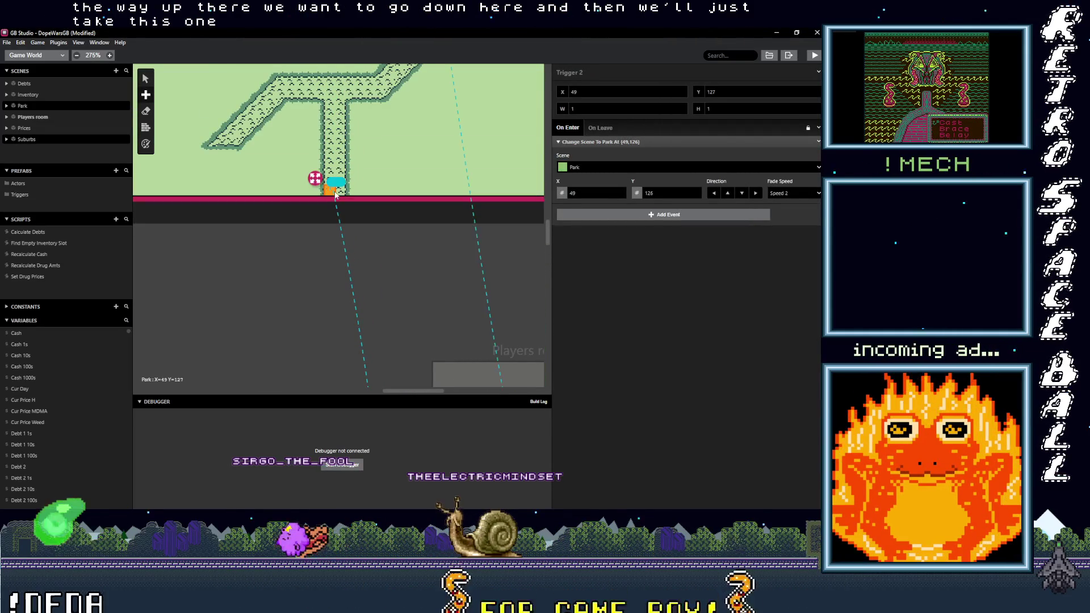
click(632, 168)
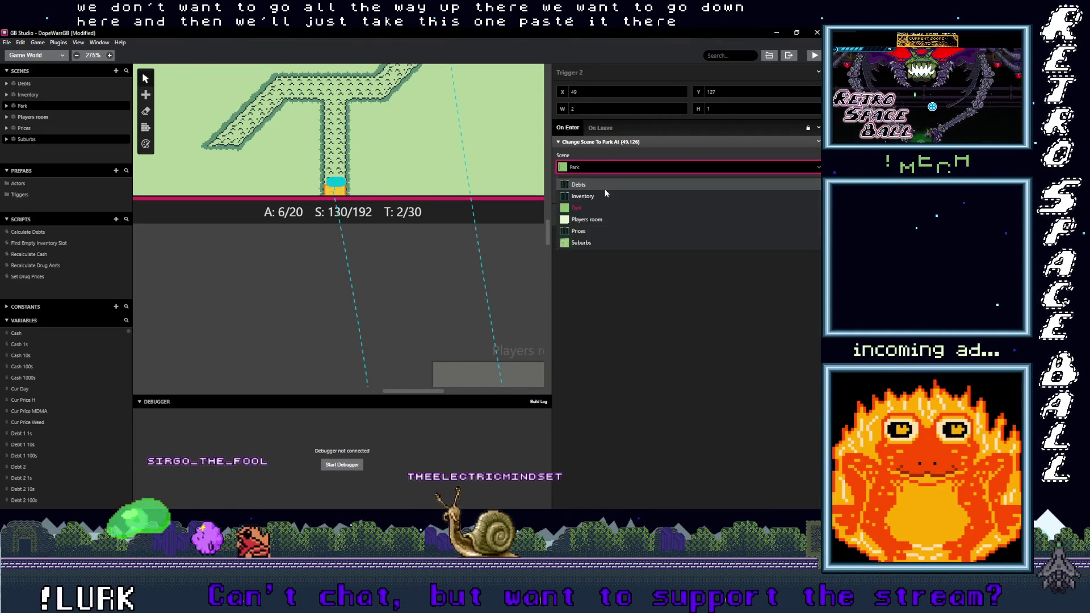
click(582, 244)
scroll(364, 228, down, 5)
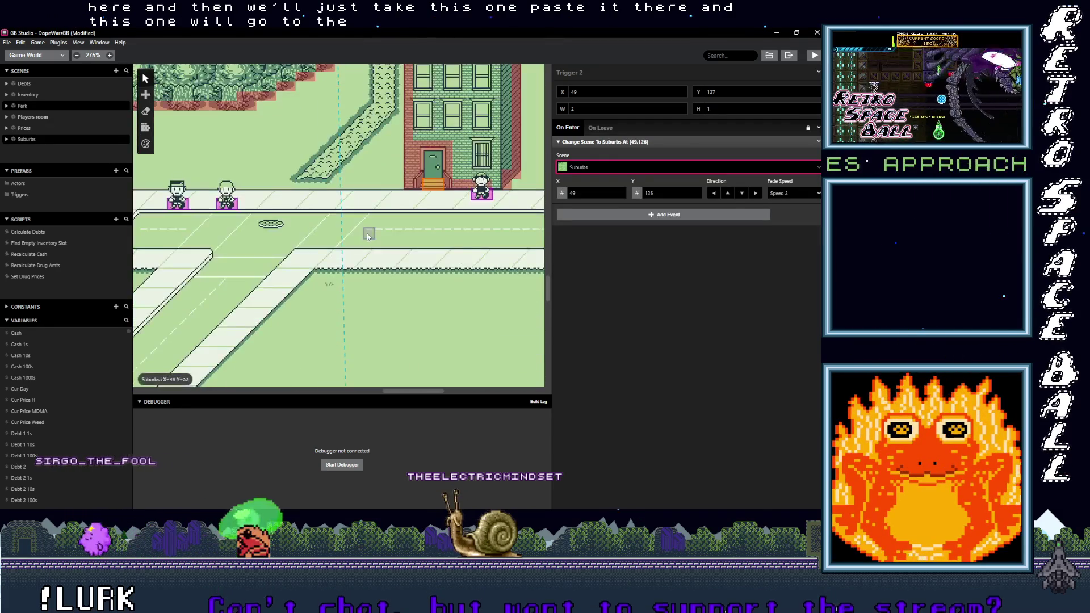
scroll(367, 237, down, 5)
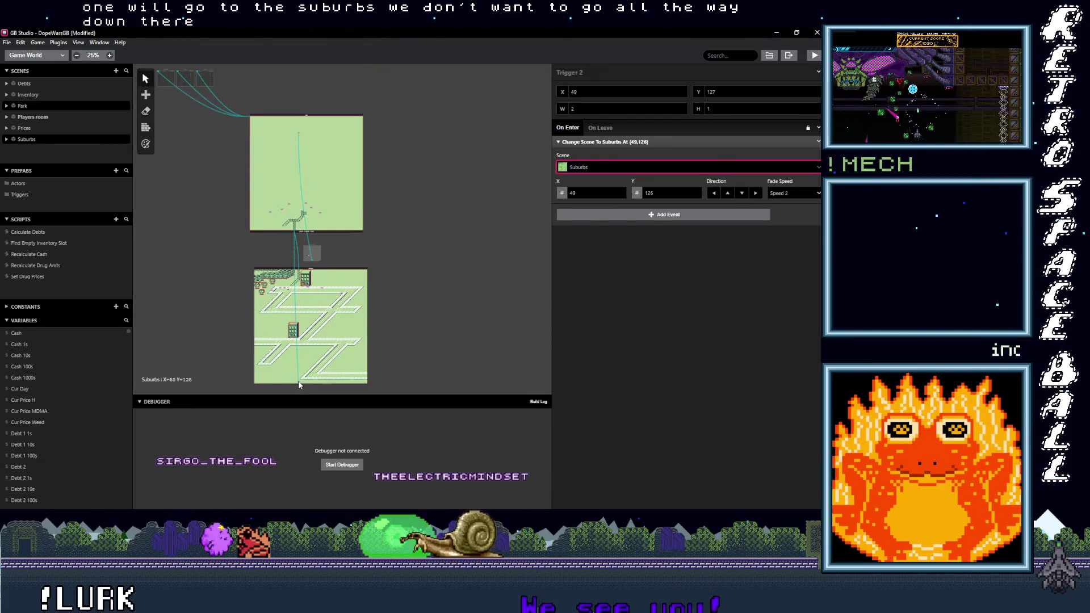
Step: Drag the Park exit's Suburbs arrival point to the top of the Suburbs path at (49,1)
click(299, 381)
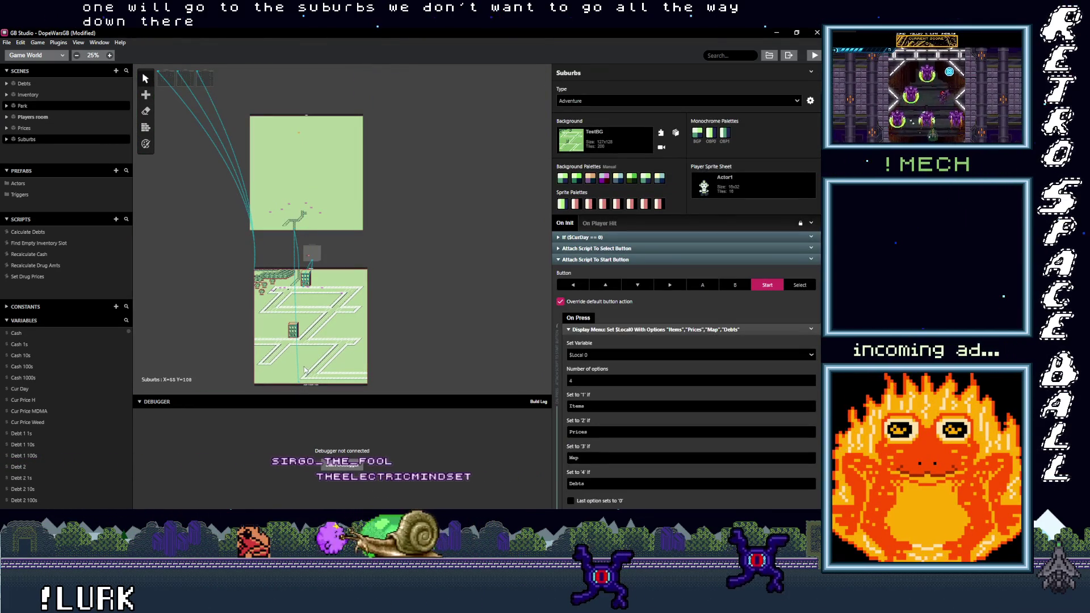
scroll(305, 370, up, 5)
click(360, 378)
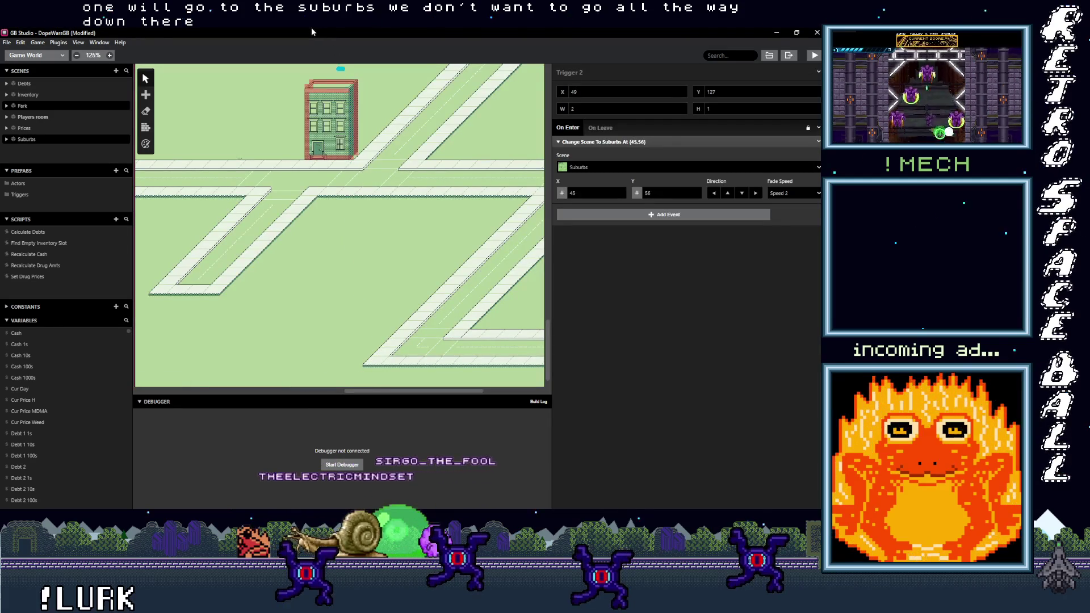
scroll(366, 368, up, 5)
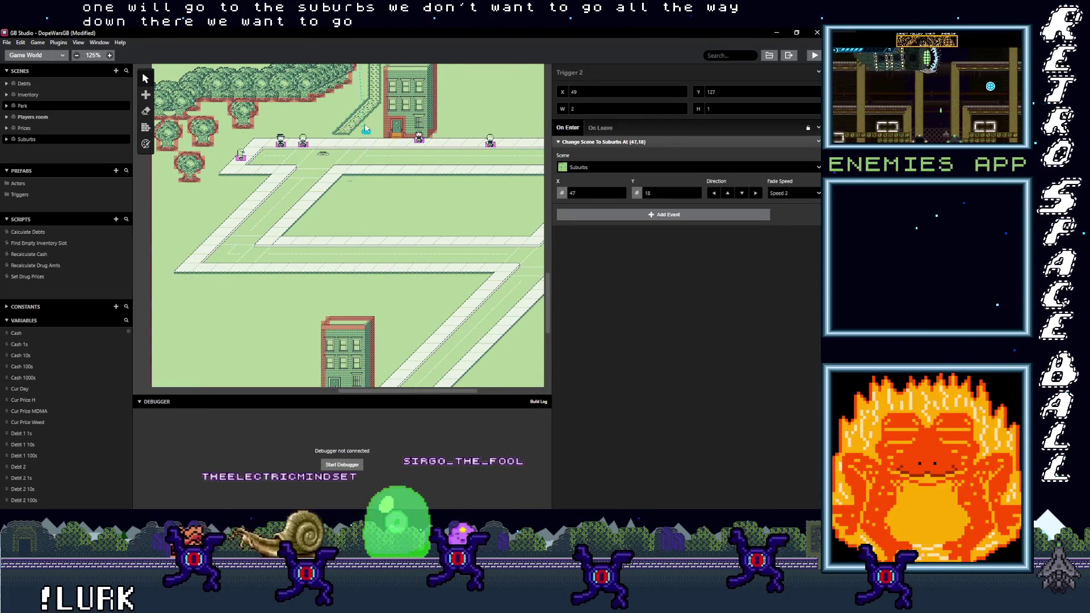
scroll(361, 369, up, 5)
mouse_move(358, 306)
mouse_down()
mouse_move(361, 372)
mouse_move(368, 347)
mouse_up()
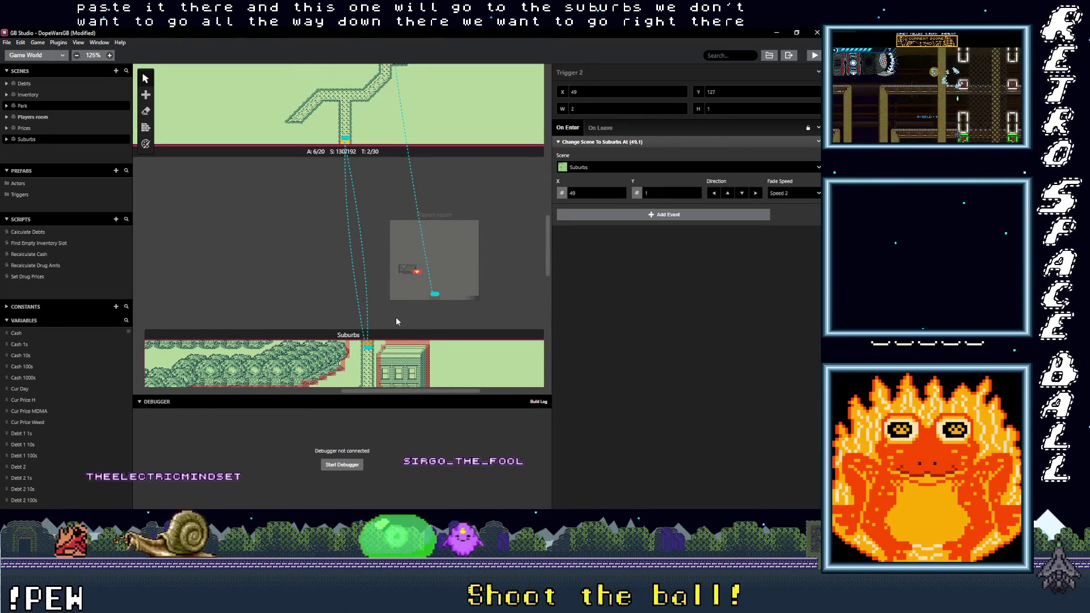
scroll(380, 245, up, 3)
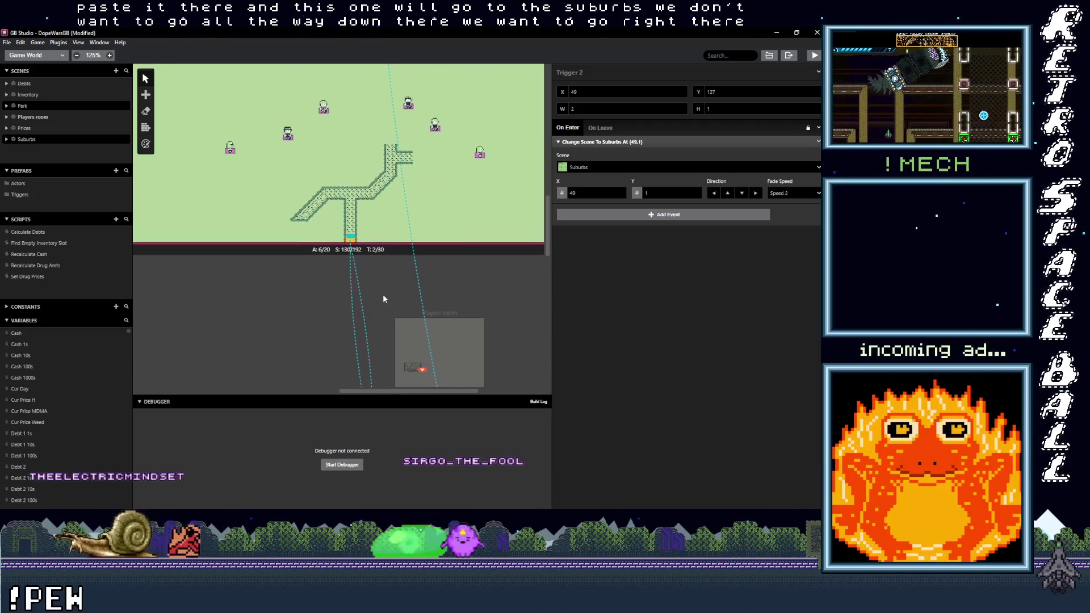
scroll(438, 218, up, 2)
scroll(437, 218, right, 1)
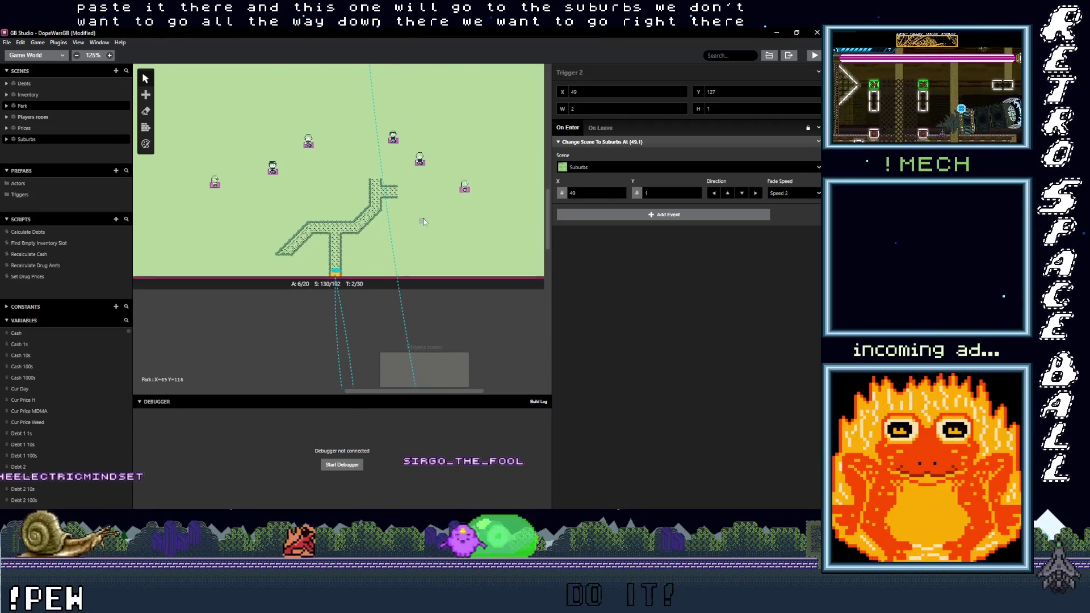
Step: Move the H, Weed, H fronting, MDMA and Weed fronting dealers down beside the Park path
click(423, 223)
key(ctrl+v)
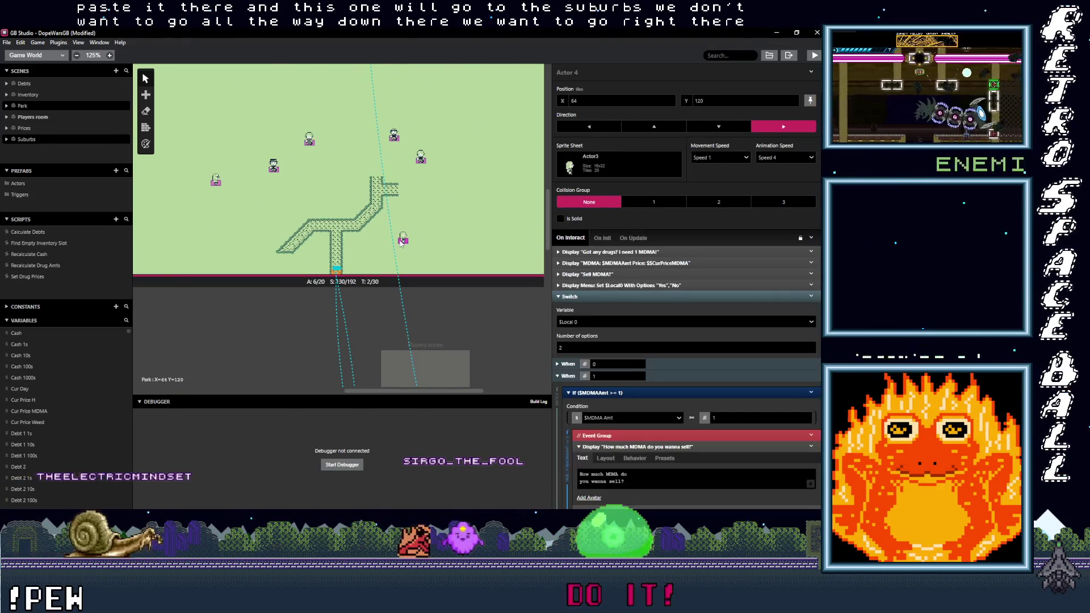
drag(421, 163, 410, 189)
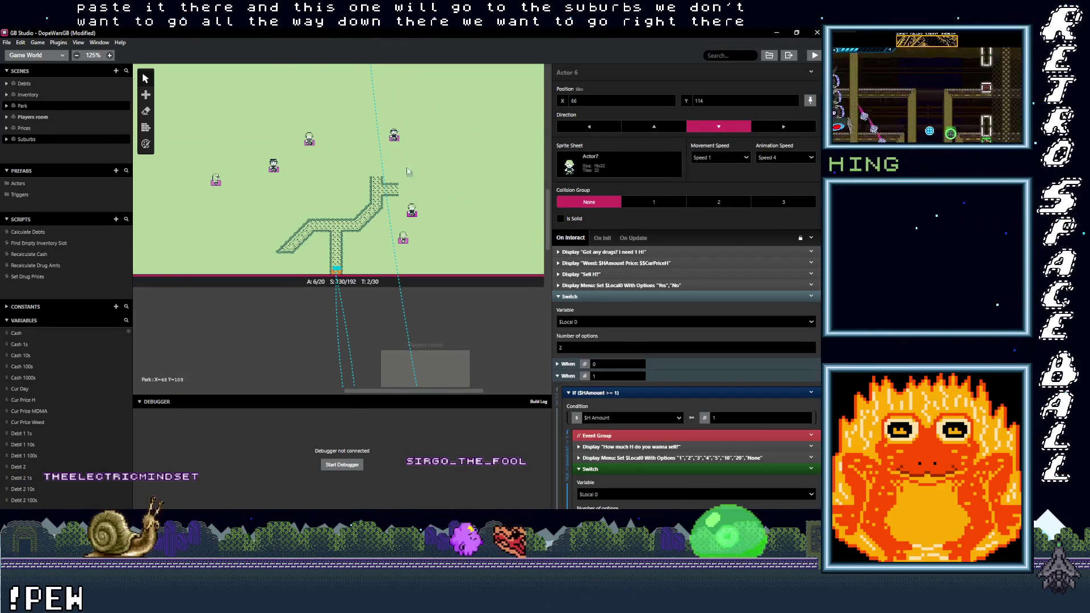
drag(394, 138, 413, 185)
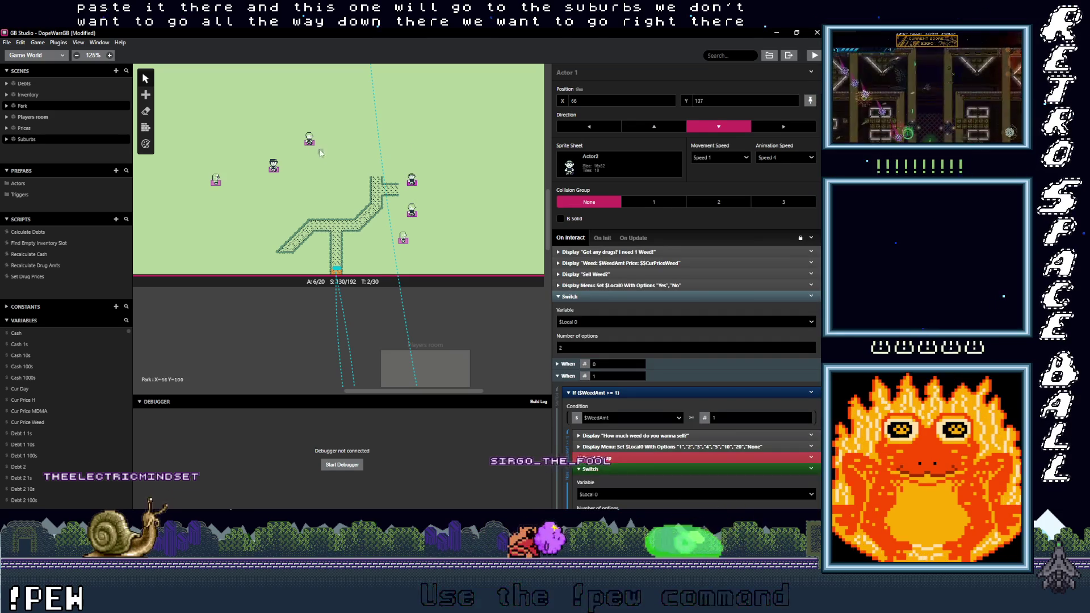
drag(312, 144, 351, 191)
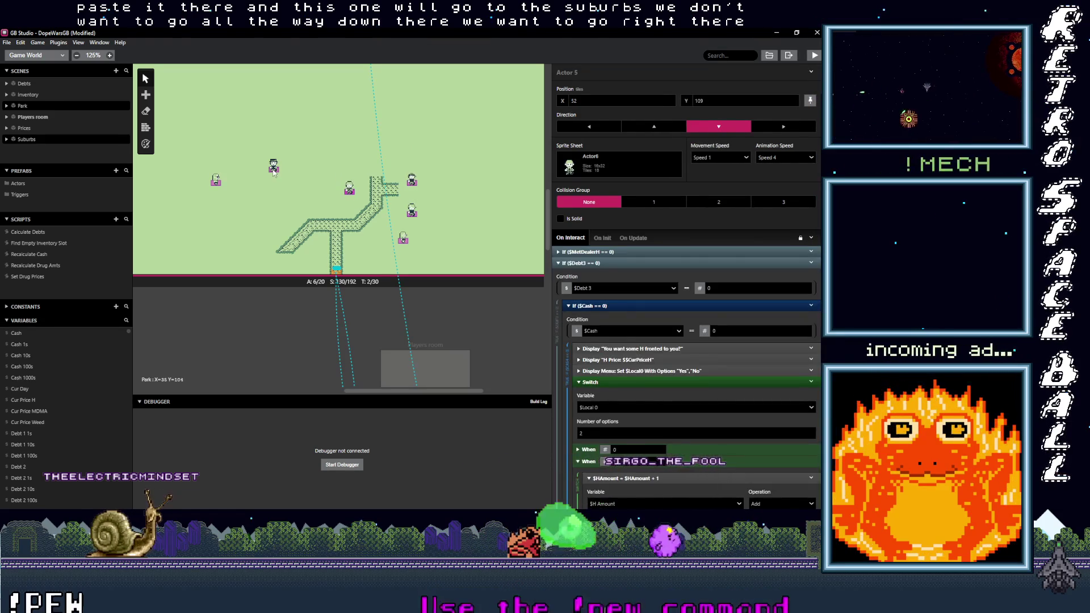
drag(274, 169, 313, 205)
drag(219, 185, 273, 226)
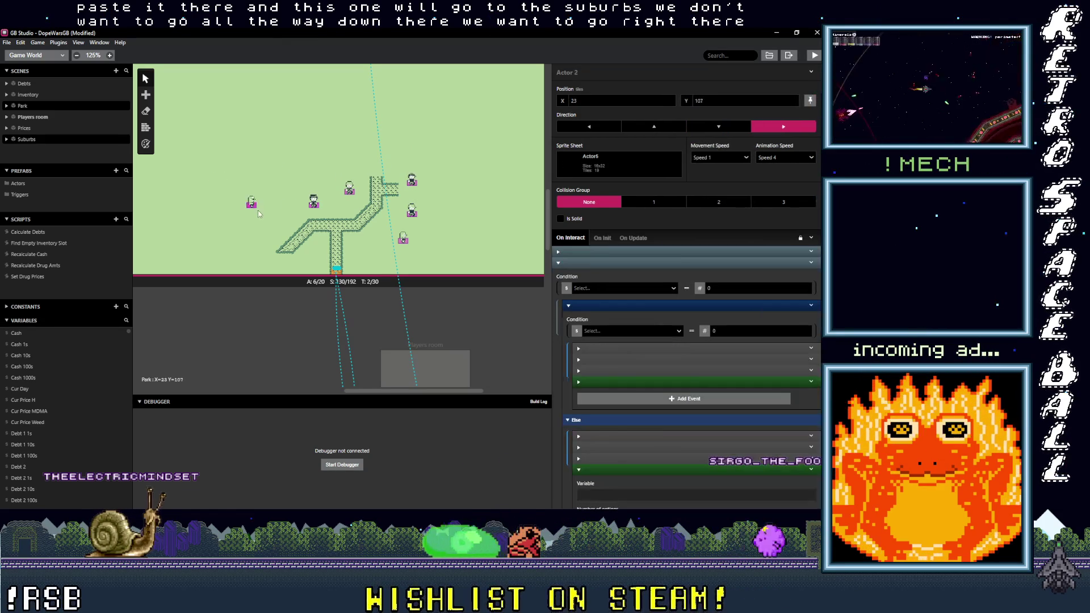
scroll(343, 234, down, 2)
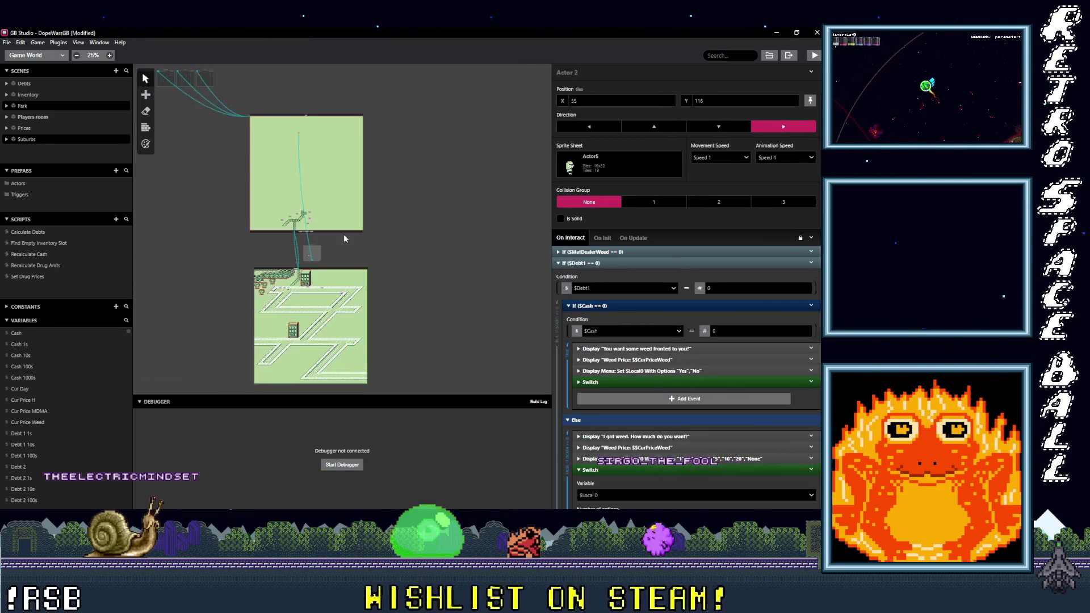
Step: Drag the Park's Playersroom trigger down to the top of the path at (58,105)
scroll(335, 215, up, 5)
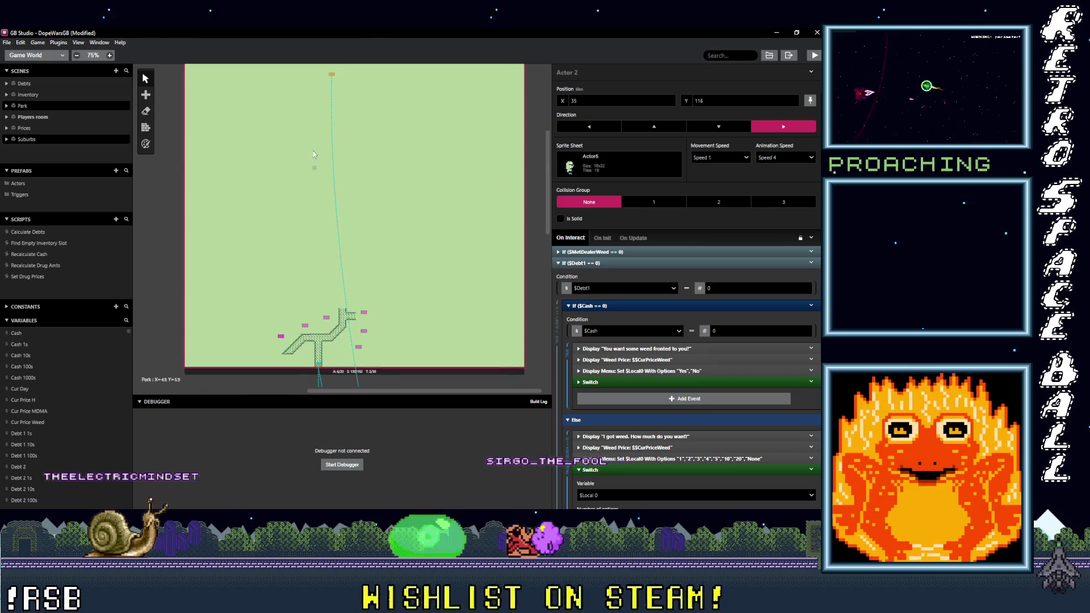
click(332, 75)
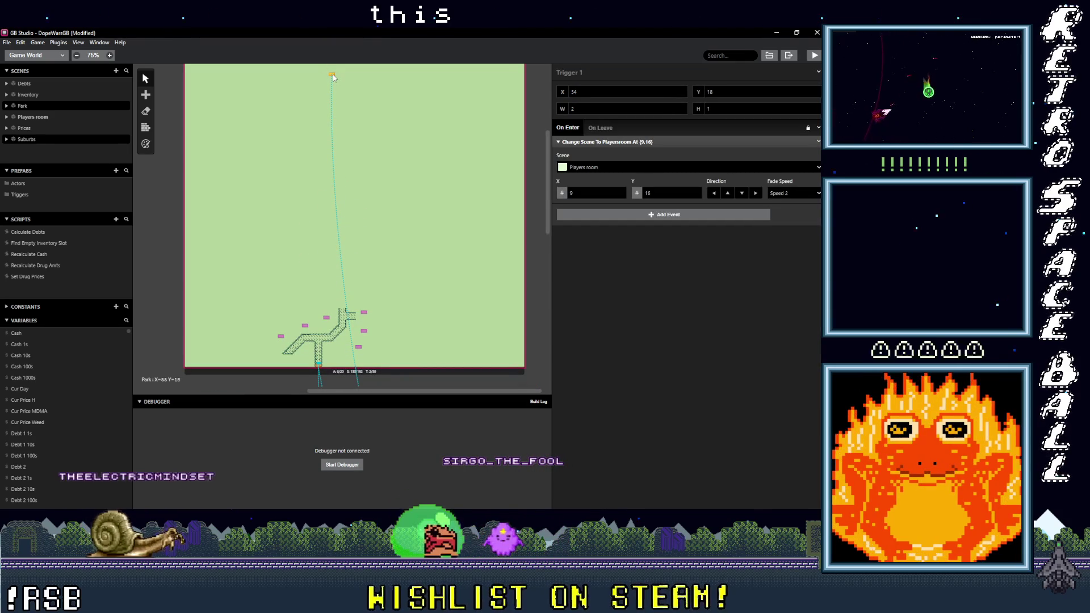
mouse_move(391, 297)
mouse_down()
mouse_move(382, 315)
mouse_move(352, 322)
mouse_move(342, 308)
mouse_up()
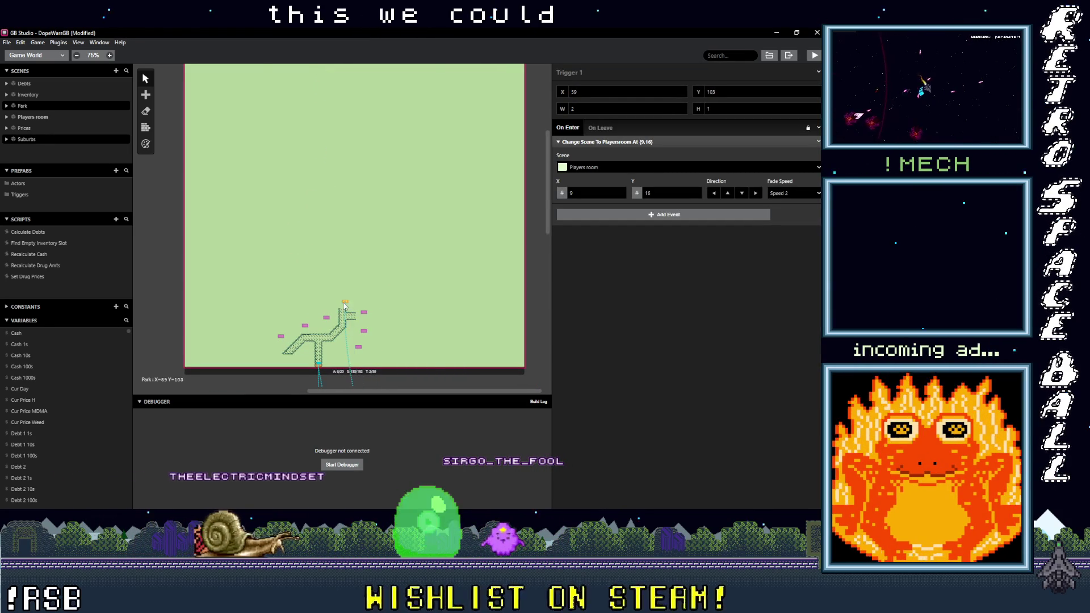
scroll(374, 325, down, 3)
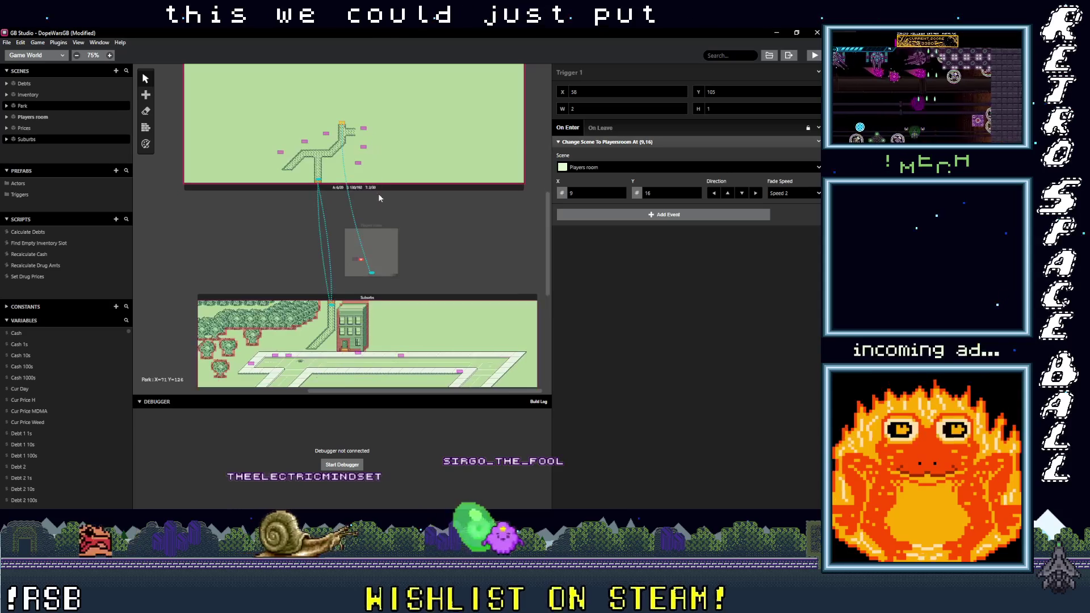
click(417, 251)
click(373, 275)
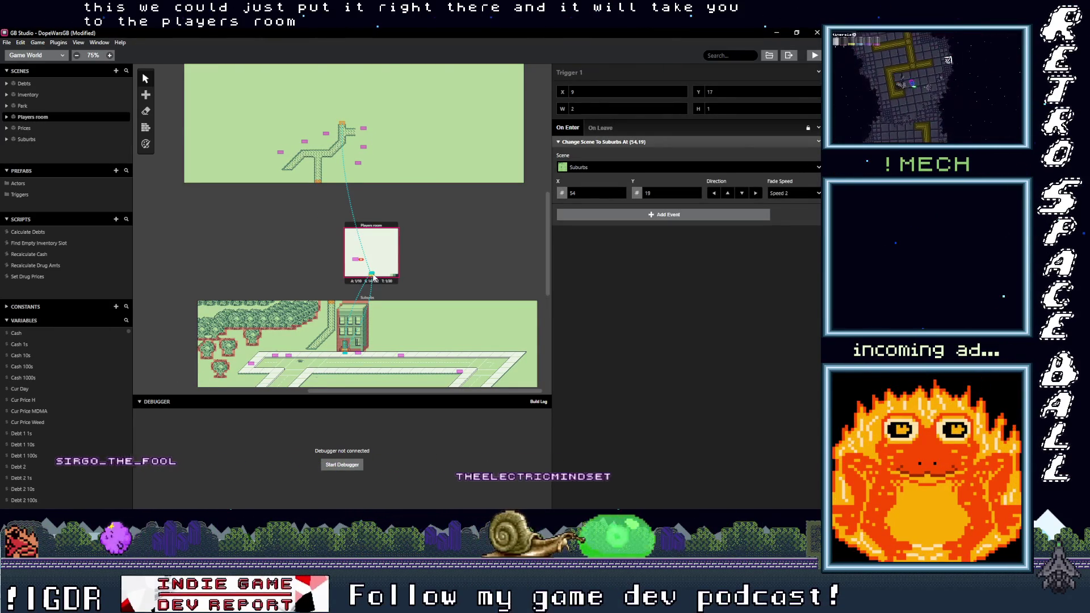
Step: Reposition the Playersroom exit's arrival point to (9,16)
drag(373, 277, 375, 265)
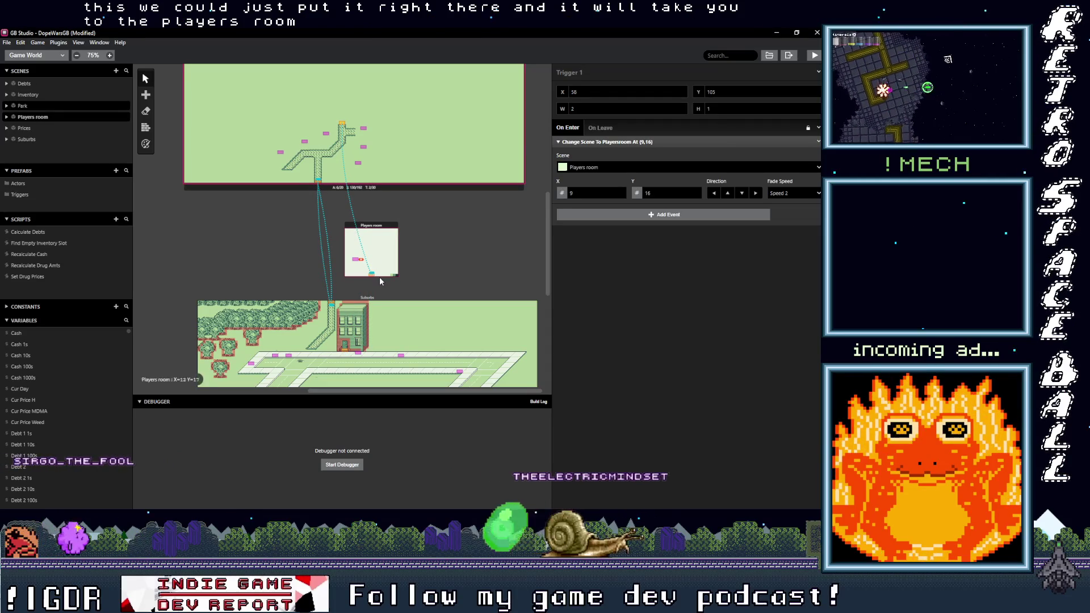
click(372, 274)
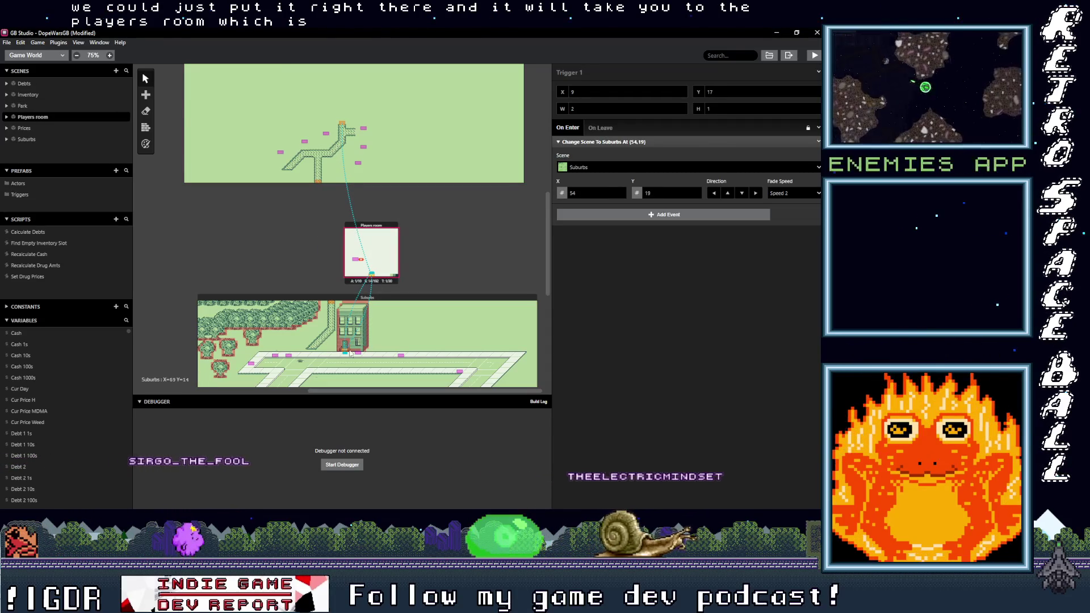
scroll(364, 332, up, 4)
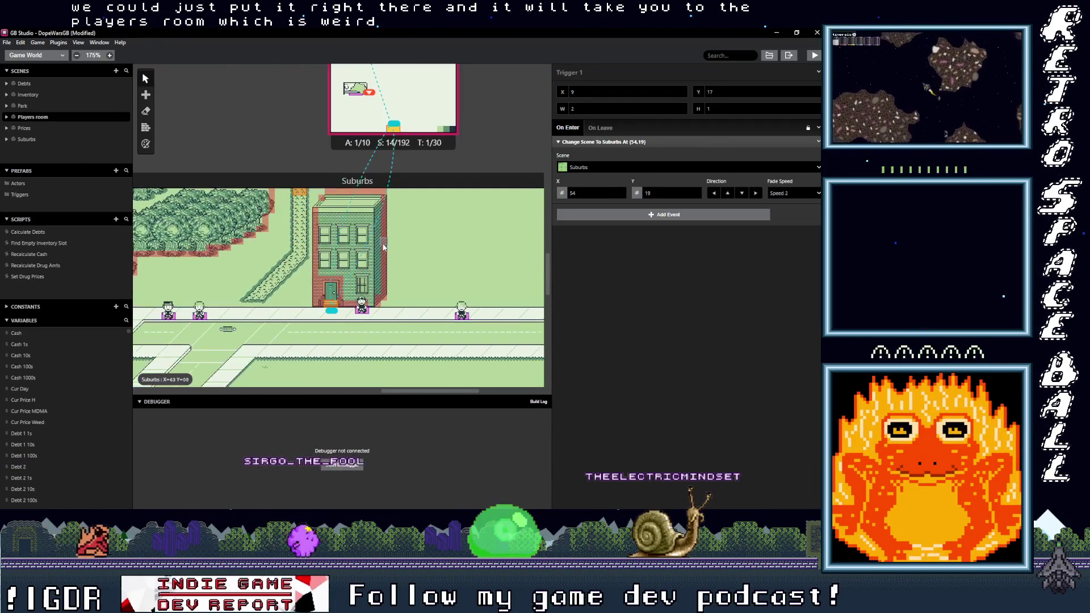
Step: Delete the Park's trigger leading to the Playersroom
scroll(383, 199, down, 4)
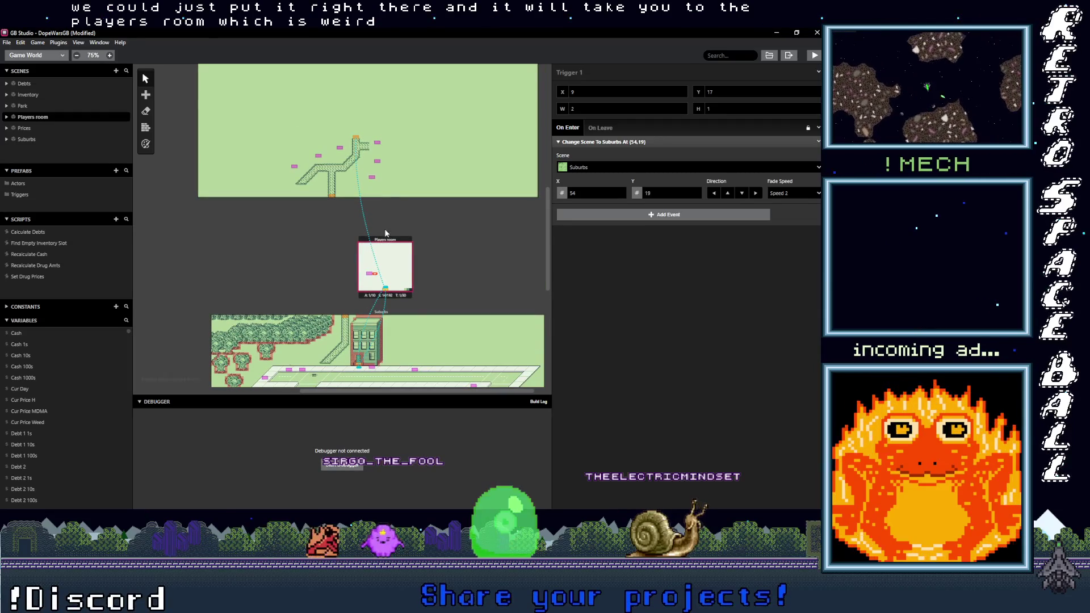
drag(355, 138, 356, 182)
key(Delete)
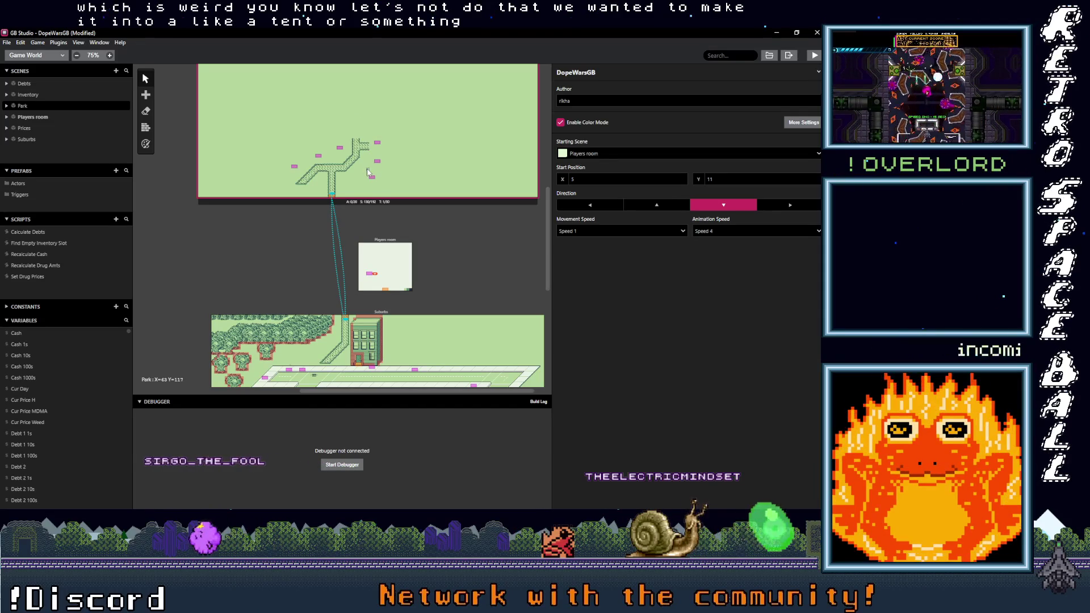
scroll(368, 176, up, 2)
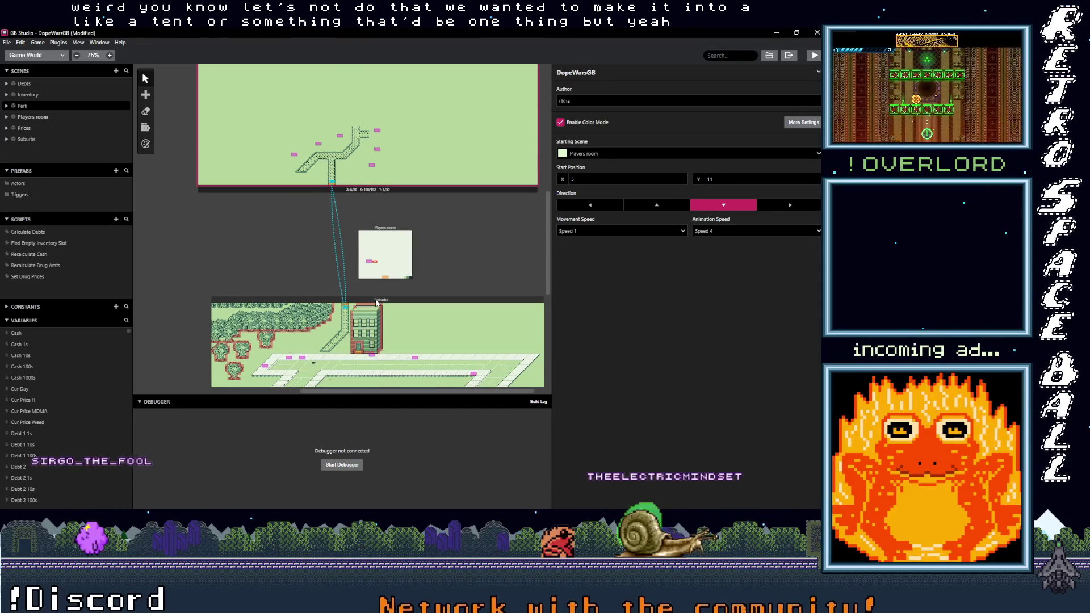
scroll(375, 303, down, 5)
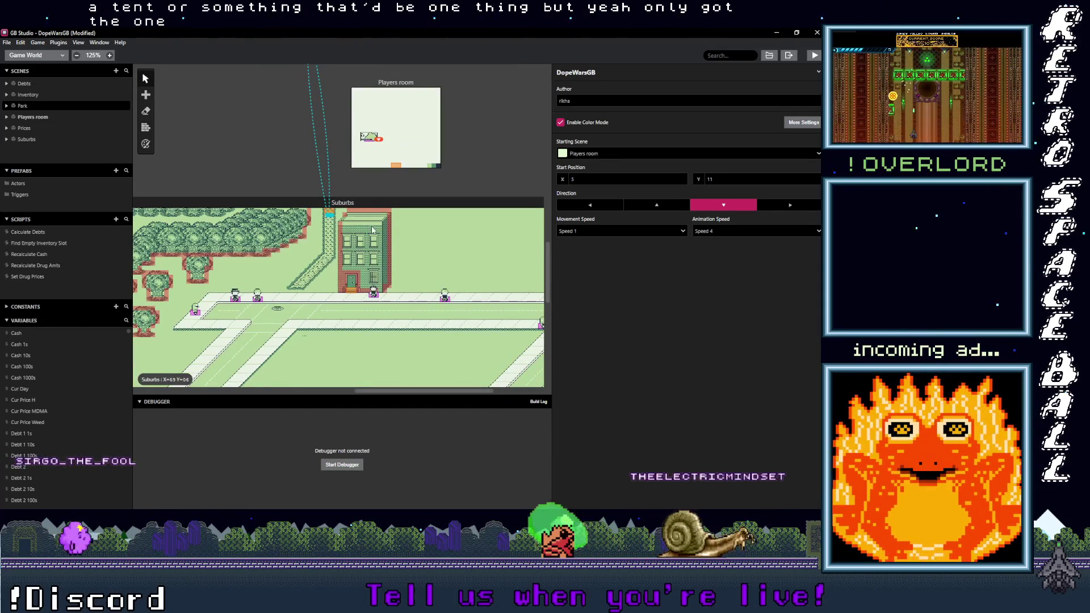
scroll(365, 314, up, 4)
scroll(366, 314, up, 1)
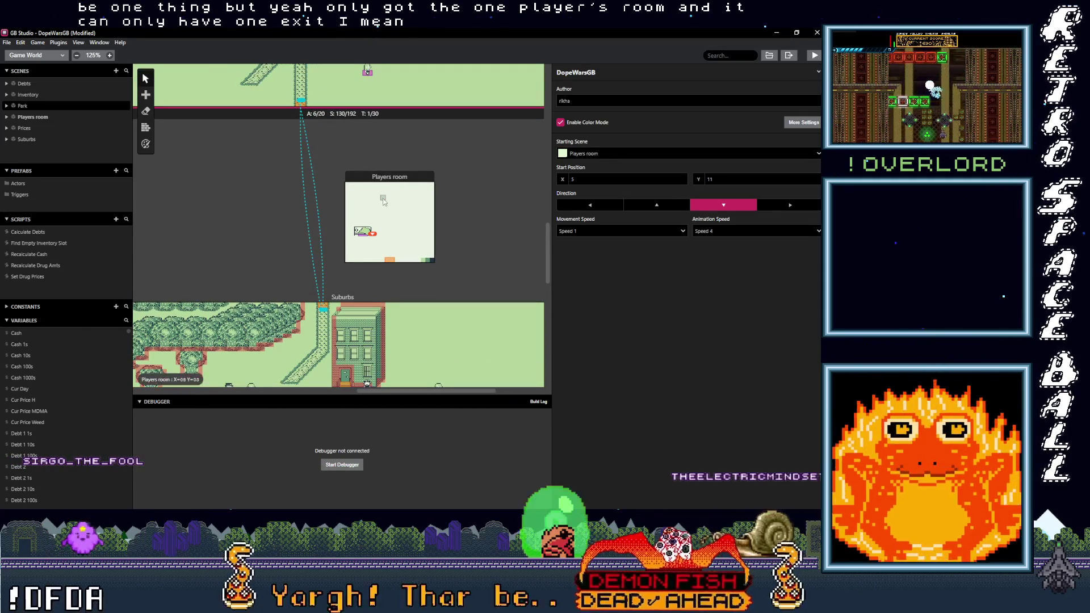
scroll(366, 194, down, 5)
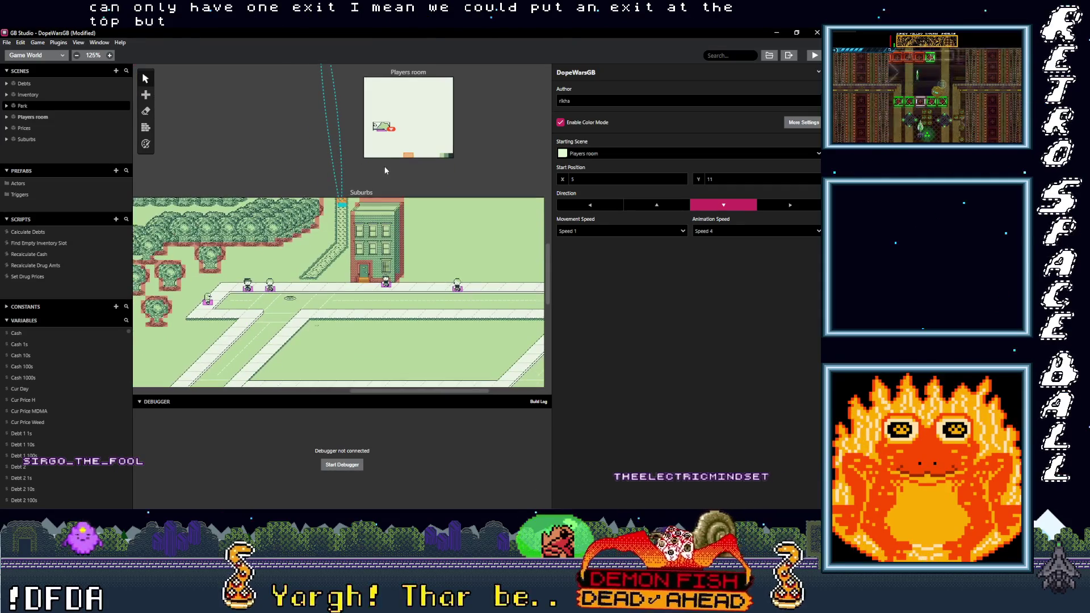
scroll(353, 362, up, 10)
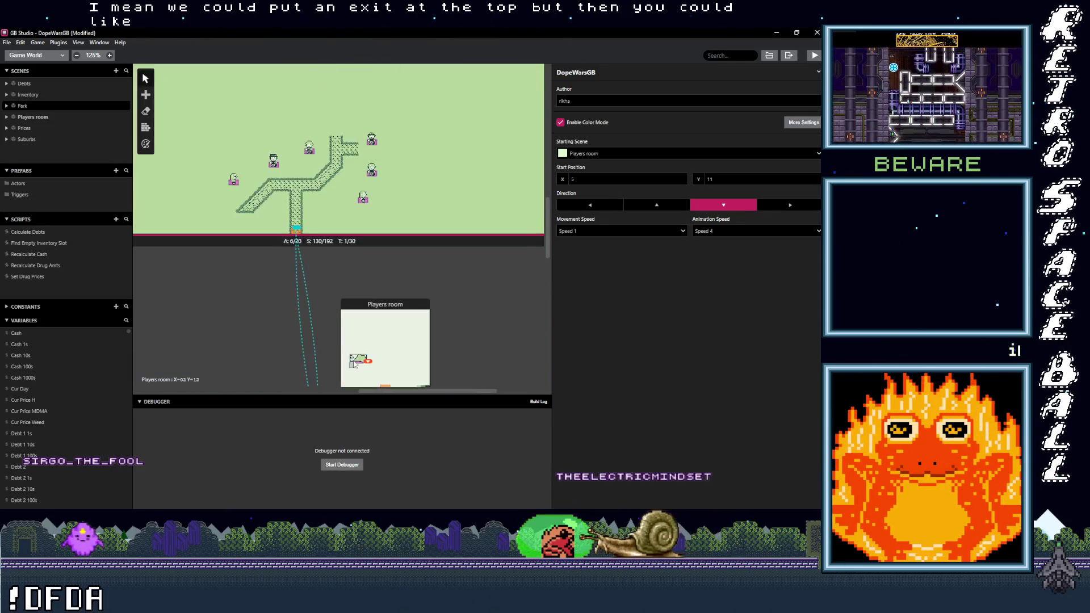
scroll(321, 172, down, 14)
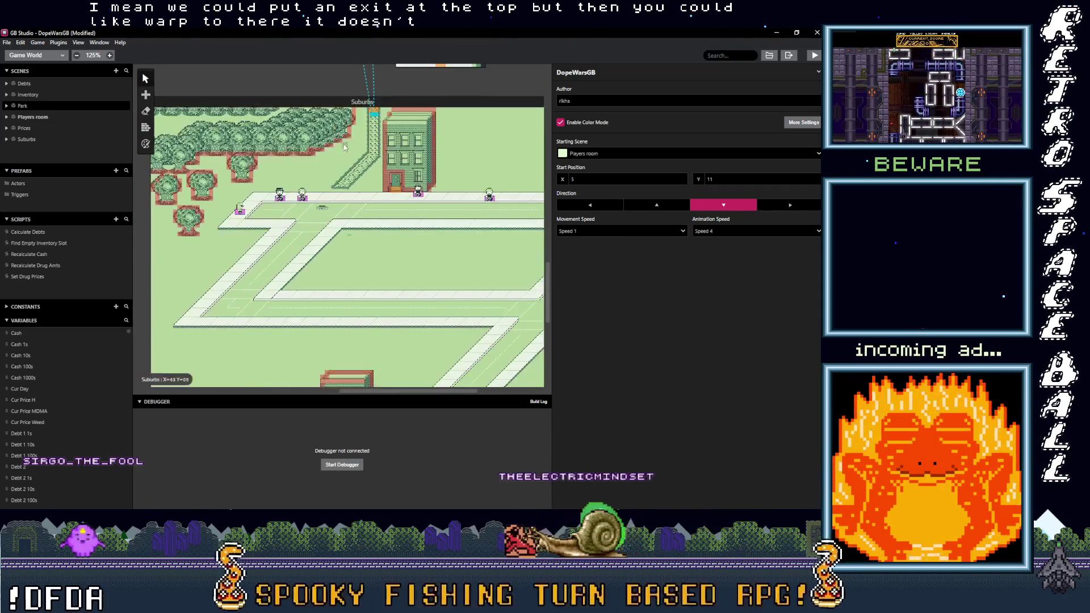
scroll(350, 169, up, 2)
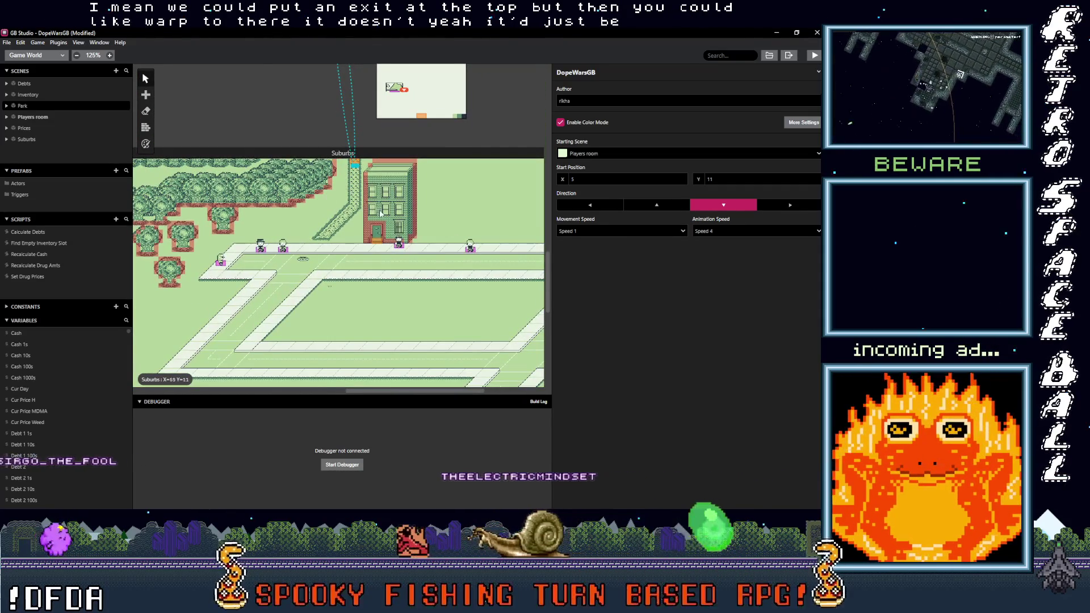
scroll(329, 198, right, 6)
scroll(235, 198, up, 2)
scroll(236, 198, left, 6)
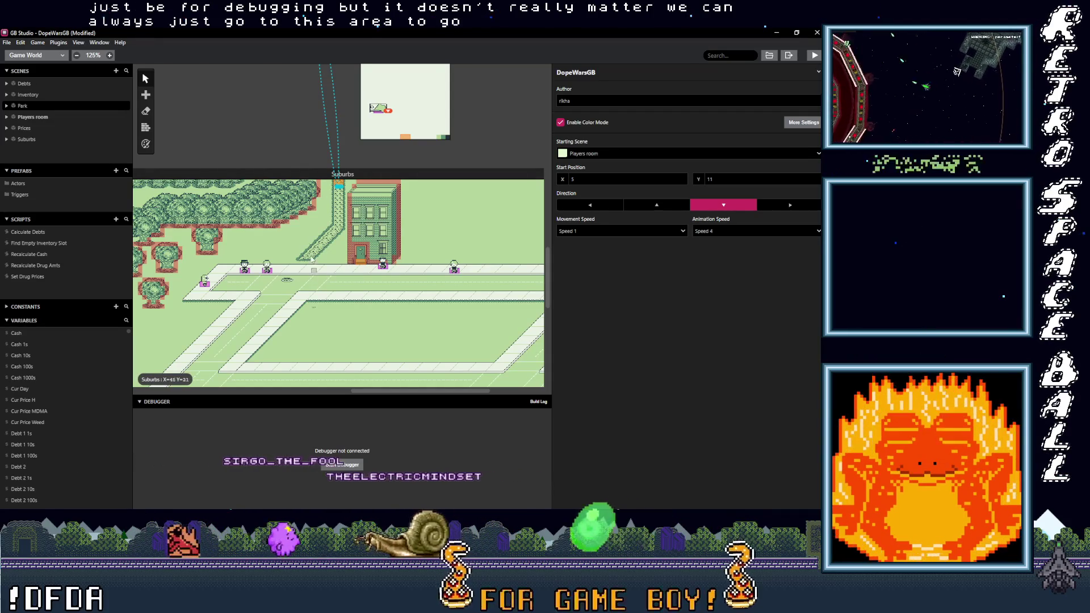
scroll(323, 275, down, 2)
scroll(323, 275, left, 1)
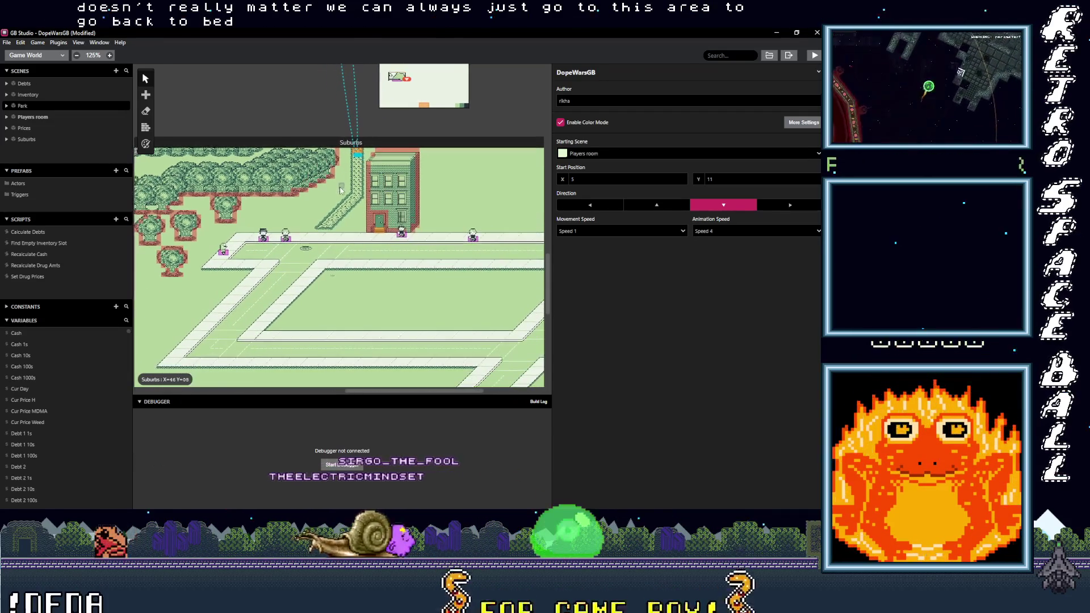
scroll(322, 275, up, 7)
scroll(286, 205, right, 2)
ctrl+scroll(286, 204, down, 2)
scroll(285, 199, up, 3)
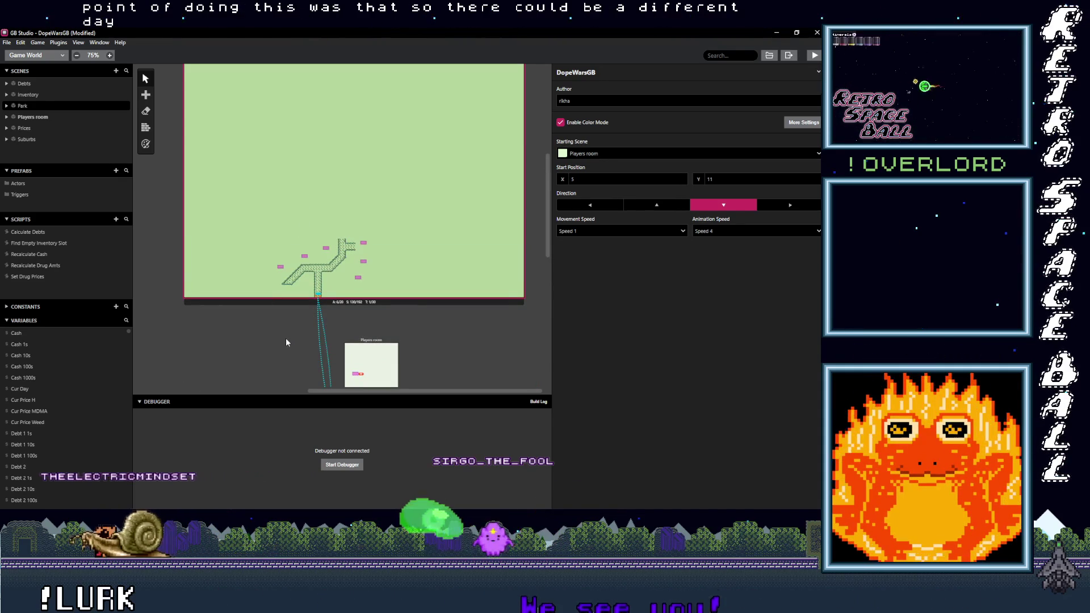
Step: Review the Recalculate Drug Amts script
click(49, 264)
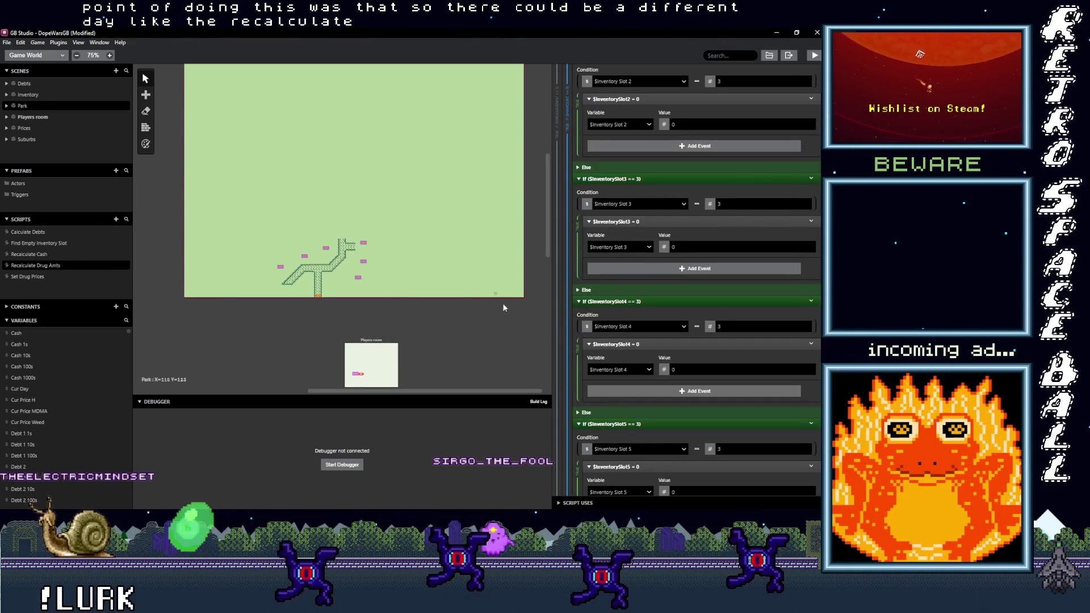
scroll(594, 325, down, 15)
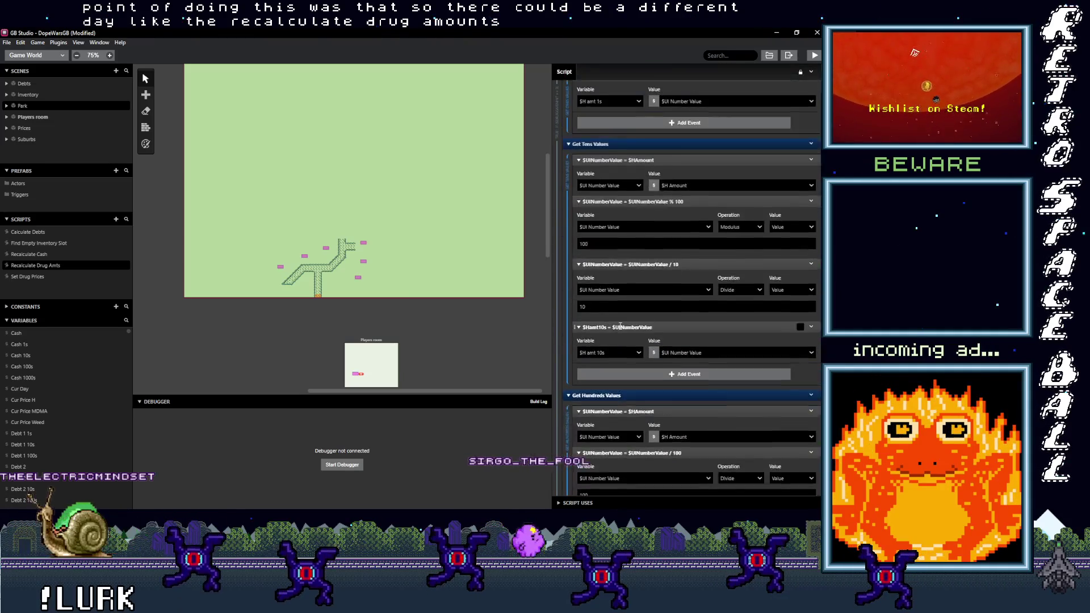
scroll(619, 326, up, 2)
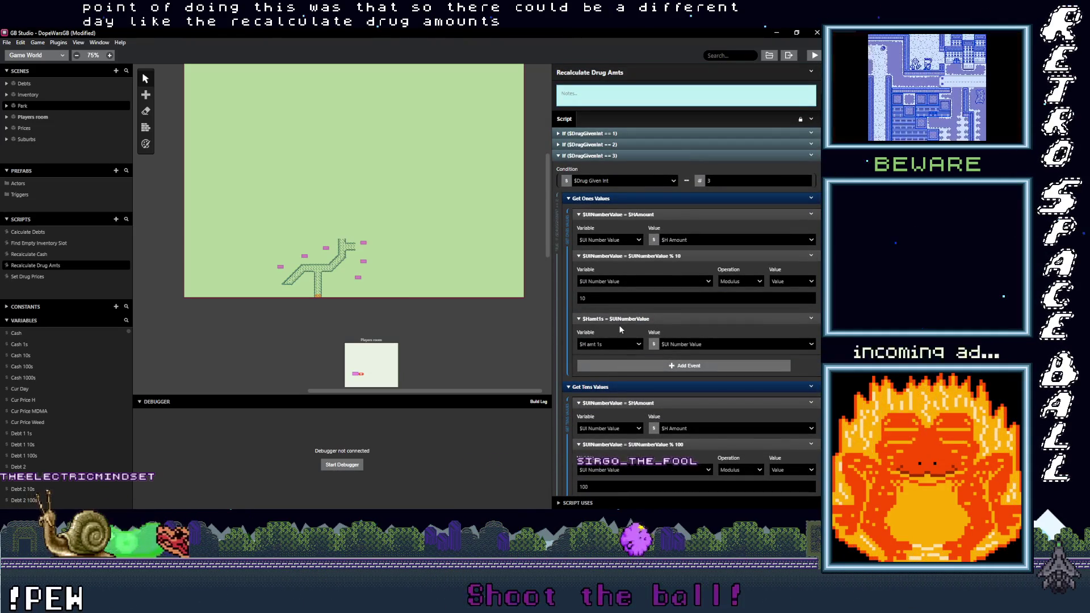
Step: Open Set Drug Prices and toggle its $CurPriceWeed = 10 and $CurPriceH = 30 events
click(36, 277)
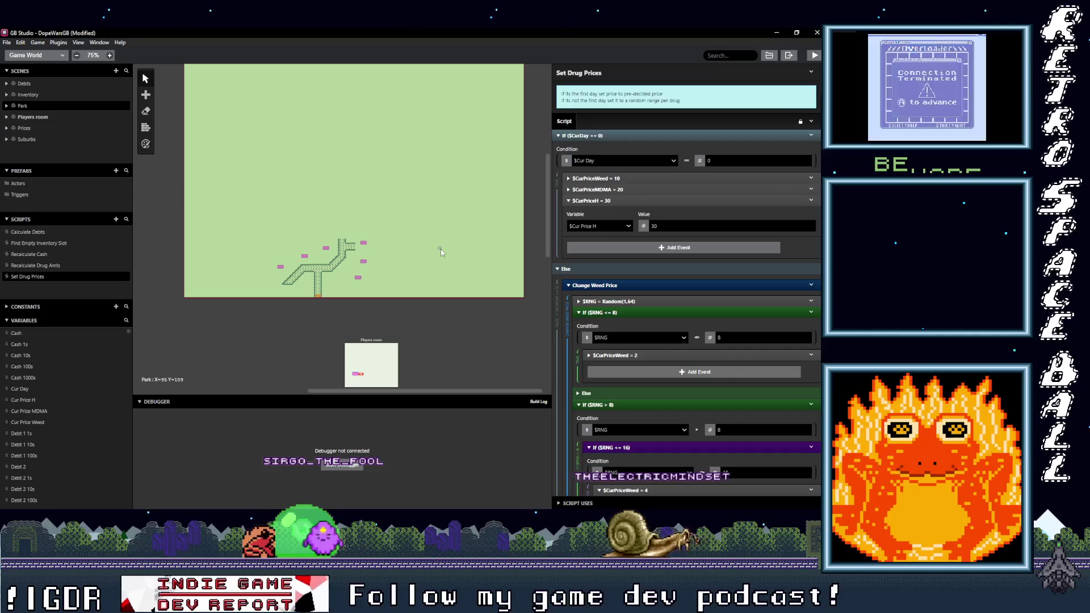
scroll(56, 401, down, 5)
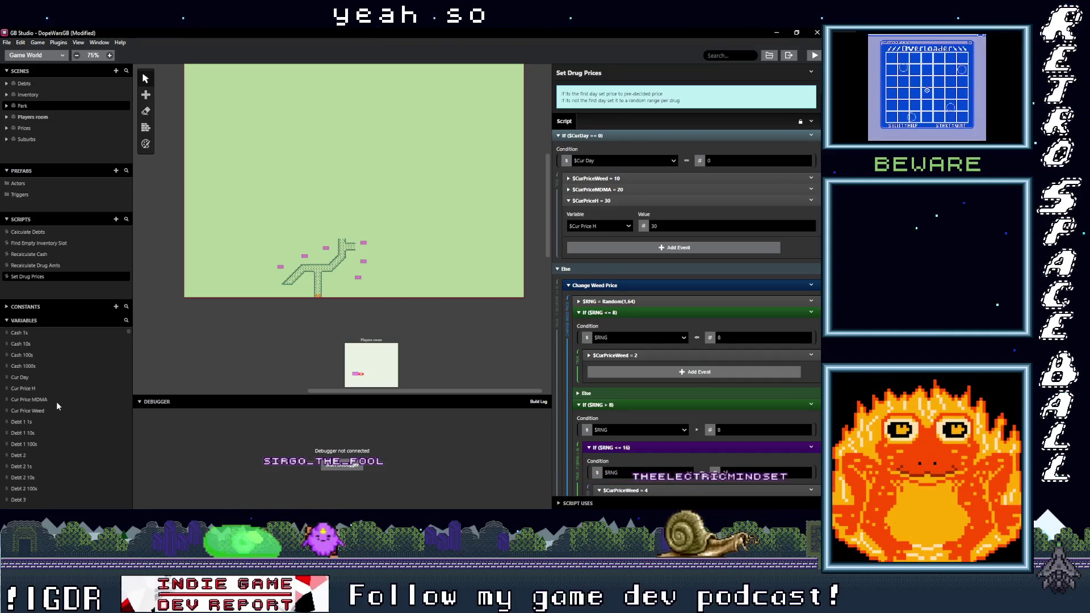
scroll(80, 401, up, 2)
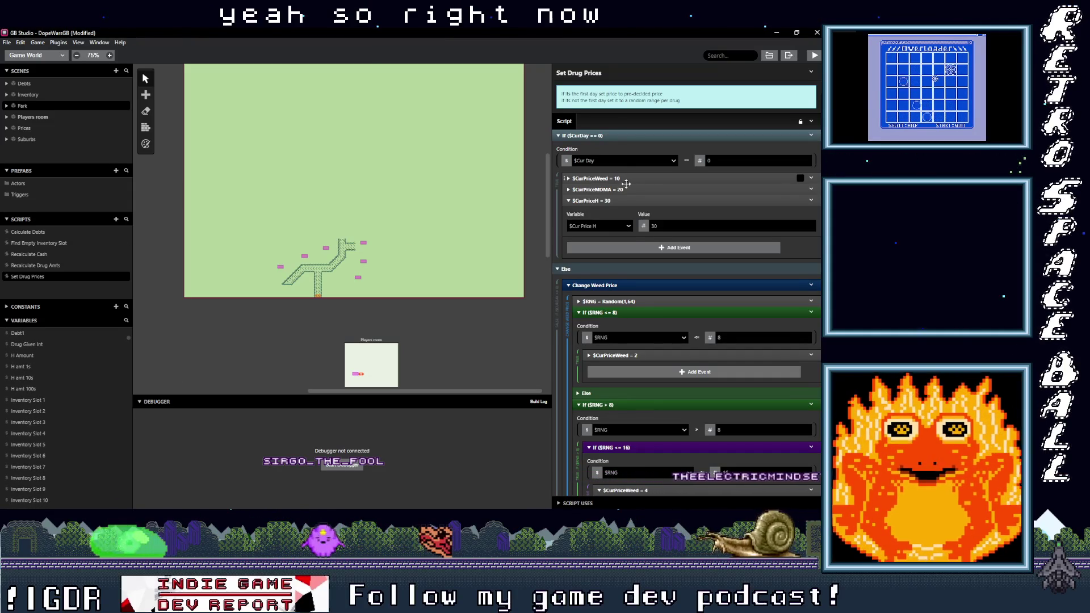
click(627, 178)
click(627, 179)
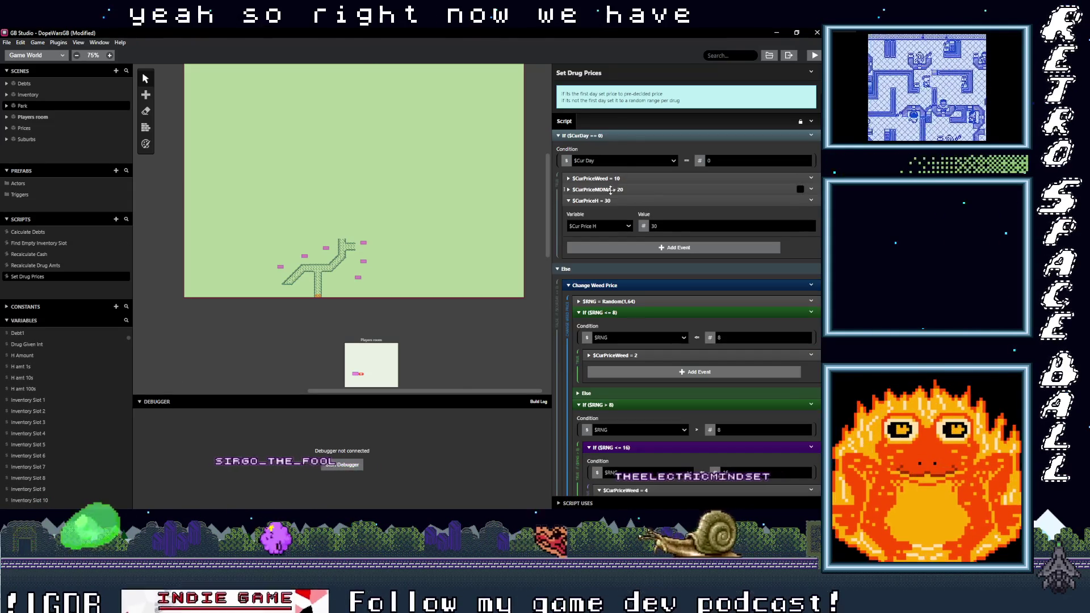
click(616, 201)
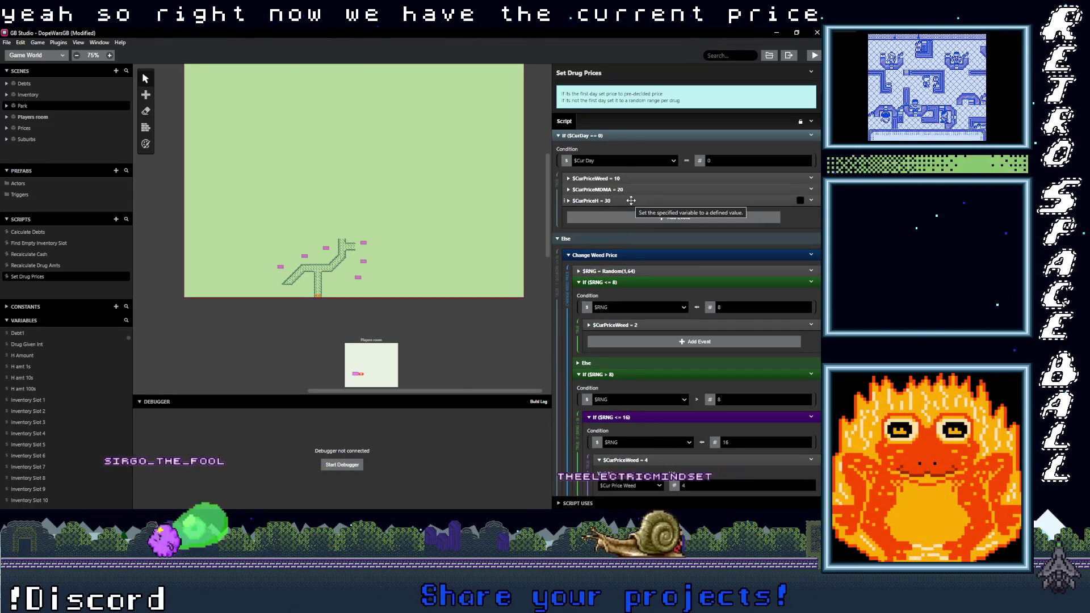
click(631, 200)
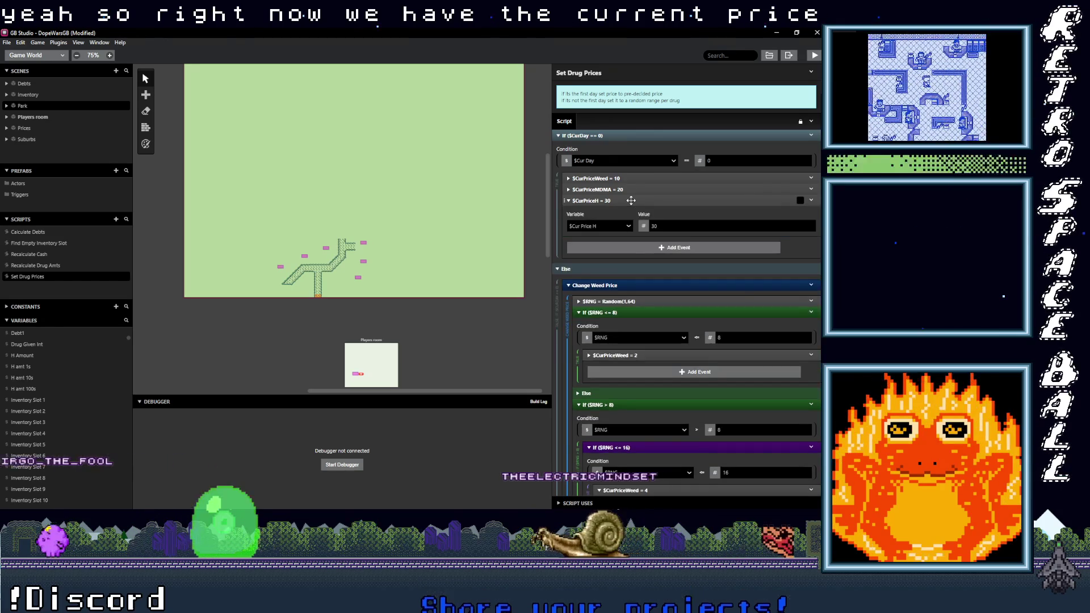
click(631, 200)
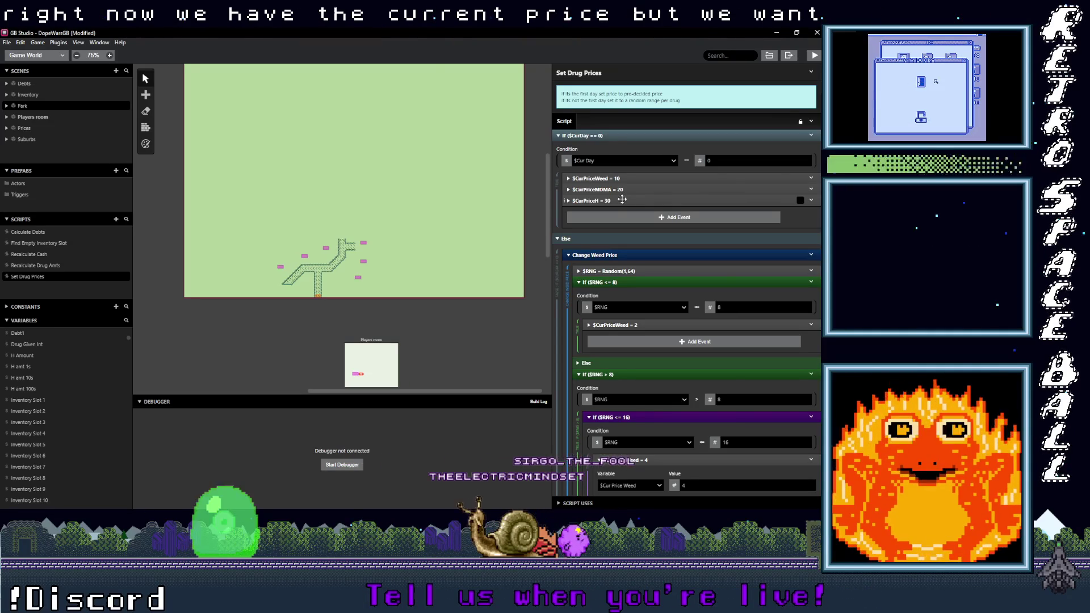
Step: List every place the Cur Day variable is used
scroll(73, 440, down, 10)
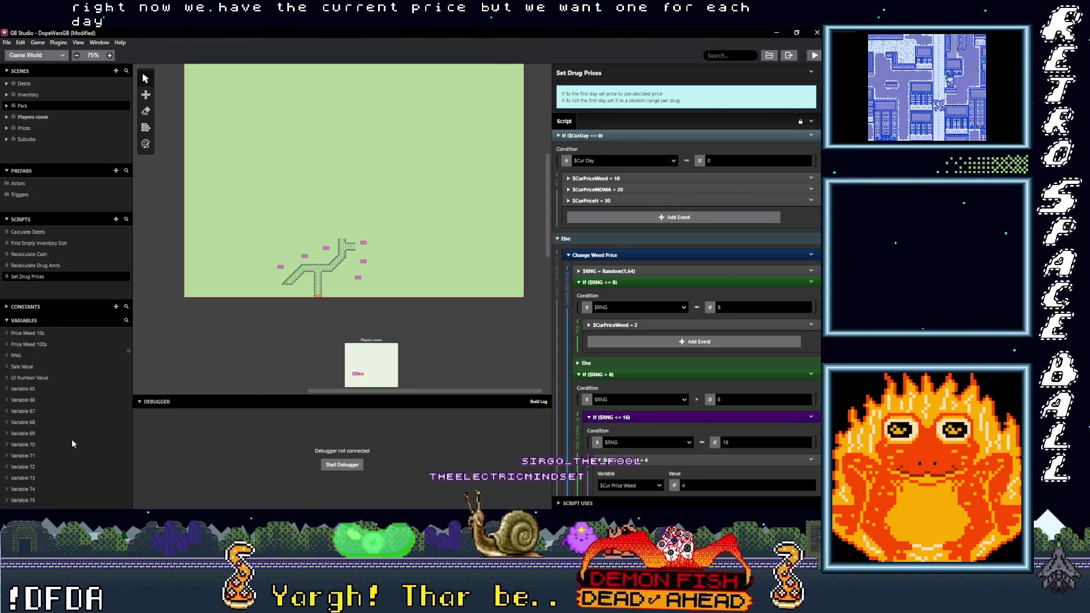
scroll(43, 414, up, 5)
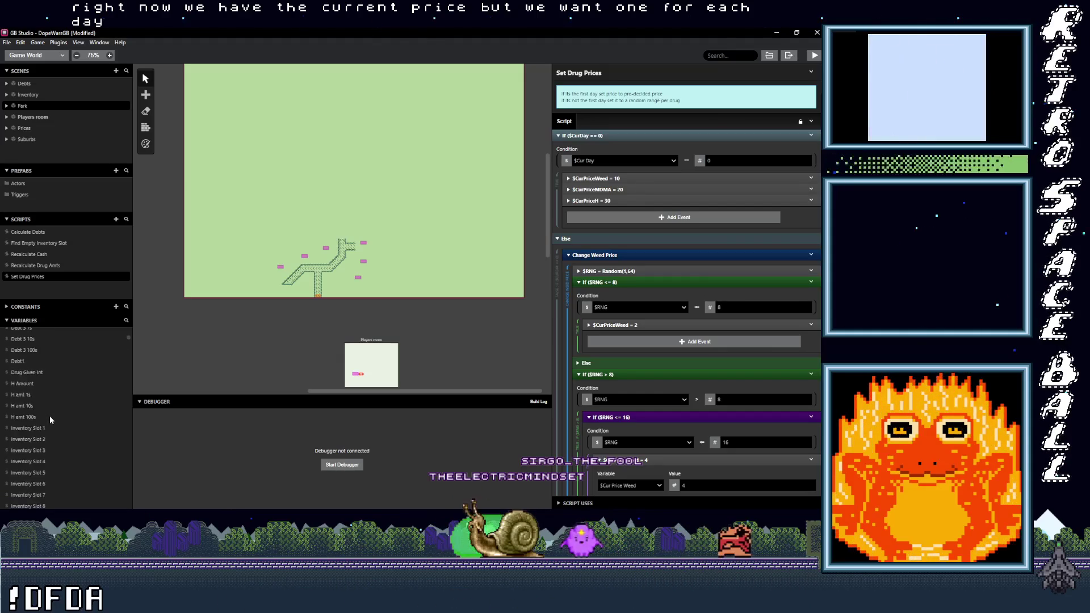
scroll(49, 416, up, 3)
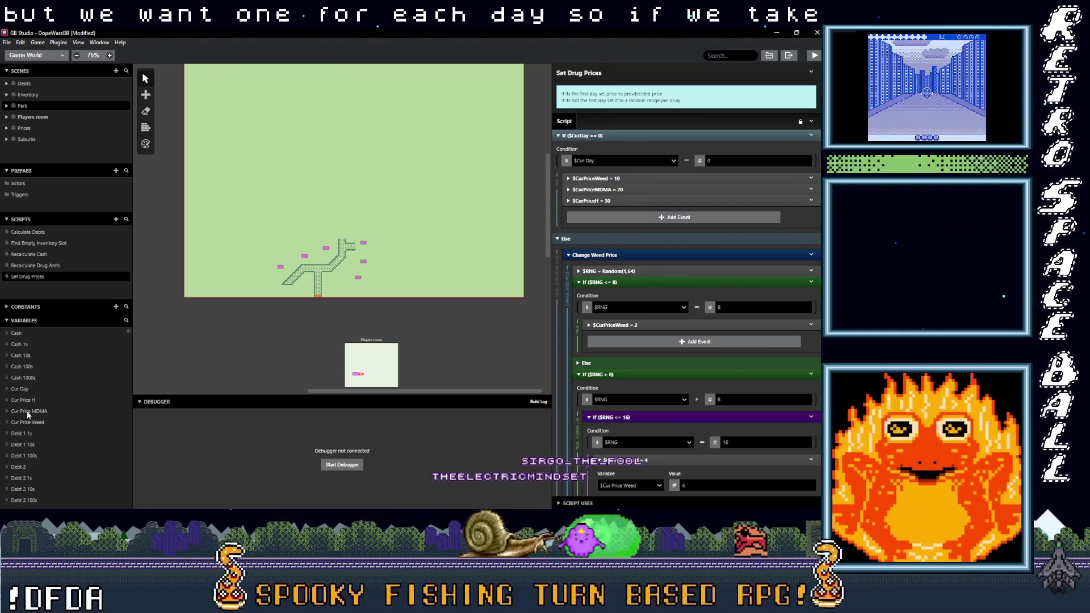
click(25, 388)
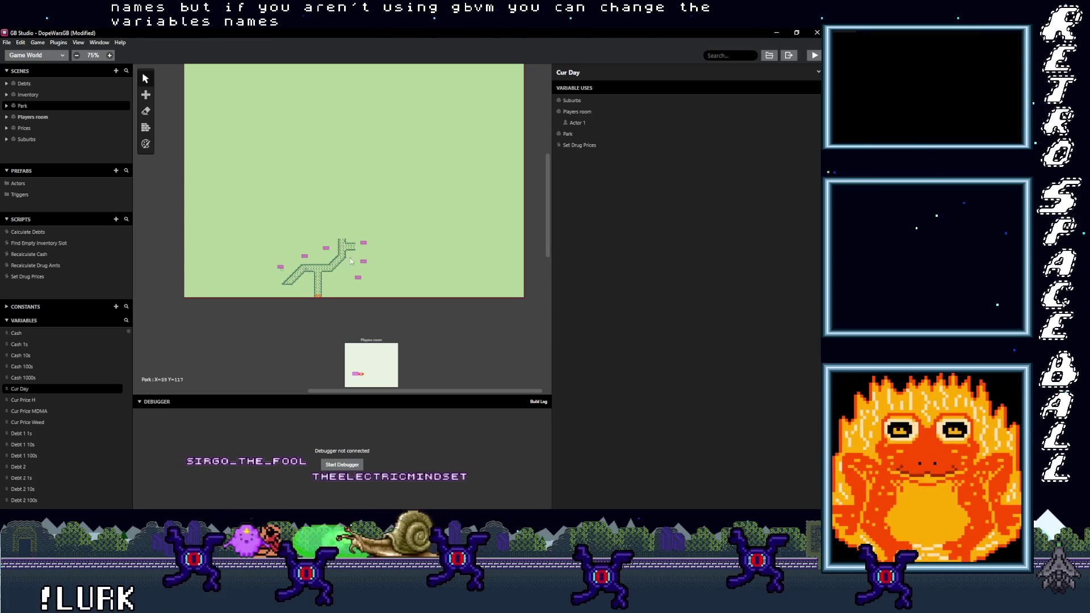
Step: Jump to the Park scene using Cur Day, then open the Prices scene's On Init script
click(568, 134)
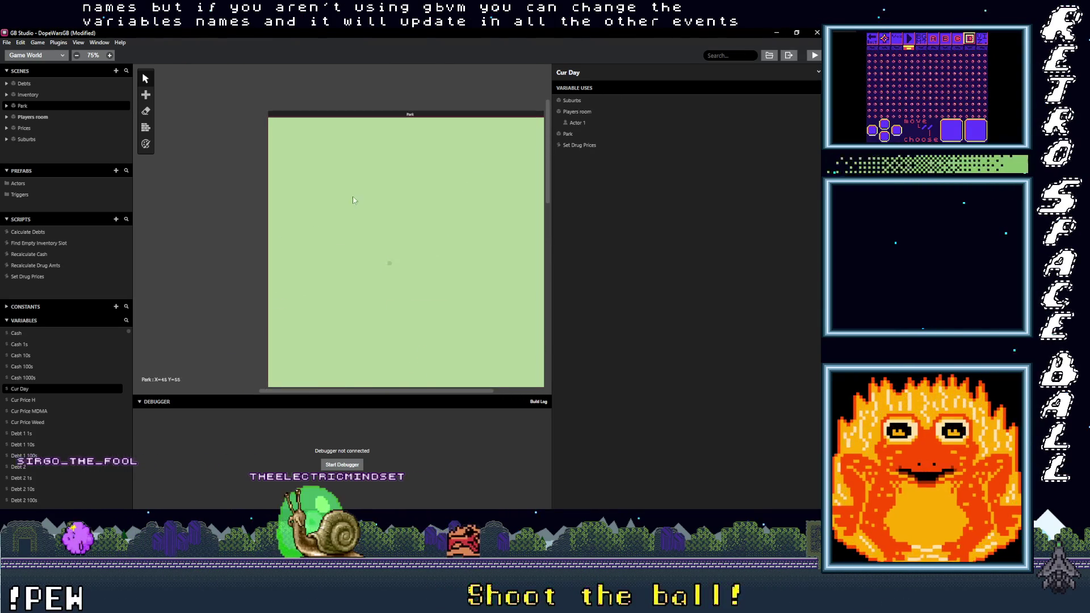
scroll(389, 264, down, 10)
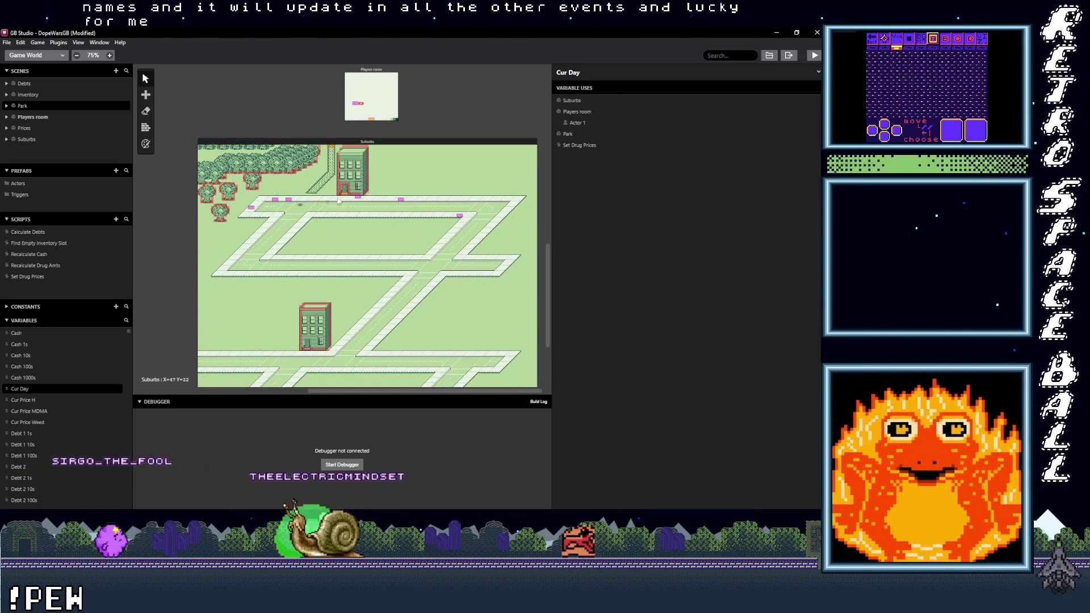
scroll(327, 206, up, 10)
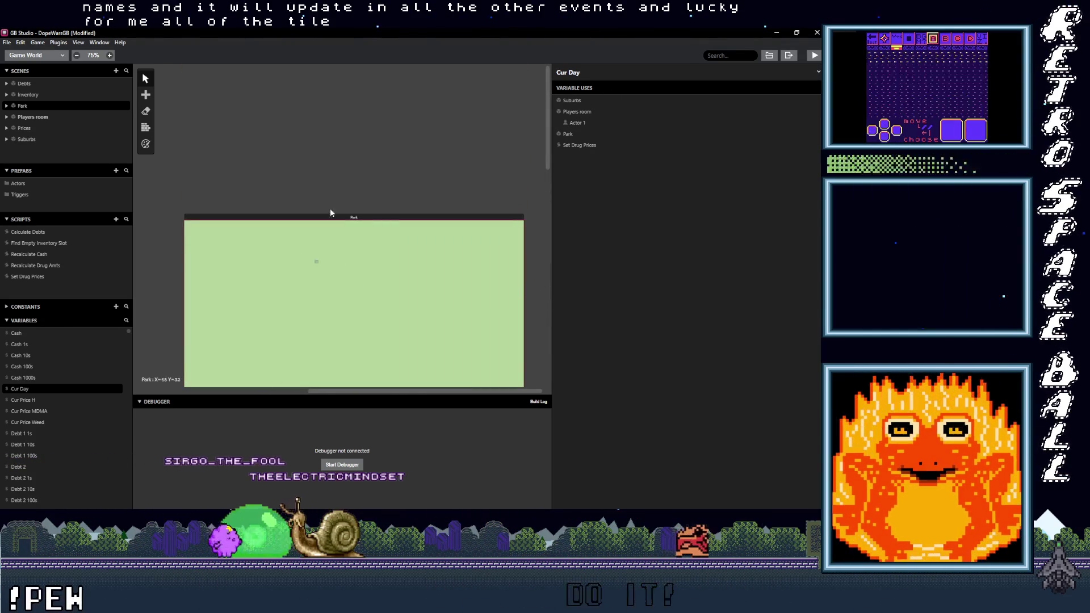
scroll(353, 151, left, 5)
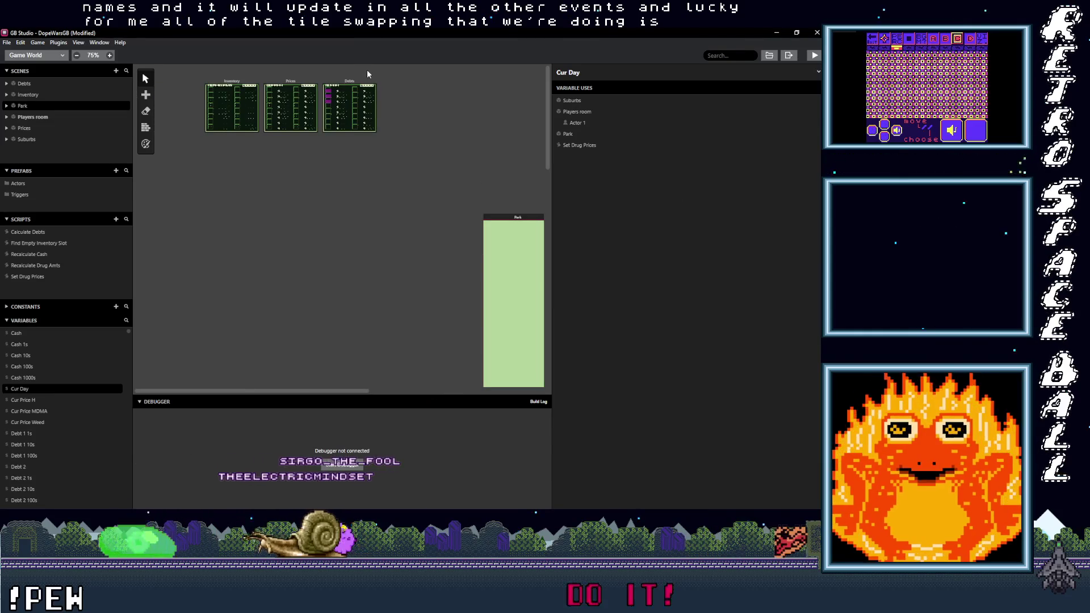
click(288, 82)
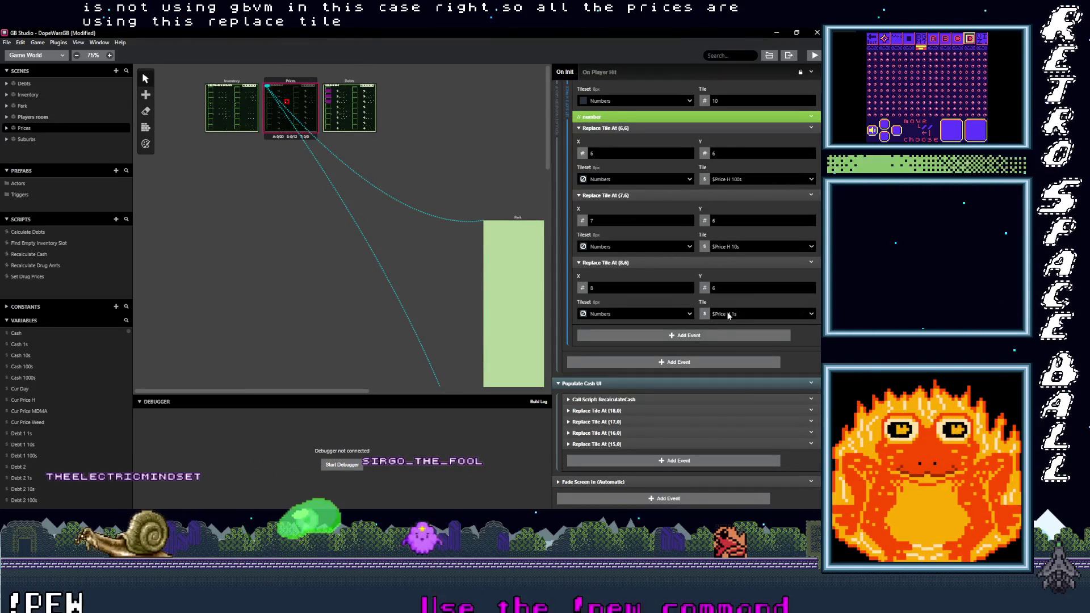
Step: Collapse the 'Set slot 2 H price' group in Prices On Init, then switch to Aseprite's Park.ase
scroll(730, 296, up, 2)
scroll(732, 301, up, 10)
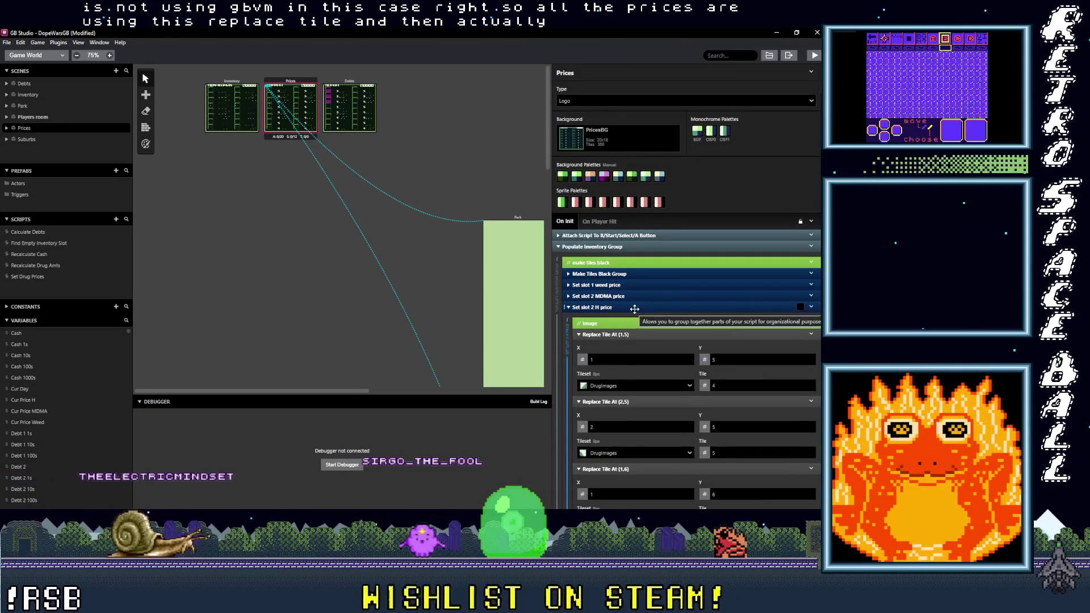
scroll(635, 309, down, 10)
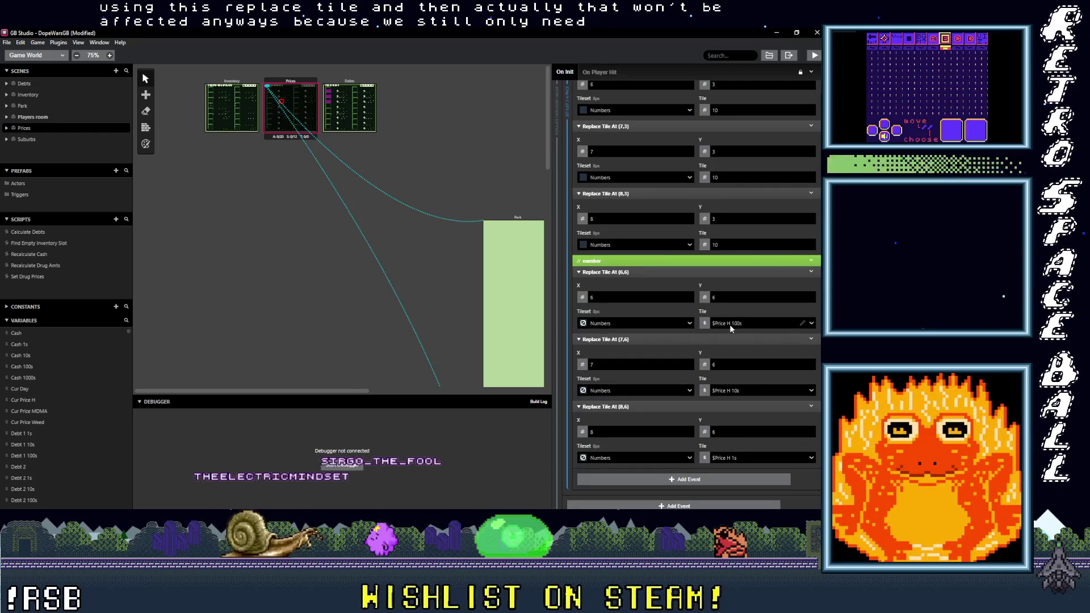
scroll(735, 383, up, 3)
scroll(735, 384, up, 15)
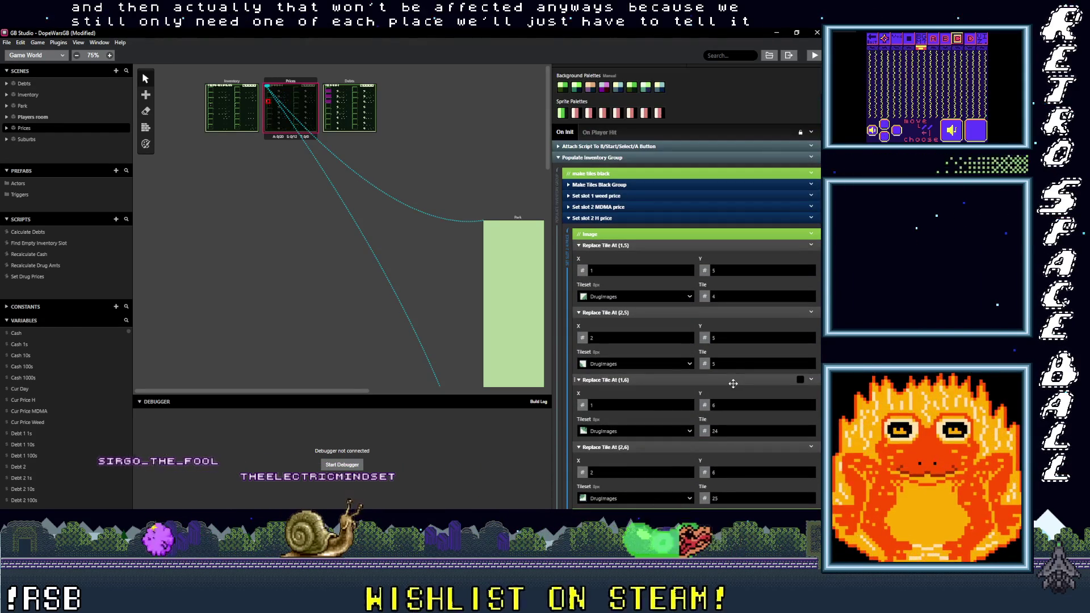
click(629, 219)
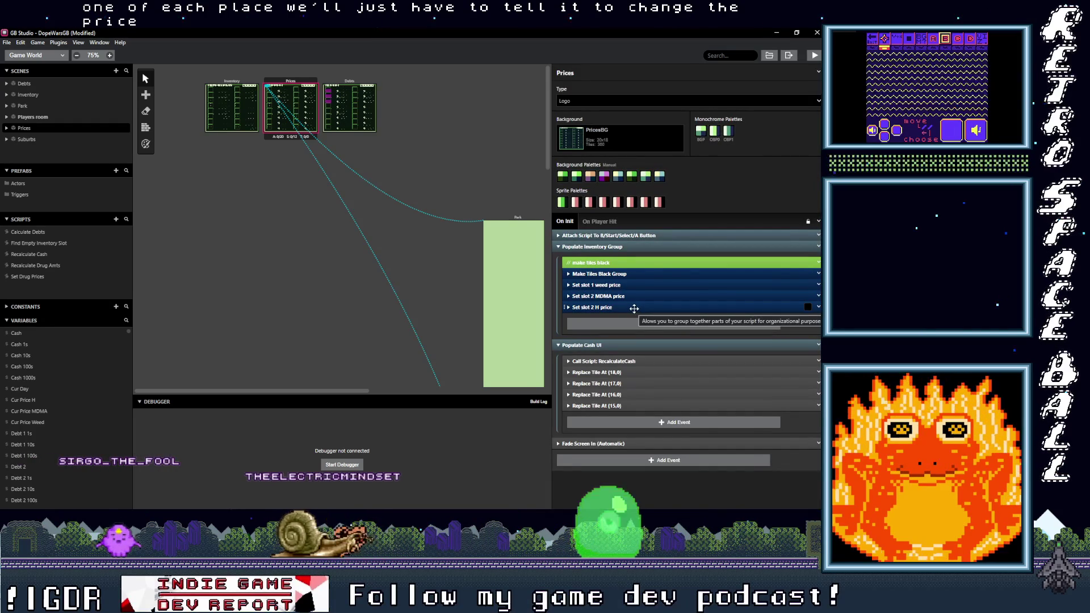
click(634, 307)
click(635, 307)
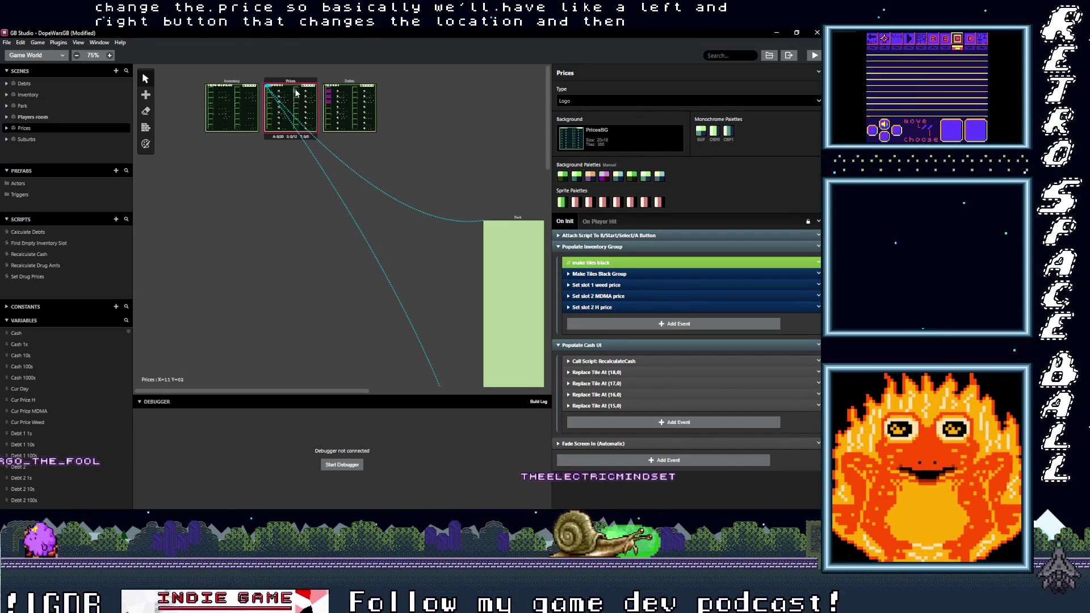
scroll(307, 84, up, 5)
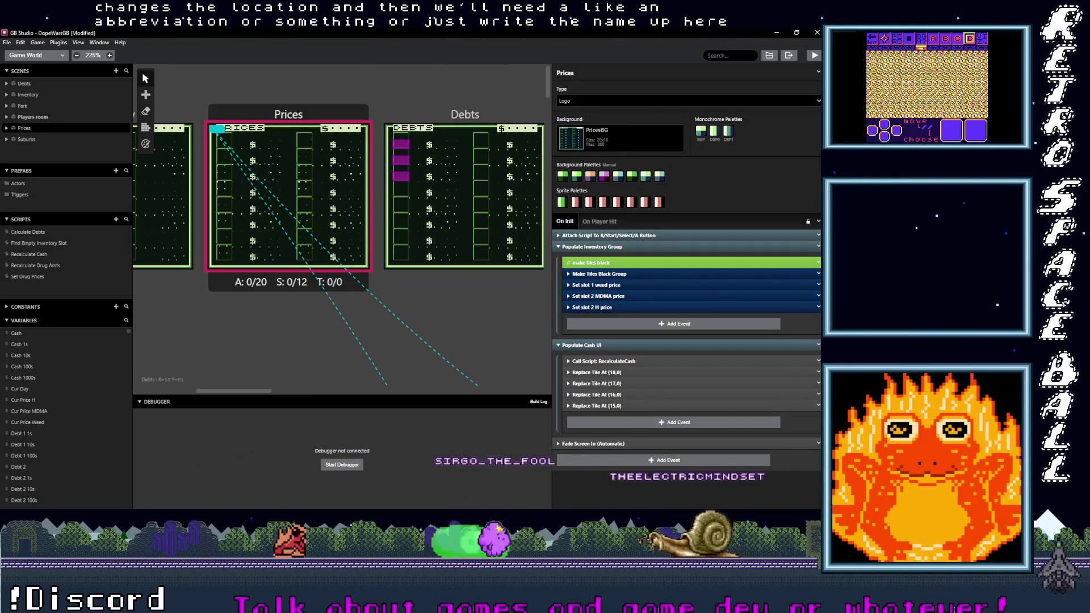
key(alt+Tab)
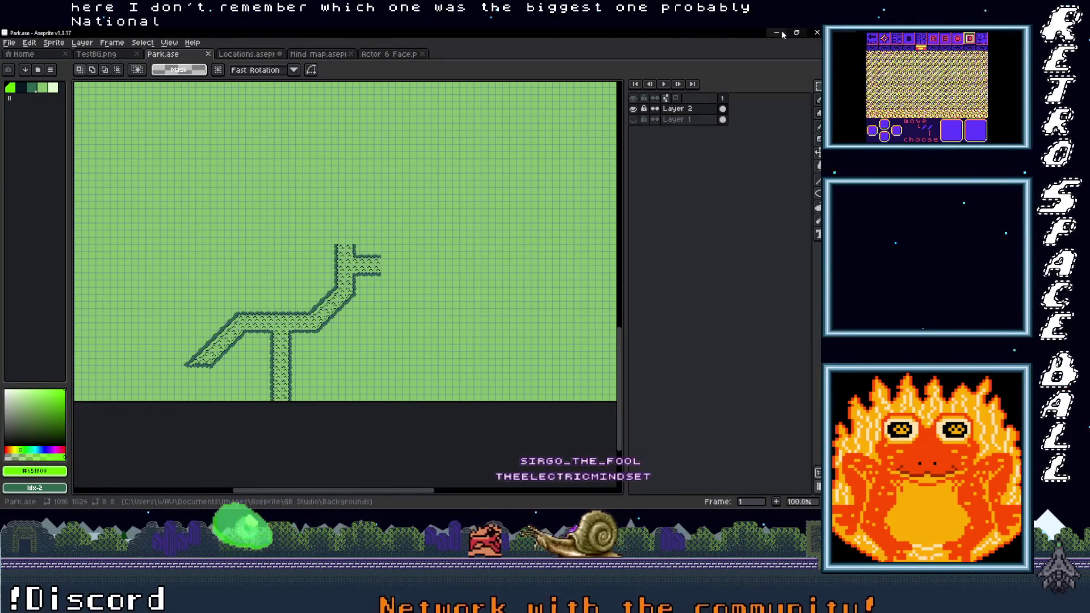
Step: Open Locations.aseprite and pan around the map toward the festival area
click(248, 54)
mouse_move(260, 170)
mouse_down()
mouse_move(404, 177)
mouse_move(175, 174)
mouse_move(293, 174)
mouse_up()
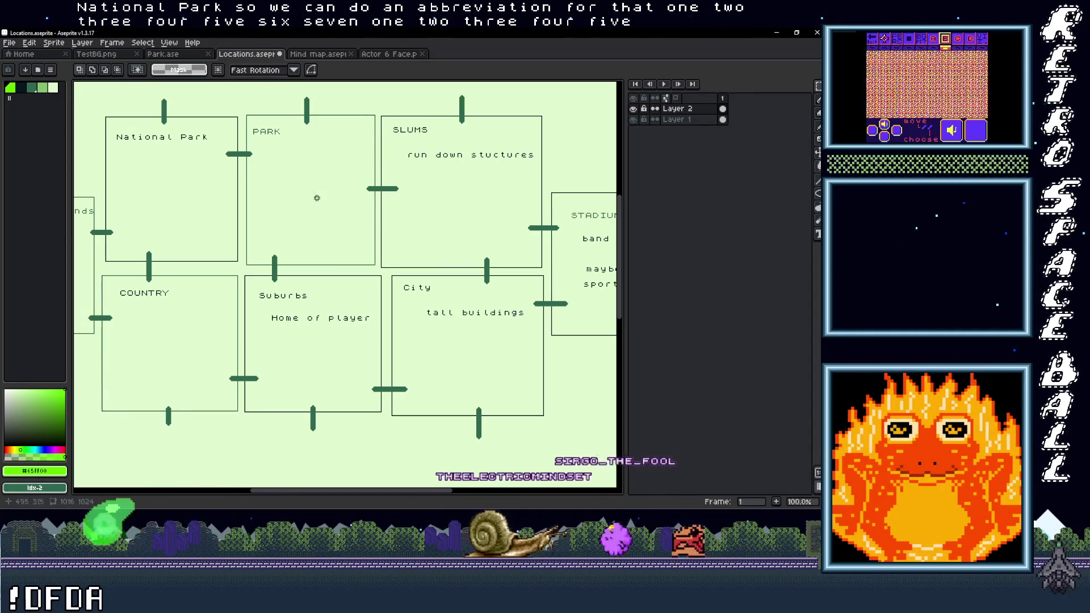
scroll(283, 186, right, 8)
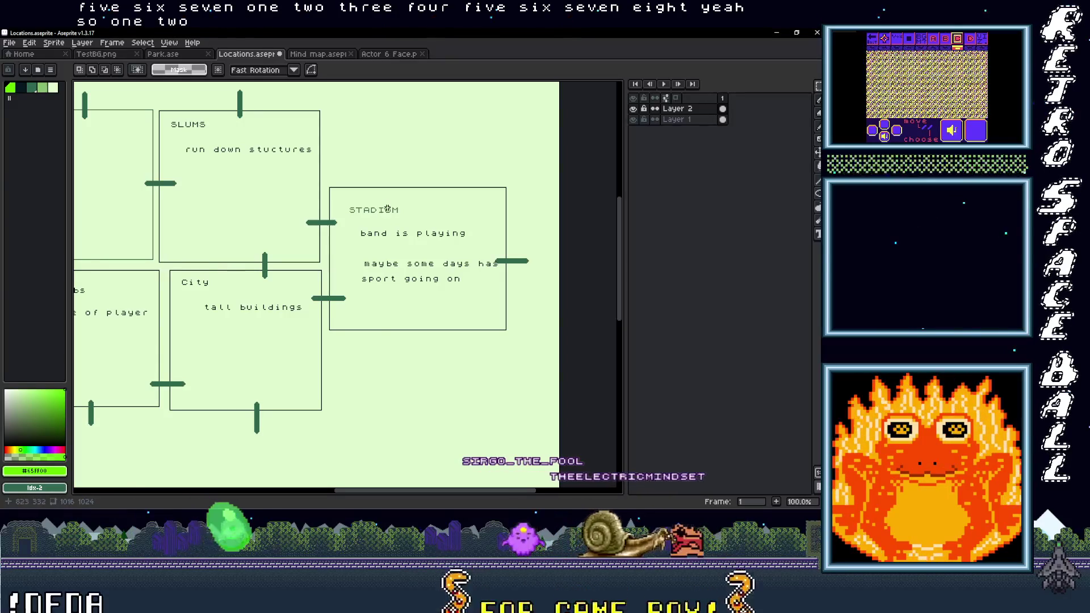
scroll(253, 243, left, 14)
drag(375, 256, 390, 268)
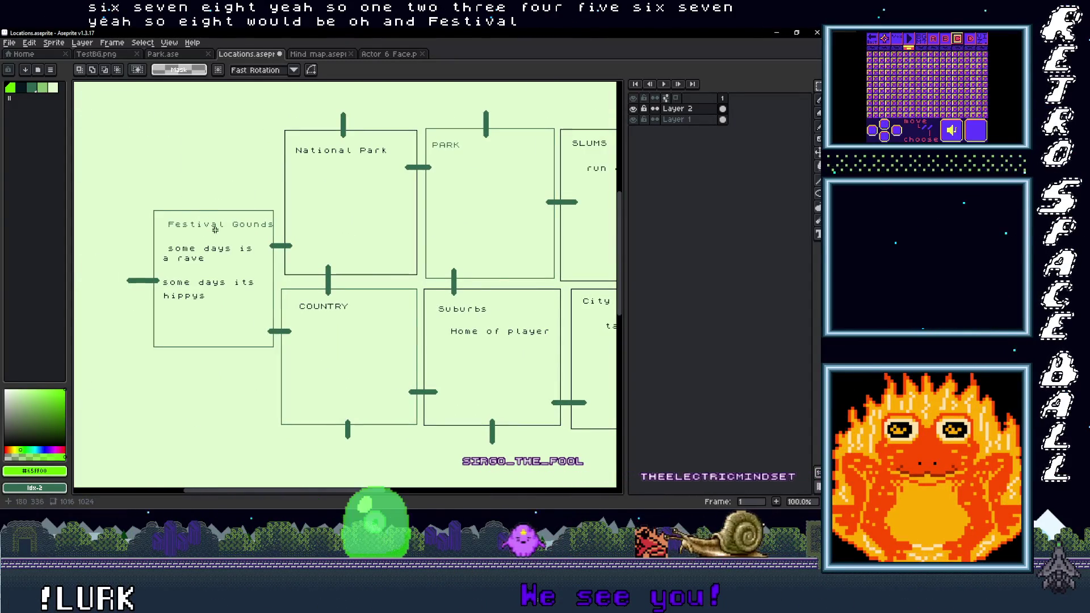
scroll(250, 230, right, 3)
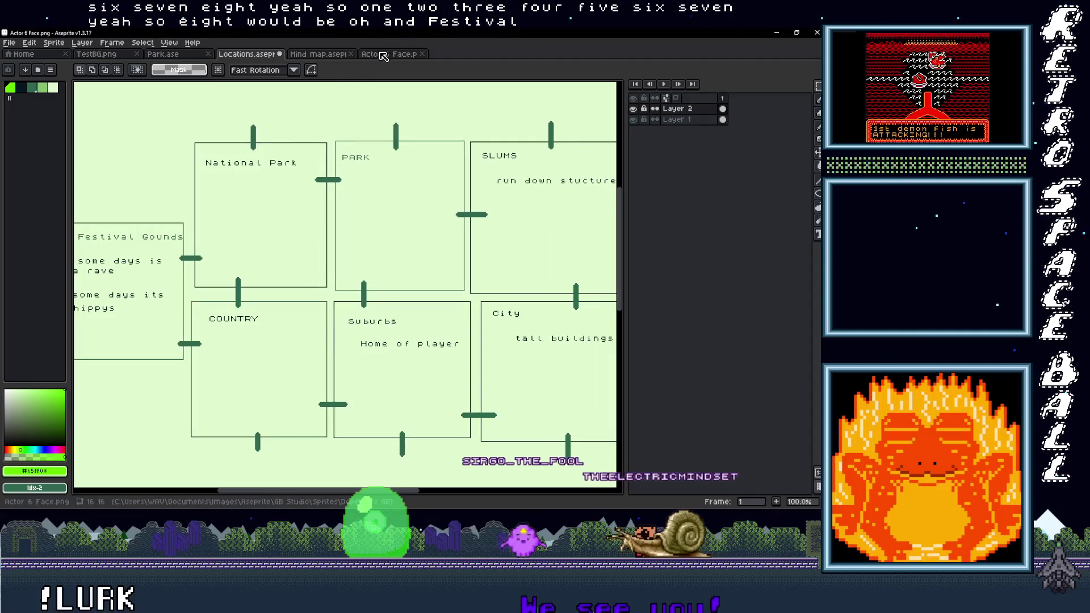
Step: Cycle through the Actor 6 Face, Mind map, Park, TestBG and Home tabs, then minimize Aseprite
click(383, 56)
click(326, 55)
click(166, 55)
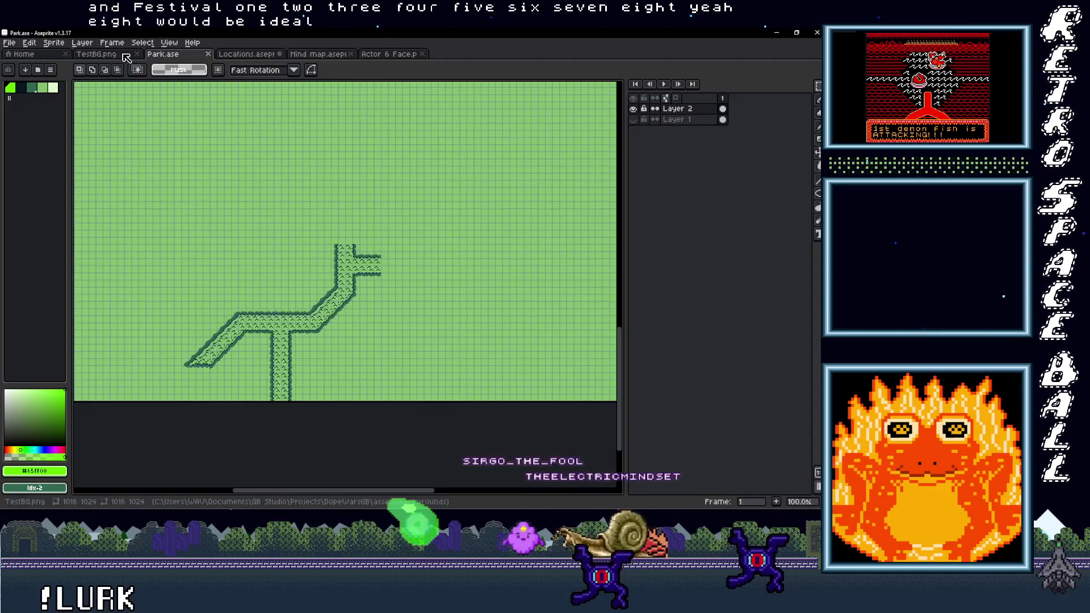
click(97, 54)
click(241, 55)
click(24, 54)
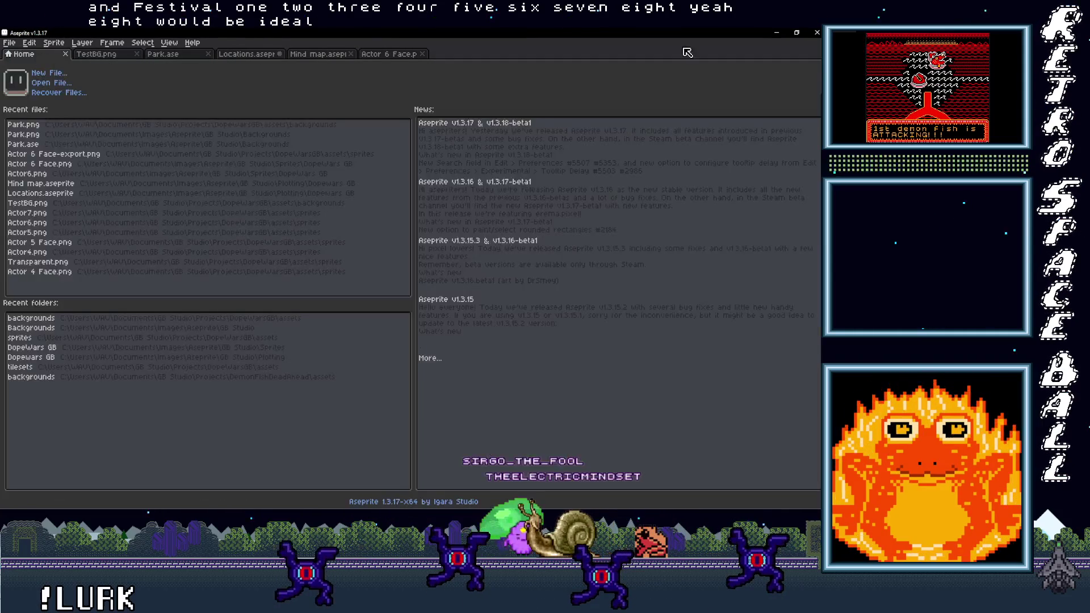
click(777, 33)
scroll(286, 130, up, 3)
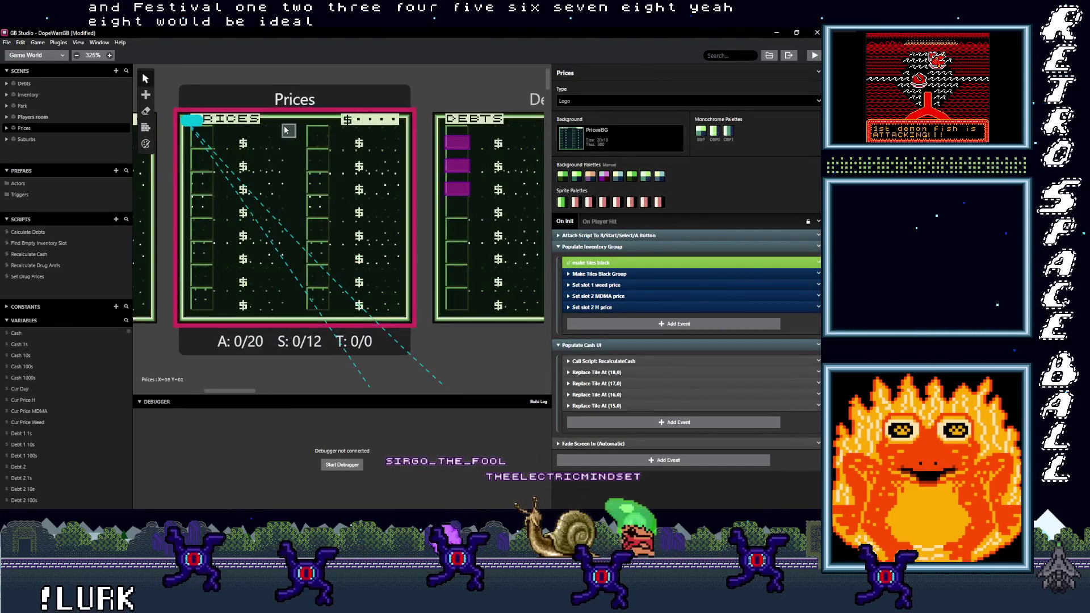
Step: Deselect the Prices scene, scroll the world map, and select Variable 65
key(Escape)
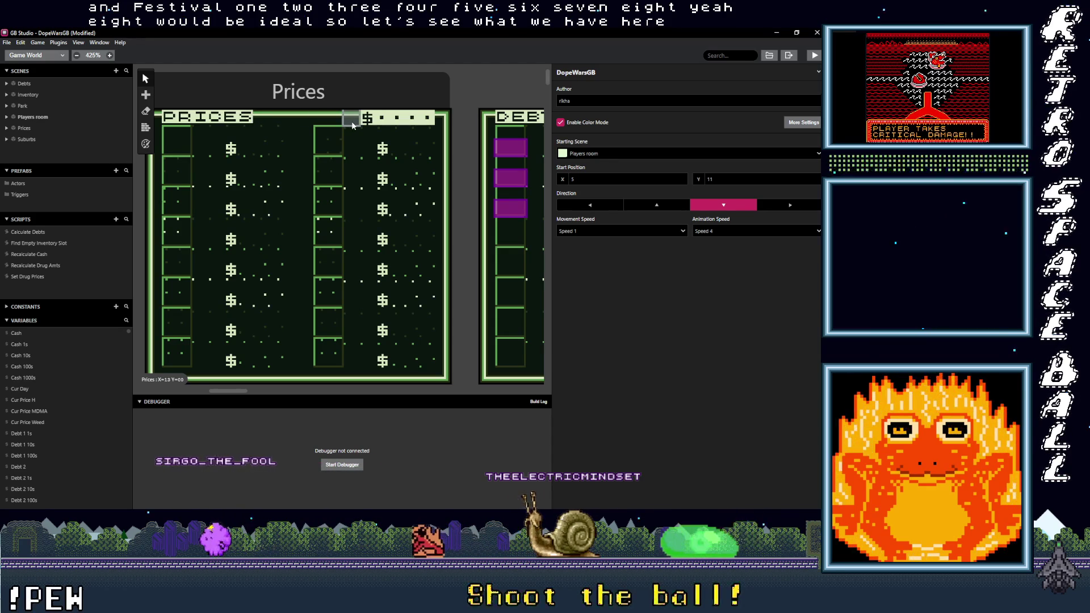
scroll(296, 132, down, 3)
scroll(296, 132, left, 2)
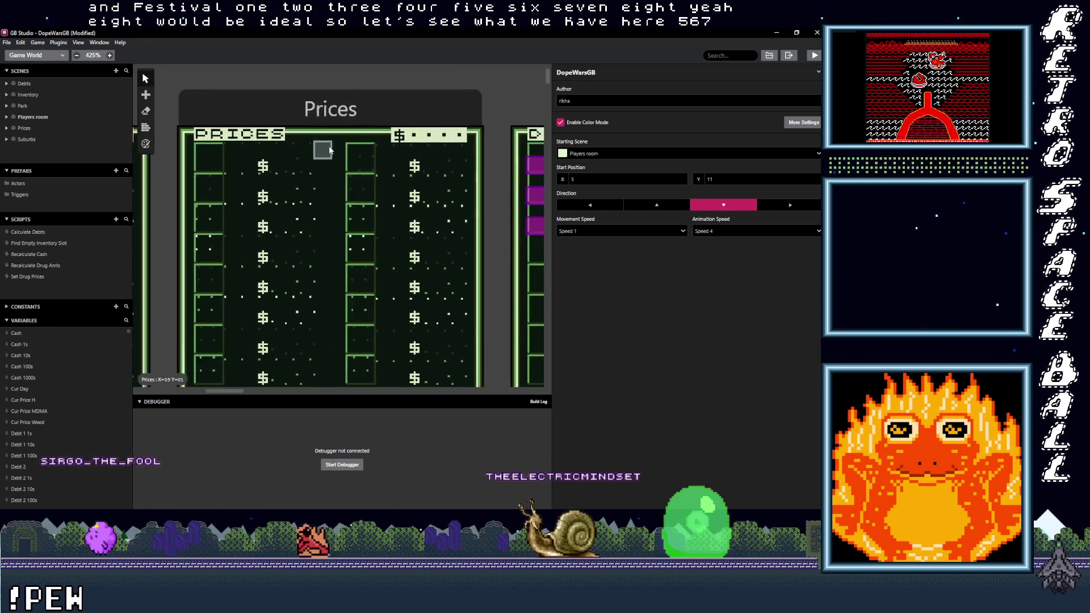
scroll(333, 149, up, 2)
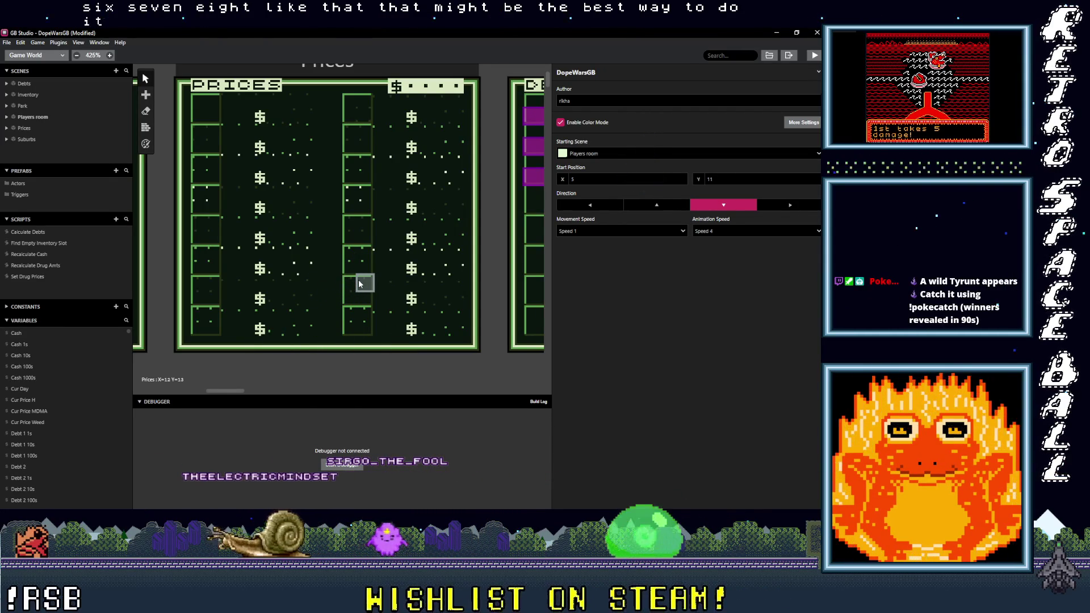
scroll(359, 283, up, 2)
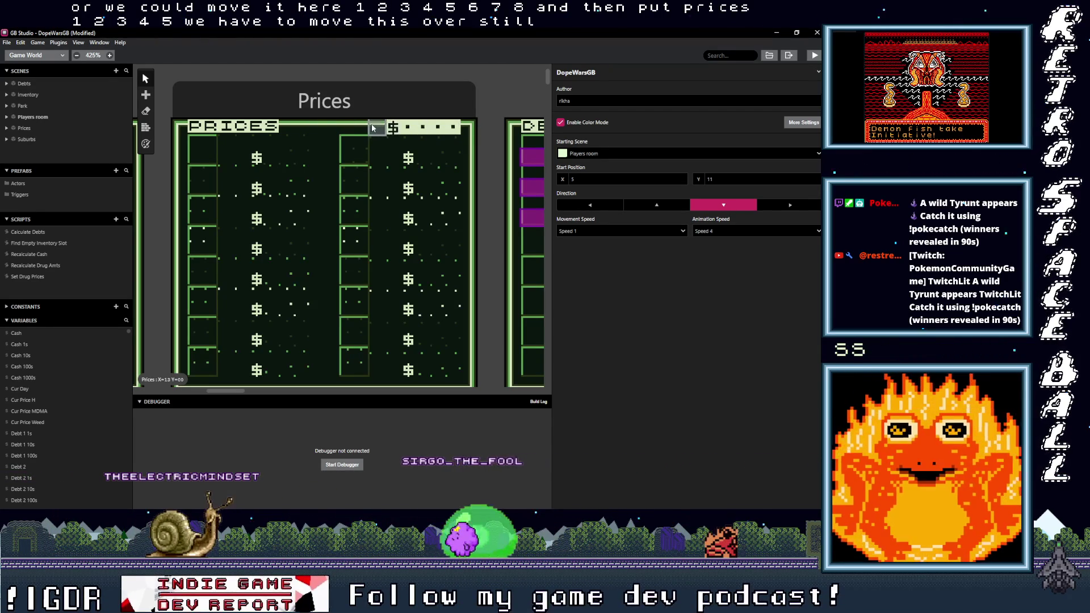
scroll(32, 397, down, 5)
click(29, 434)
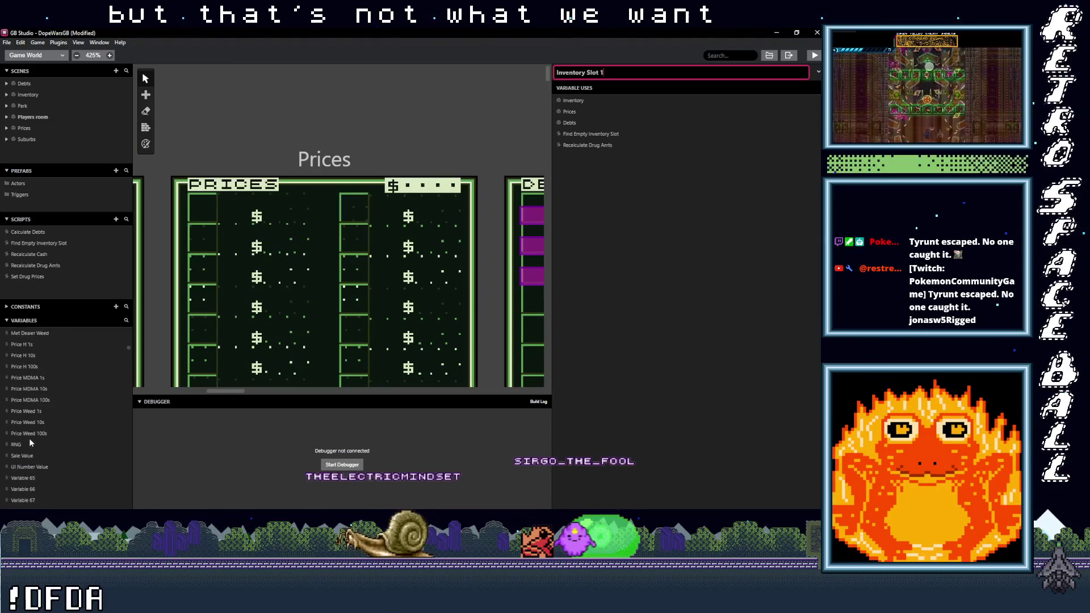
Step: Rename Variable 65 to Cur Price Weed Park and Variable 66 to Cur Price MDMA Park
click(611, 74)
text(Cur)
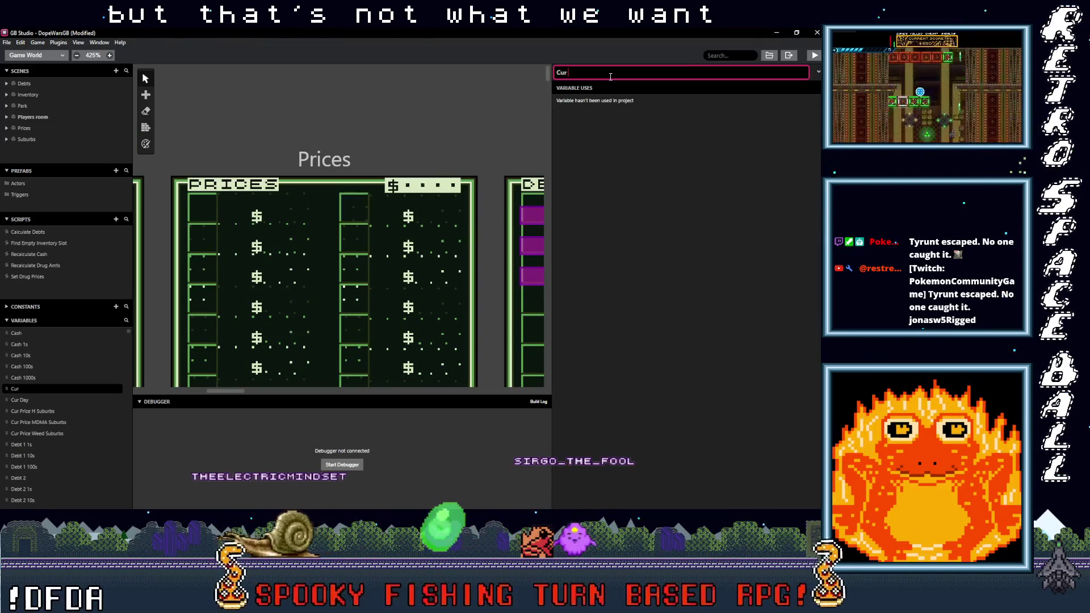
text( Price)
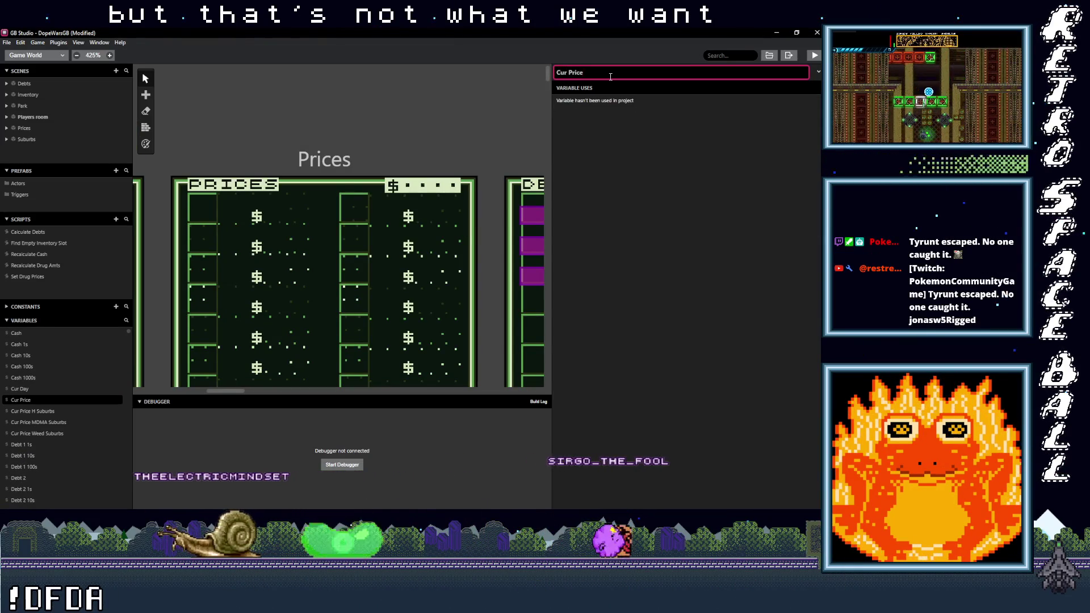
text( Wee)
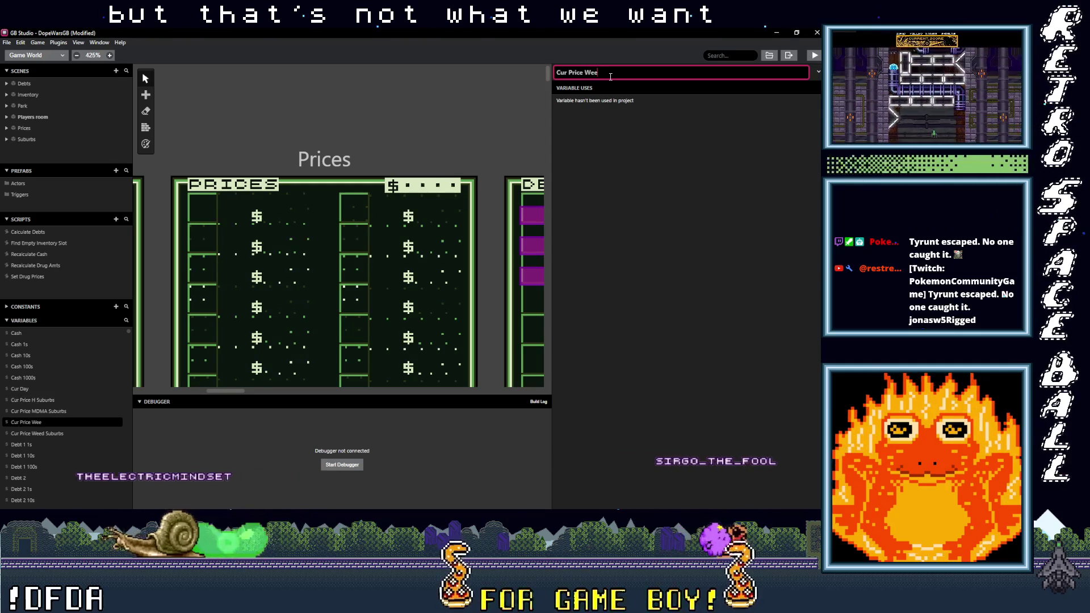
text(d Park)
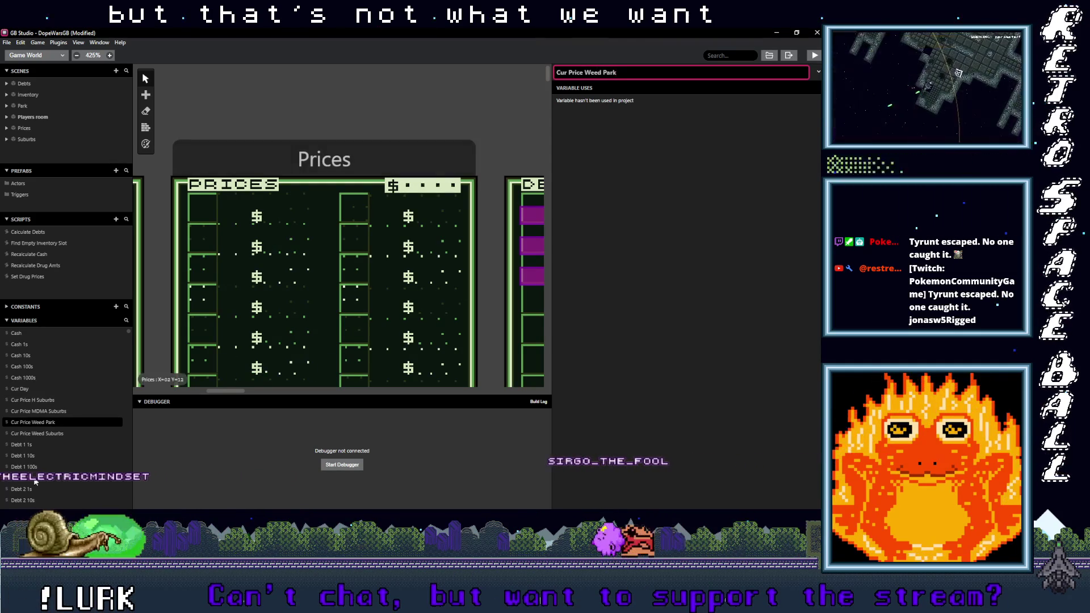
scroll(35, 408, down, 5)
scroll(42, 445, down, 5)
scroll(41, 448, down, 1)
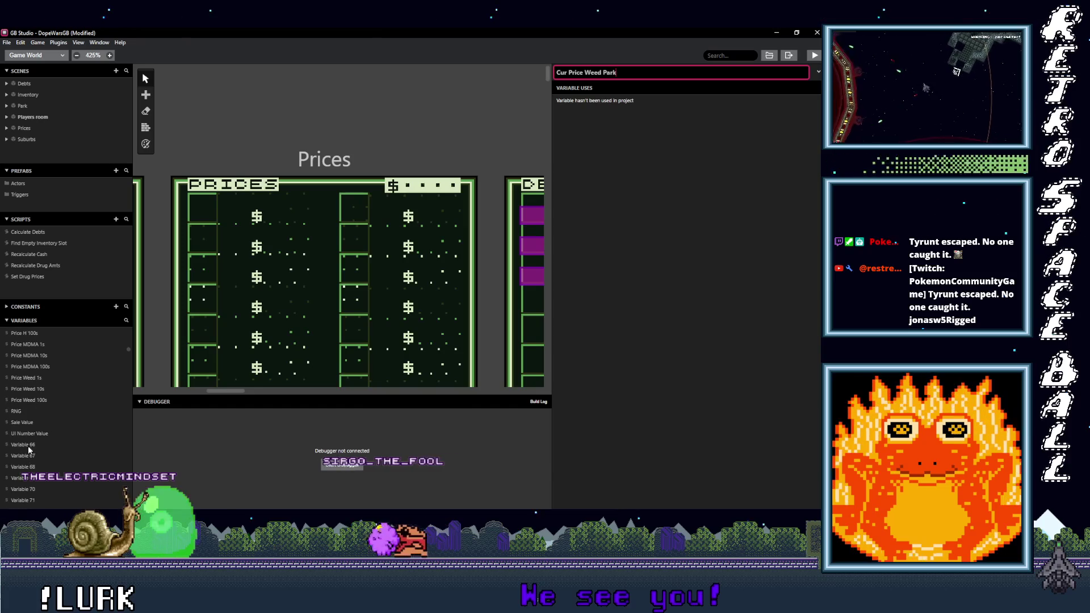
click(34, 445)
click(598, 74)
text(Cur)
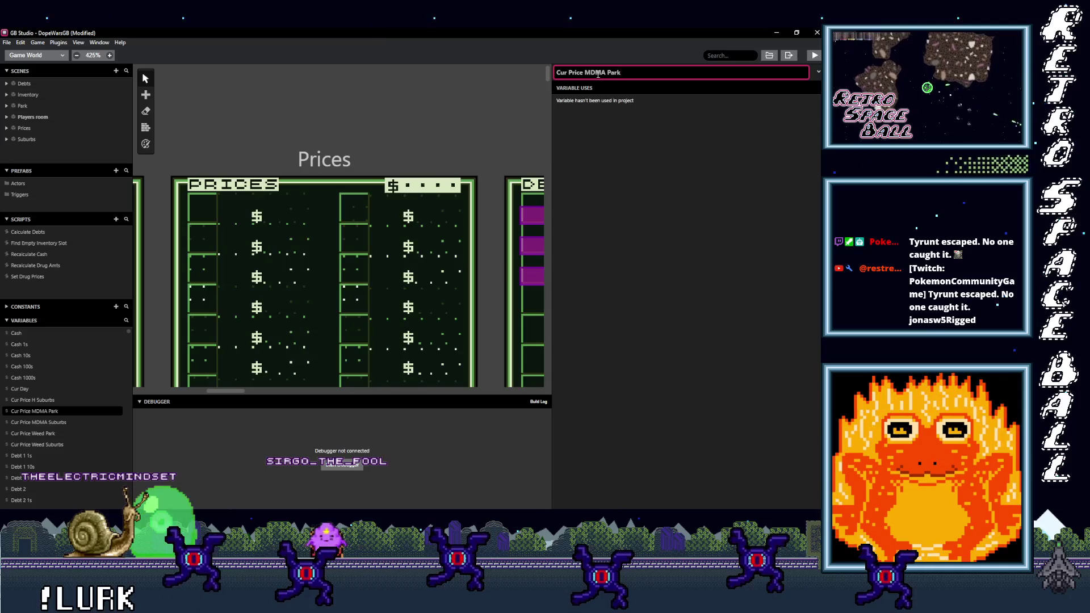
Step: Rename Variable 67 to Cur Price H Park
scroll(50, 443, down, 10)
scroll(44, 466, down, 5)
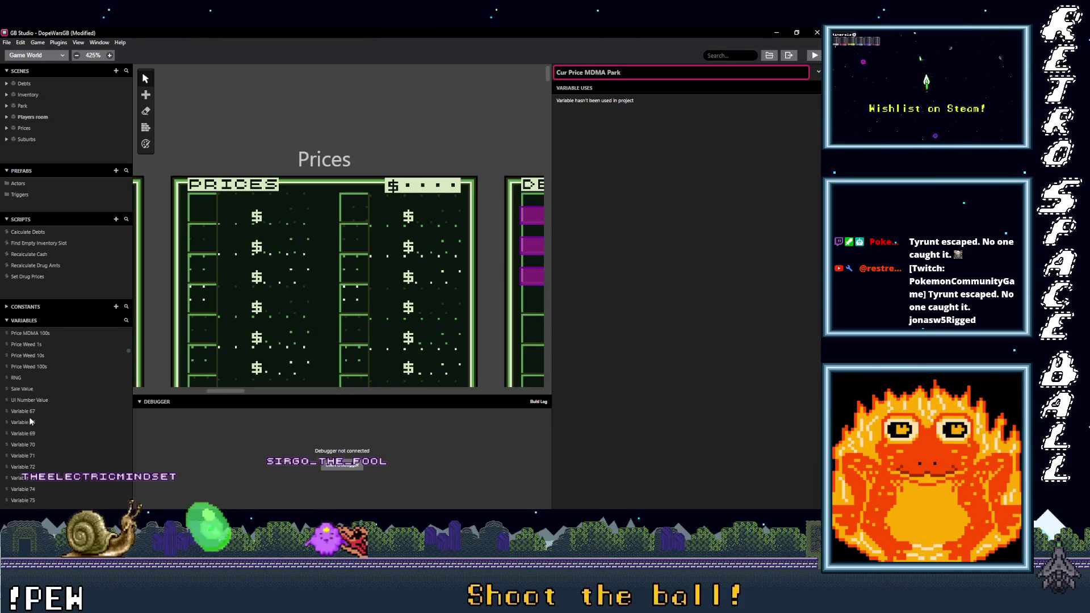
click(23, 411)
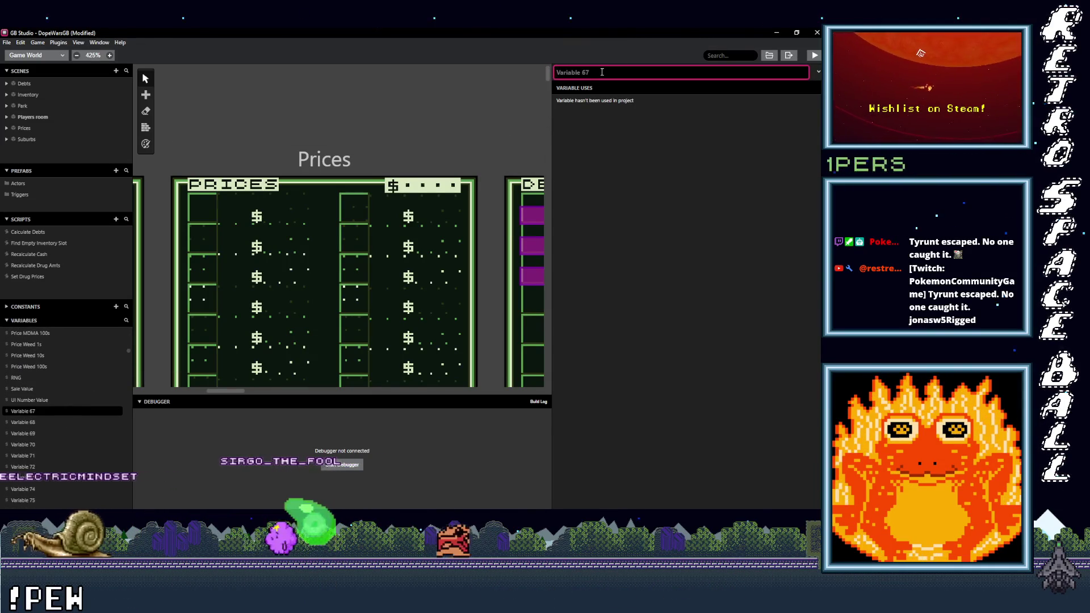
text(Cur Price )
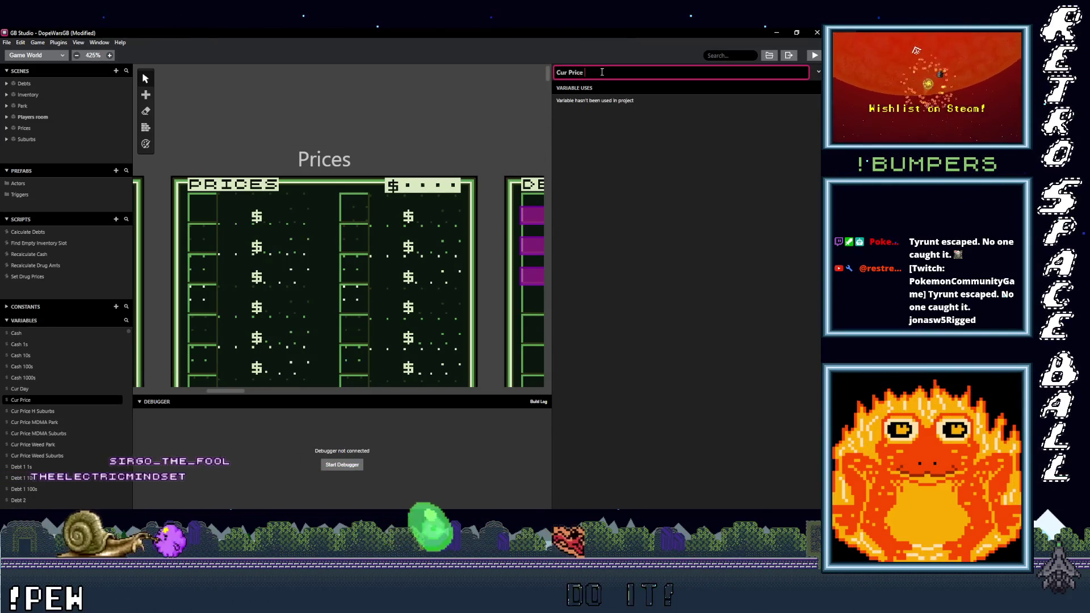
text(H)
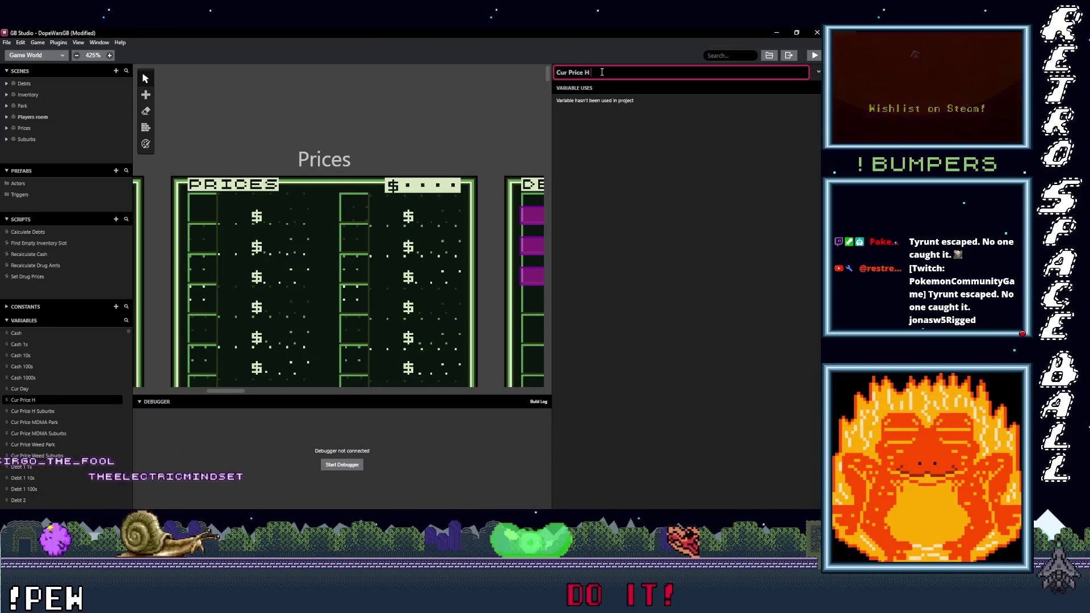
text( Park)
key(Return)
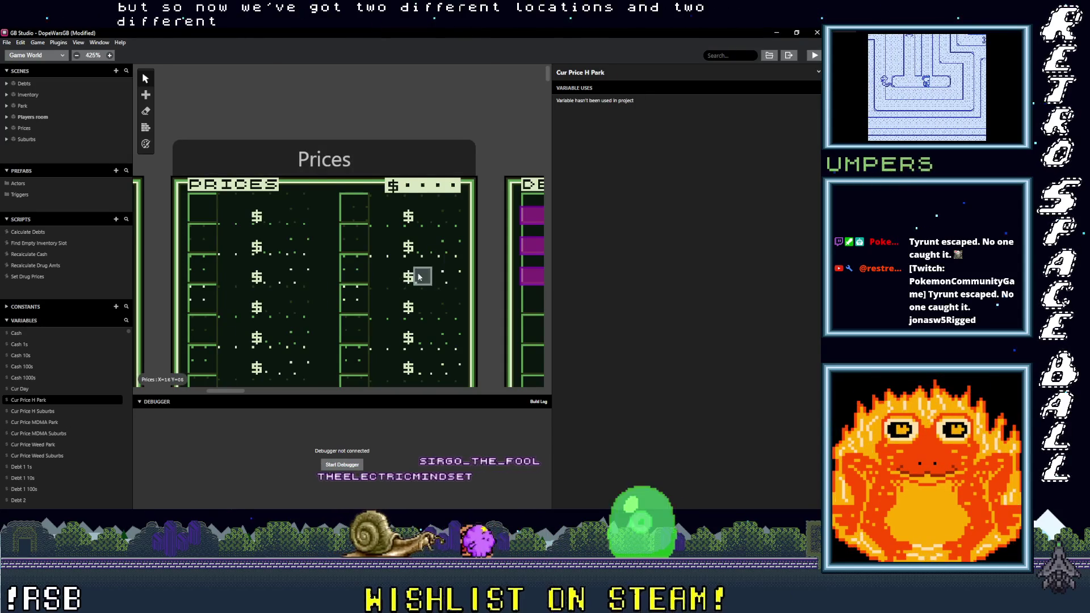
scroll(407, 277, down, 5)
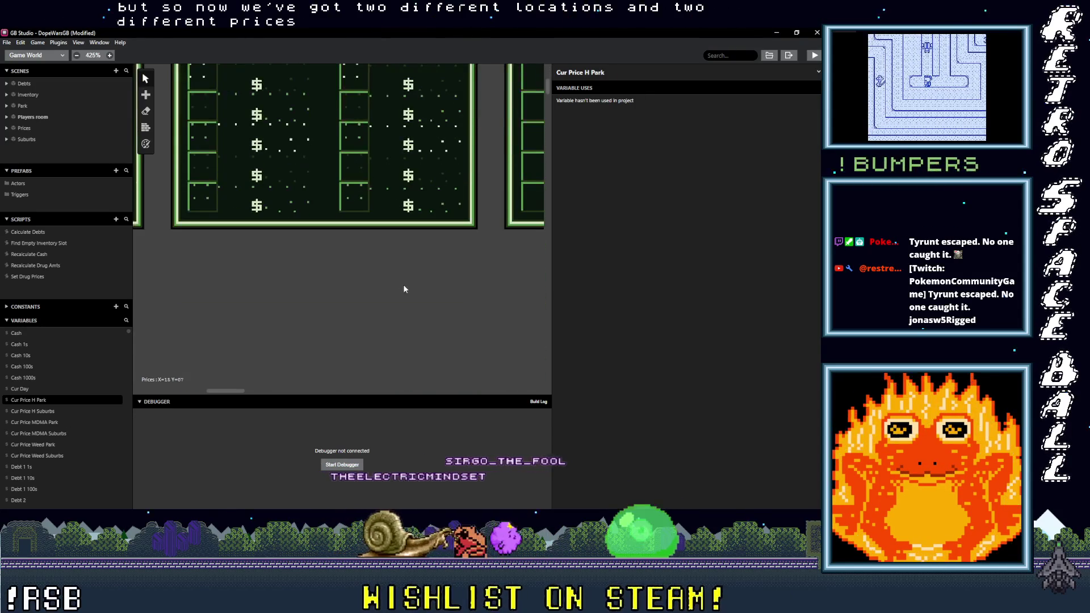
Step: In Set Drug Prices, collapse Change Weed Price and Change MDMA Price, leaving their names unchanged
click(35, 276)
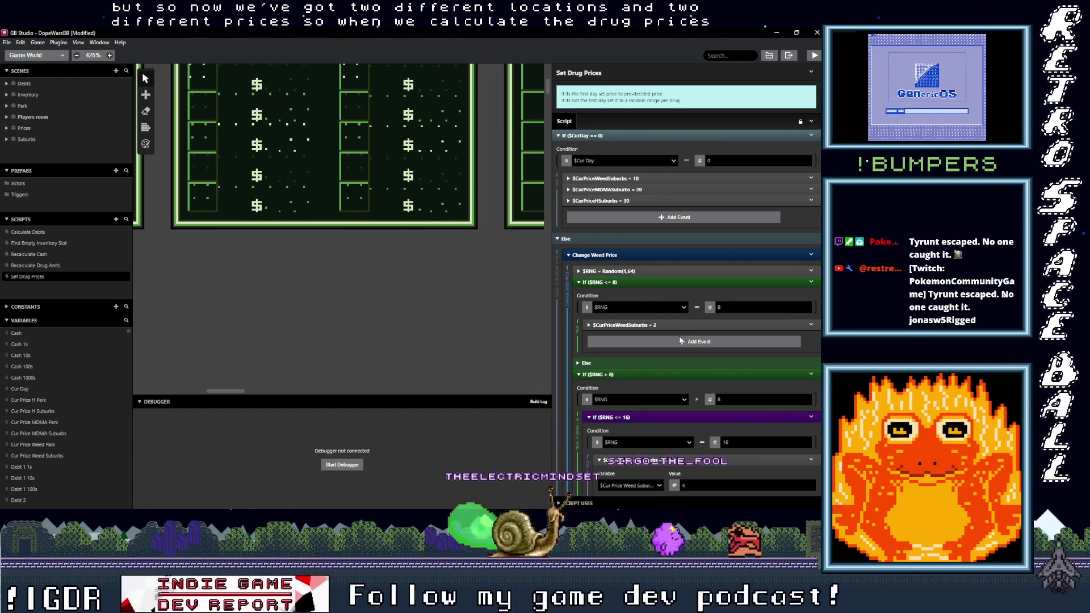
click(633, 256)
click(636, 267)
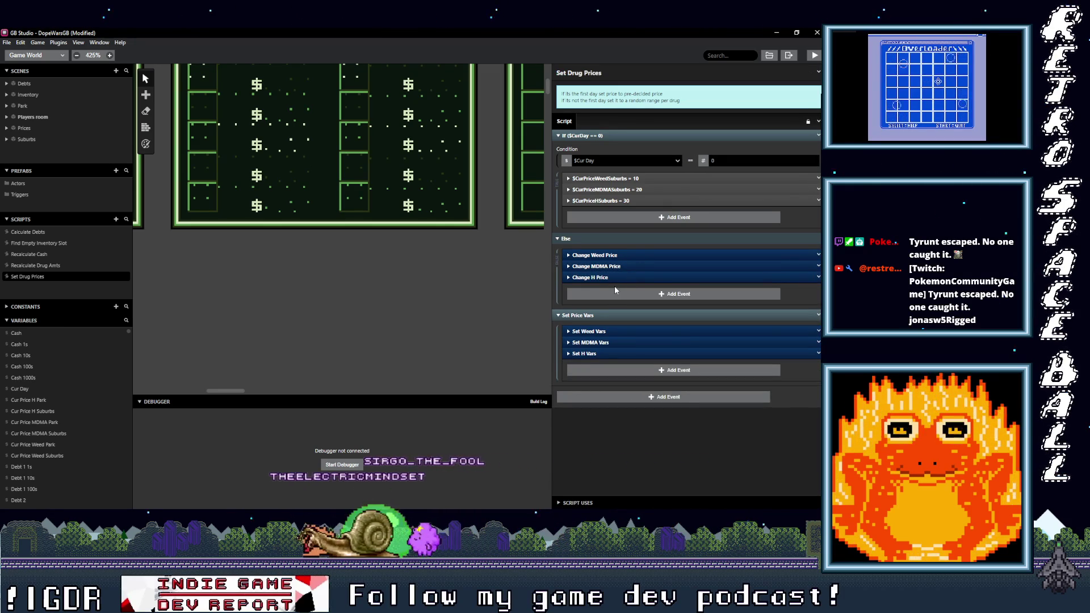
click(819, 255)
click(784, 280)
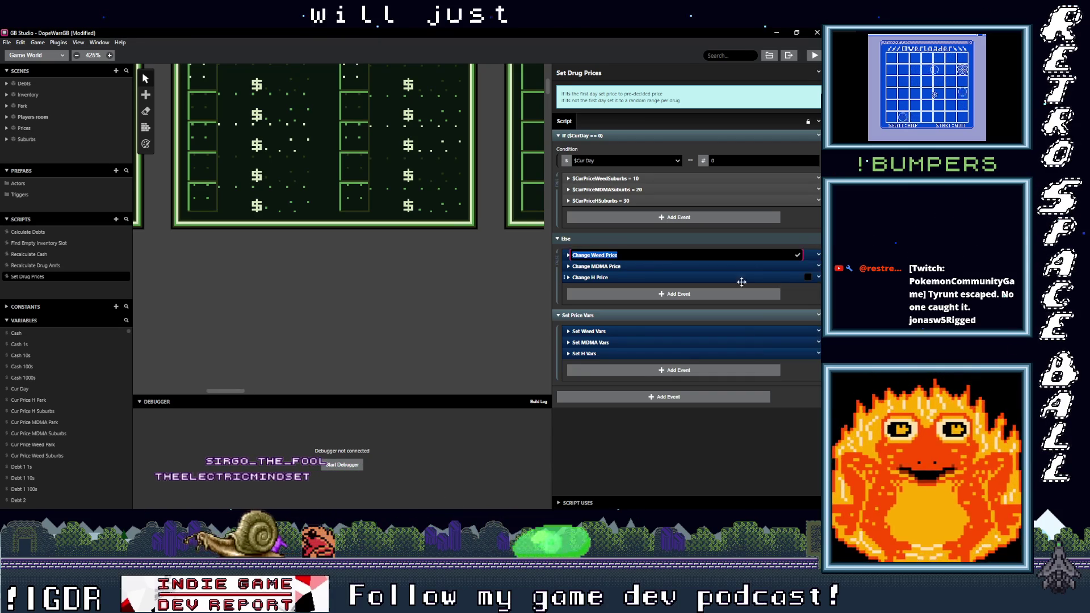
click(594, 314)
click(593, 314)
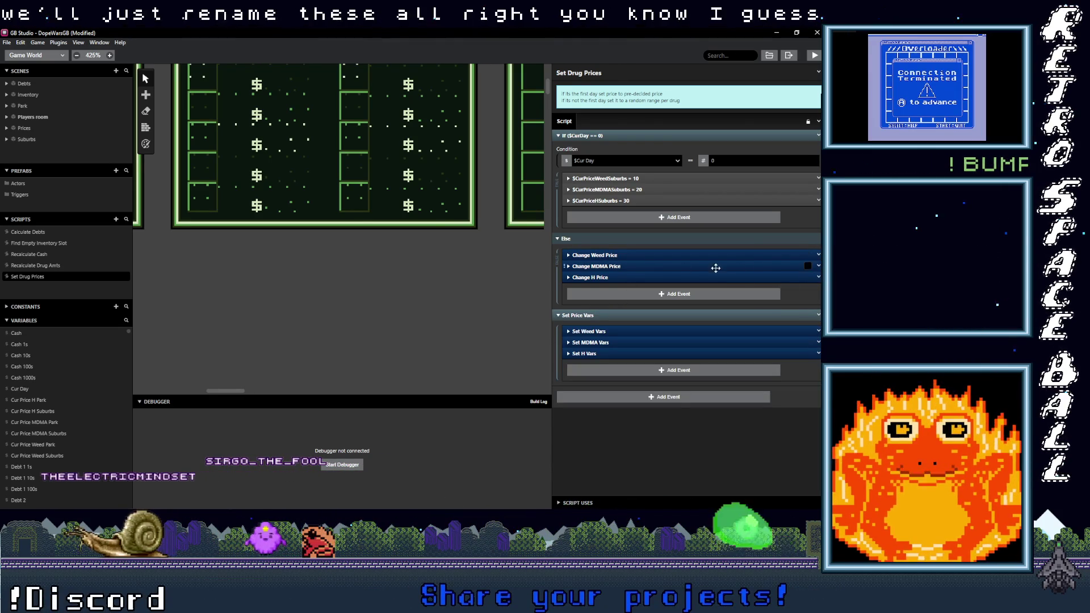
click(693, 295)
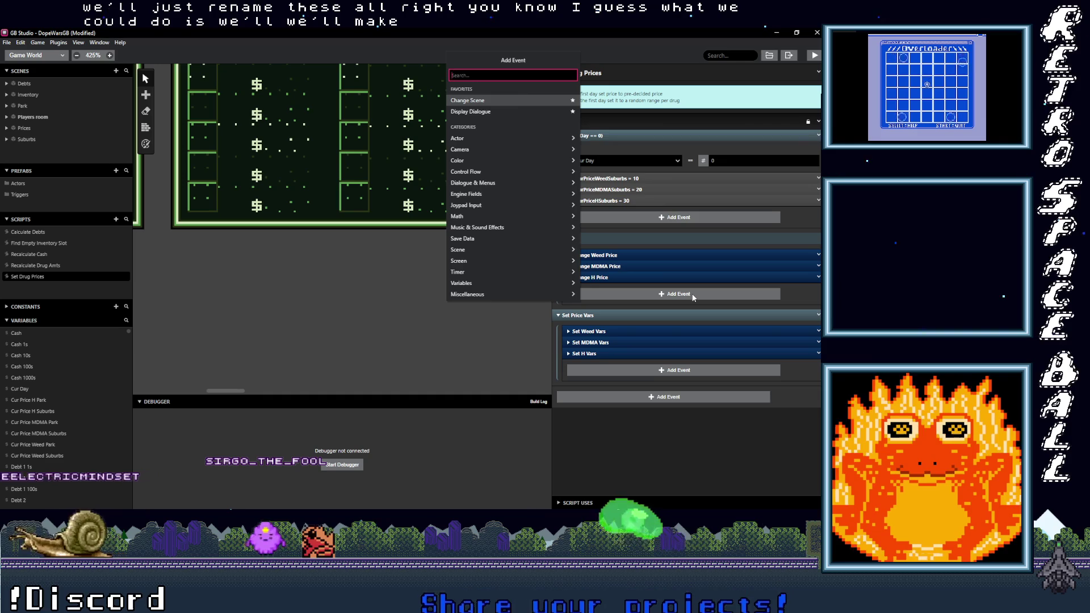
Step: Add an event group to the Else branch and move the three Change Price events into it
text(g)
text(p)
key(Return)
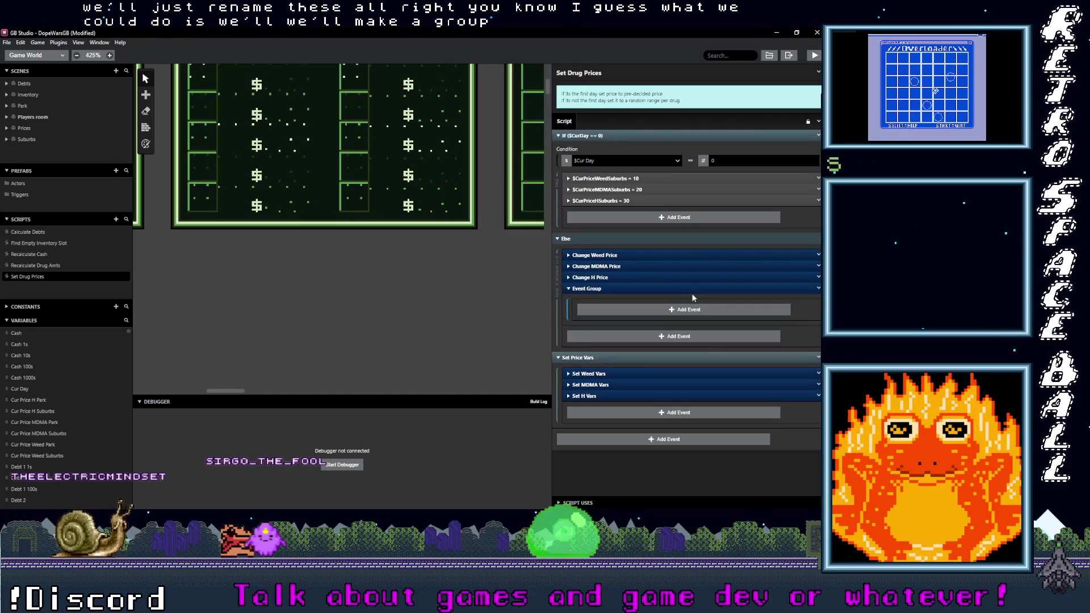
shift+click(664, 277)
shift+click(656, 267)
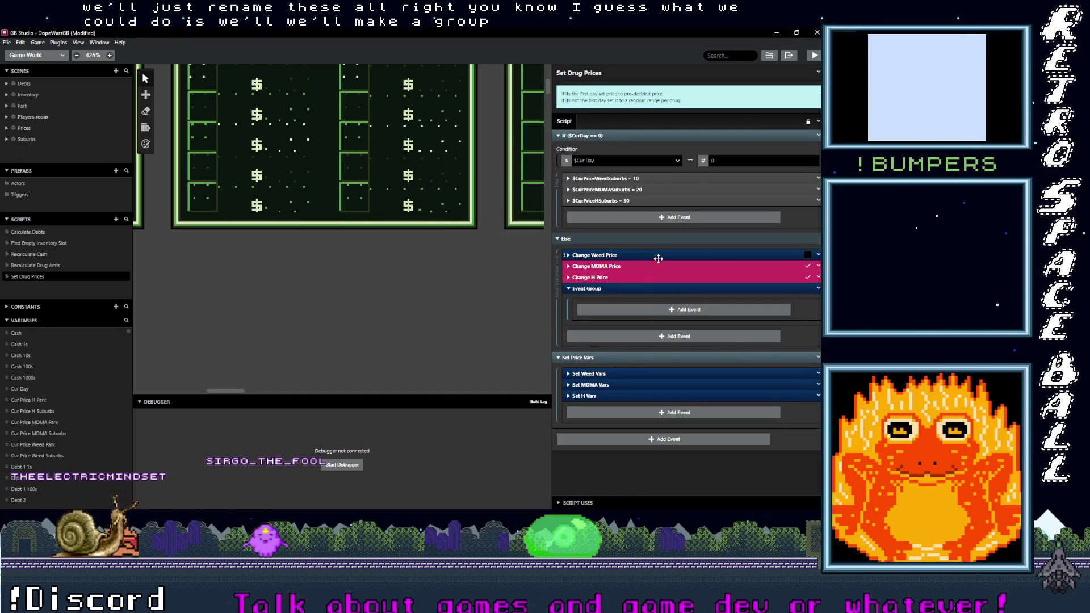
shift+click(647, 257)
mouse_move(647, 257)
mouse_down()
mouse_move(653, 307)
mouse_move(654, 297)
mouse_up()
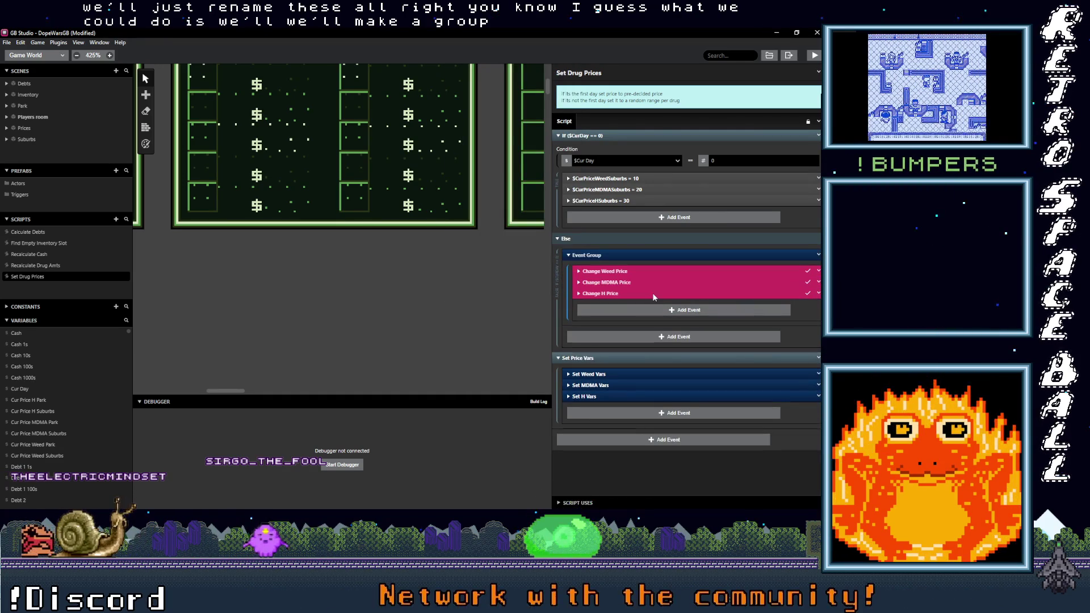
Step: Rename the new event group to Suburbs Prices
click(819, 255)
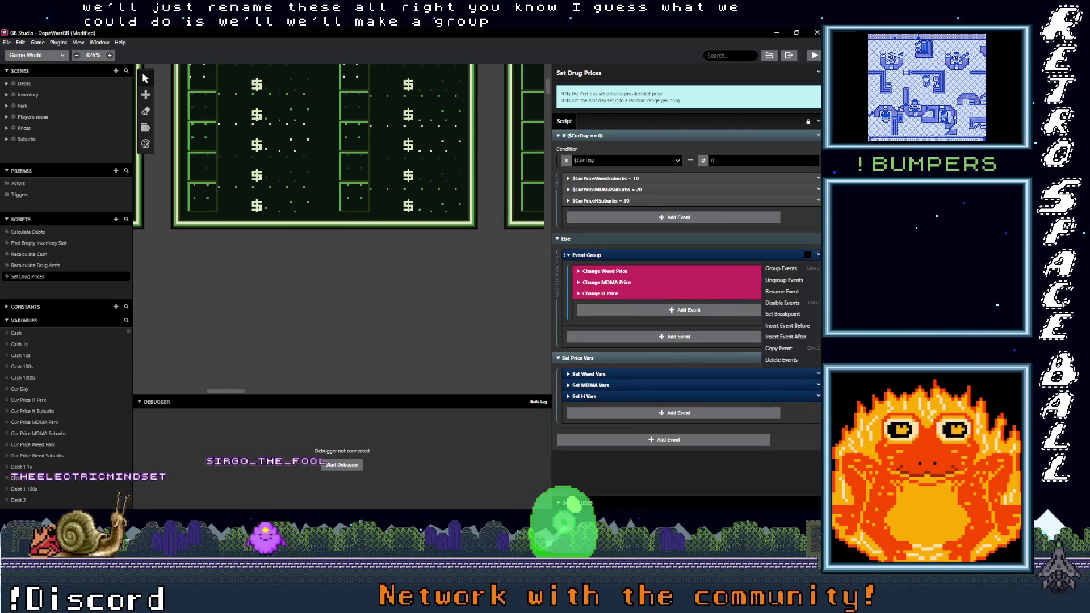
click(784, 291)
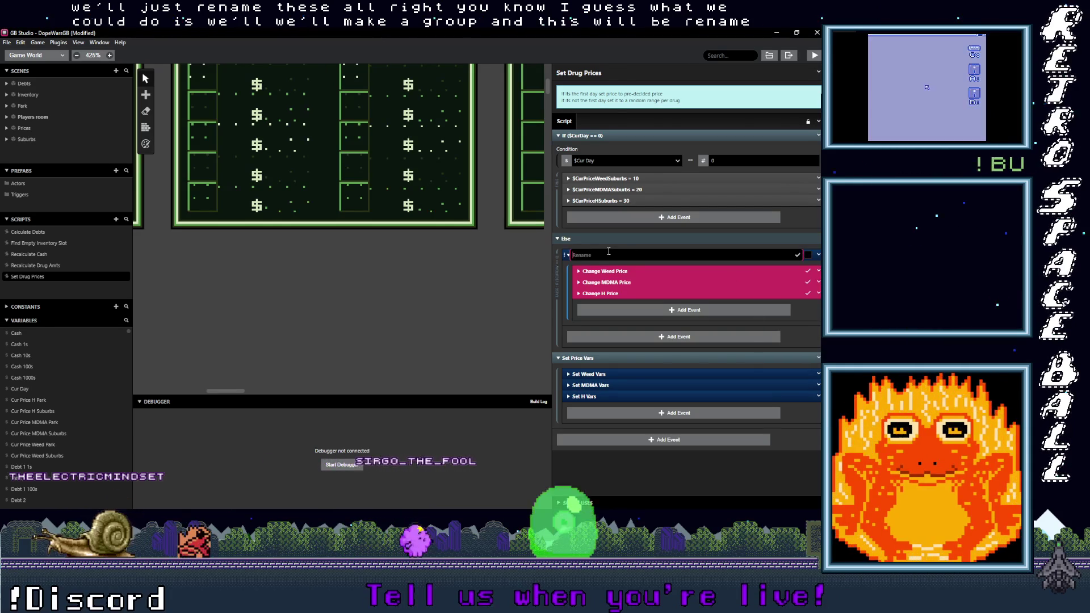
text(Subur)
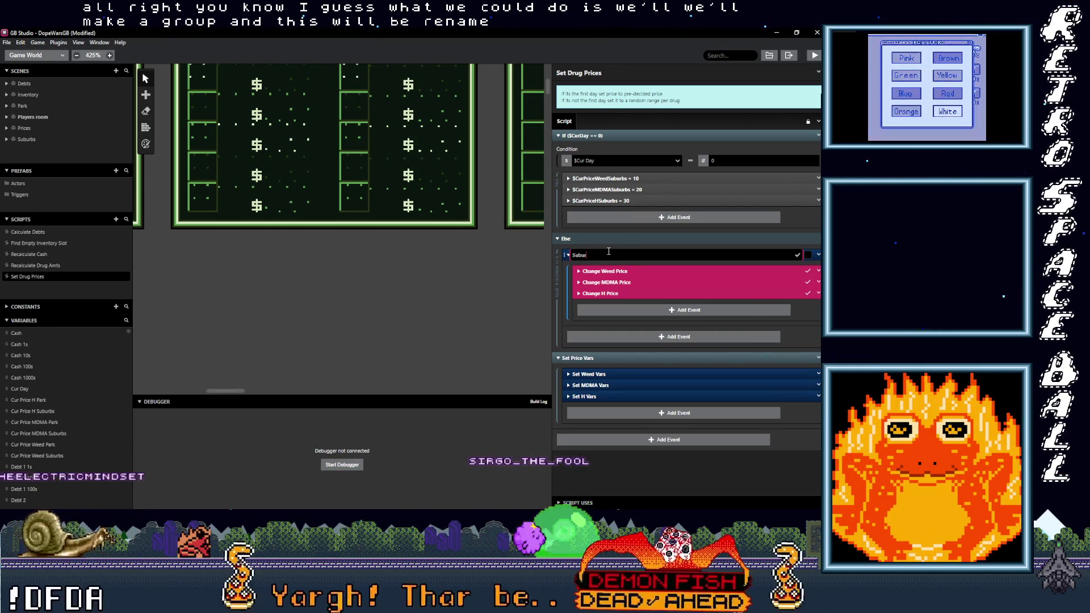
text(bs Prices)
key(Return)
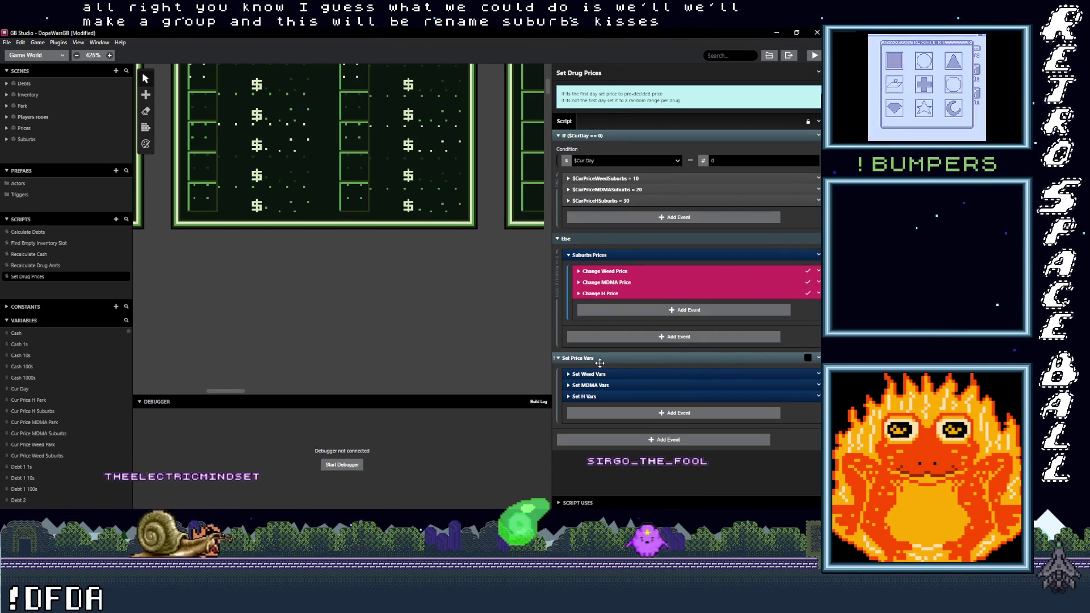
click(606, 373)
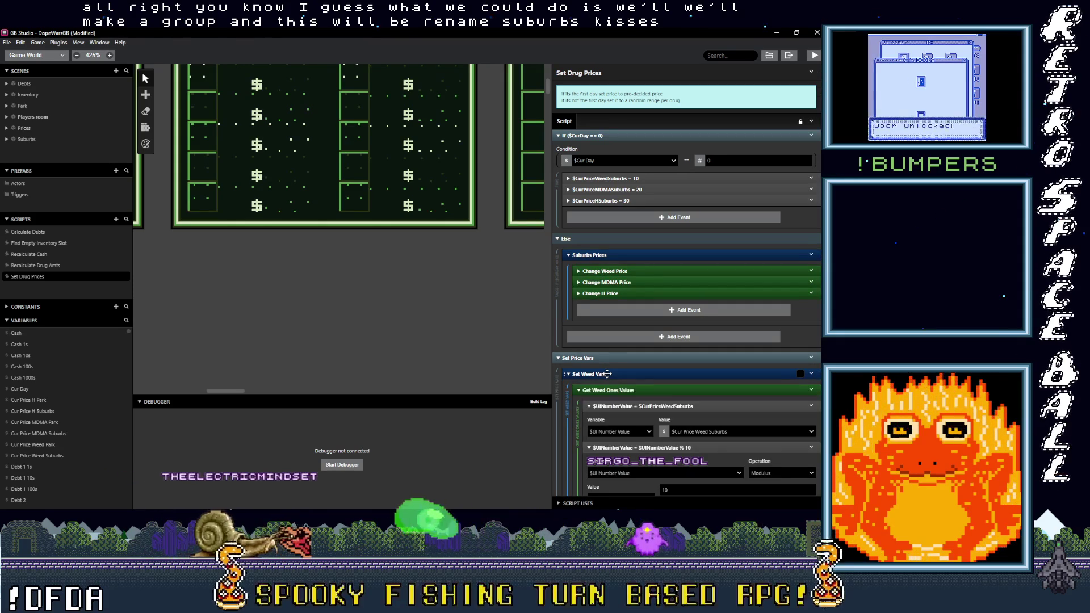
click(608, 374)
click(607, 374)
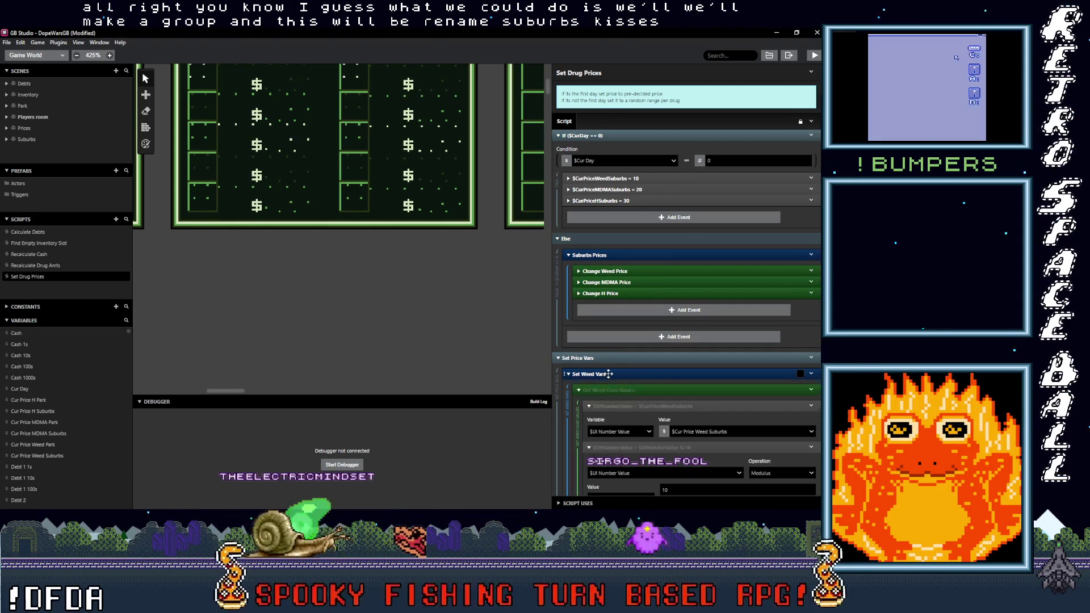
scroll(695, 411, down, 3)
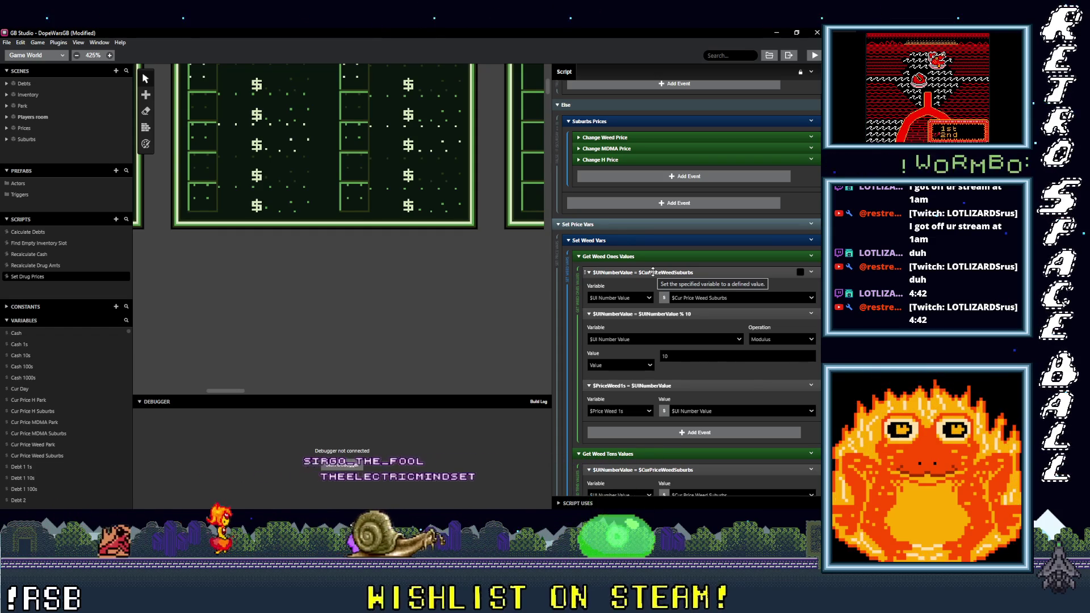
scroll(686, 375, down, 3)
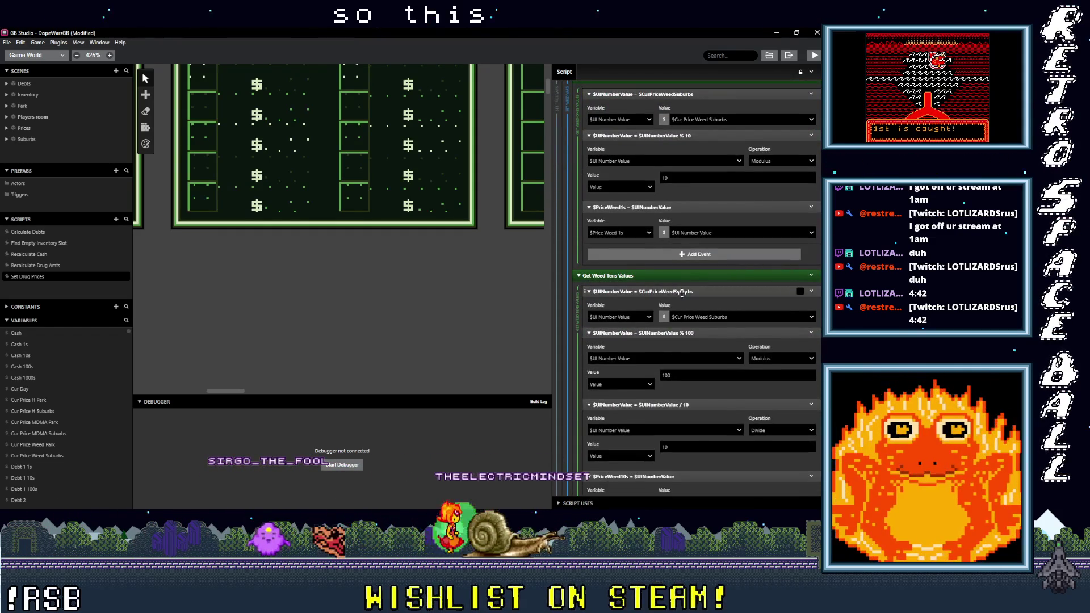
Step: Collapse the $CurPriceWeedSuburbs, % 100, / 10 and $PriceWeed10s rows, then the Set Weed Vars group
click(682, 292)
click(712, 303)
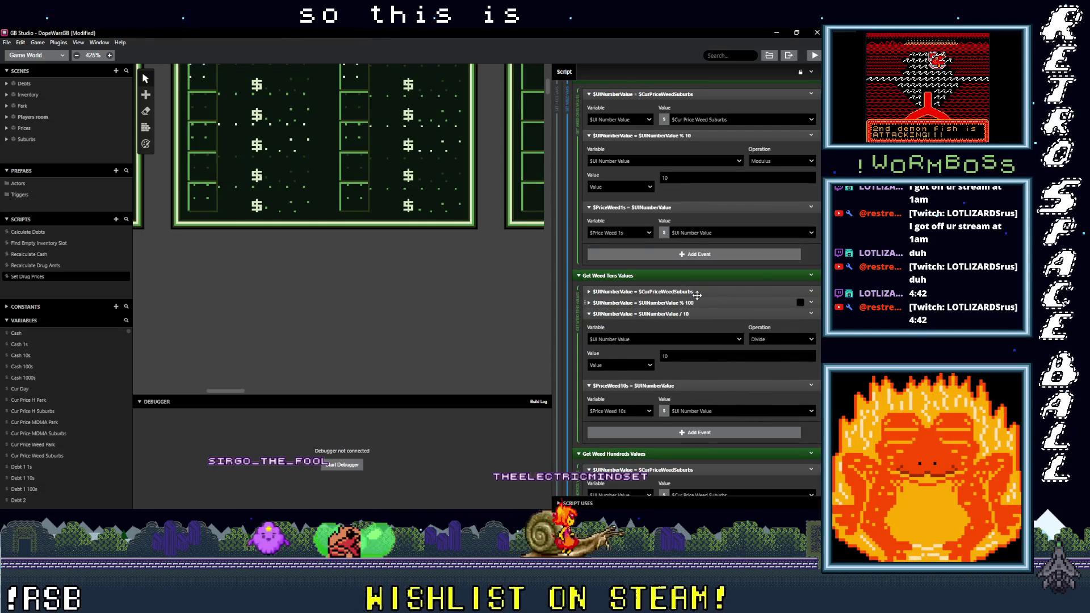
click(697, 292)
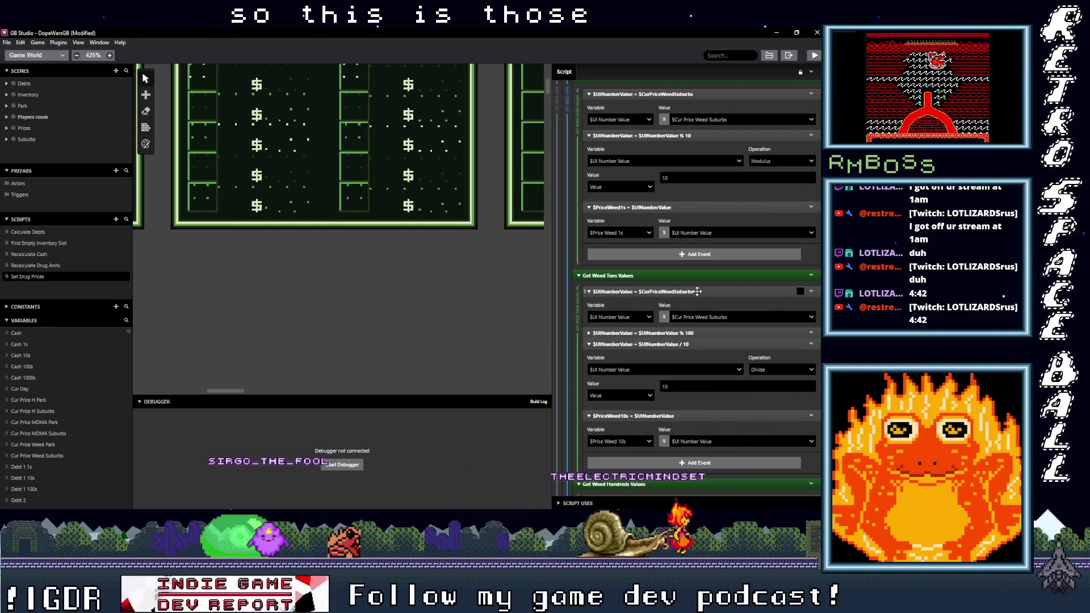
click(698, 291)
click(698, 314)
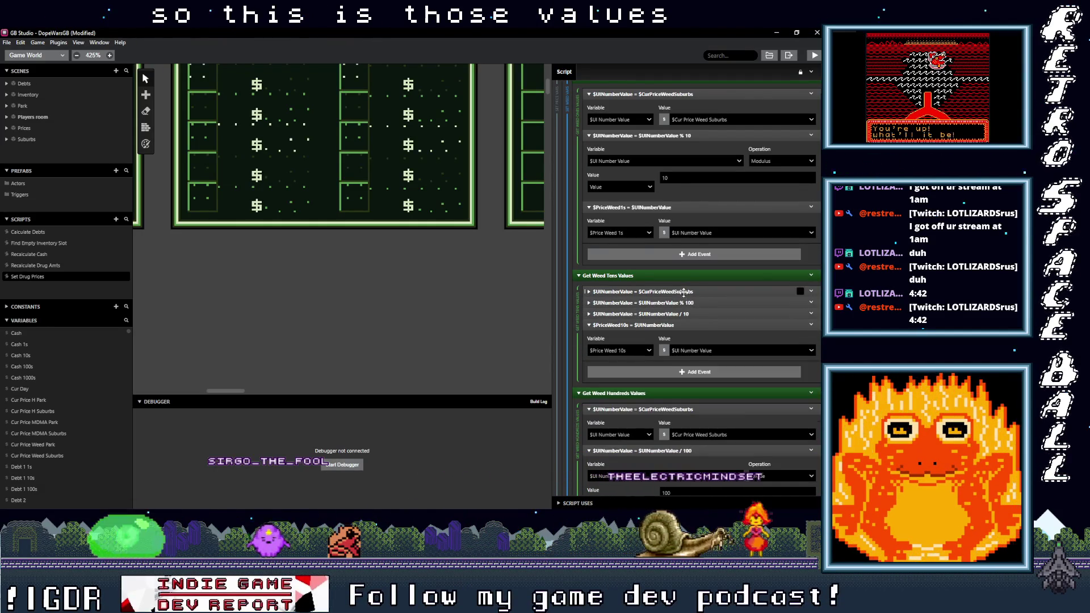
click(698, 325)
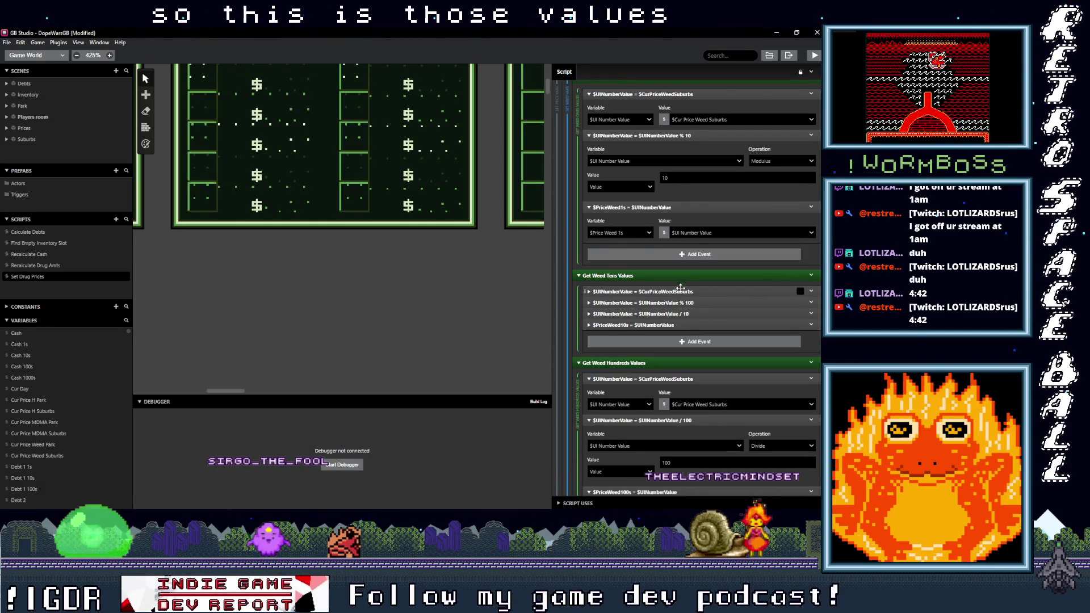
scroll(684, 313, up, 2)
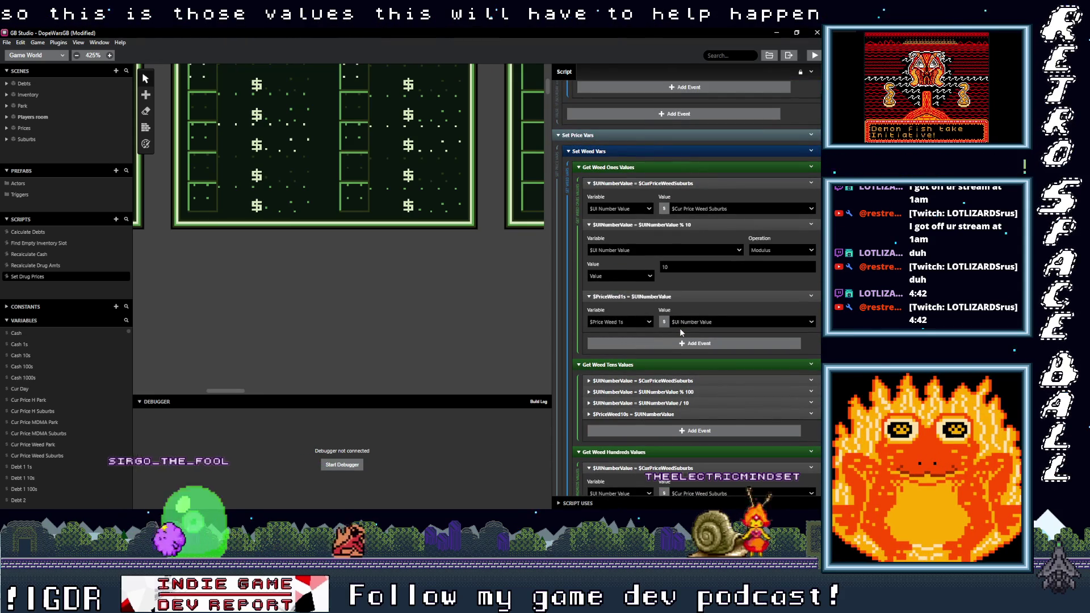
click(622, 151)
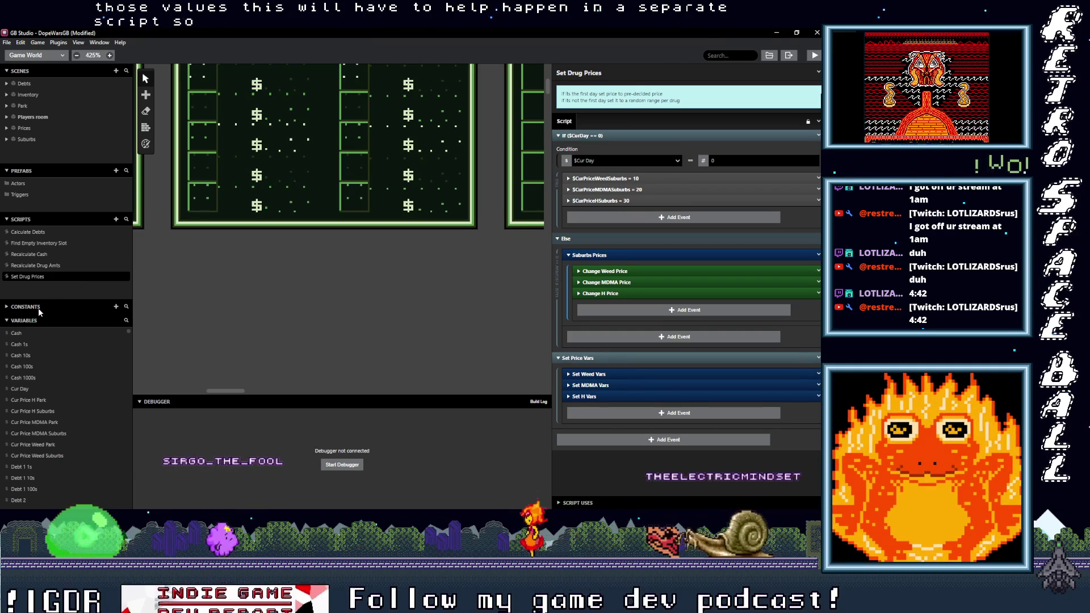
Step: Create a new constant, keeping its default name CONSTANT_1
click(115, 307)
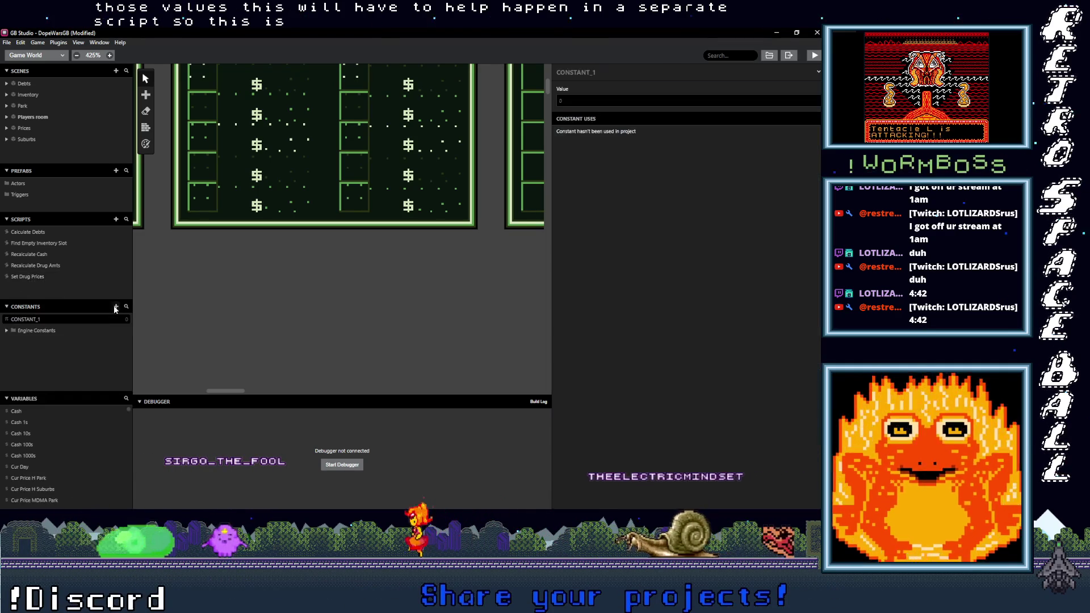
click(591, 72)
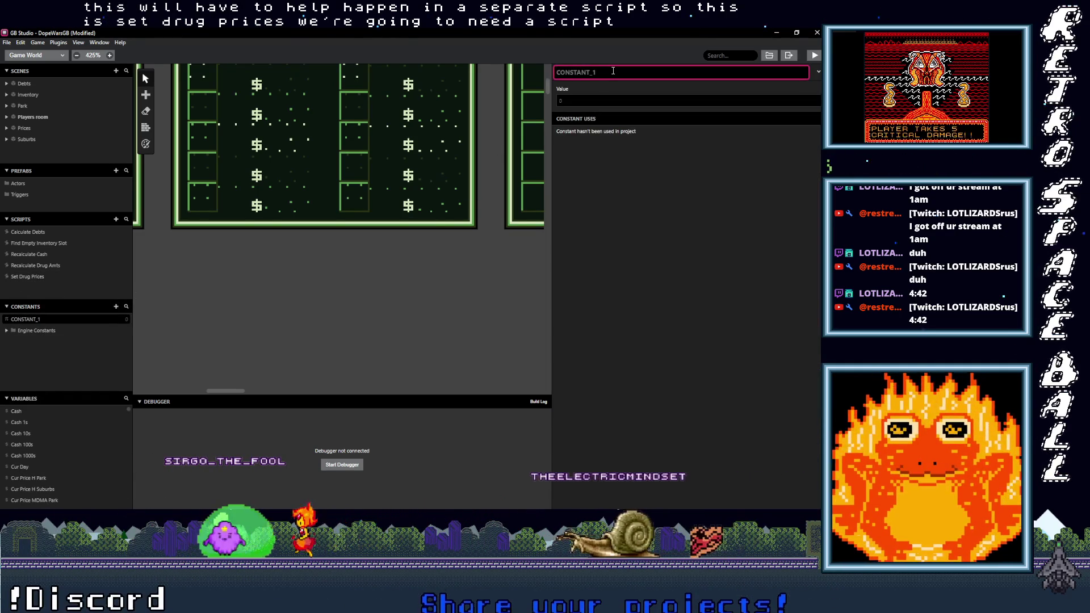
click(85, 338)
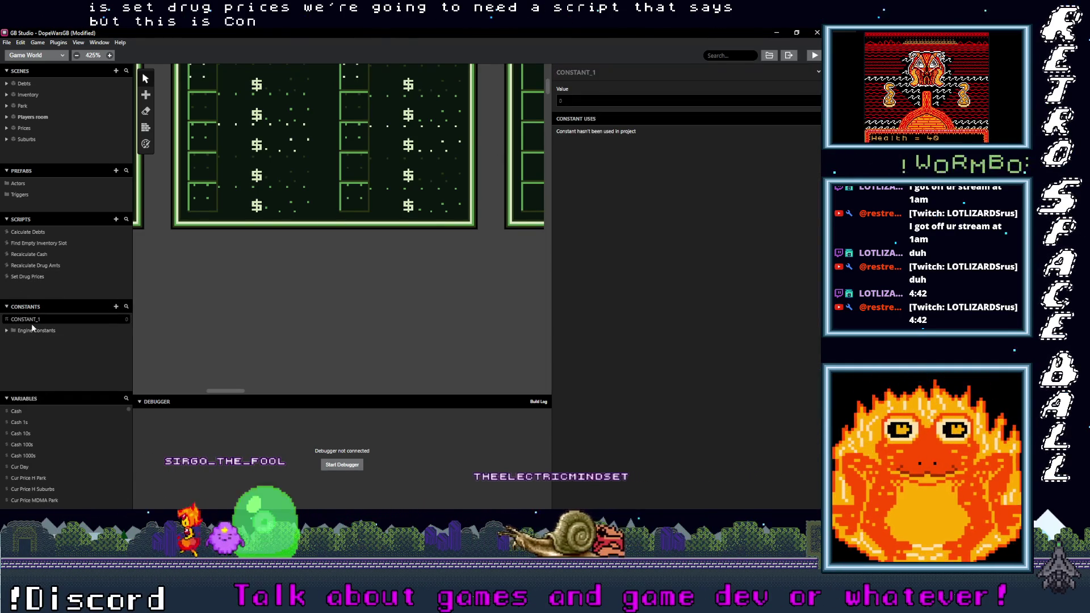
click(50, 330)
Step: Delete CONSTANT_1 and add a new empty script, Script 6
click(52, 318)
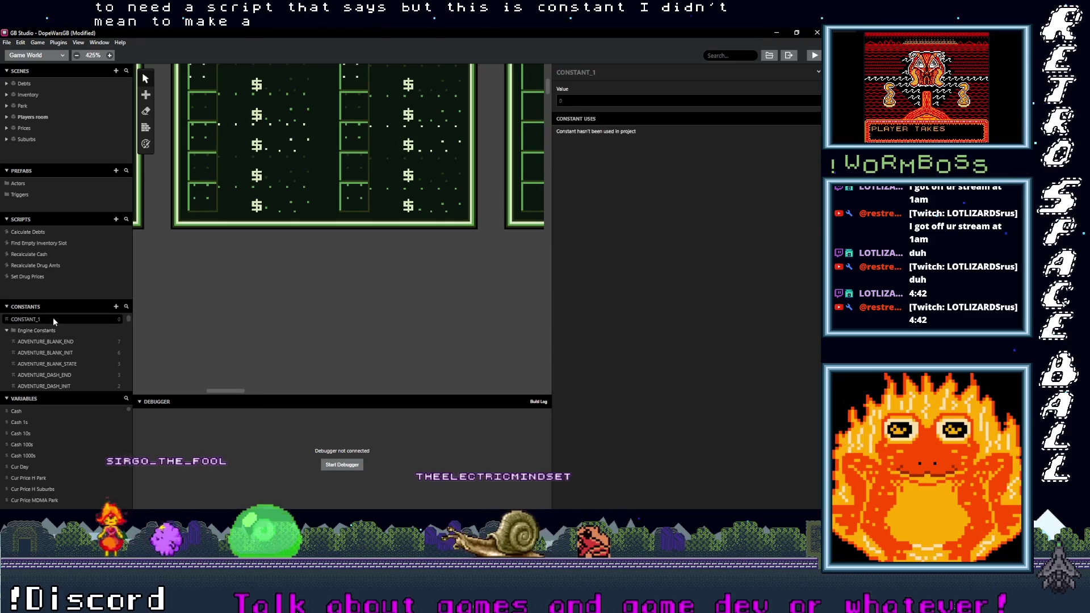
right_click(42, 317)
click(55, 329)
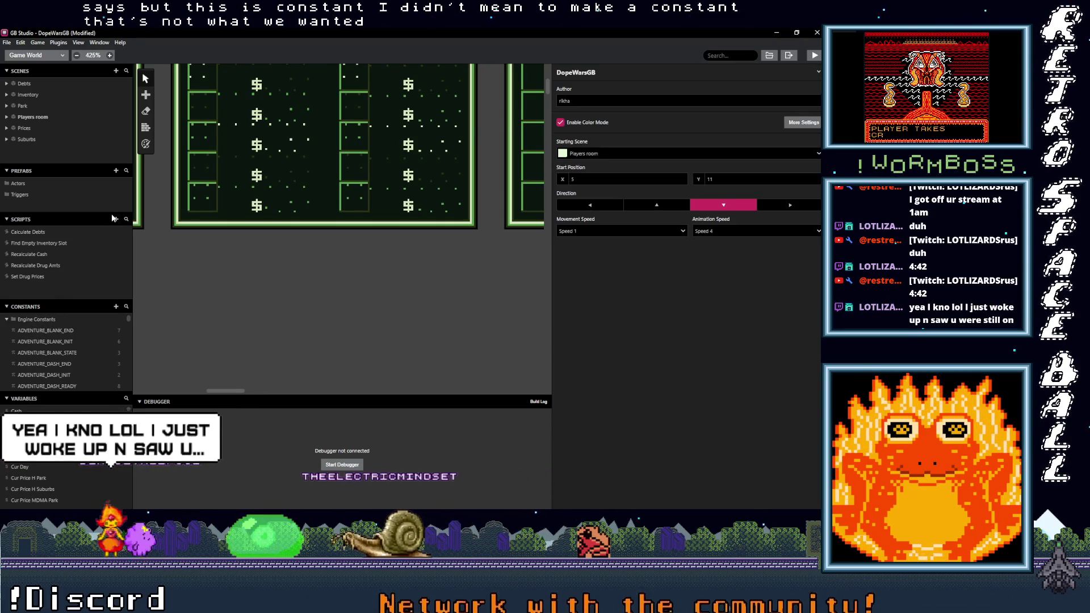
click(116, 219)
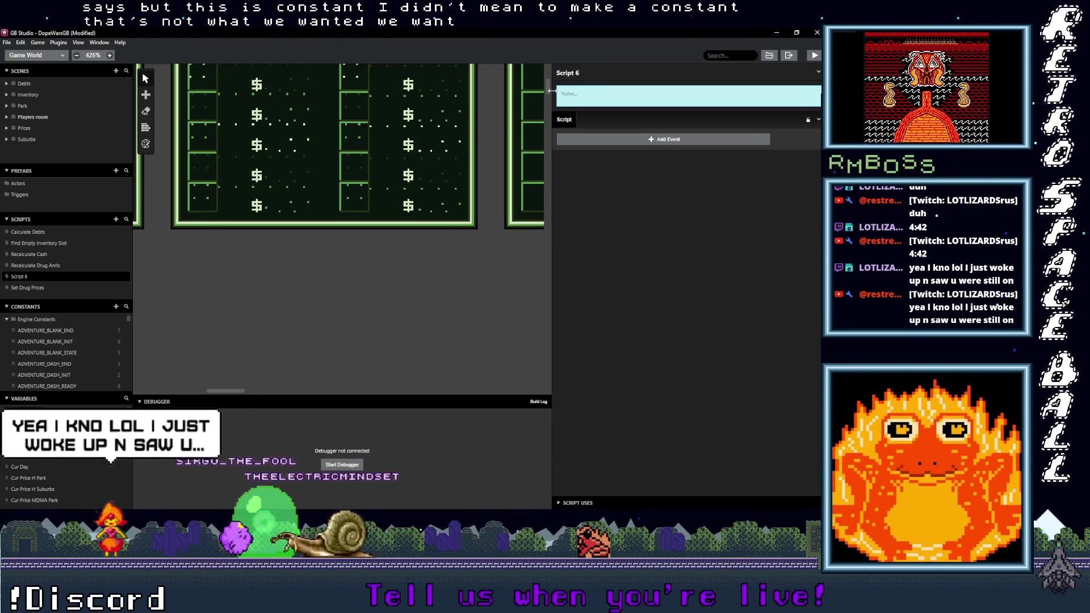
Step: Rename the new script to Calculate Drug Prices UI
click(599, 74)
key(BackSpace)
key(BackSpace)
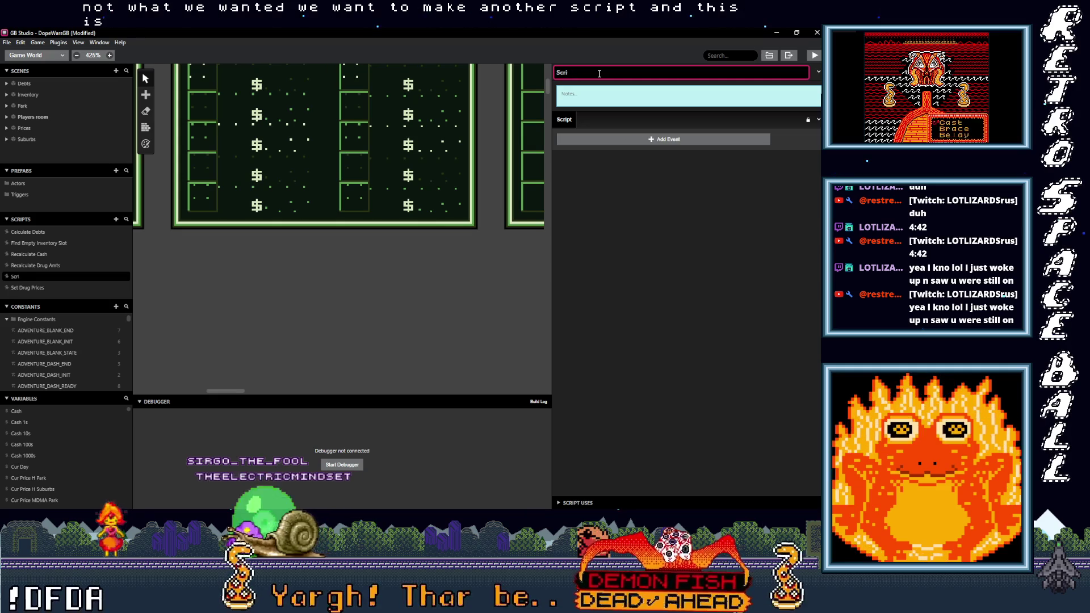
text(Calculate)
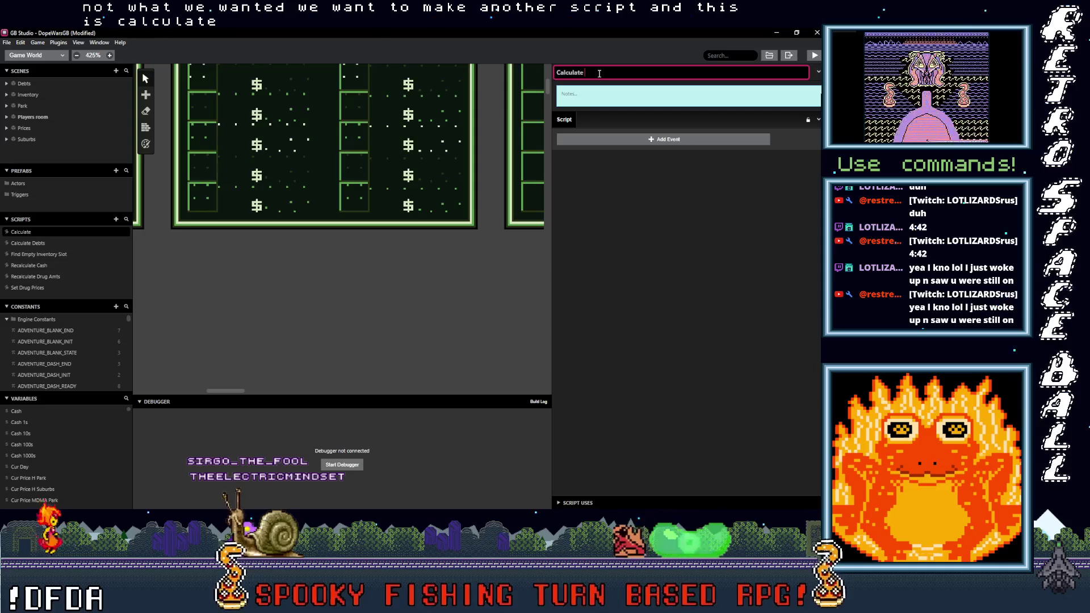
text( Drug)
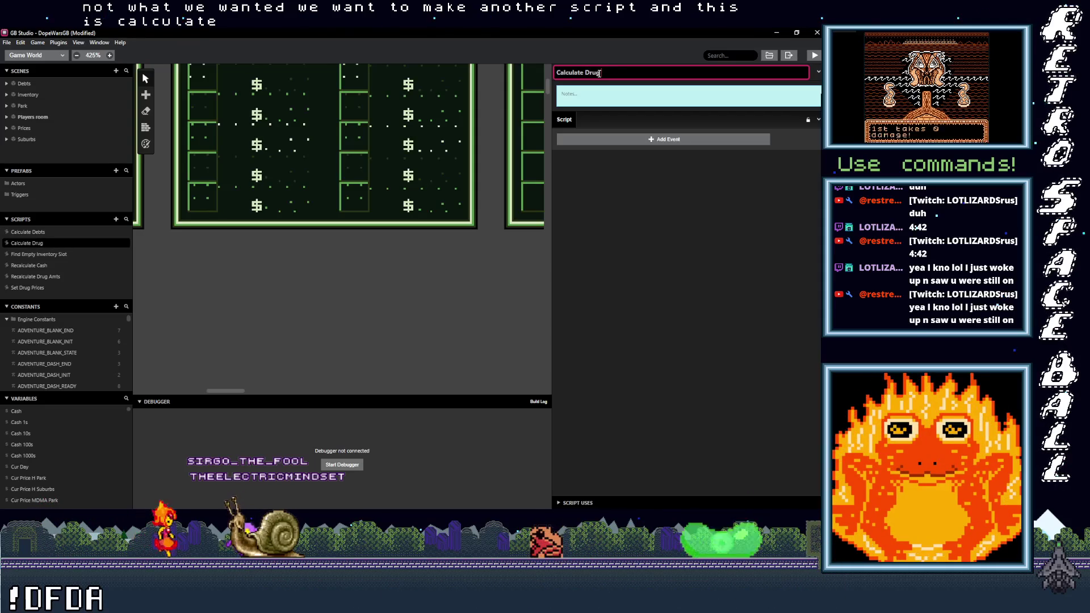
text( Prices UI)
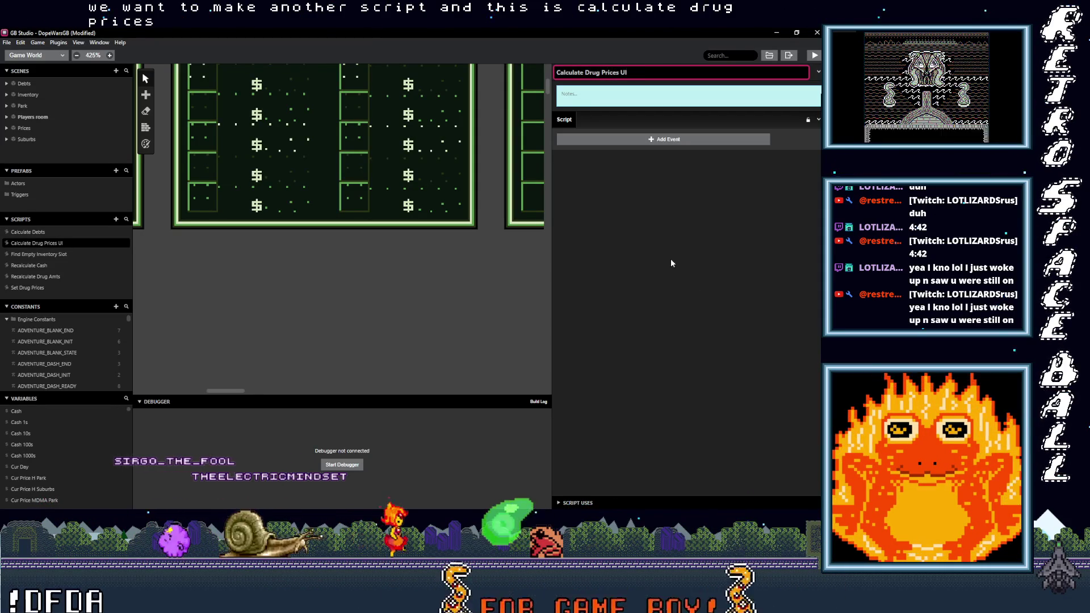
Step: Add a note saying it sets each drug's 100s, 10s and 1s for the location
click(629, 92)
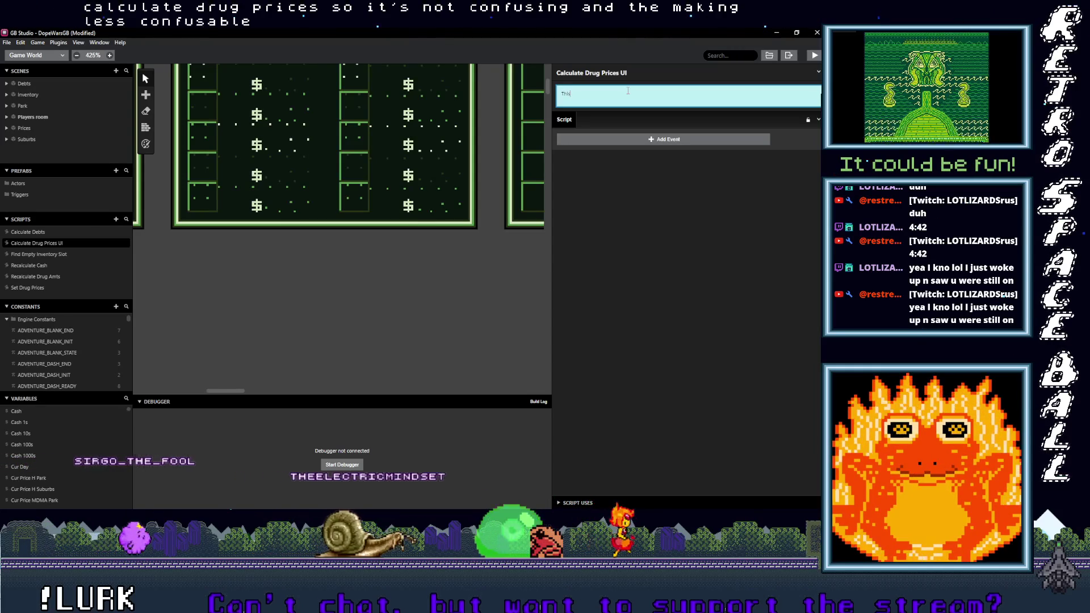
text(This sets the 100s 10s and)
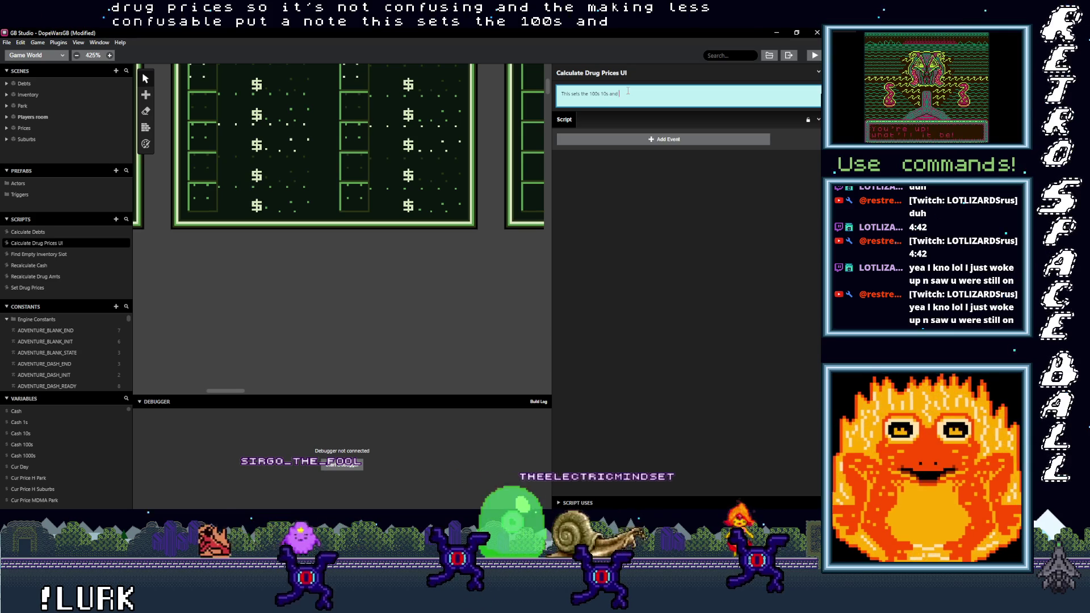
text(s of each du)
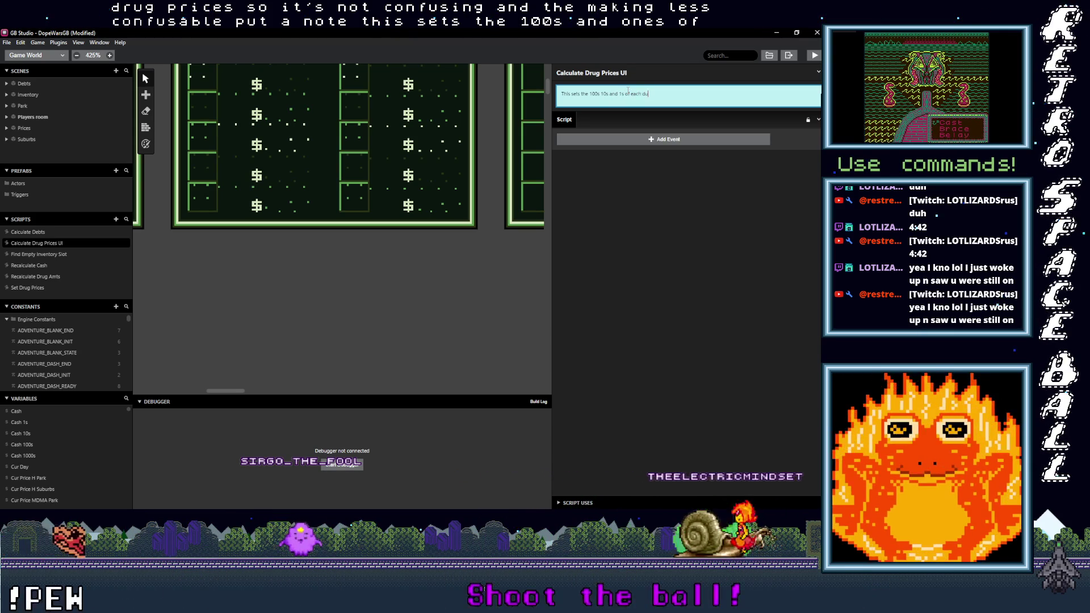
key(BackSpace)
text(rug to be that of)
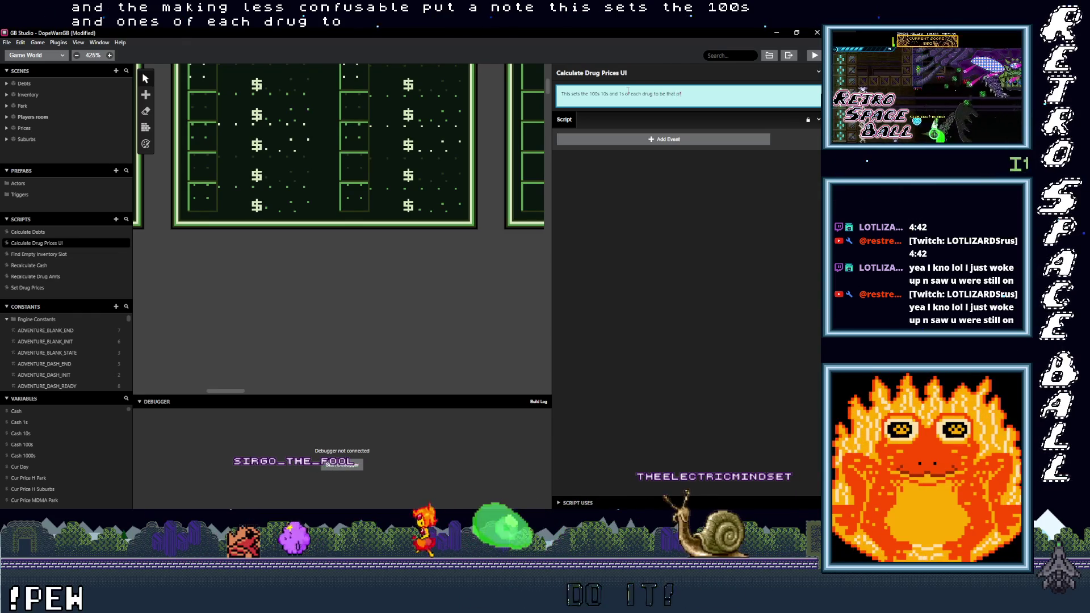
text( the location)
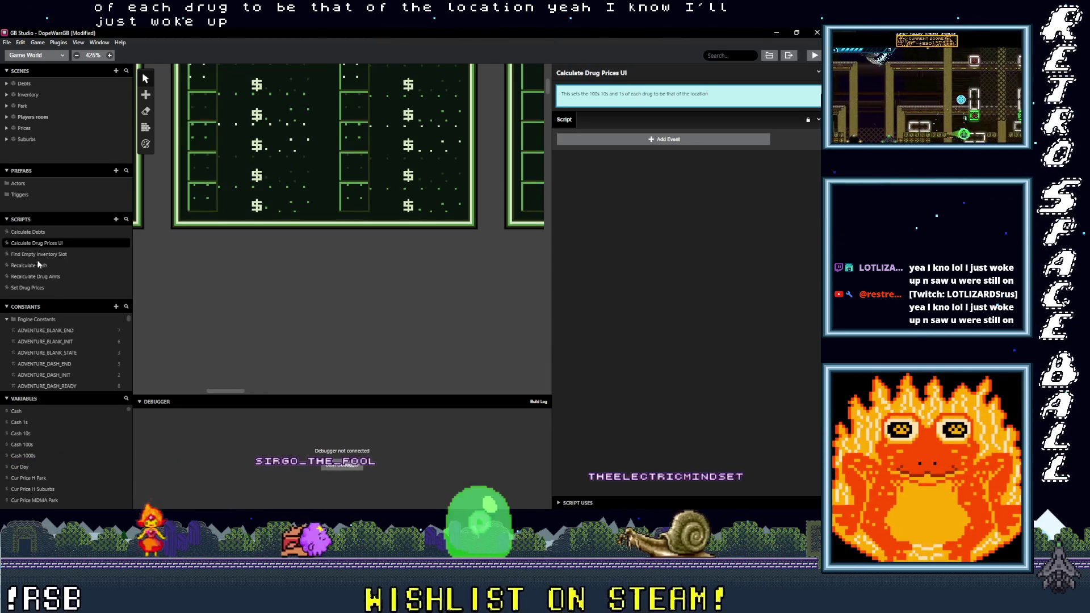
click(33, 287)
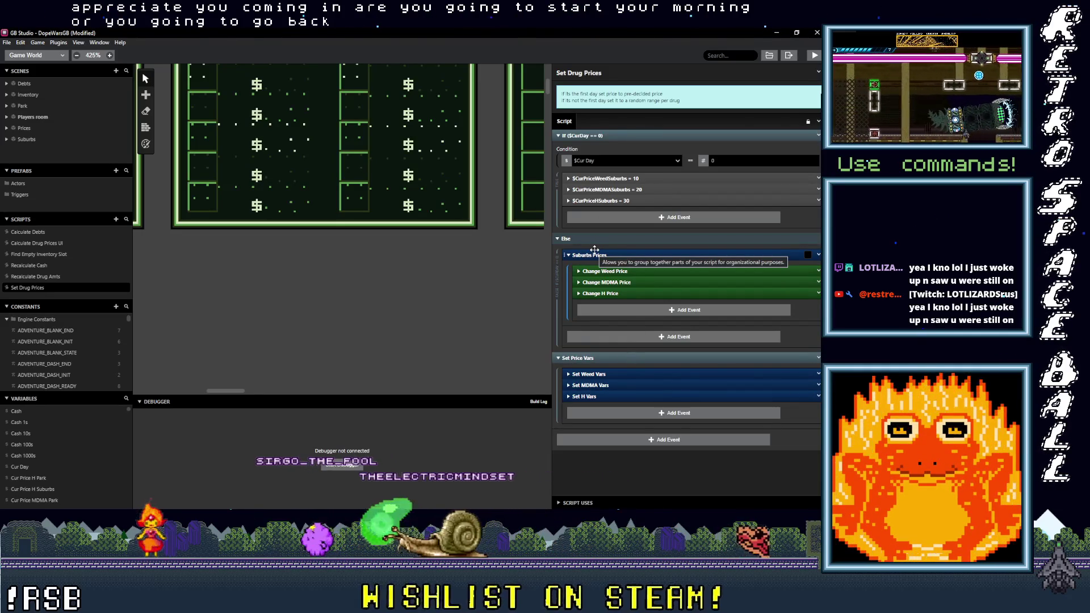
Step: Copy the Set Price Vars group, then delete it from Set Drug Prices
click(754, 359)
click(819, 357)
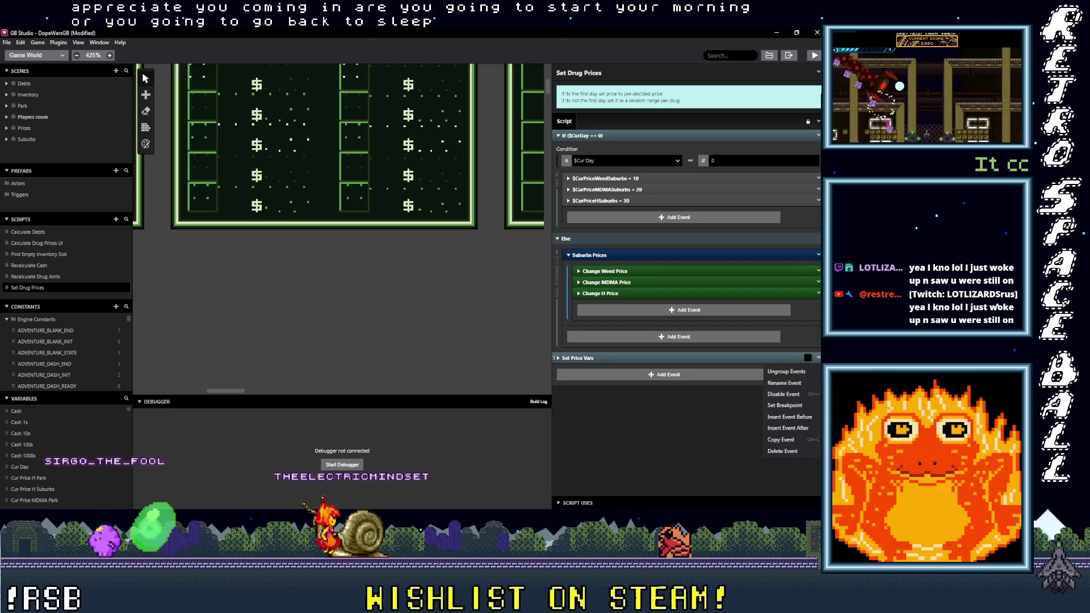
click(791, 441)
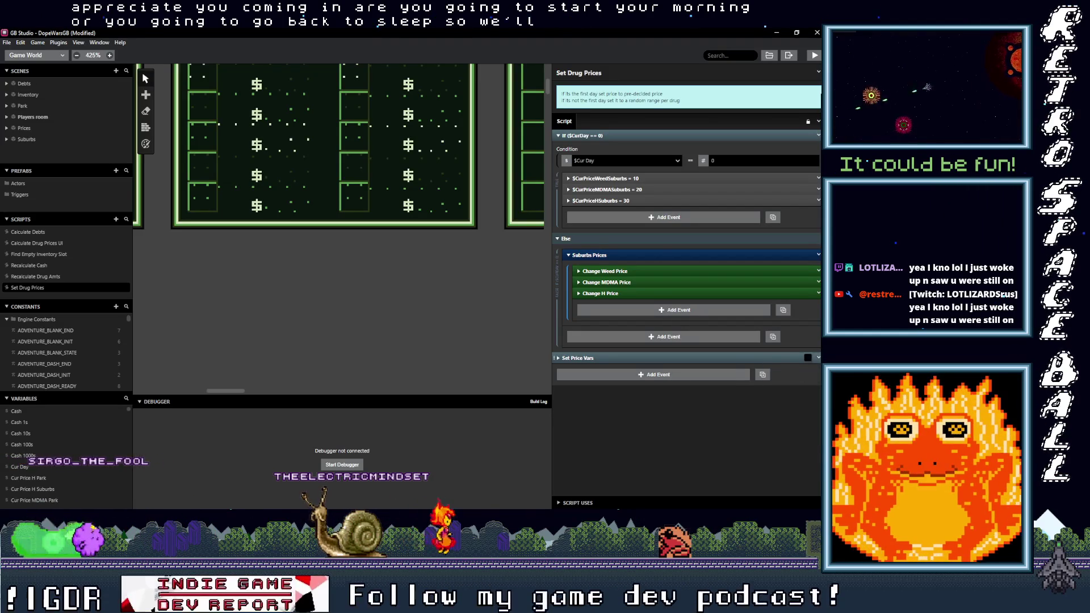
click(818, 358)
click(766, 486)
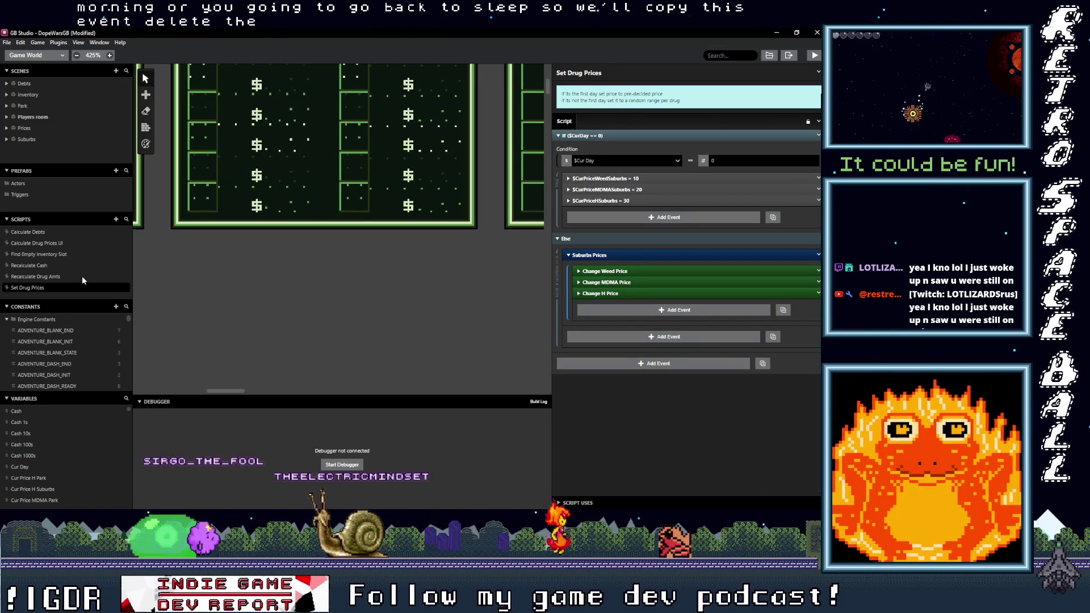
Step: Paste the Set Price Vars group into the Calculate Drug Prices UI script
click(42, 244)
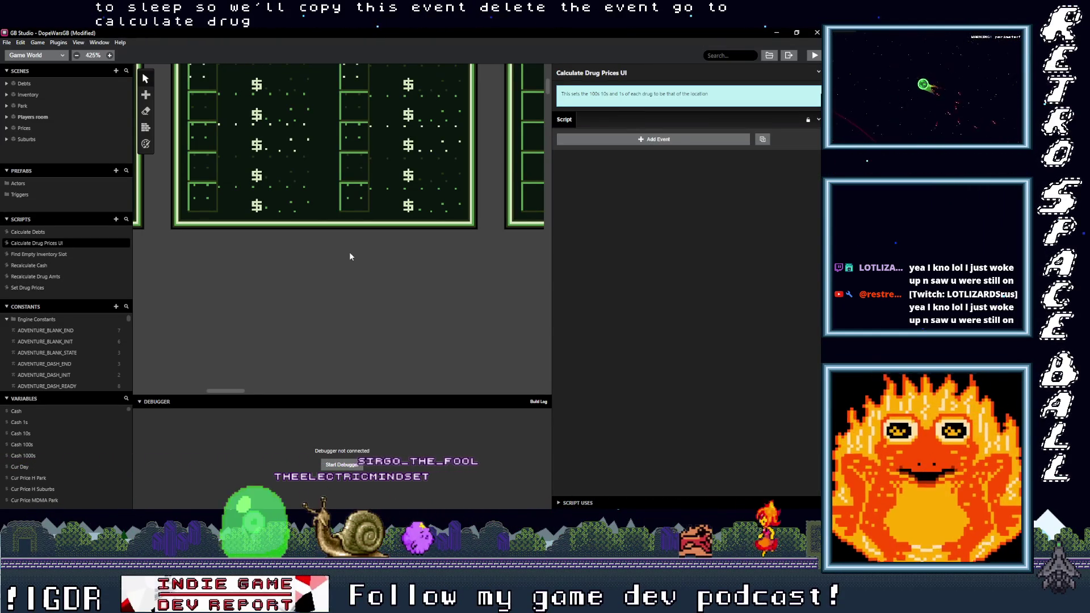
key(alt)
alt+click(614, 140)
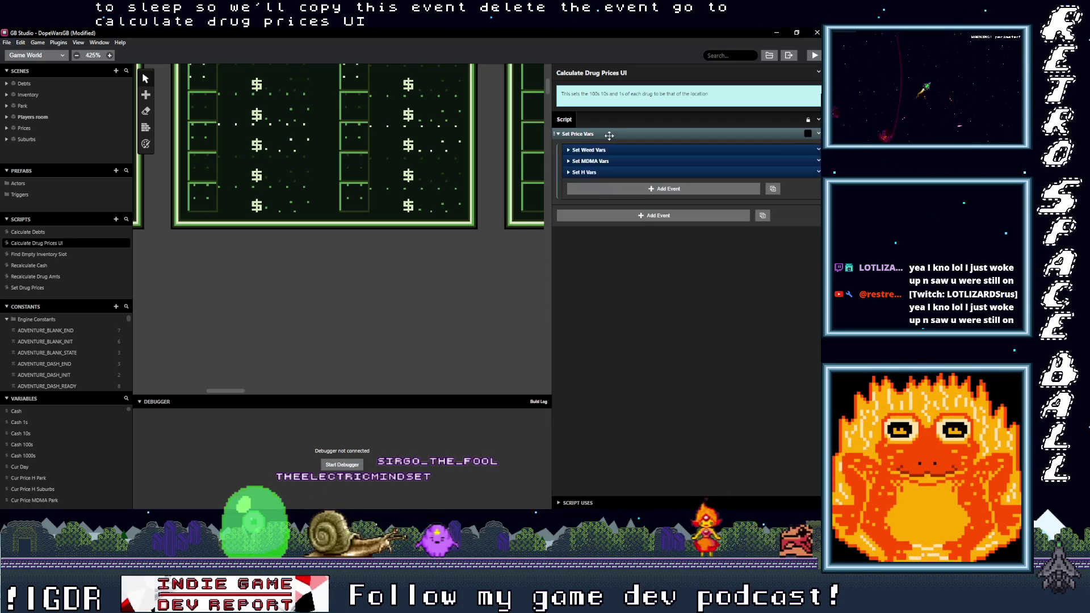
Step: Rename the pasted Set Price Vars group to Suburbs UI
click(819, 134)
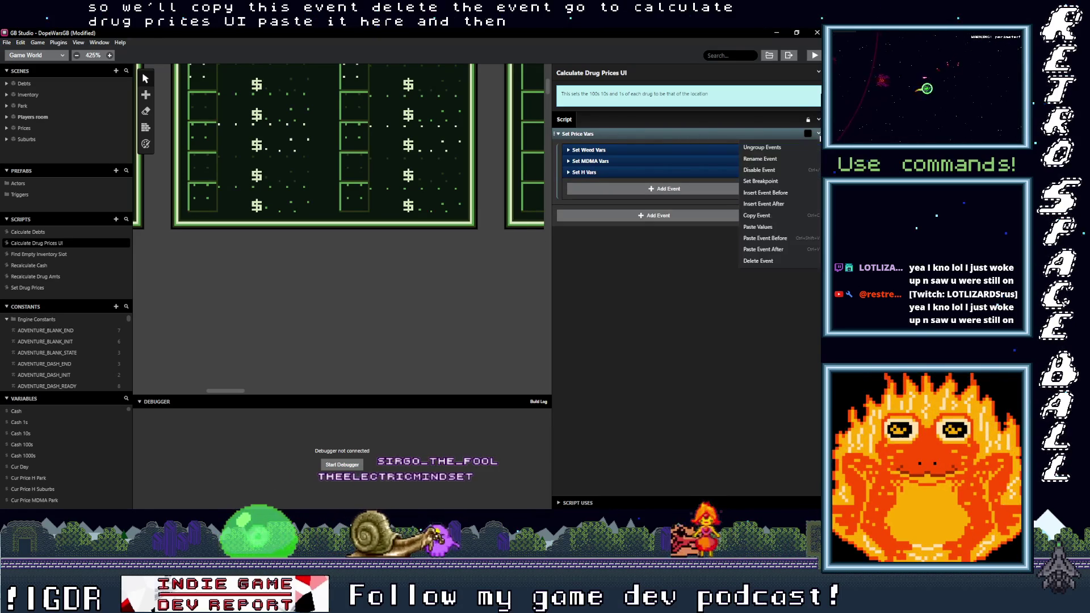
click(767, 161)
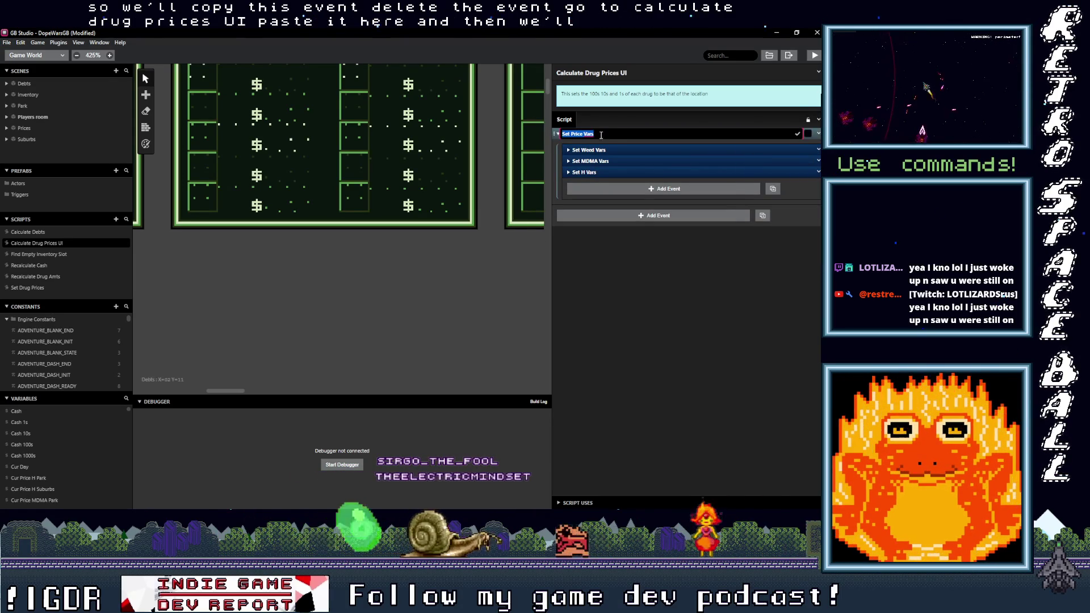
text(Sub)
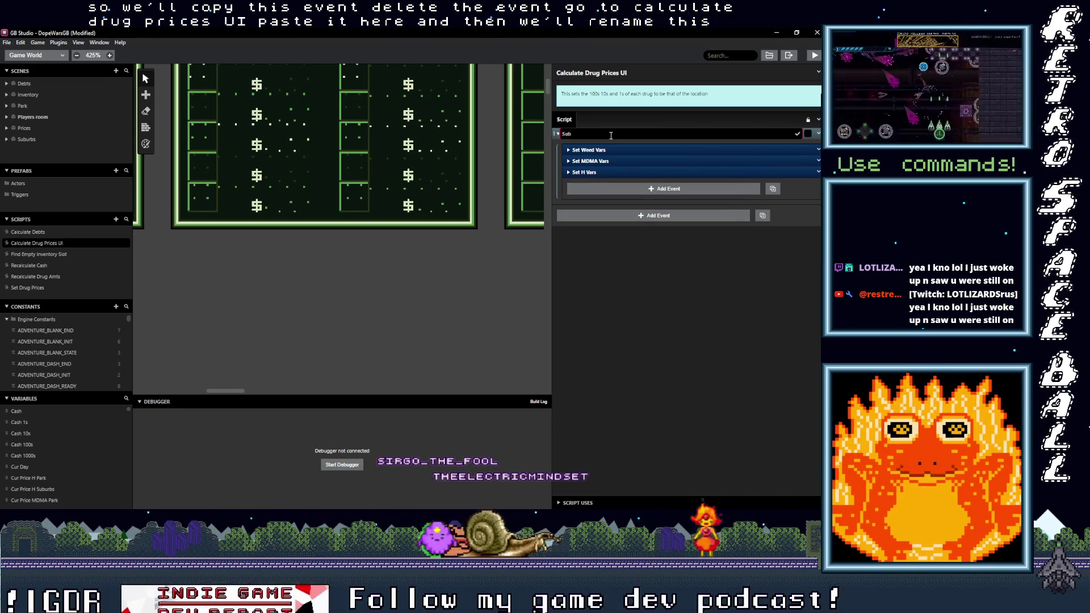
text(urbs UI)
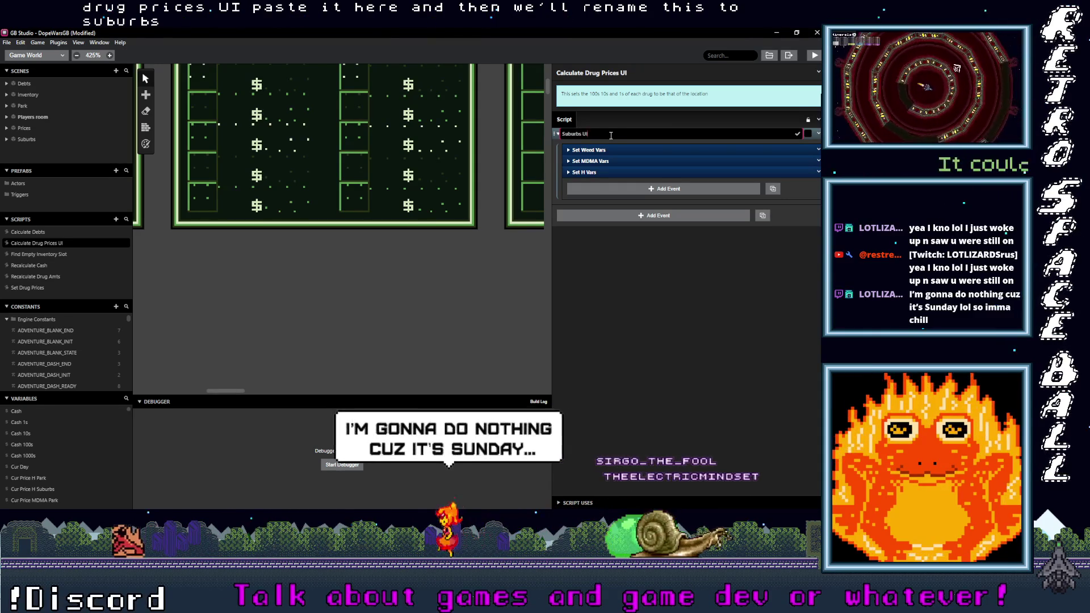
key(Return)
click(651, 134)
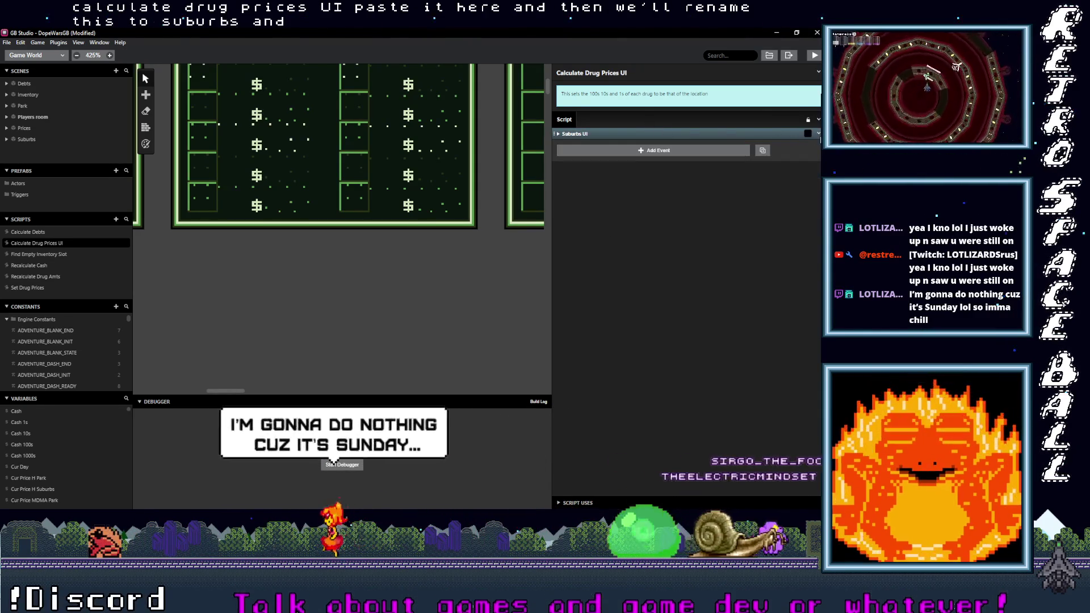
Step: Paste a second, collapsed copy of the Suburbs UI group below the first
click(818, 134)
click(757, 215)
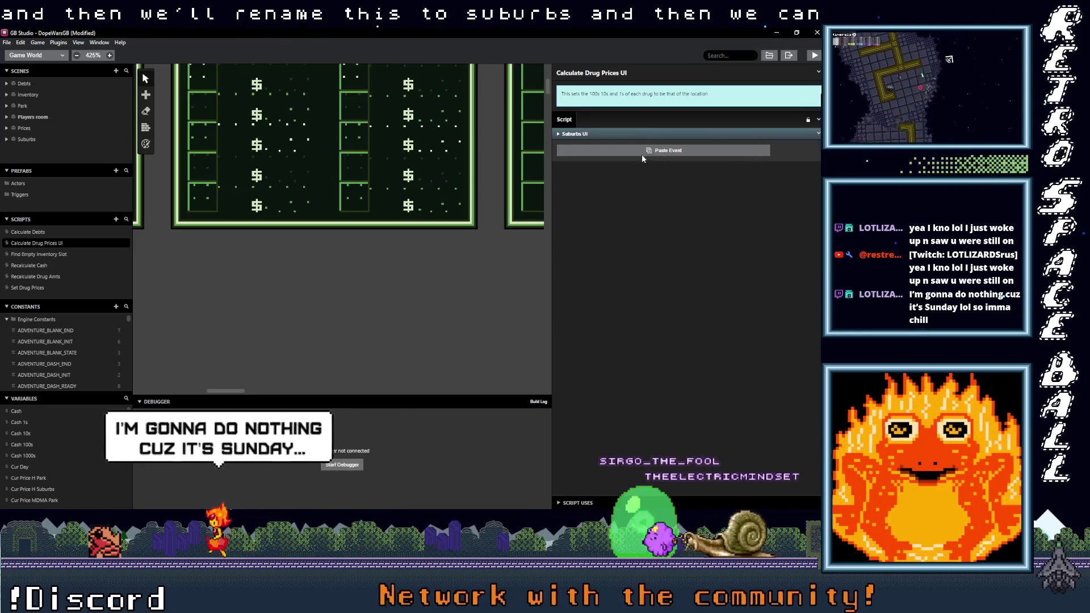
click(763, 150)
click(613, 146)
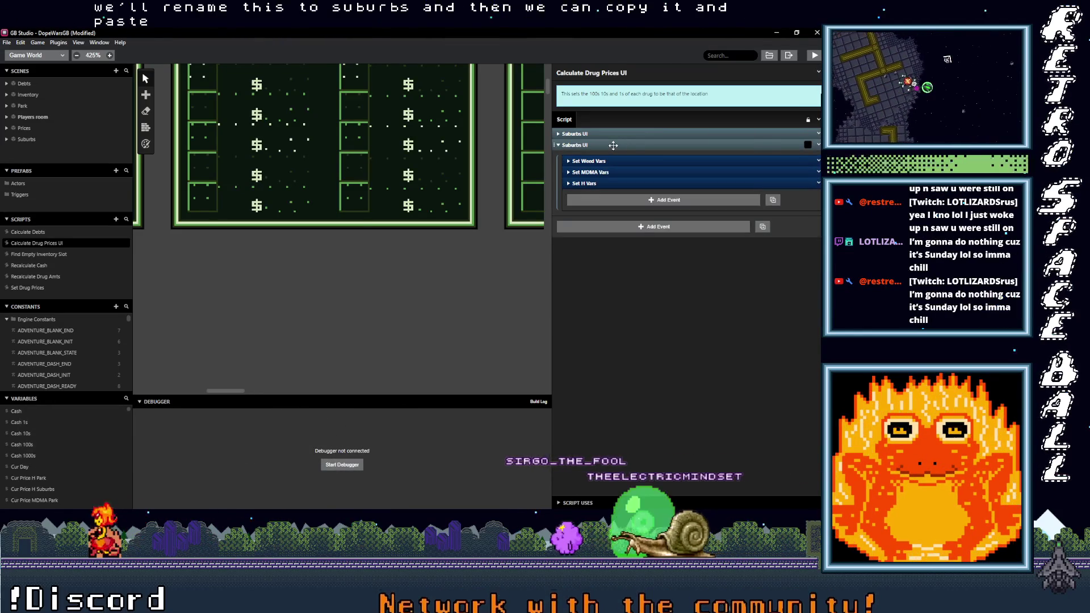
click(613, 146)
click(612, 145)
click(612, 145)
click(614, 145)
click(615, 144)
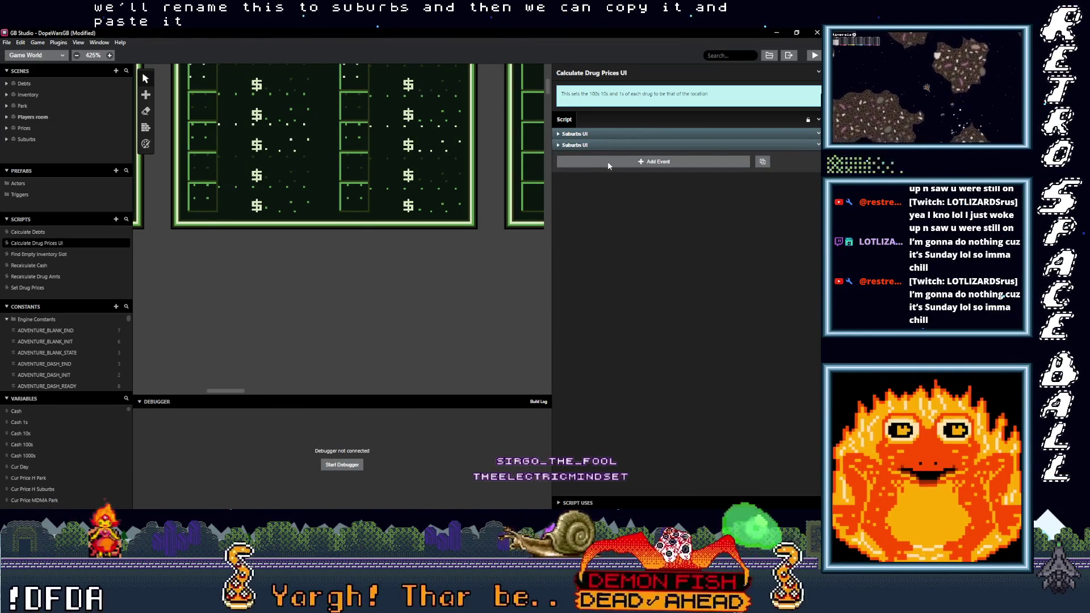
click(608, 163)
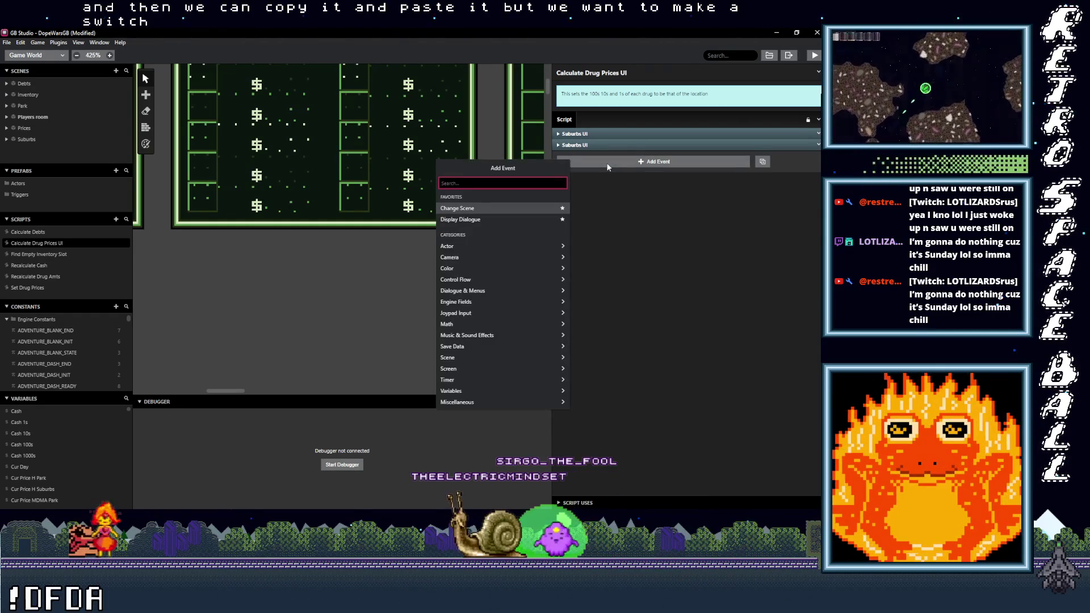
Step: Add a Switch event on Variable A and move it above the Suburbs UI groups, expanded
text(switch)
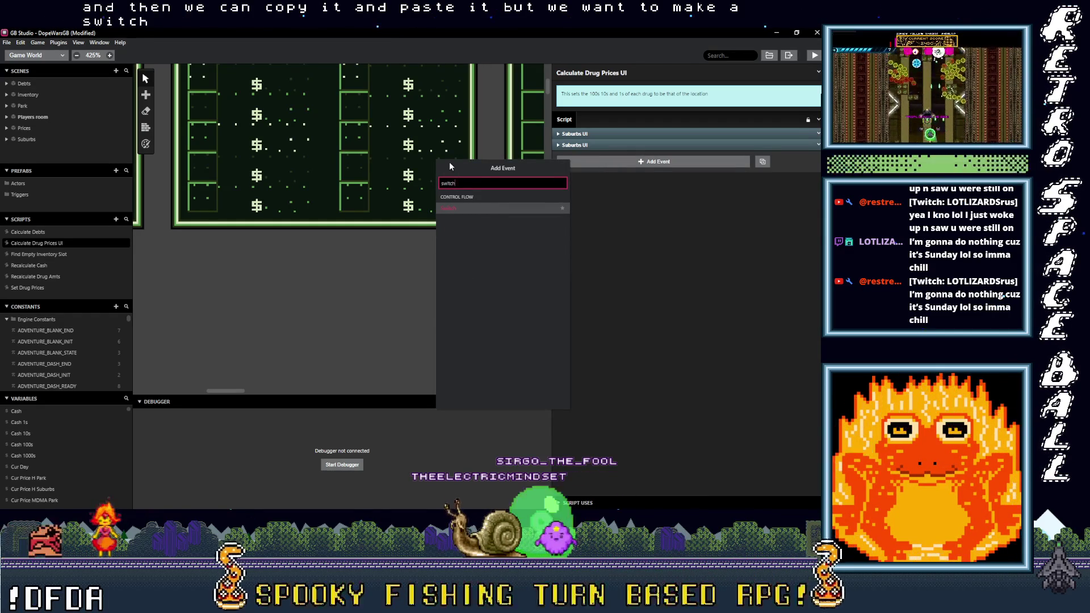
click(469, 209)
click(602, 168)
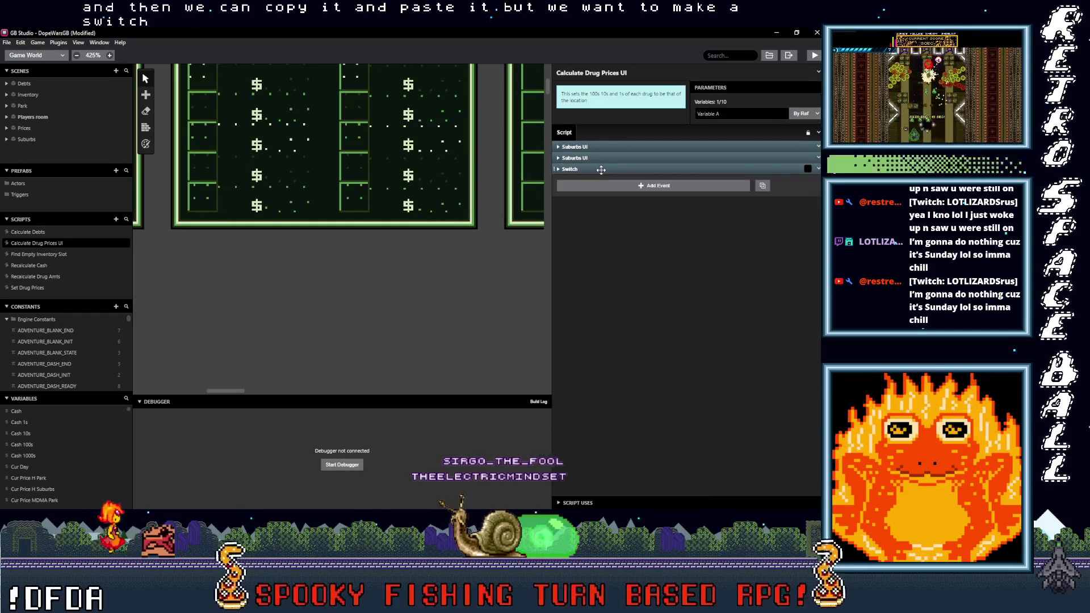
click(600, 169)
click(601, 170)
drag(600, 169, 620, 147)
click(620, 147)
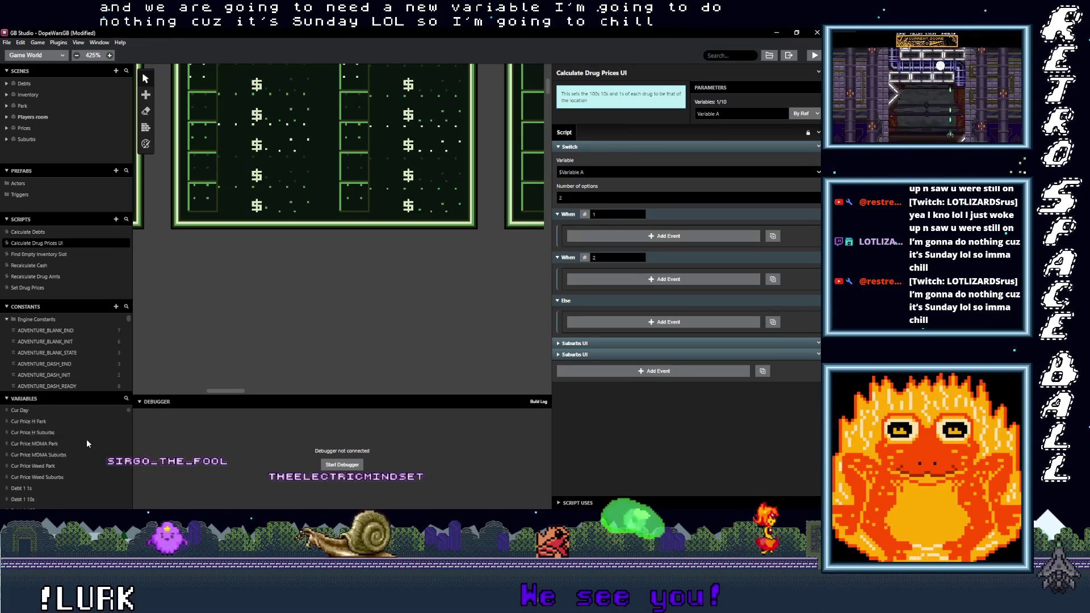
scroll(87, 441, down, 5)
scroll(85, 444, down, 5)
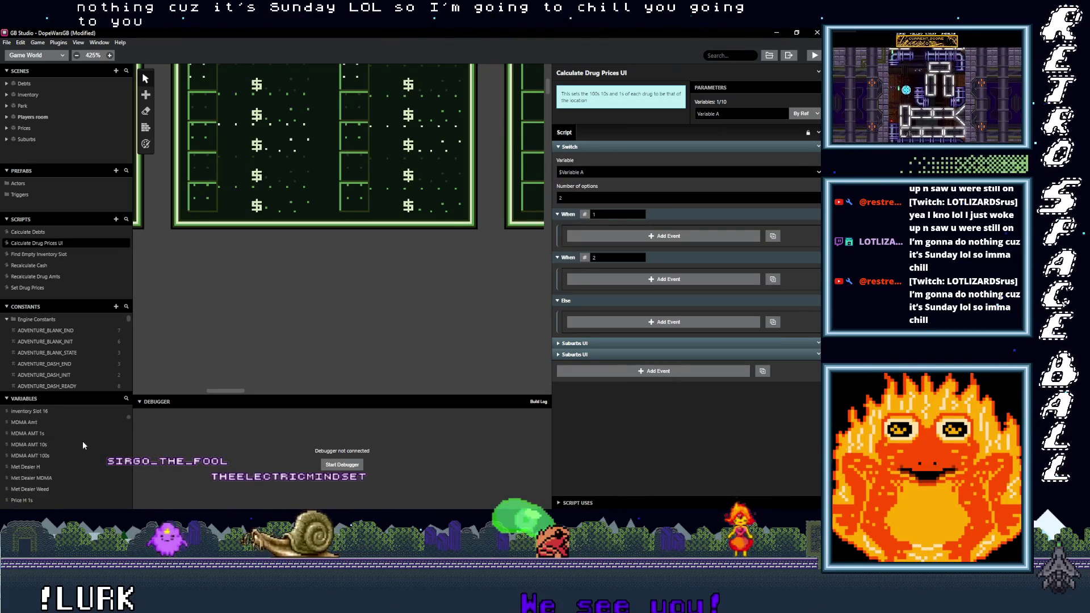
scroll(83, 444, down, 1)
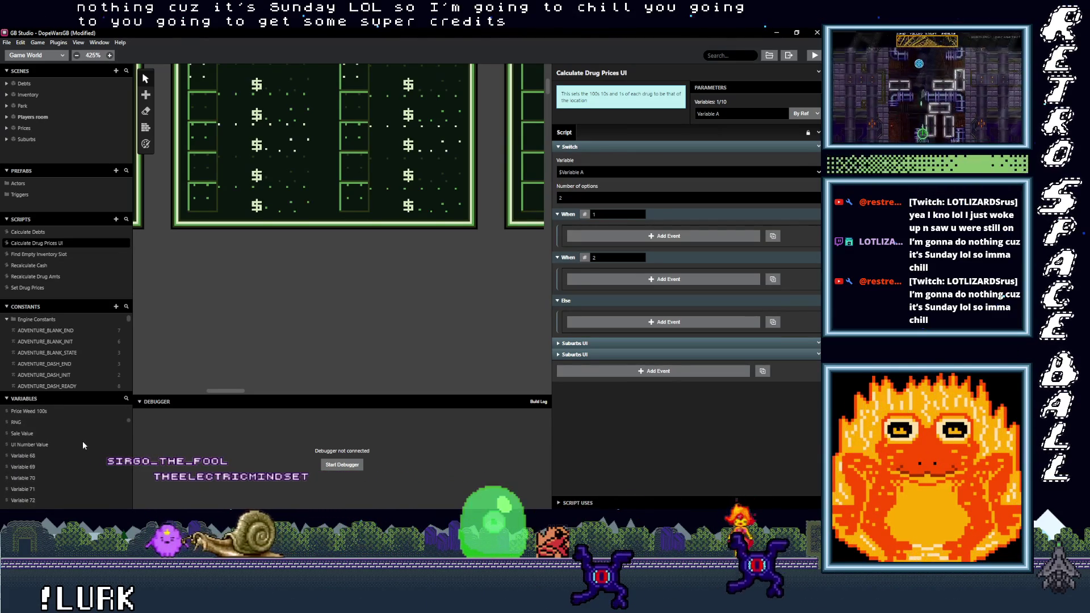
Step: Rename the unused Variable 68 to Cur Player Location
click(28, 455)
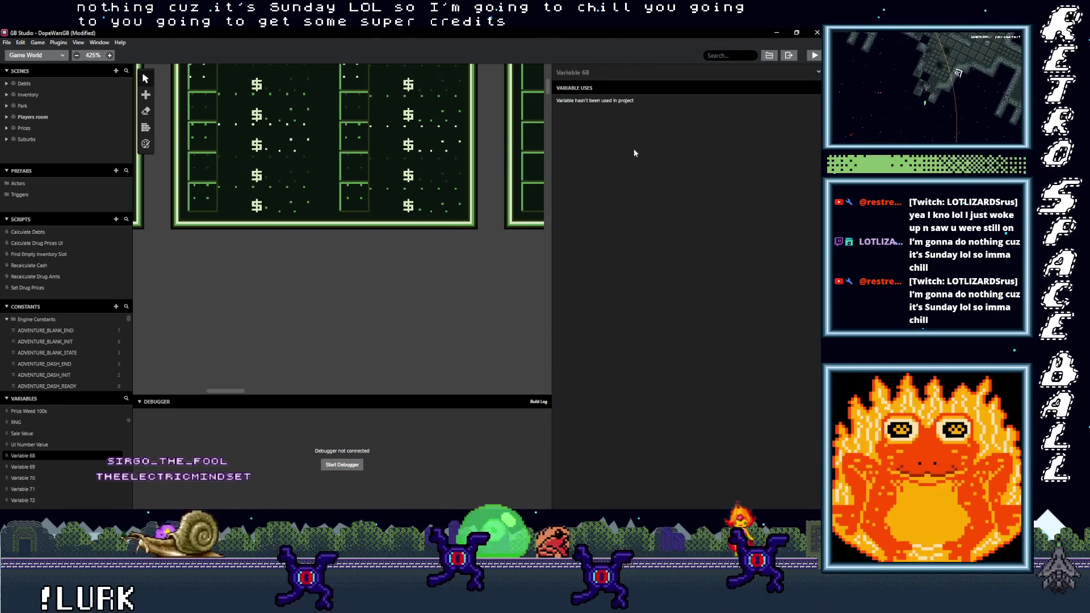
click(599, 72)
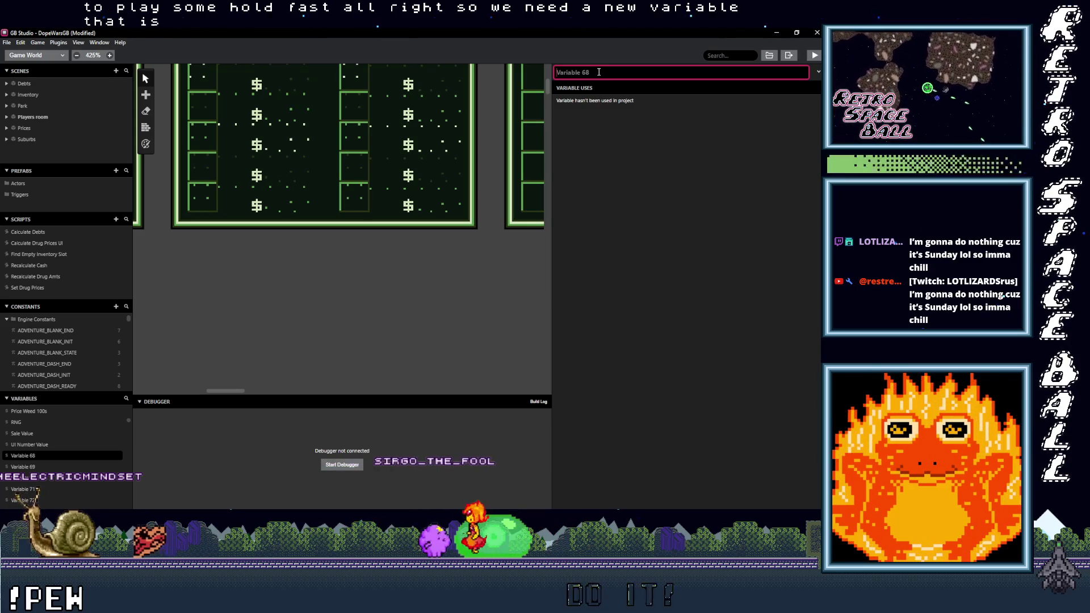
text(Cur)
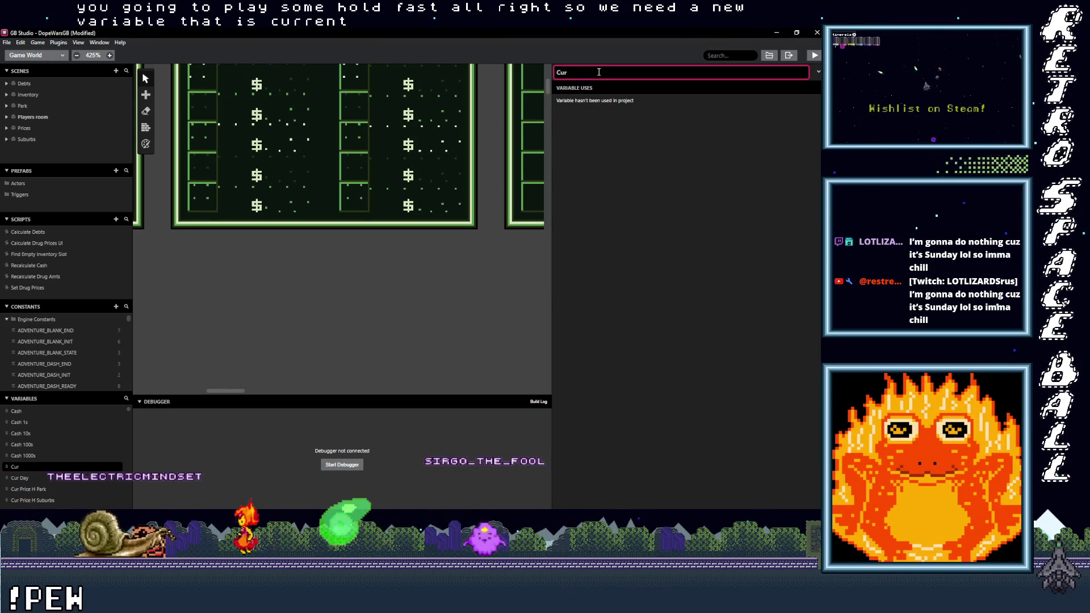
text( Player)
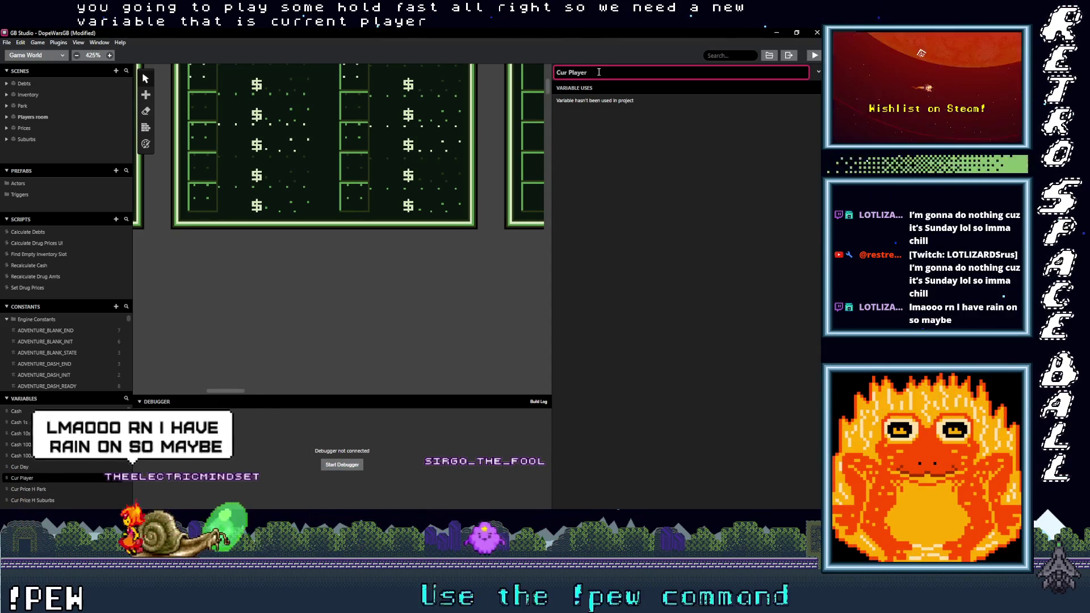
text( Location)
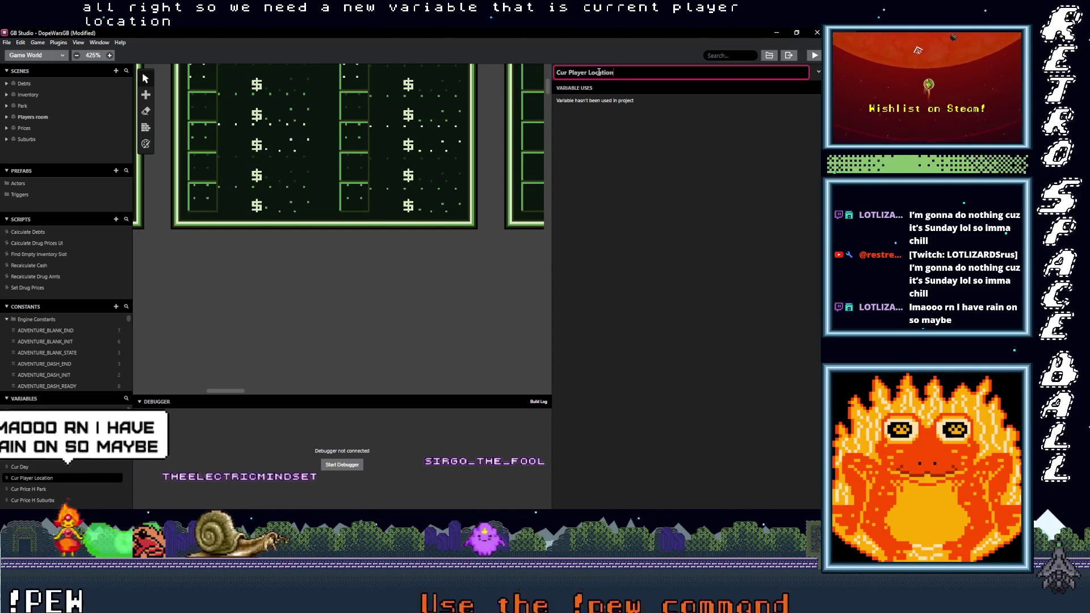
click(622, 125)
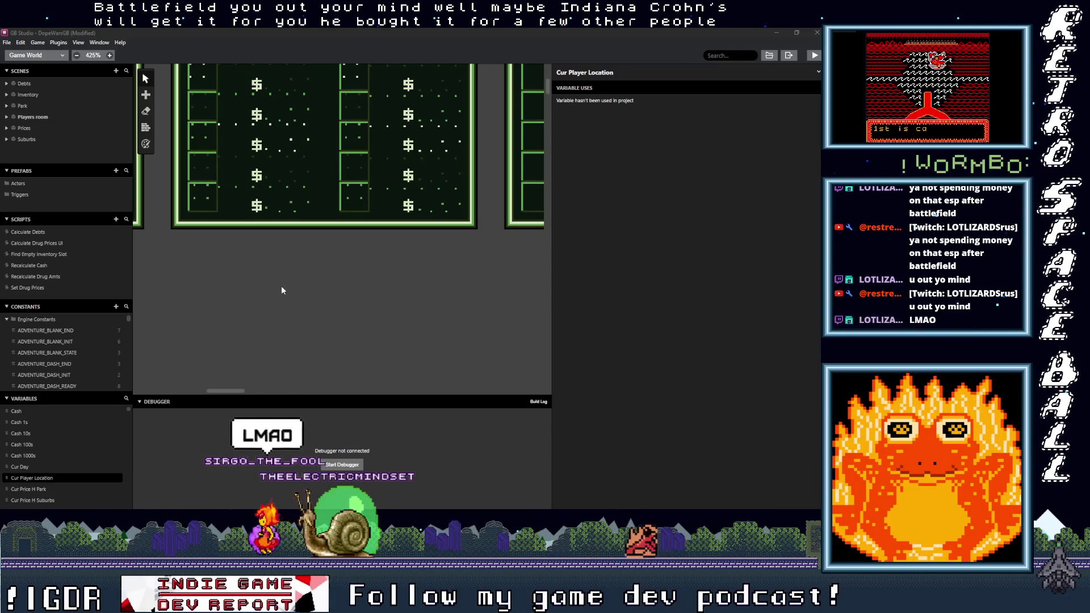
Step: Select the Suburbs scene and collapse its Start Button script block
scroll(281, 286, down, 1)
scroll(280, 288, down, 4)
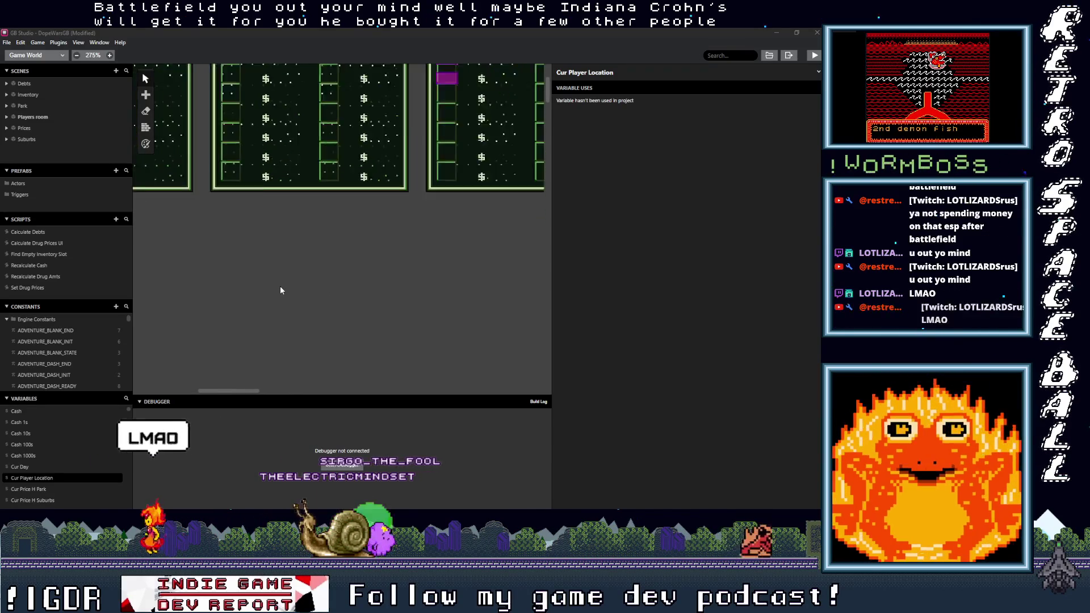
scroll(264, 287, down, 4)
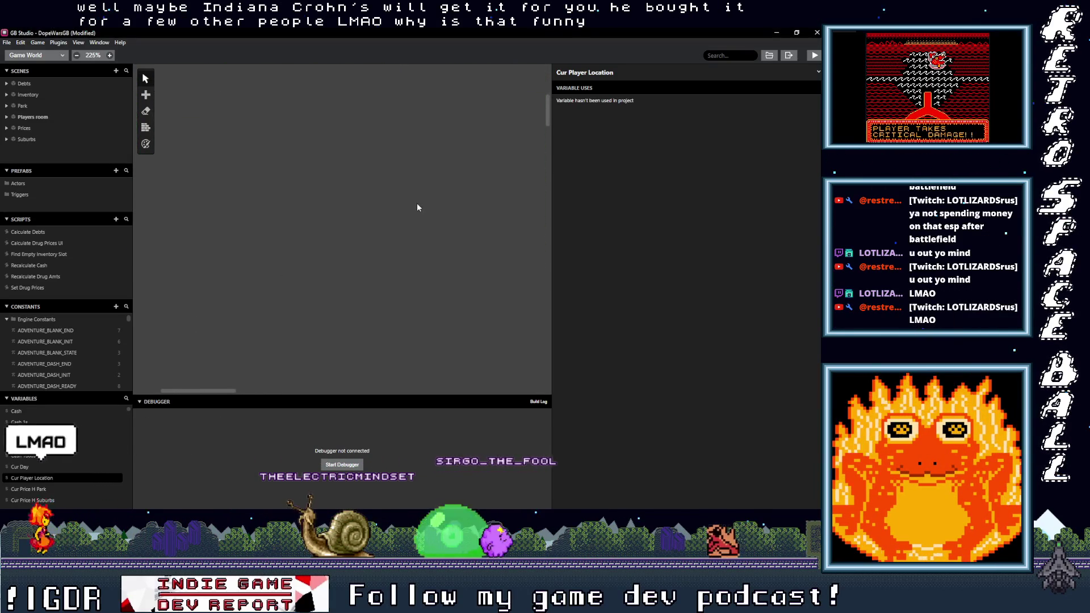
scroll(378, 251, down, 3)
scroll(393, 258, right, 3)
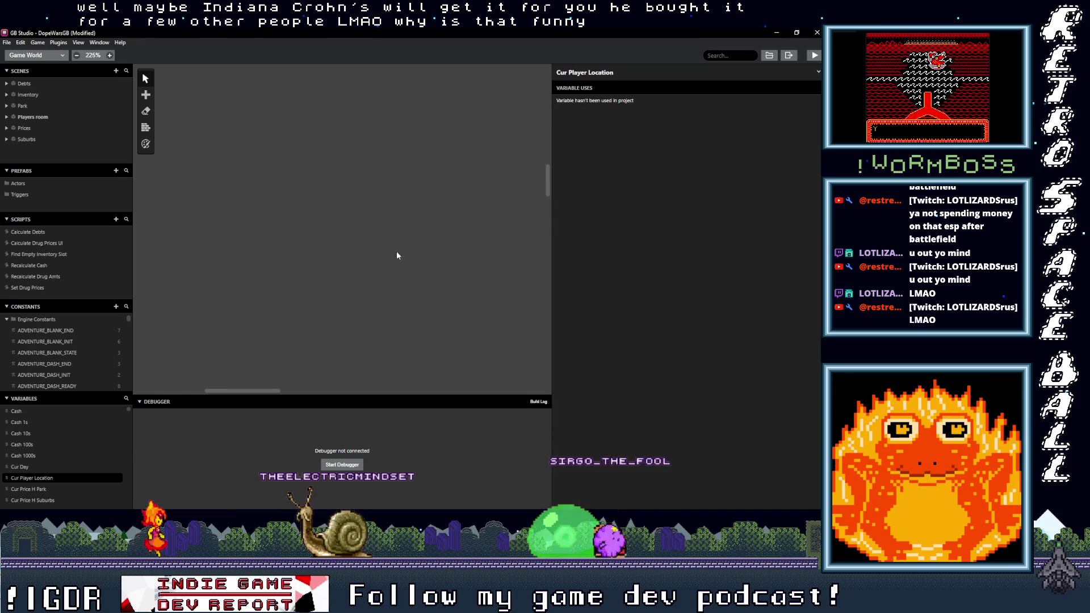
scroll(365, 250, down, 4)
scroll(328, 250, up, 2)
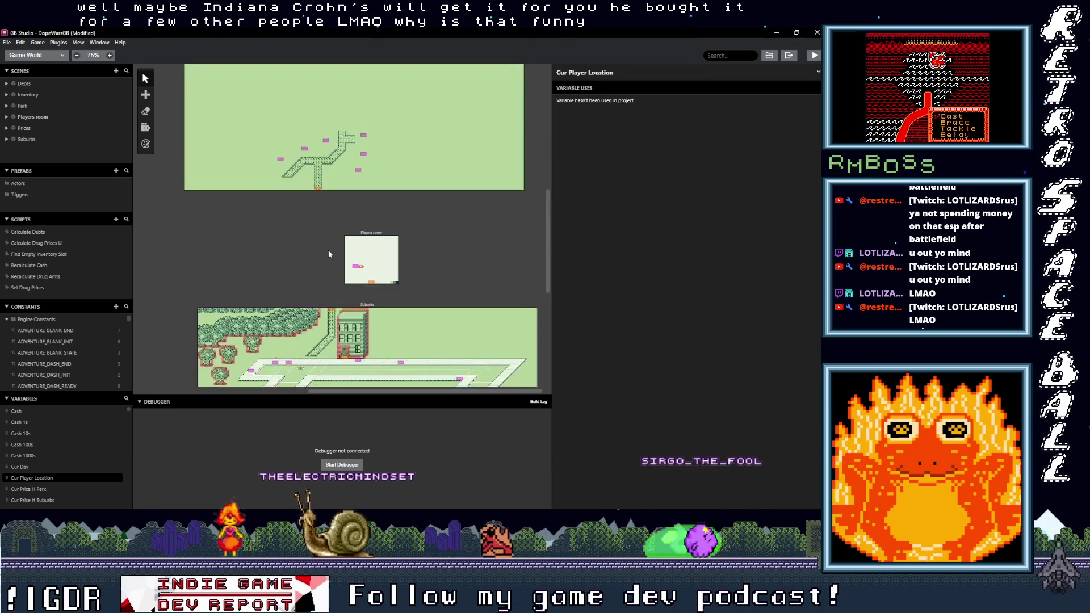
scroll(313, 204, down, 1)
click(455, 278)
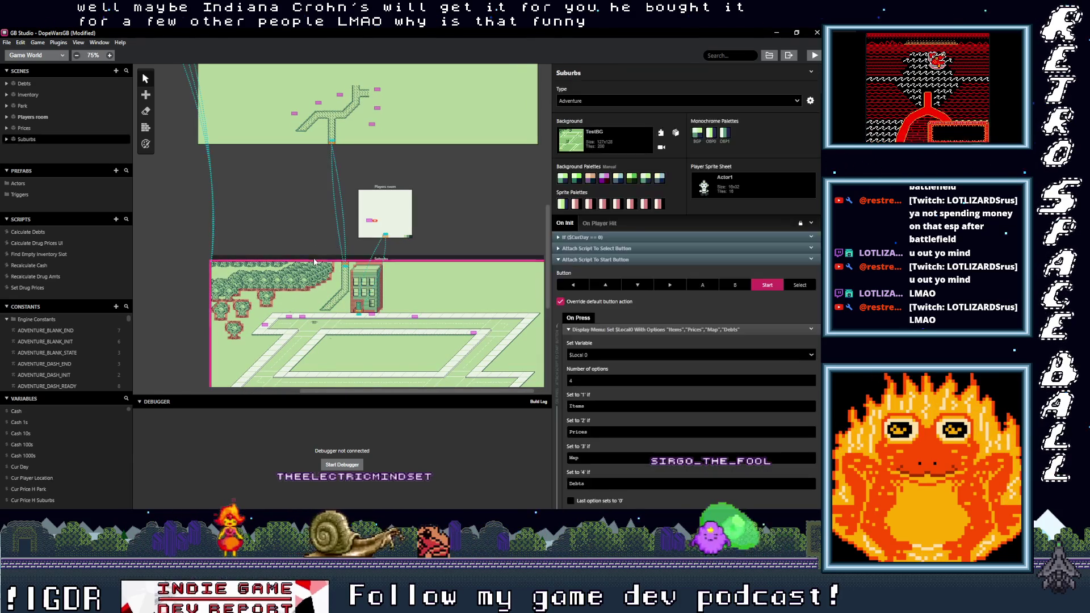
click(594, 259)
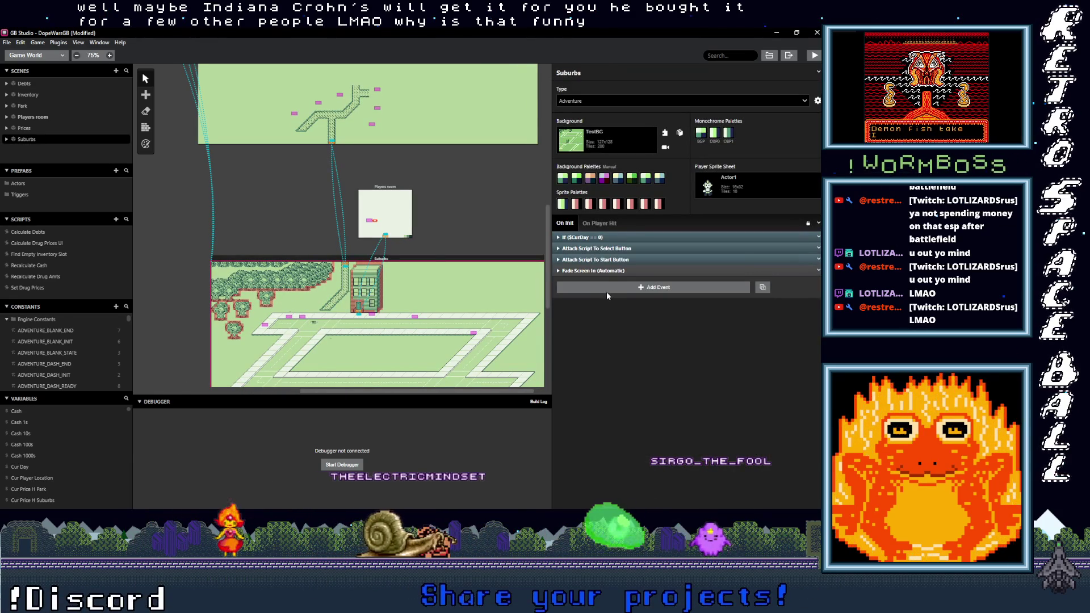
Step: Add a Variable Set To Value event on Init setting Cur Player Location to 1
click(624, 288)
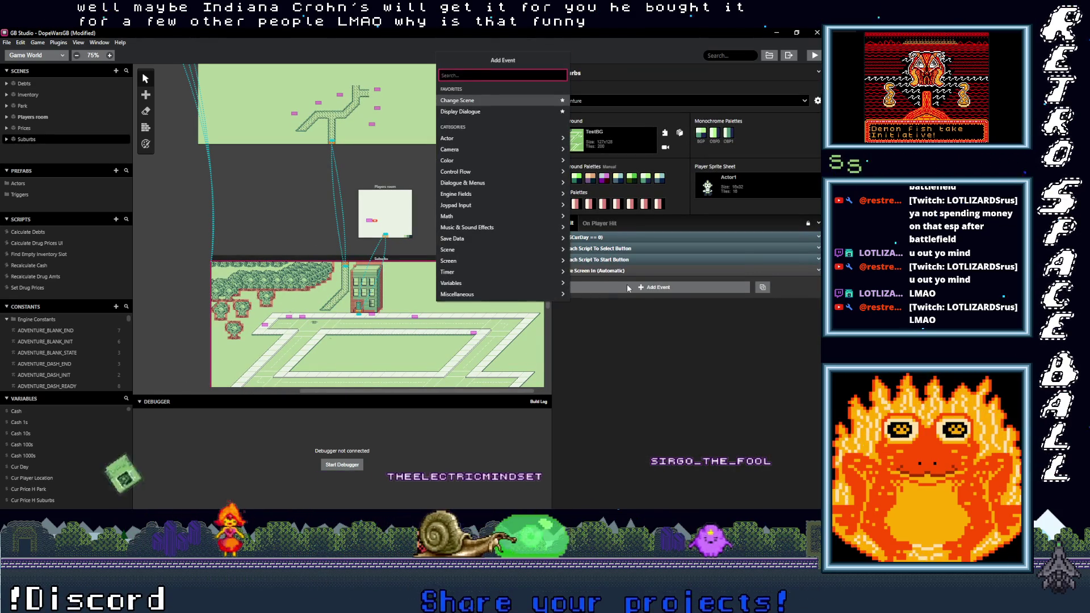
text(a)
key(BackSpace)
text(var val)
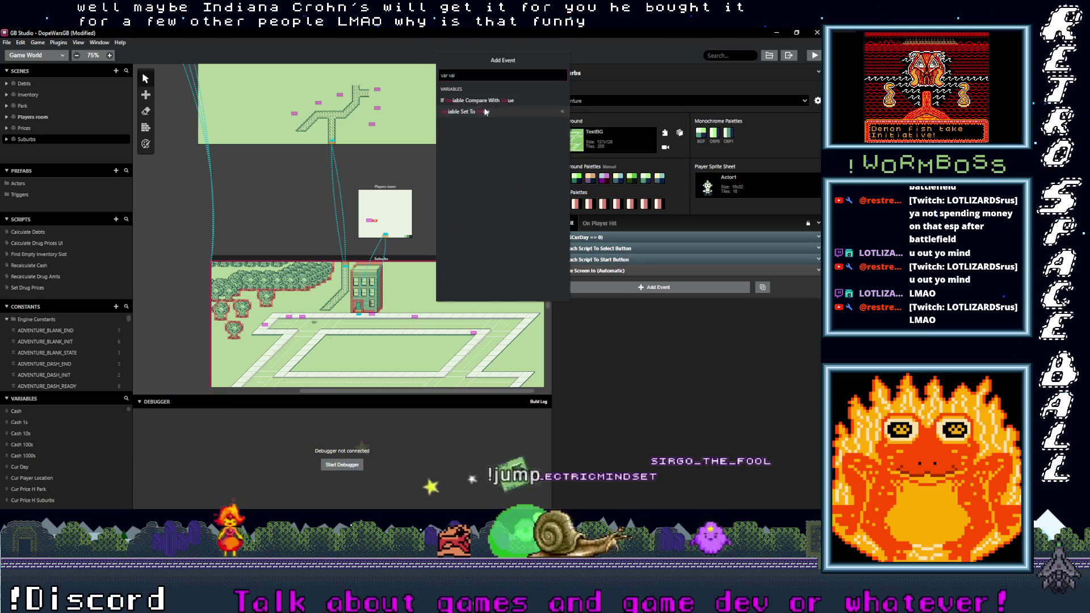
click(486, 112)
click(598, 295)
text(cur pl)
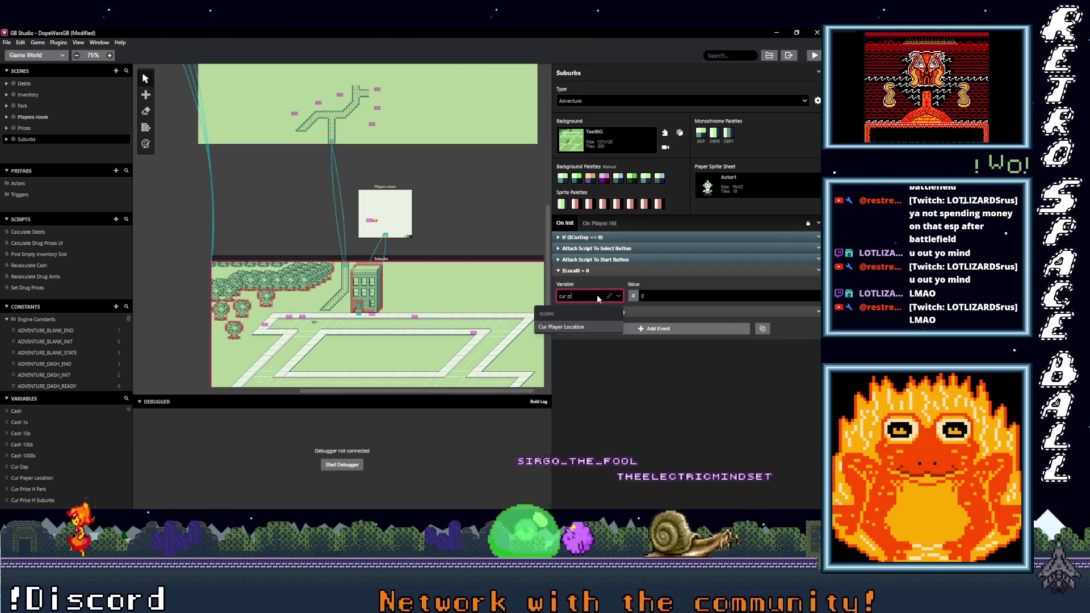
key(Return)
click(665, 295)
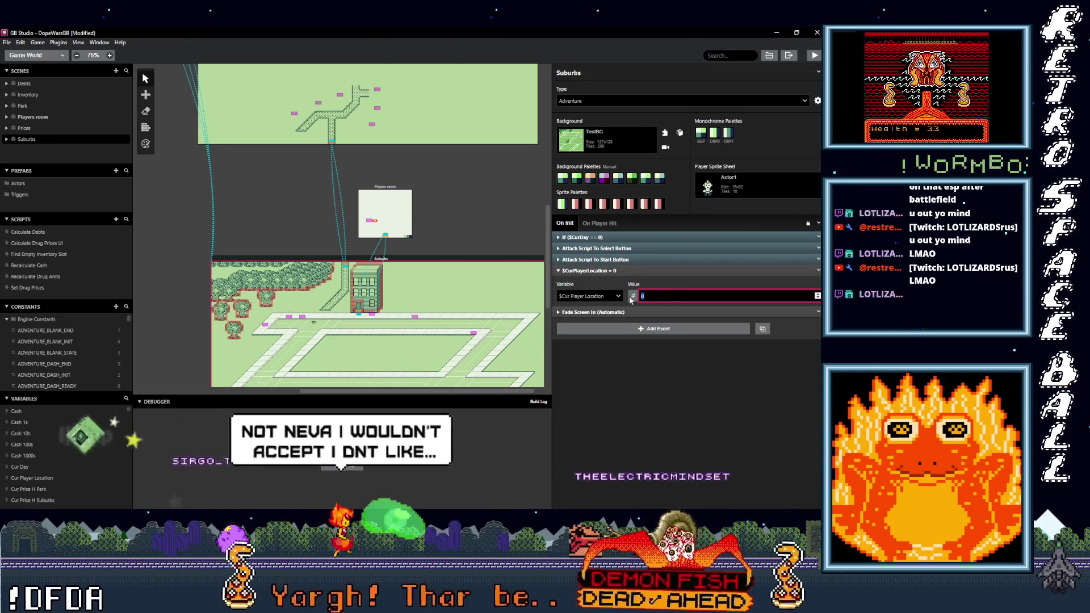
double_click(674, 295)
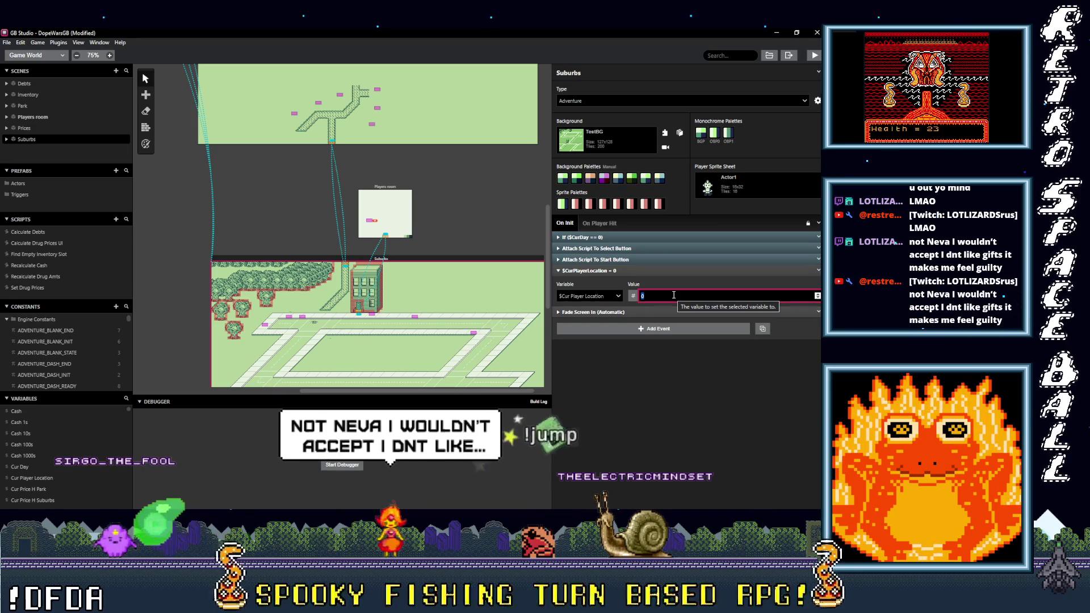
text(1)
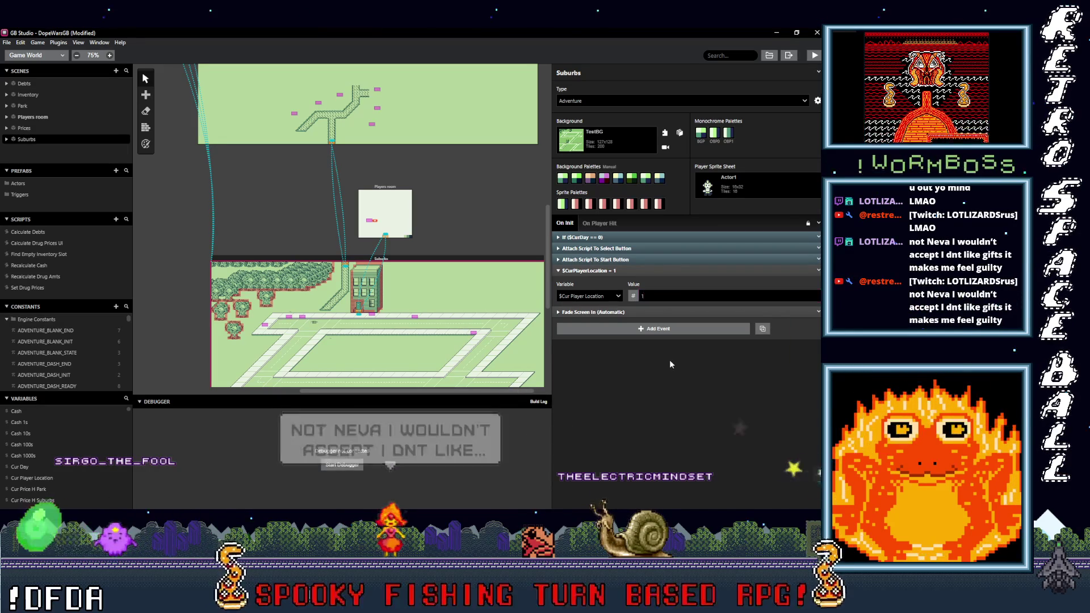
click(722, 271)
click(818, 271)
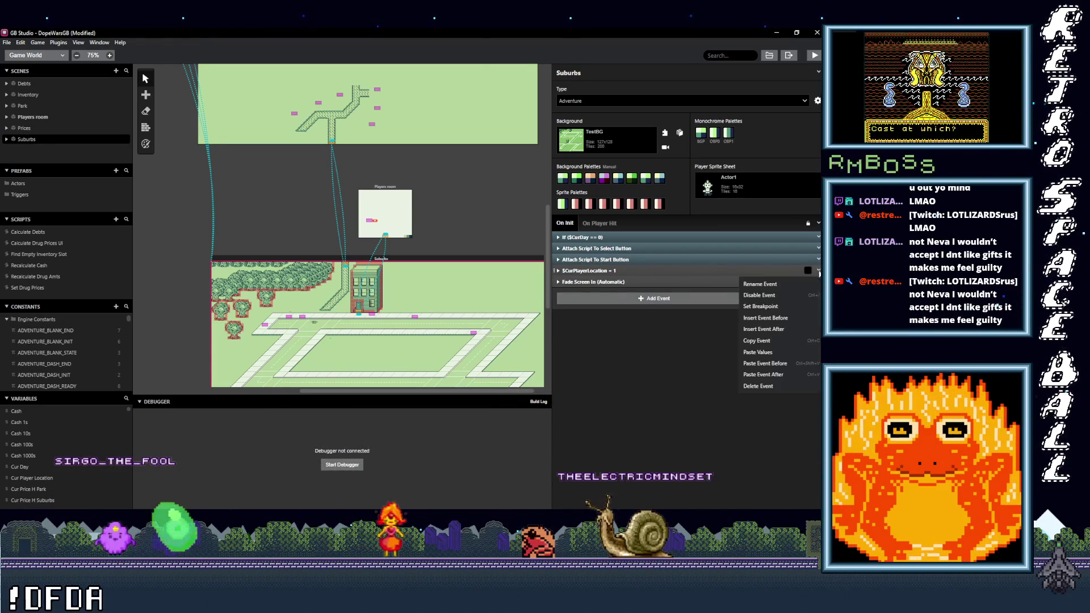
Step: Paste the copied event into the Park scene's On Init and change its value to 2
scroll(367, 167, up, 10)
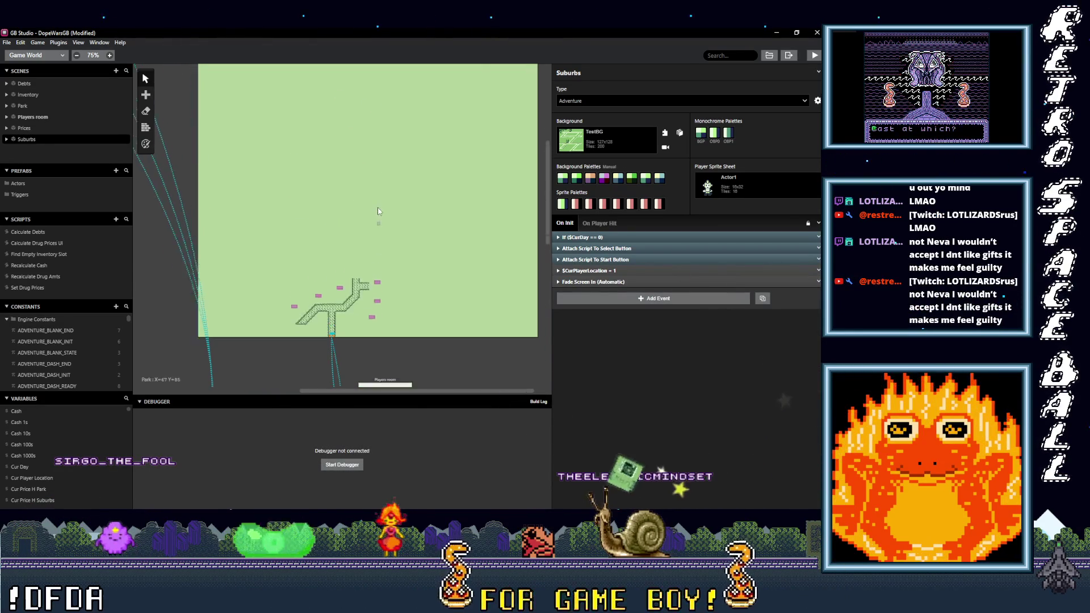
click(366, 168)
click(606, 260)
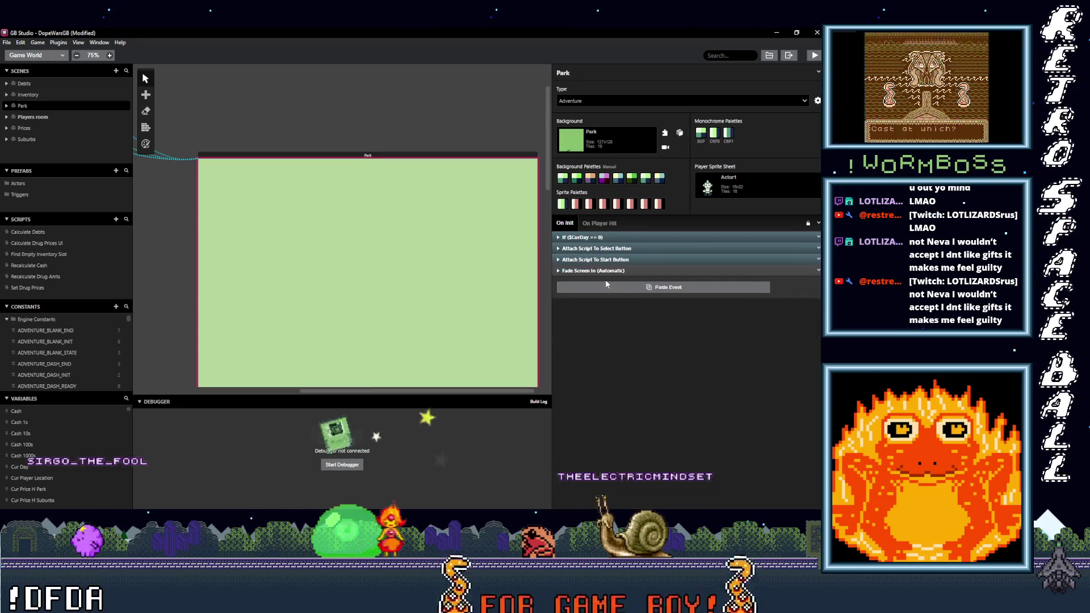
alt+click(606, 288)
double_click(647, 296)
text(2)
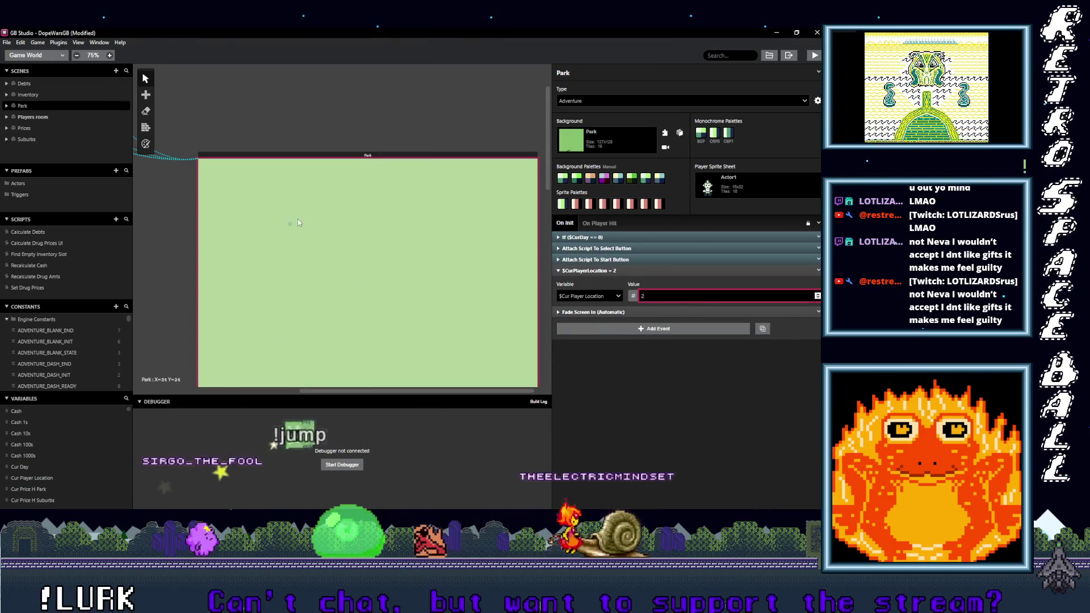
scroll(318, 262, down, 5)
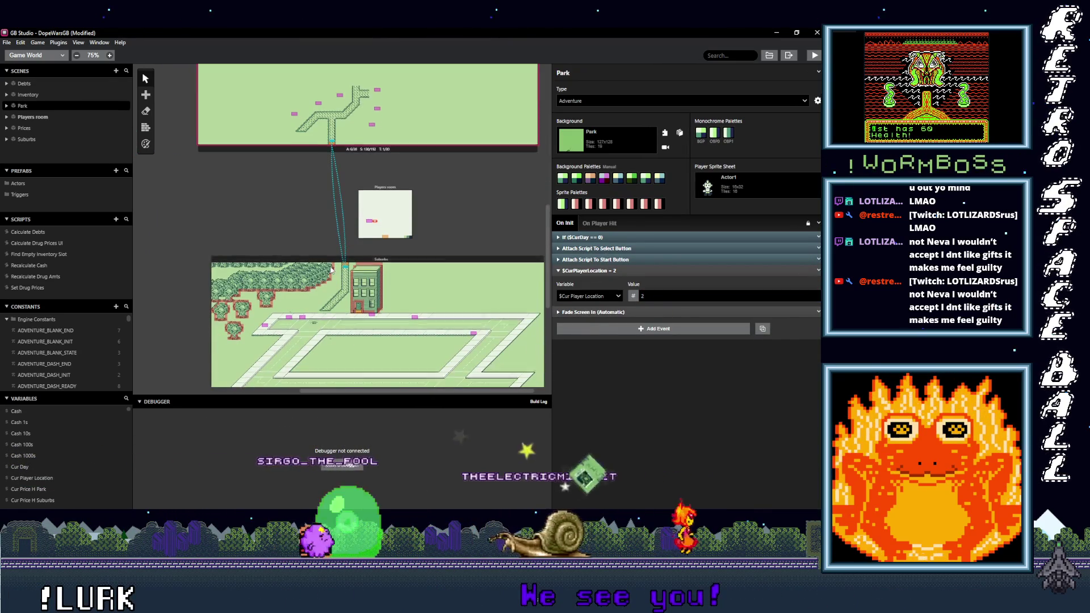
scroll(274, 255, up, 2)
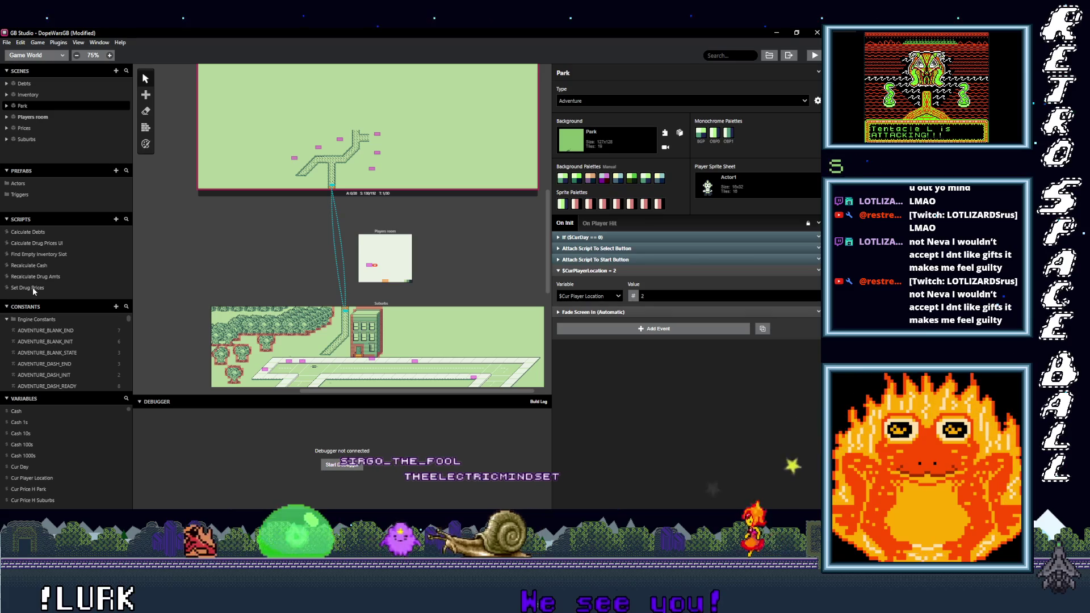
click(43, 243)
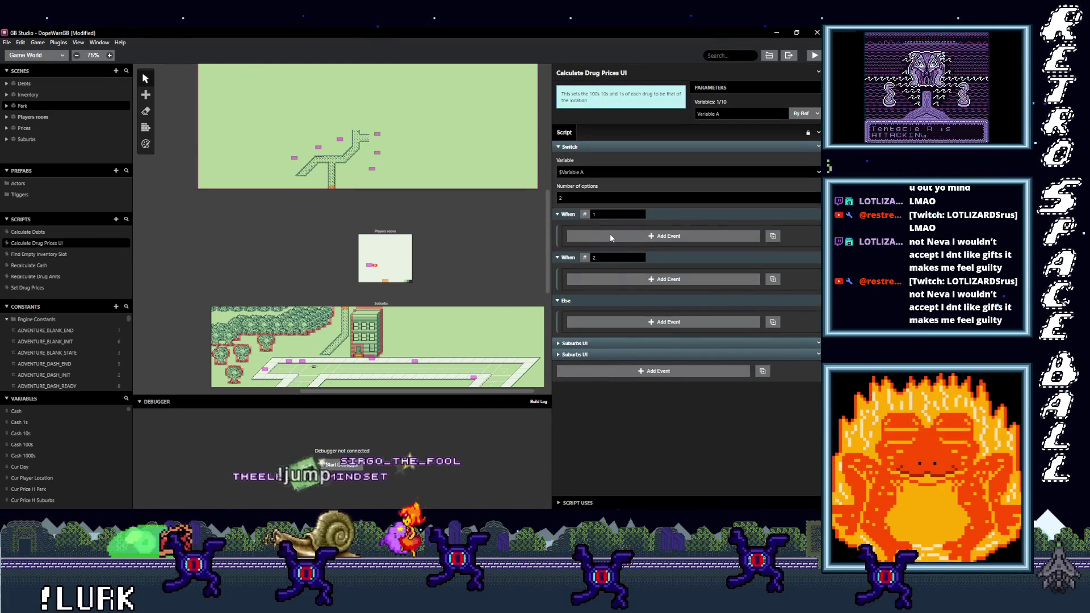
Step: Set the Calculate Drug Prices UI Switch's number of options to 8
click(582, 196)
key(BackSpace)
text(16)
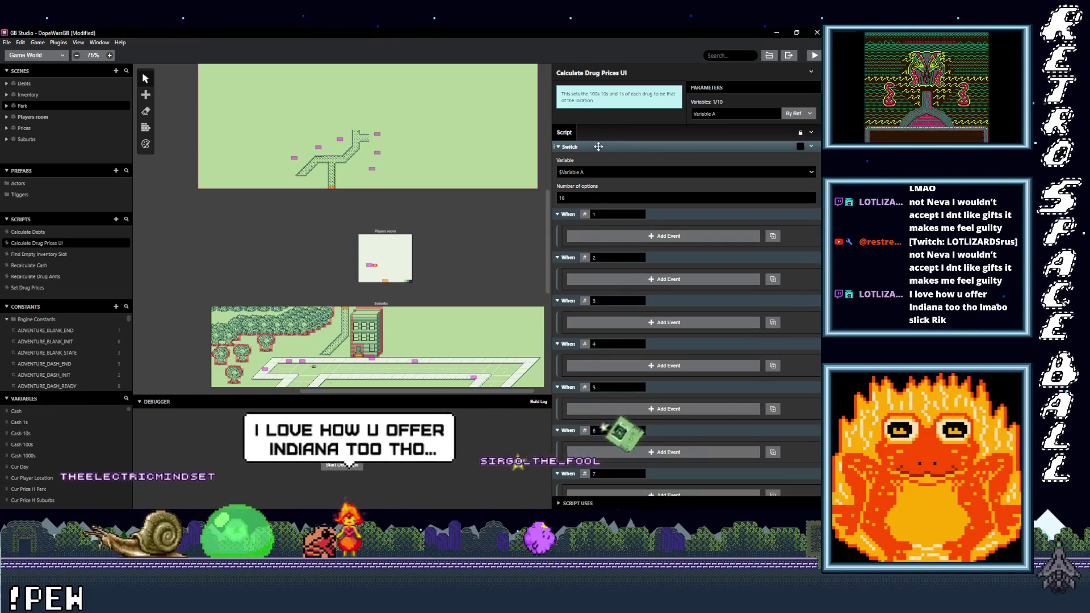
scroll(617, 246, down, 5)
scroll(632, 264, up, 5)
double_click(559, 197)
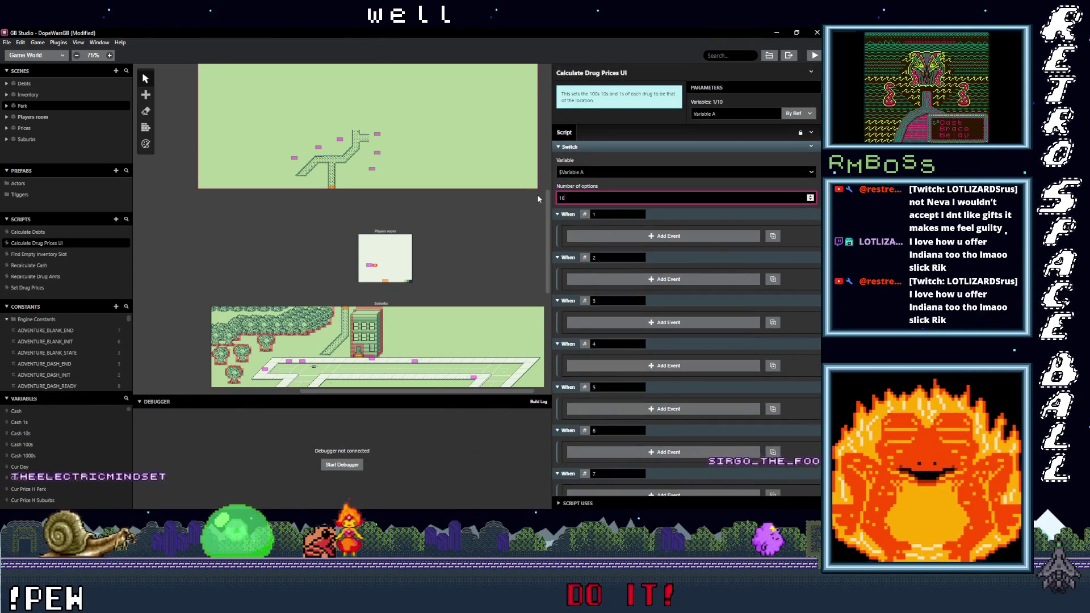
text(8)
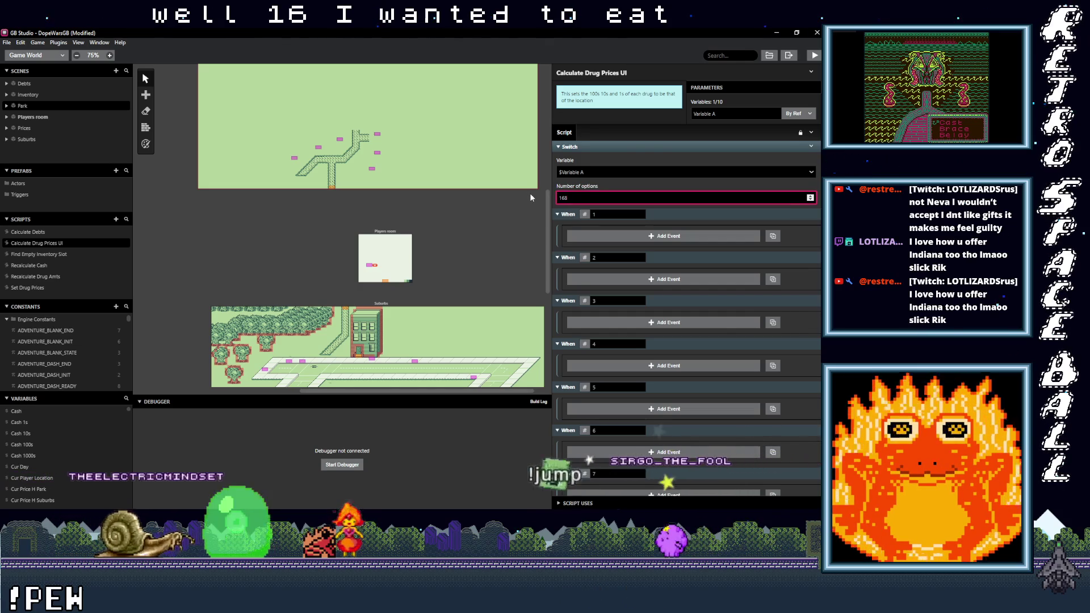
text(8)
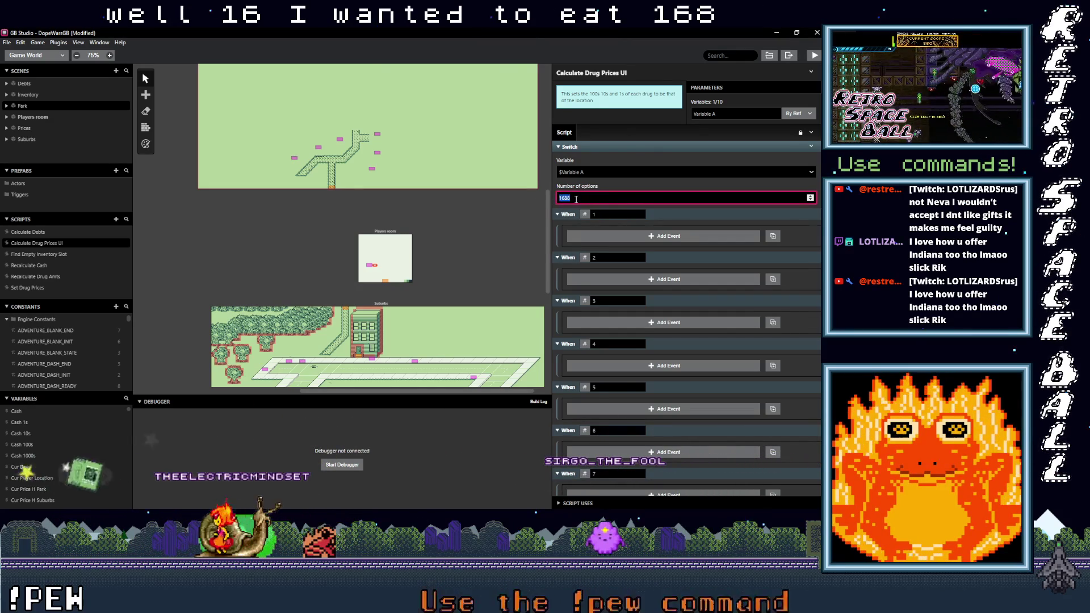
scroll(622, 255, down, 3)
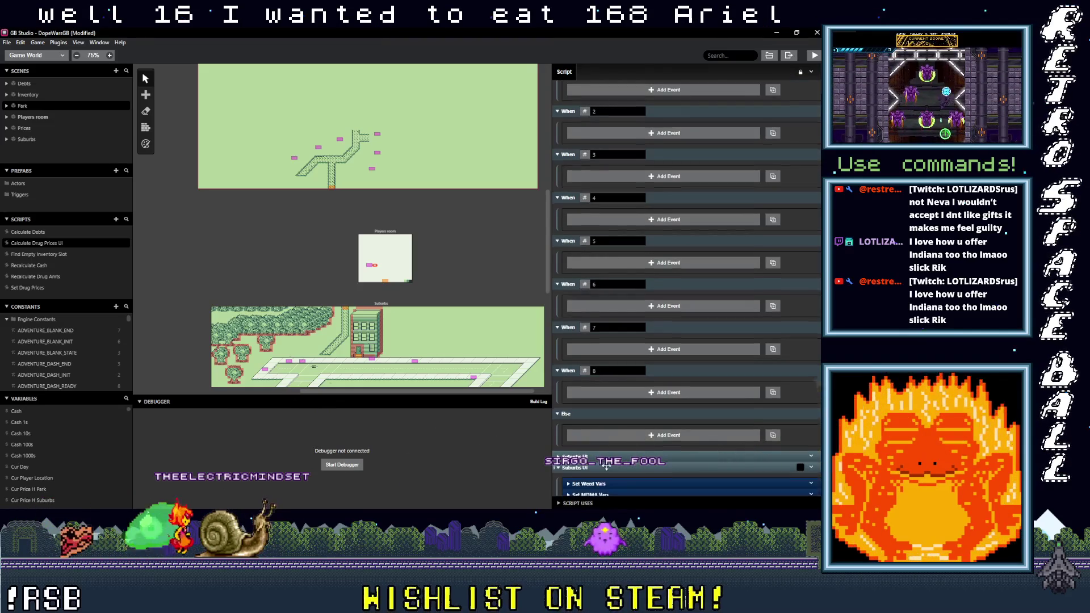
Step: Rename the duplicated Suburbs UI group to Park UI and collapse the original
click(599, 467)
click(813, 404)
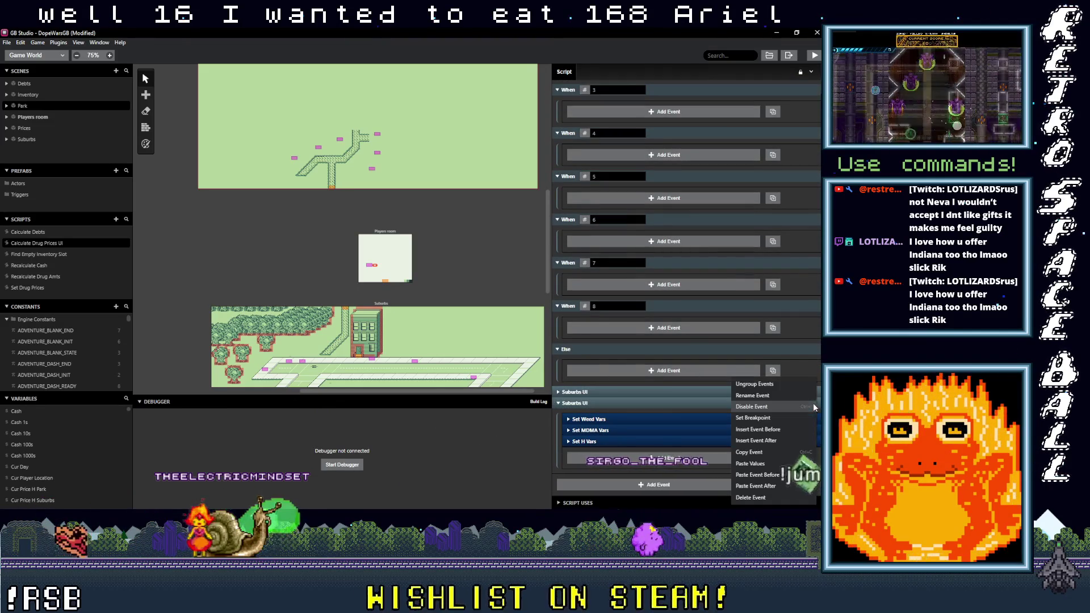
click(770, 396)
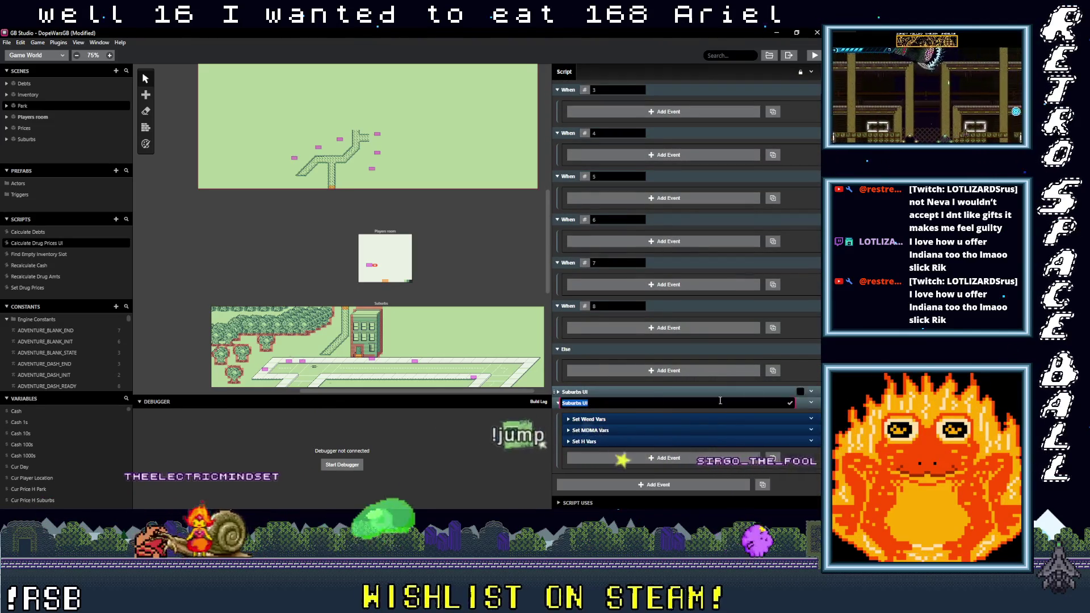
click(616, 395)
click(602, 394)
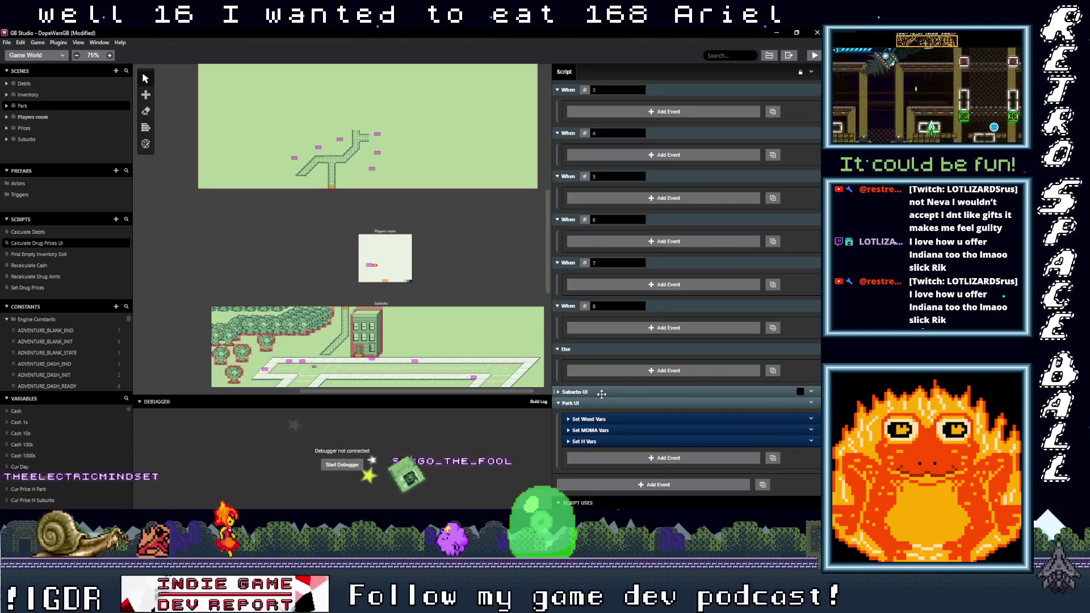
Step: Collapse the When 8 through When 3 branches and the Park UI event
scroll(626, 373, up, 2)
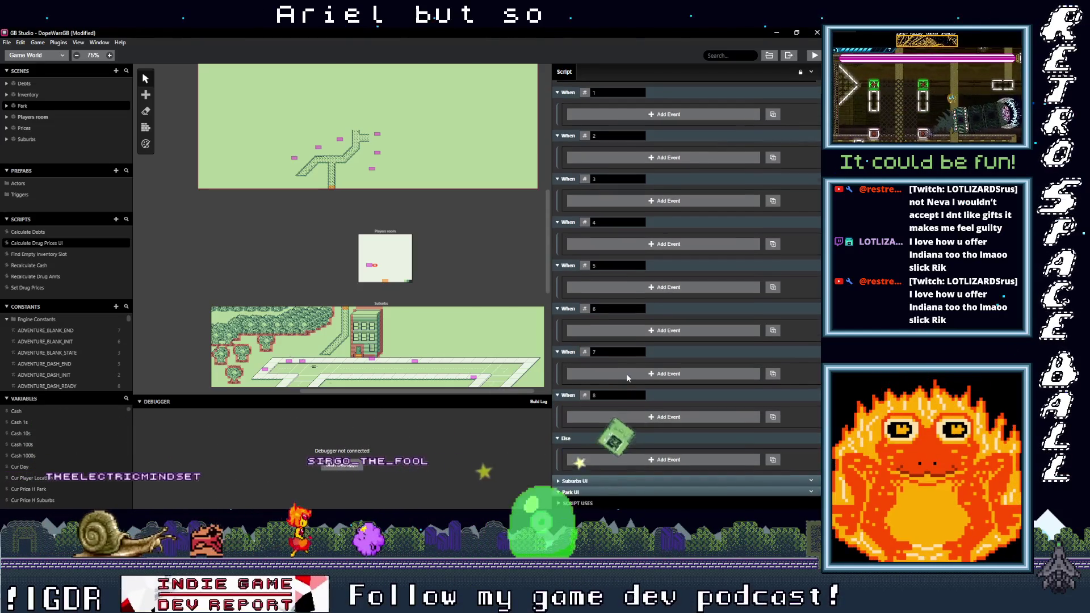
click(680, 394)
click(670, 352)
click(668, 309)
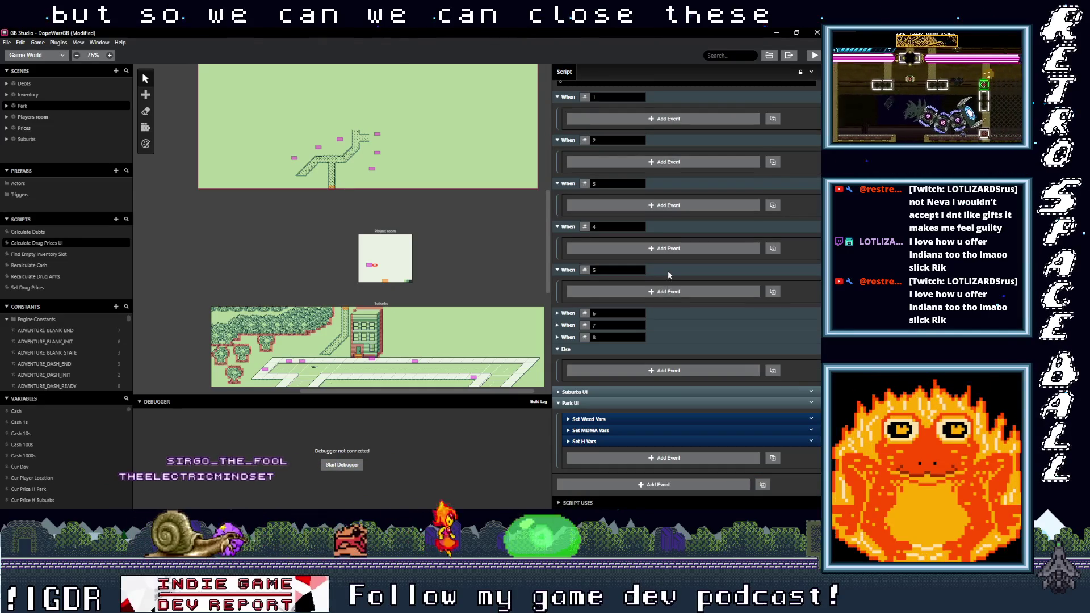
click(668, 266)
click(665, 259)
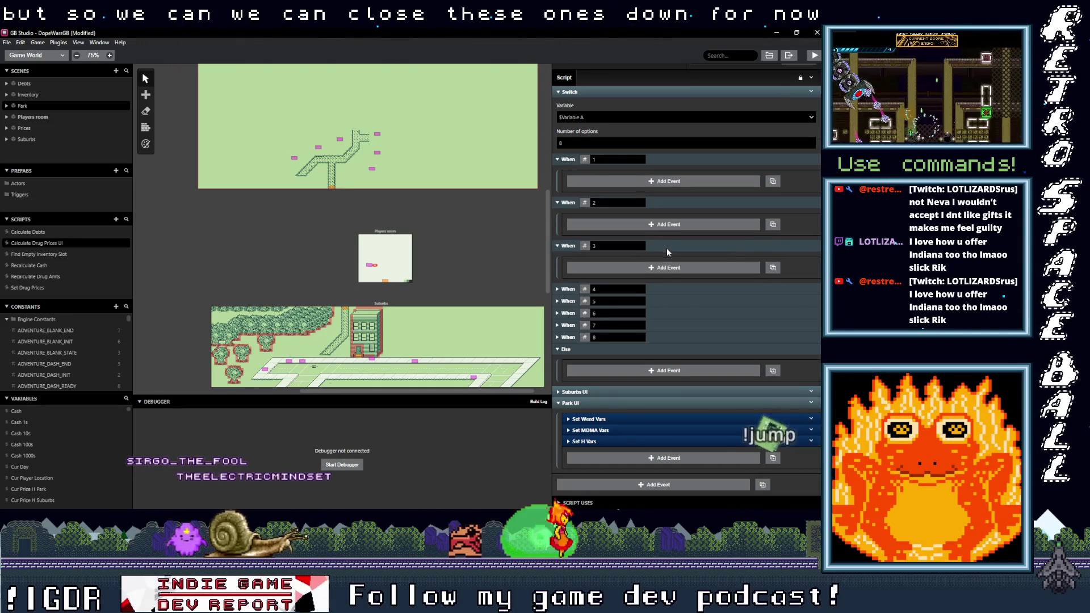
click(667, 248)
click(594, 403)
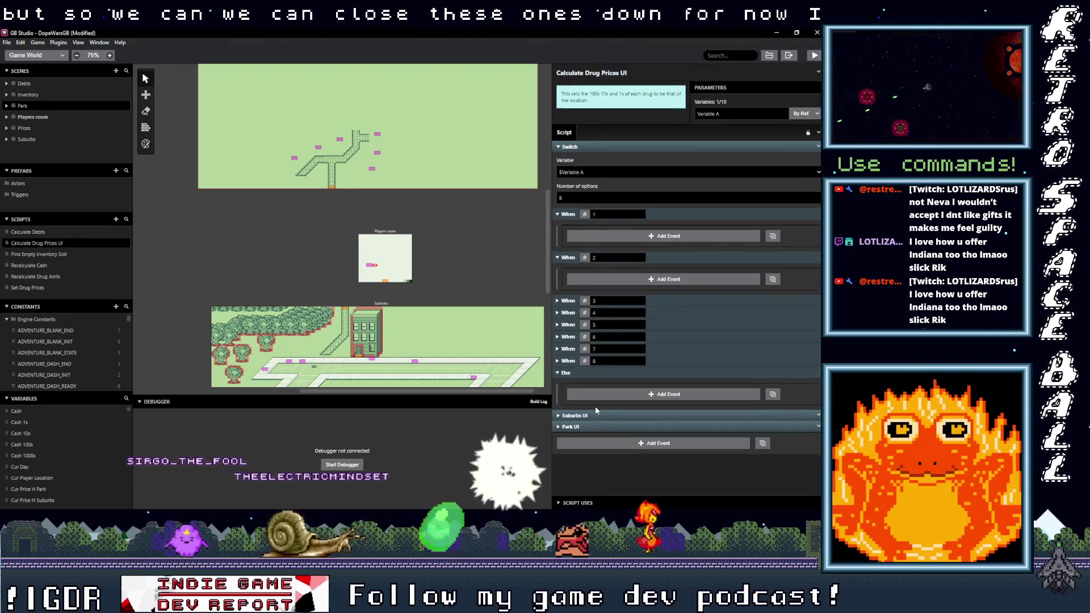
Step: Drag Suburbs UI into the When 1 branch and Park UI into When 2
drag(594, 415, 629, 234)
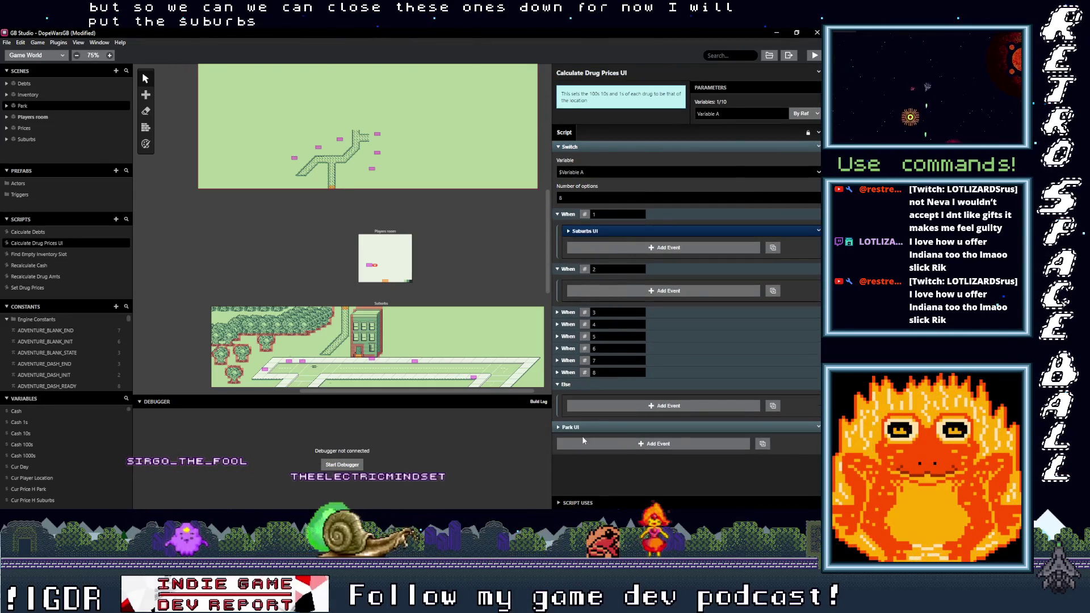
drag(600, 432, 618, 290)
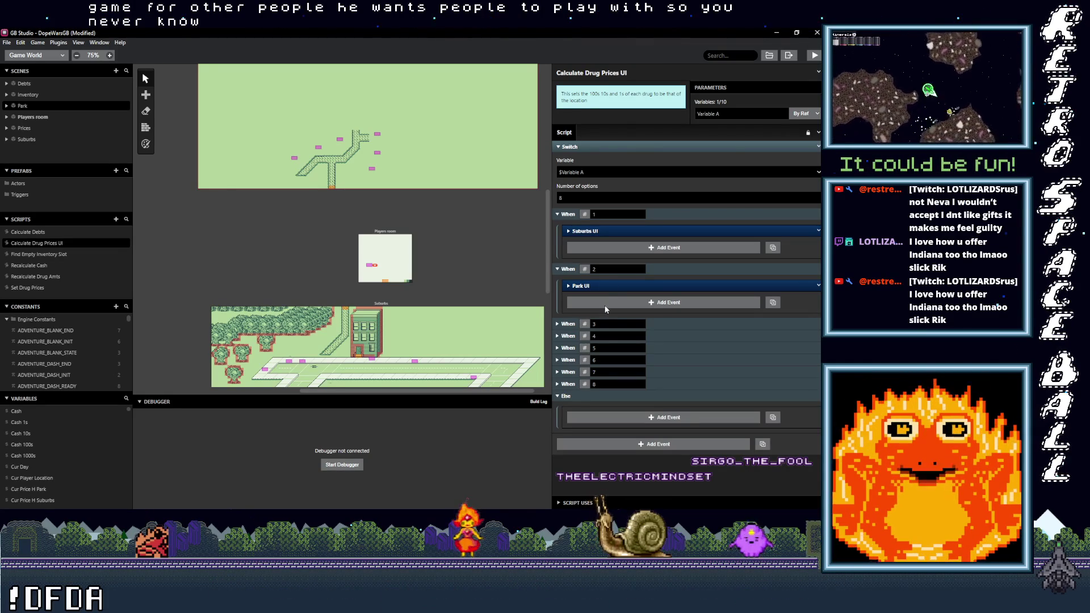
click(618, 231)
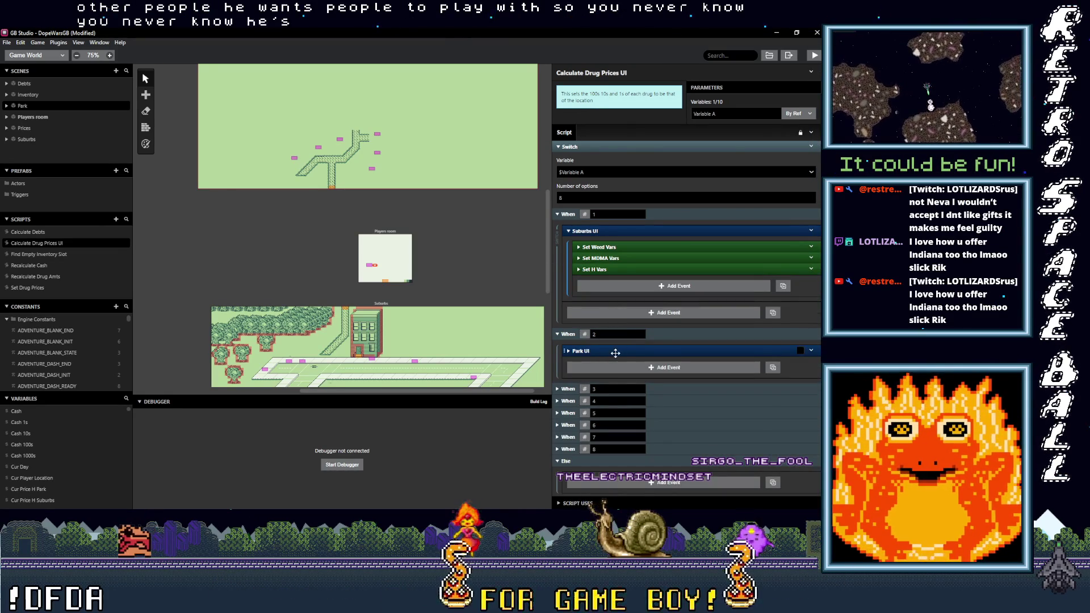
Step: Expand Park UI's Set Weed Vars and set the Weed ones value to Cur Price Weed Park
click(618, 351)
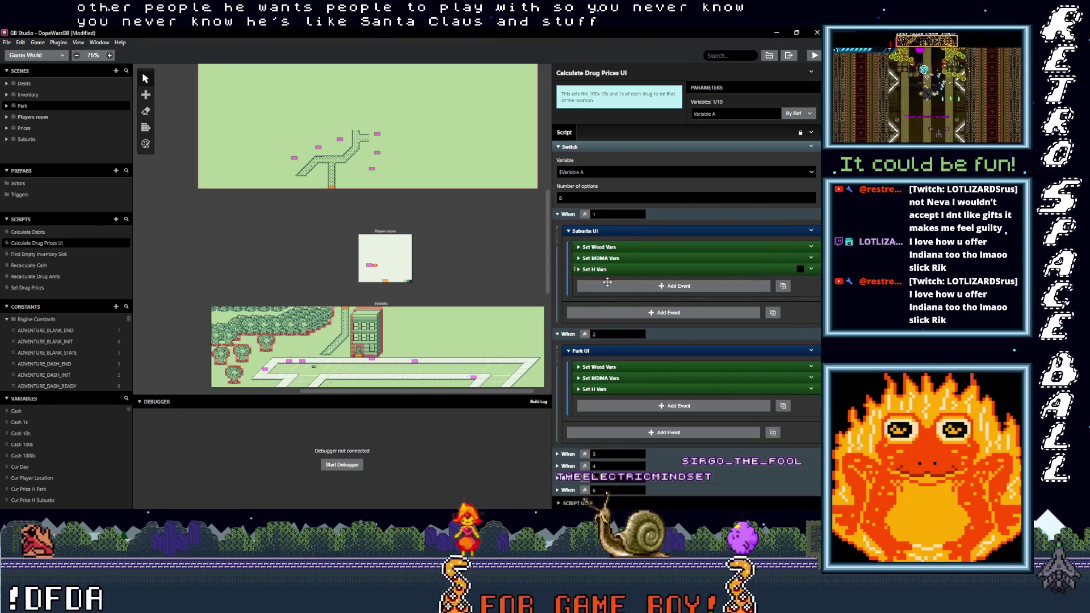
click(607, 367)
scroll(624, 372, down, 3)
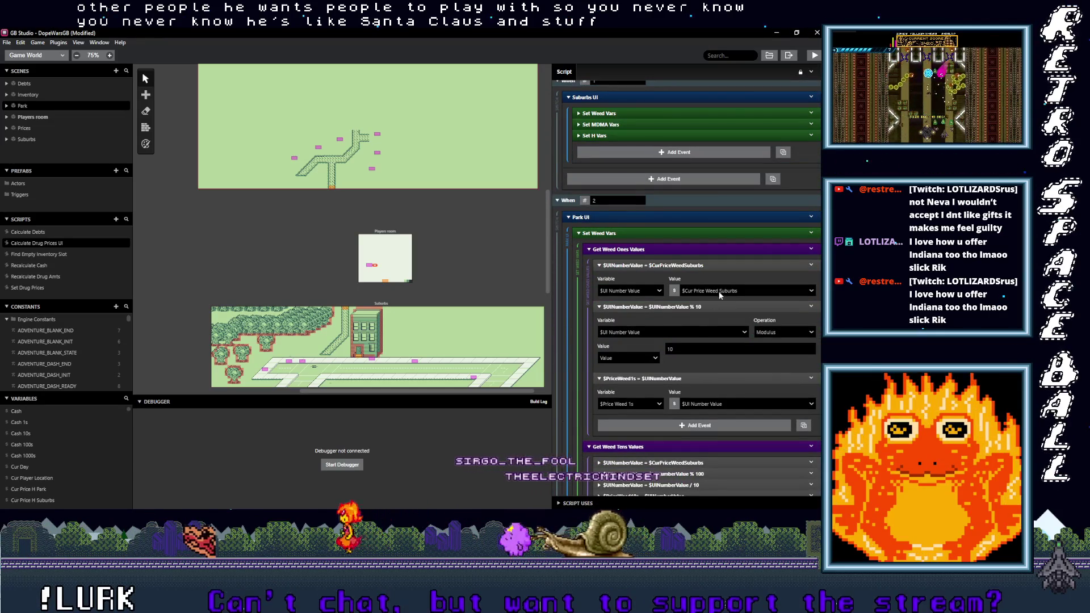
click(722, 292)
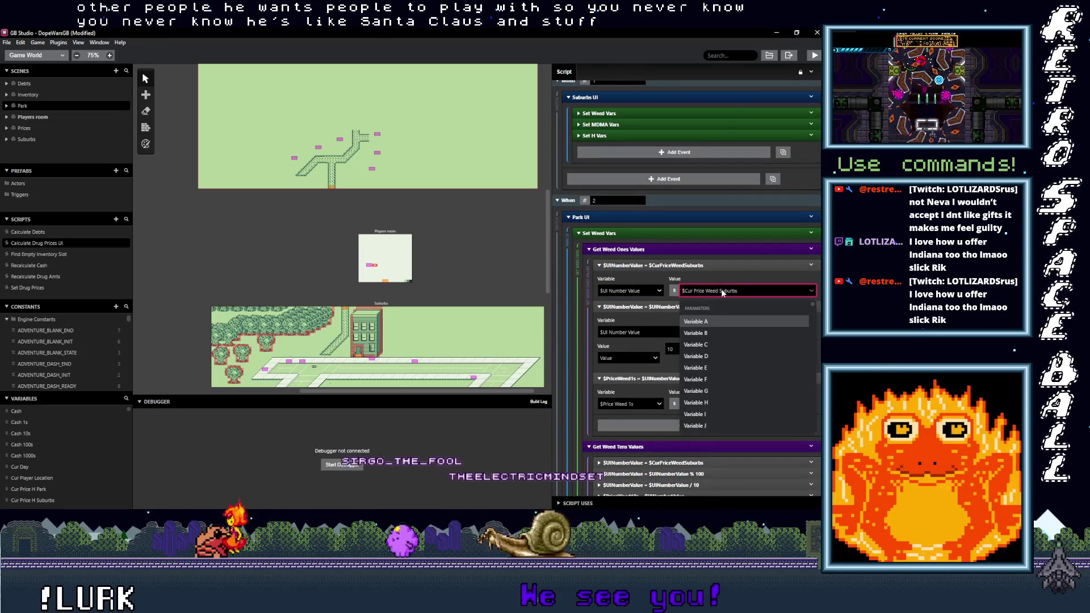
text(cur)
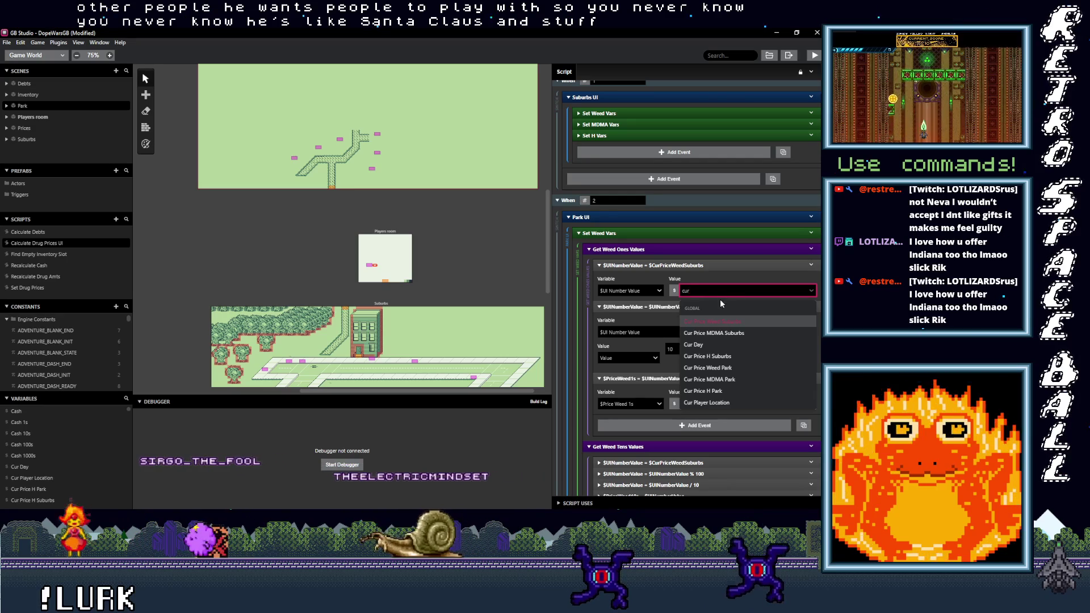
click(726, 369)
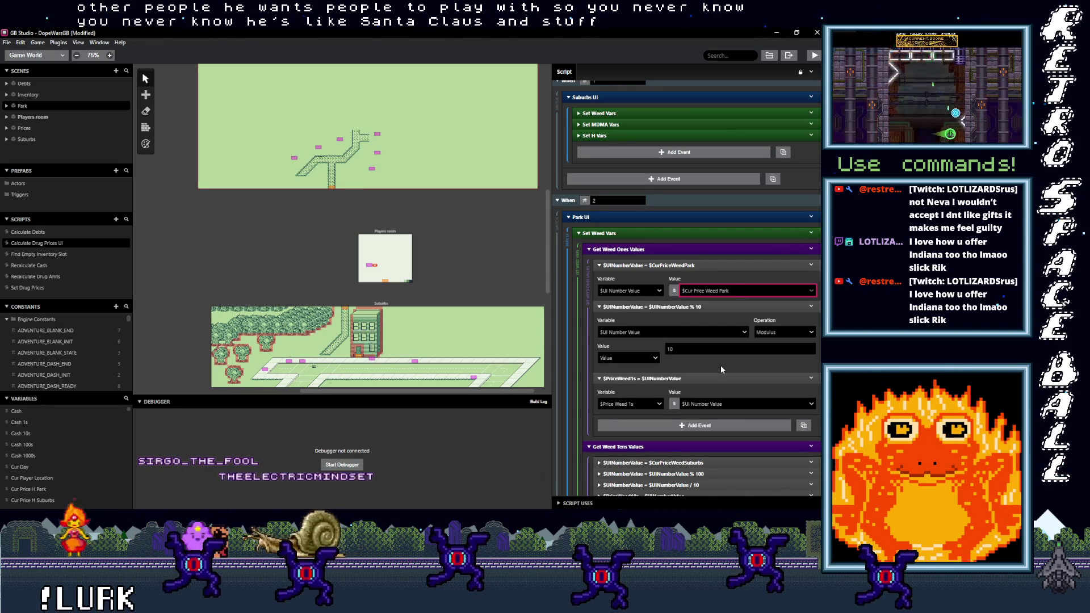
scroll(721, 364, down, 2)
Step: Set the Weed tens and hundreds values to Cur Price Weed Park
click(708, 331)
click(734, 355)
text(cur)
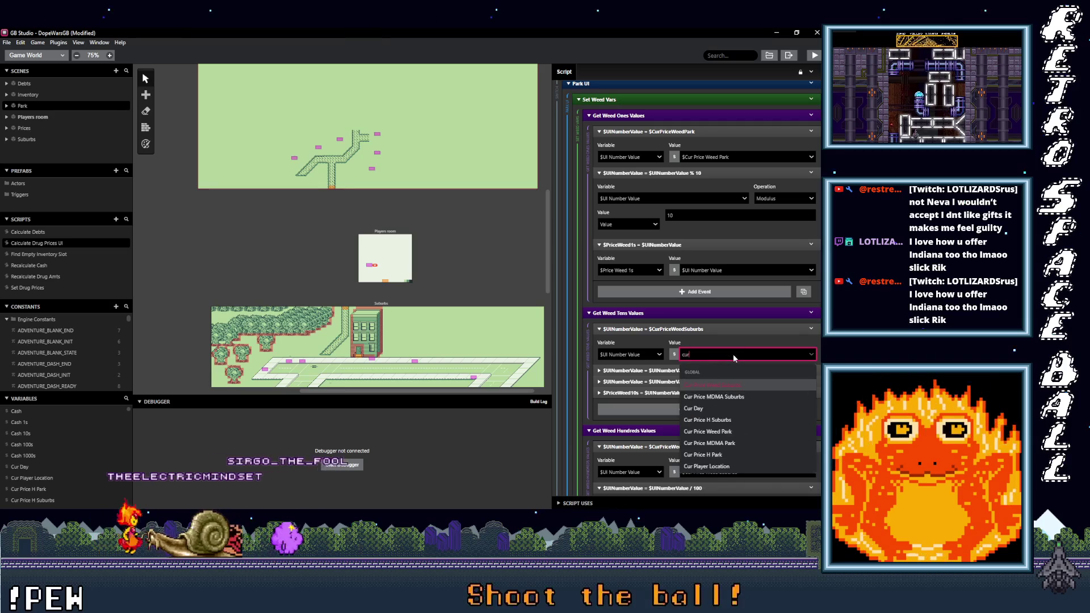
text( p)
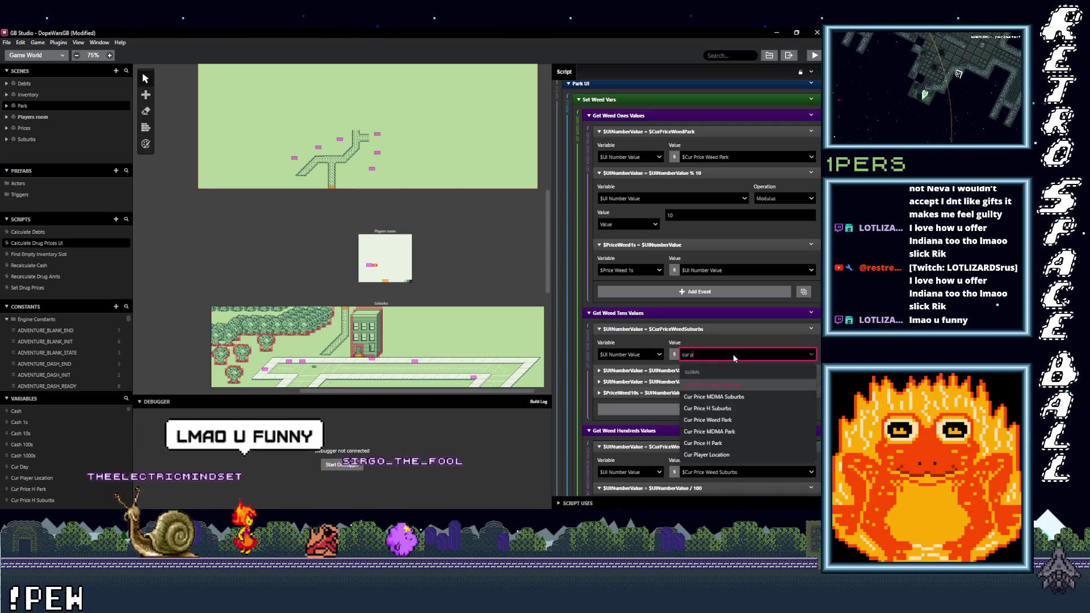
text(ri)
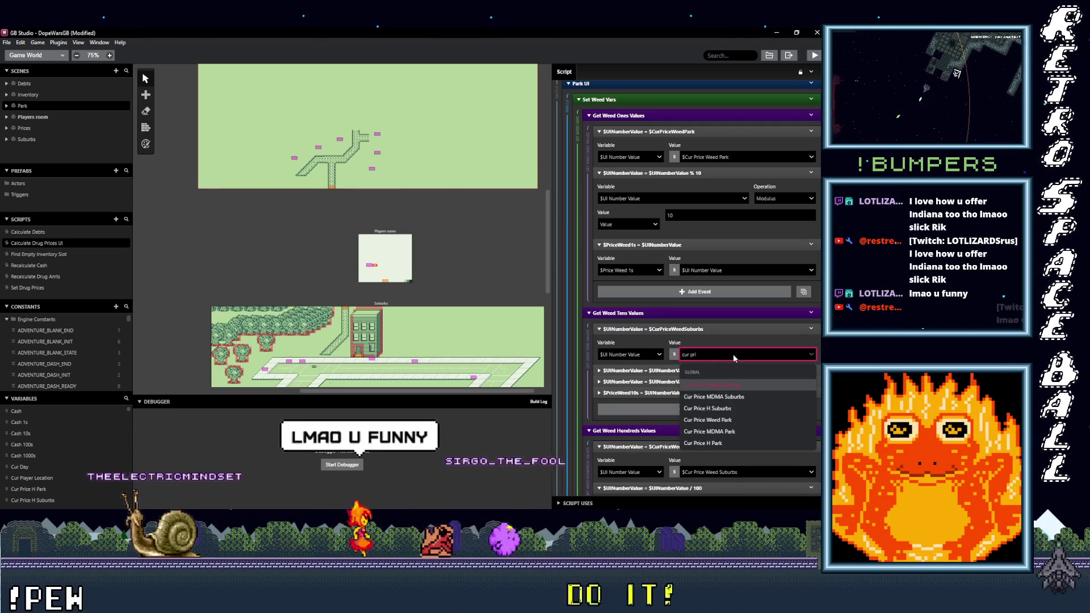
click(707, 420)
scroll(718, 386, down, 3)
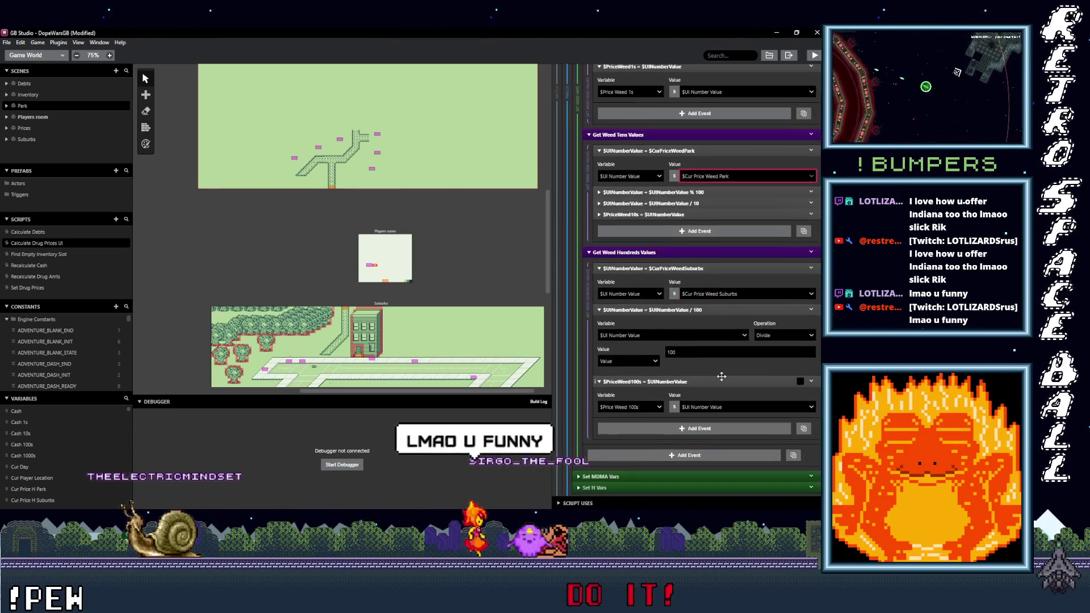
click(719, 294)
text(ur p)
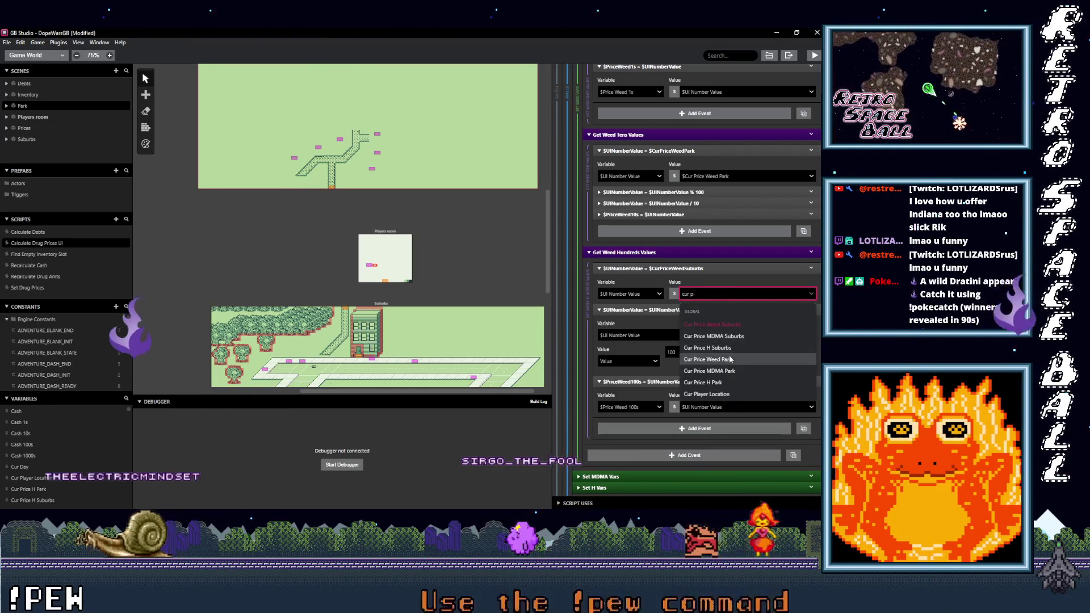
click(682, 340)
scroll(680, 299, down, 3)
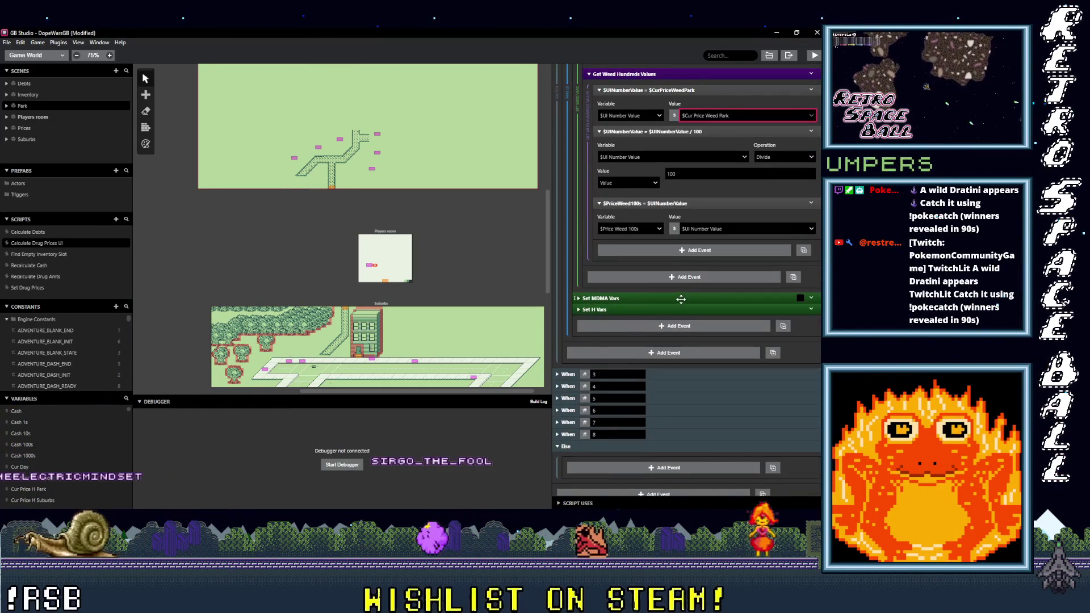
Step: Expand Set MDMA Vars and set the MDMA ones and tens values to Cur Price MDMA Park
click(681, 299)
scroll(683, 295, down, 1)
click(681, 269)
click(732, 312)
text(cur)
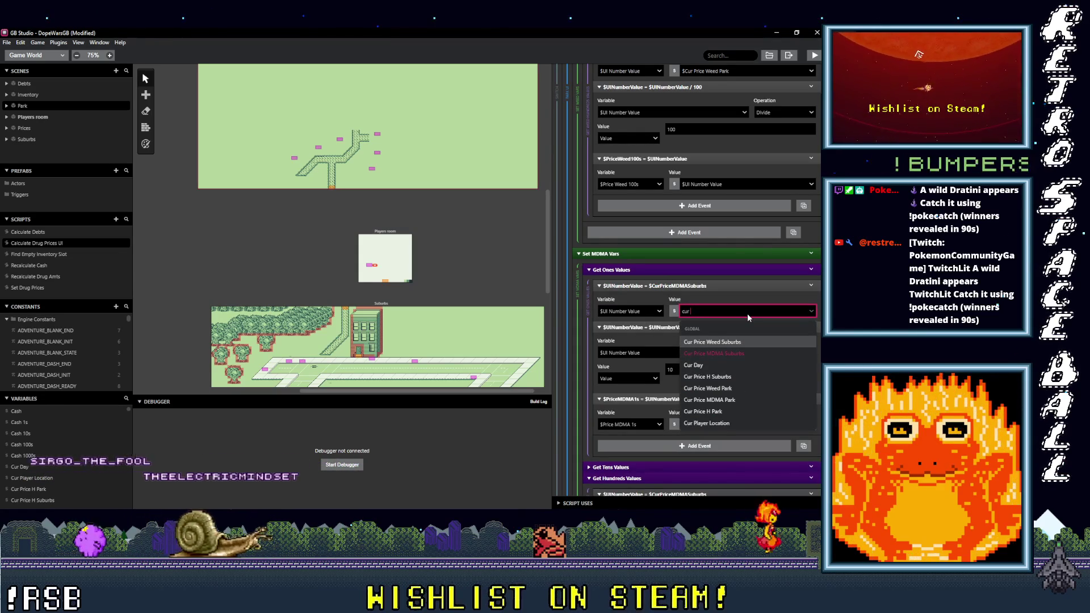
click(714, 399)
scroll(717, 369, down, 3)
click(728, 331)
text(cur p)
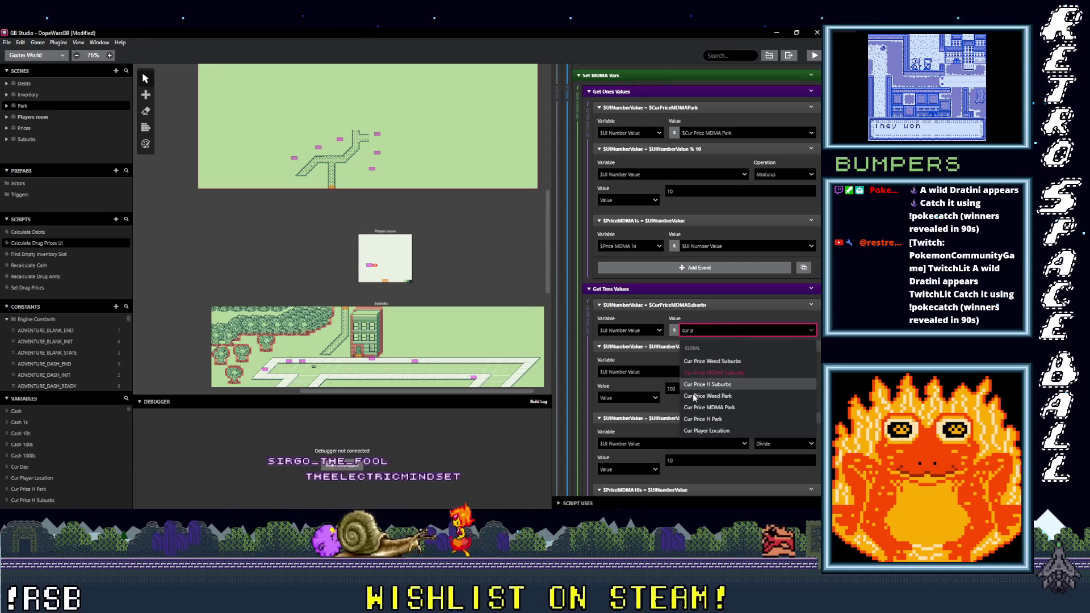
click(706, 406)
scroll(702, 392, down, 4)
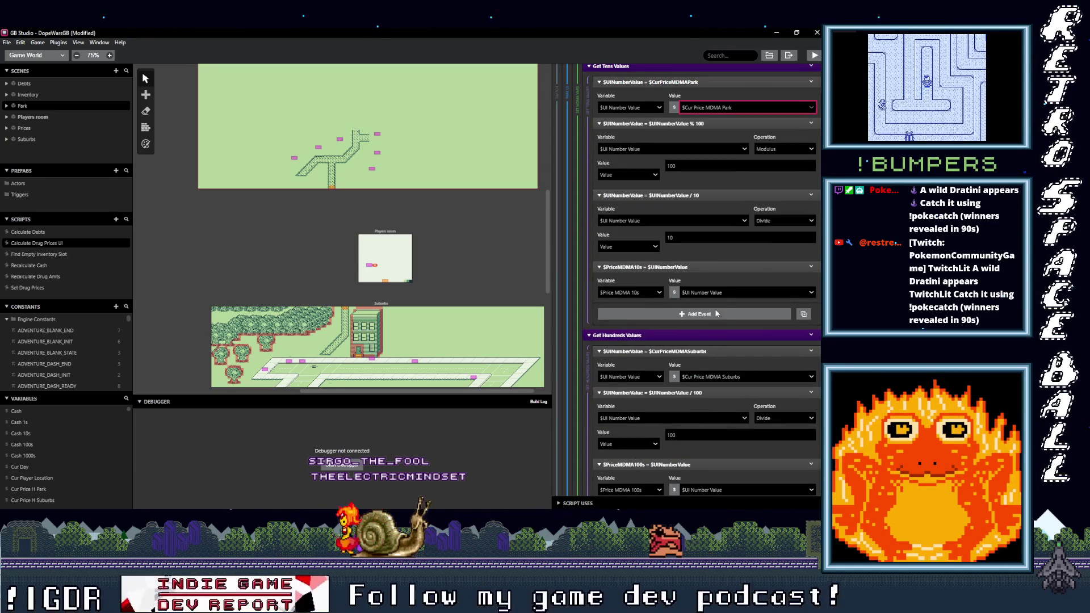
Step: Set the MDMA hundreds value to Cur Price MDMA Park
click(713, 377)
click(718, 377)
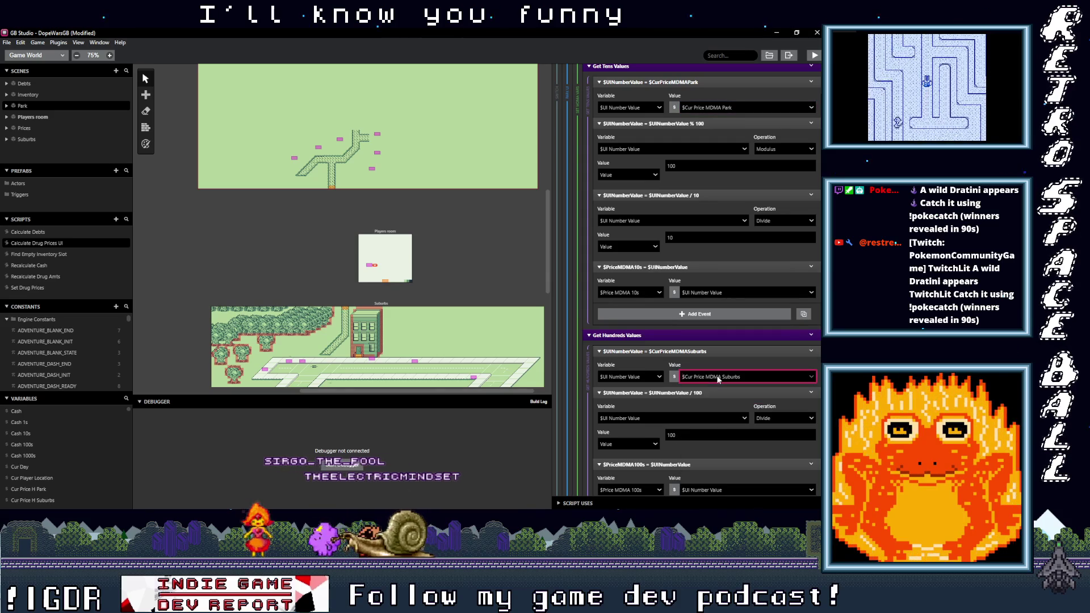
click(719, 377)
click(718, 377)
click(719, 377)
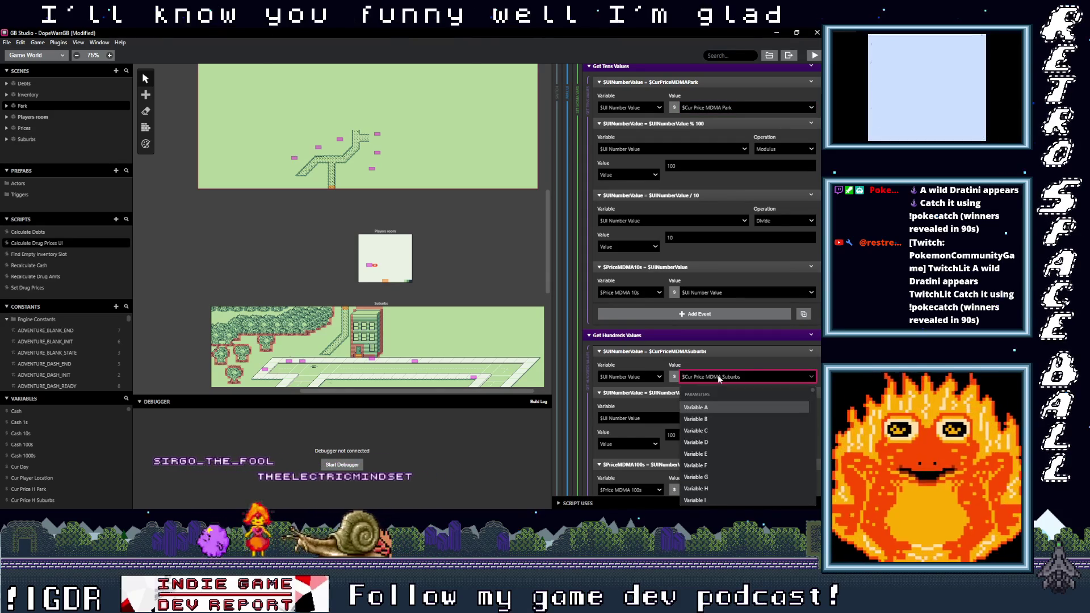
text(cur)
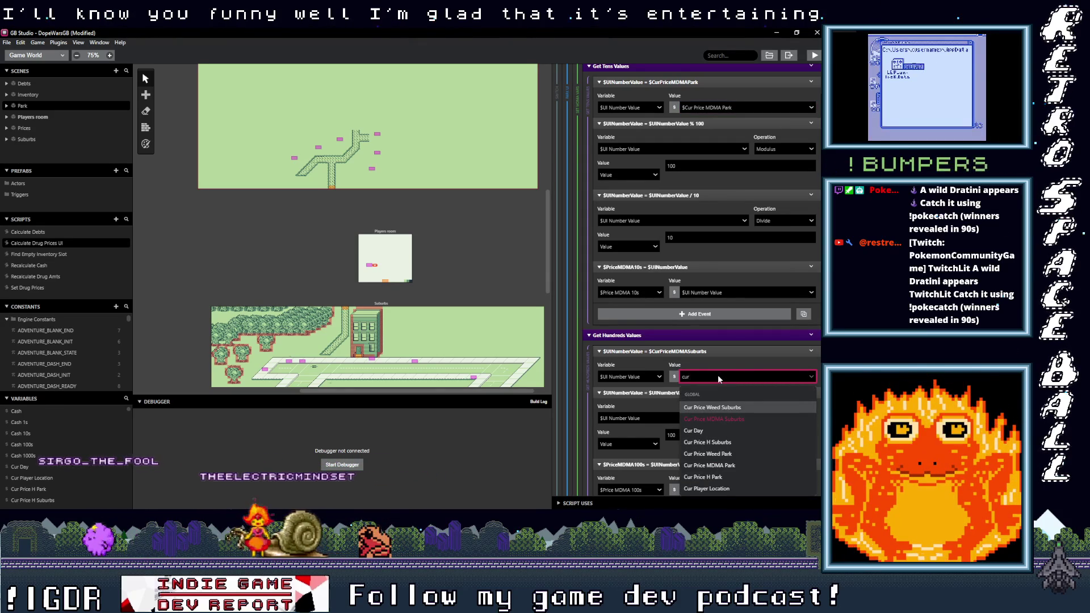
click(733, 465)
scroll(718, 417, down, 5)
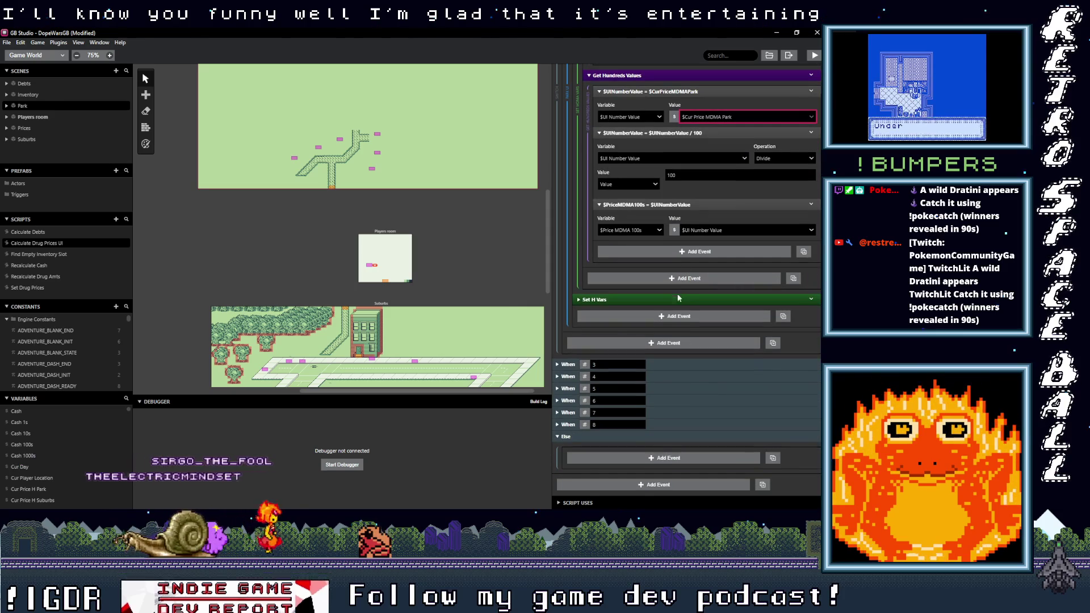
click(678, 301)
Step: Set the H ones and tens values to Cur Price H Park
click(730, 358)
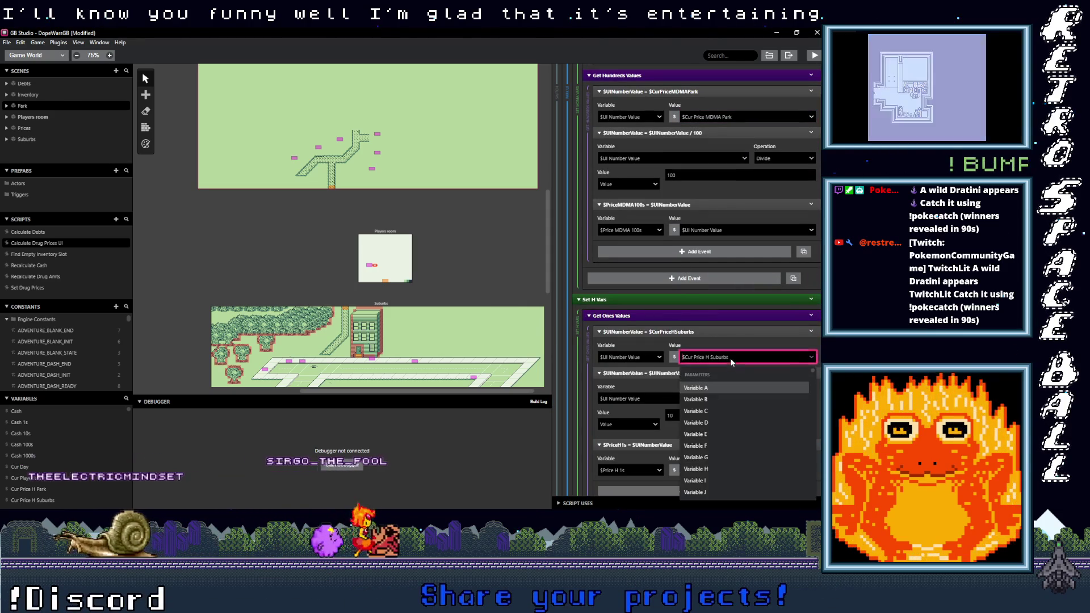
text(cur pri)
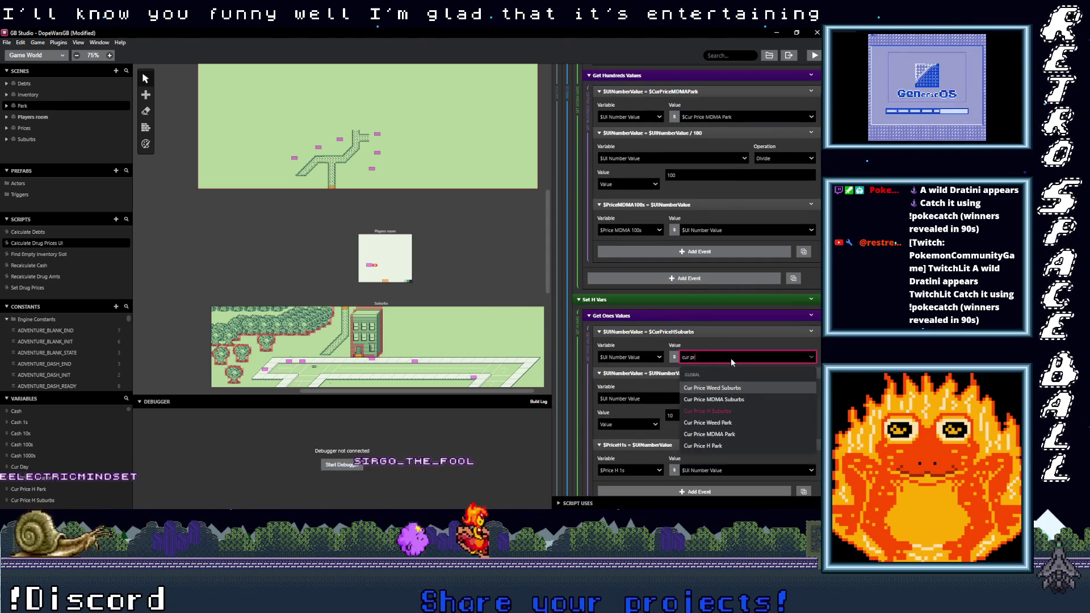
click(719, 445)
scroll(718, 420, down, 2)
scroll(718, 394, down, 1)
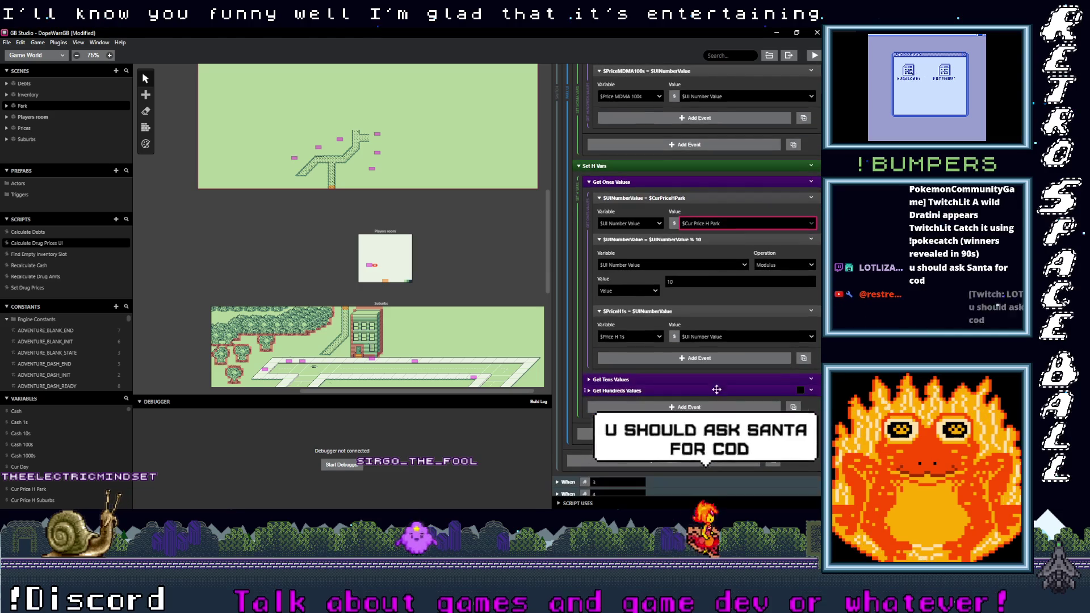
click(724, 421)
text(cur pri)
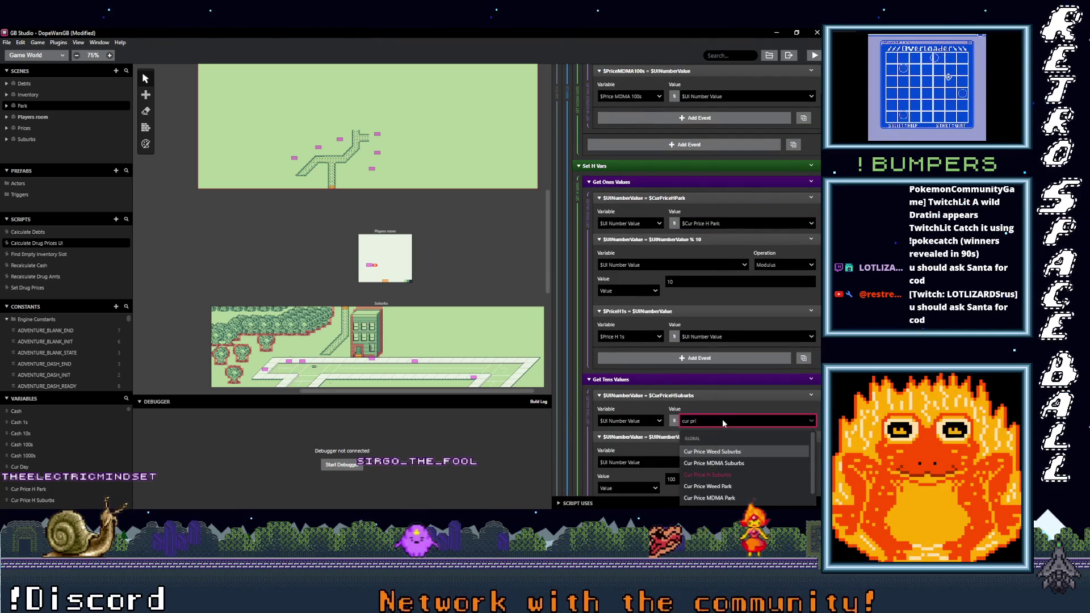
scroll(724, 465, down, 1)
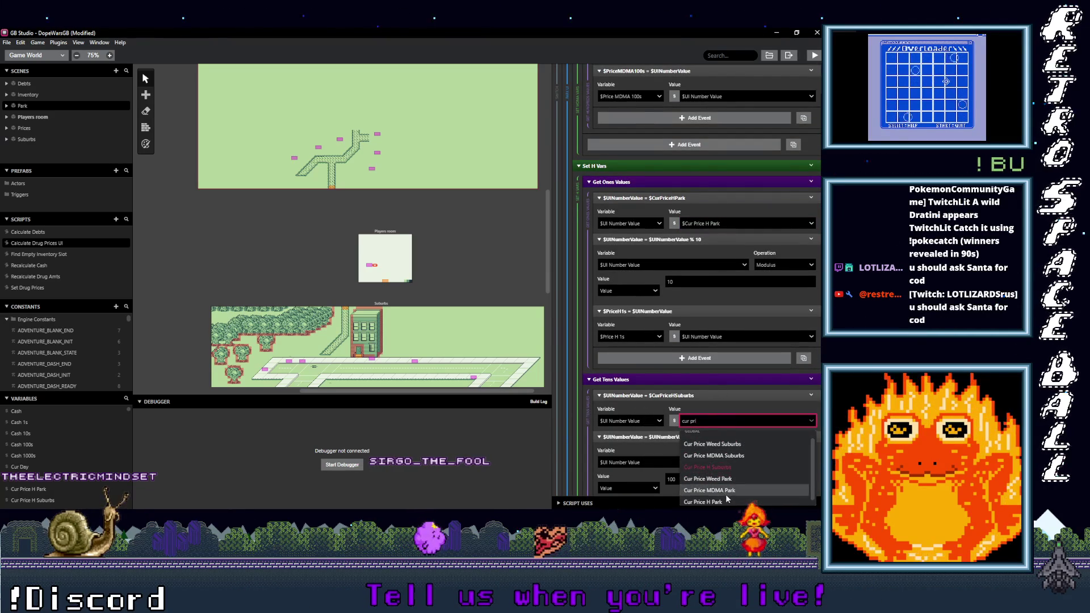
click(727, 501)
scroll(717, 436, down, 4)
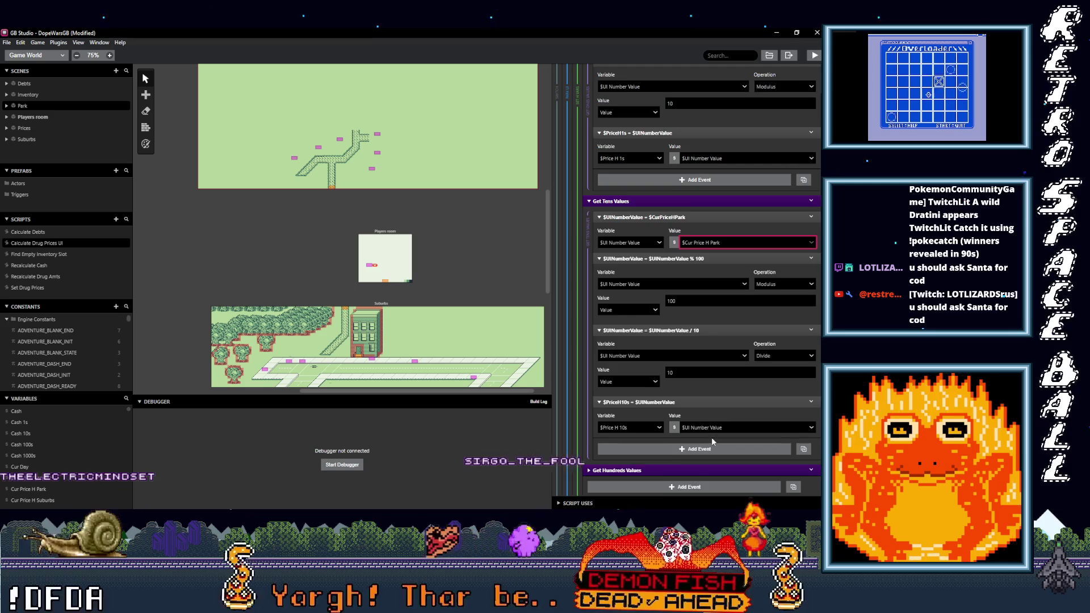
scroll(711, 437, down, 2)
Step: Point the Get Hundreds Values step at Cur Price H Suburbs
click(719, 425)
text(cur pric)
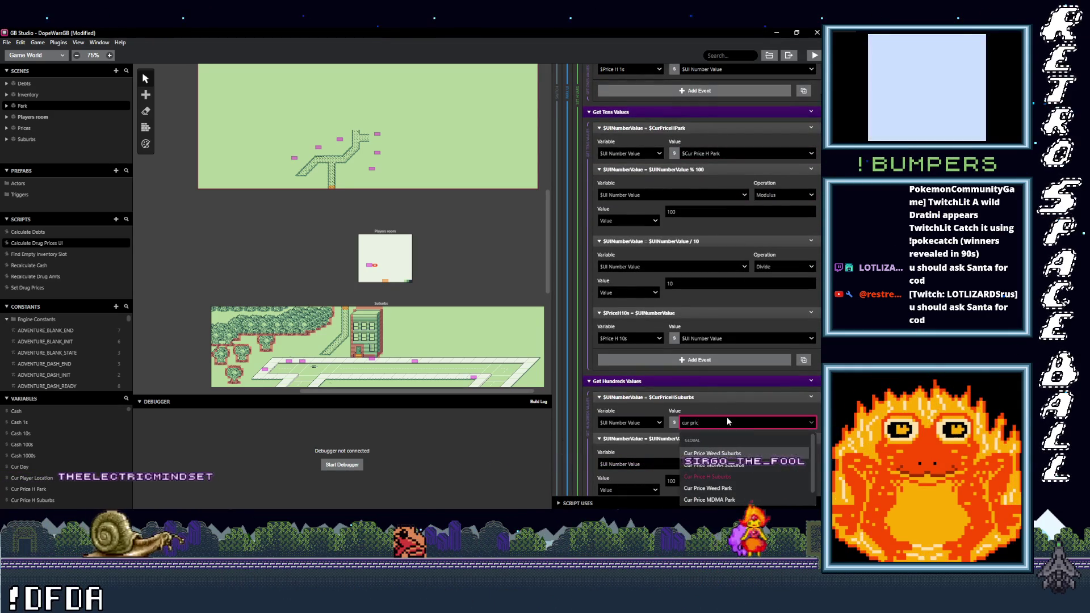
click(722, 503)
scroll(718, 437, down, 10)
scroll(718, 436, up, 15)
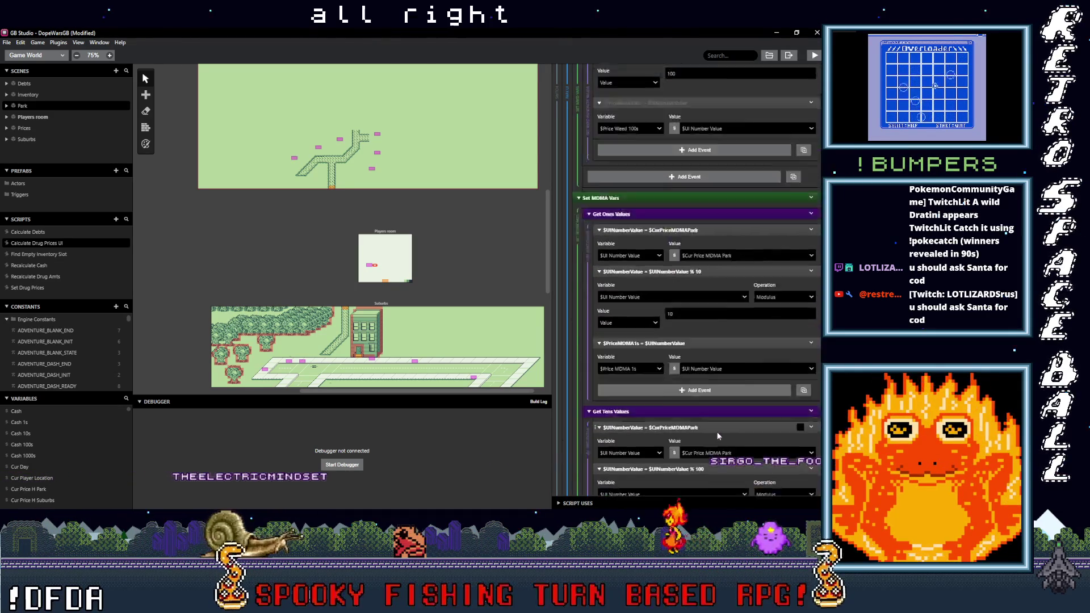
scroll(718, 437, up, 5)
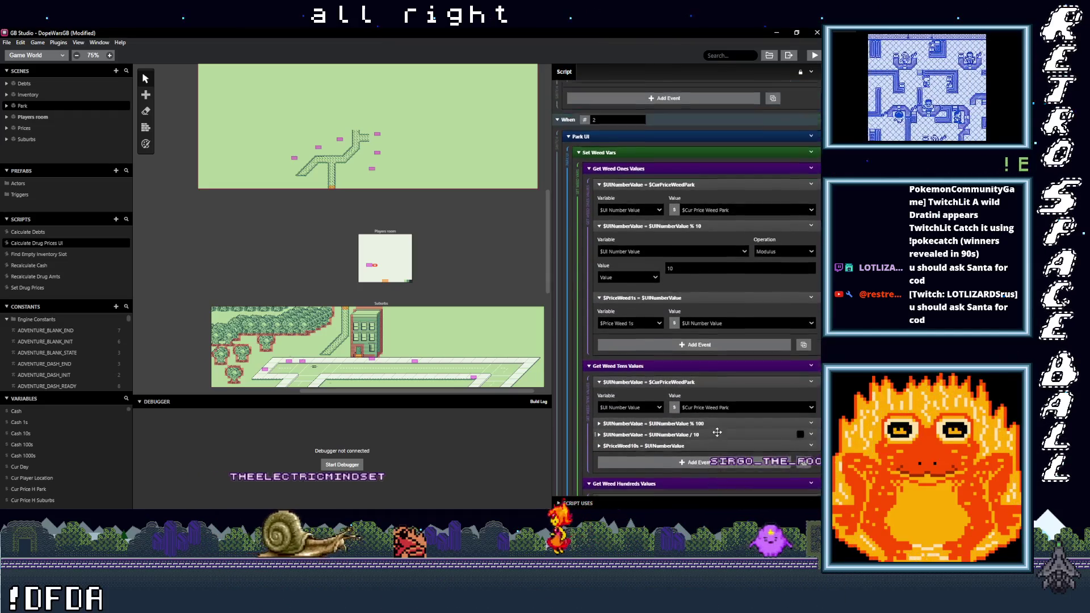
Step: Collapse the Park UI and Suburbs UI branches of the Switch
scroll(718, 436, up, 2)
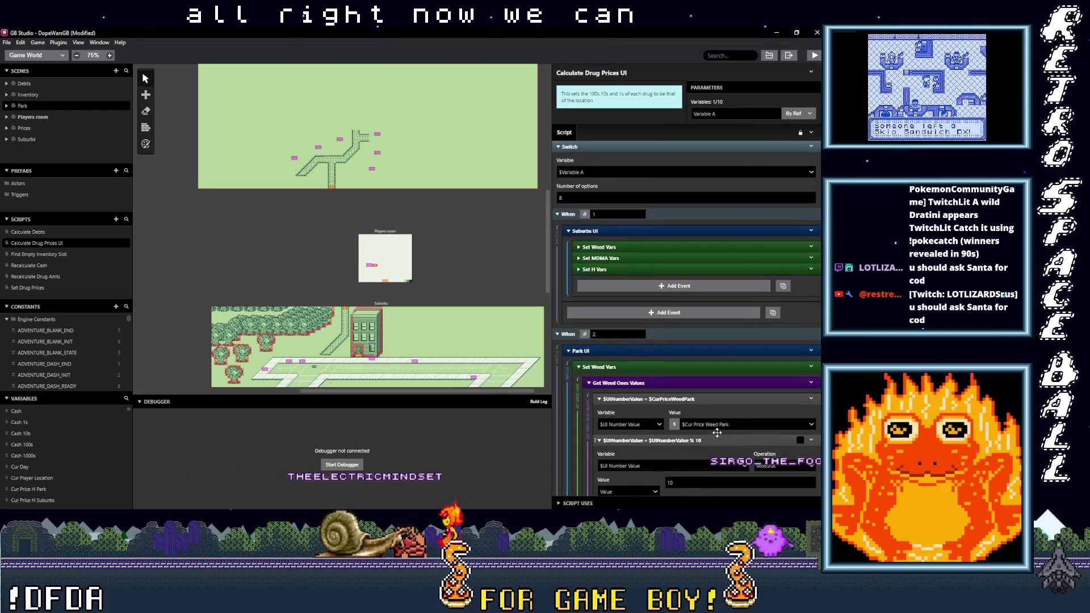
click(676, 351)
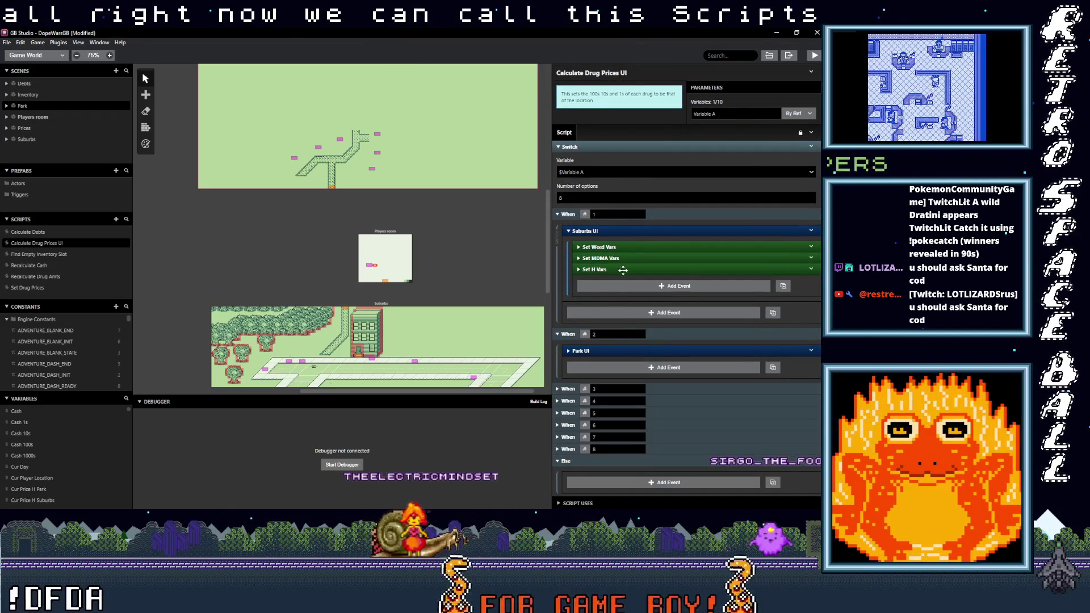
click(608, 231)
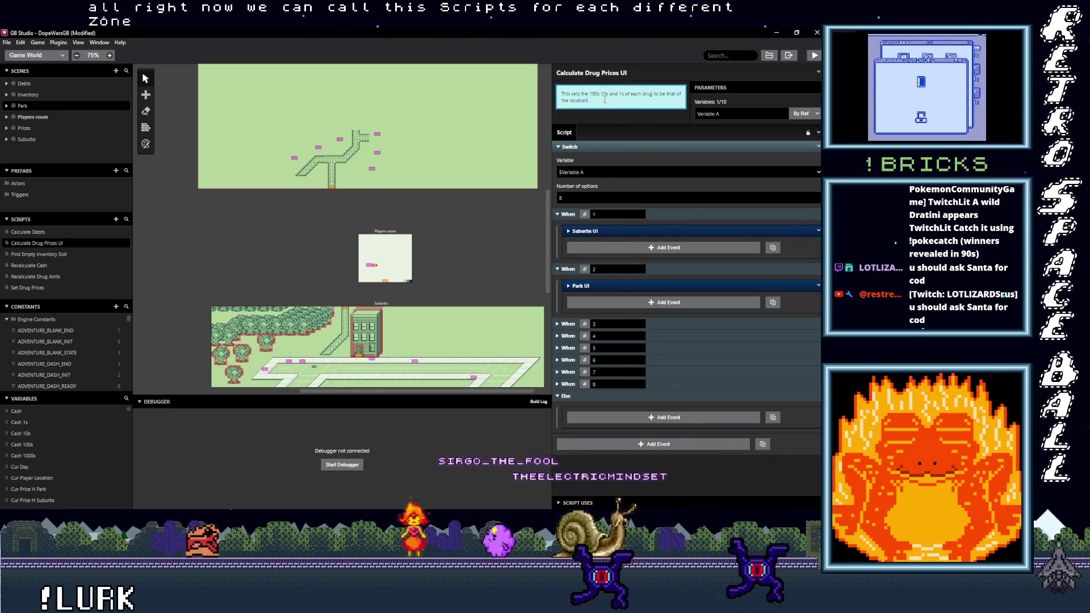
Step: Add description lines noting location 1 = suburbs and location 2 = park
key(Return)
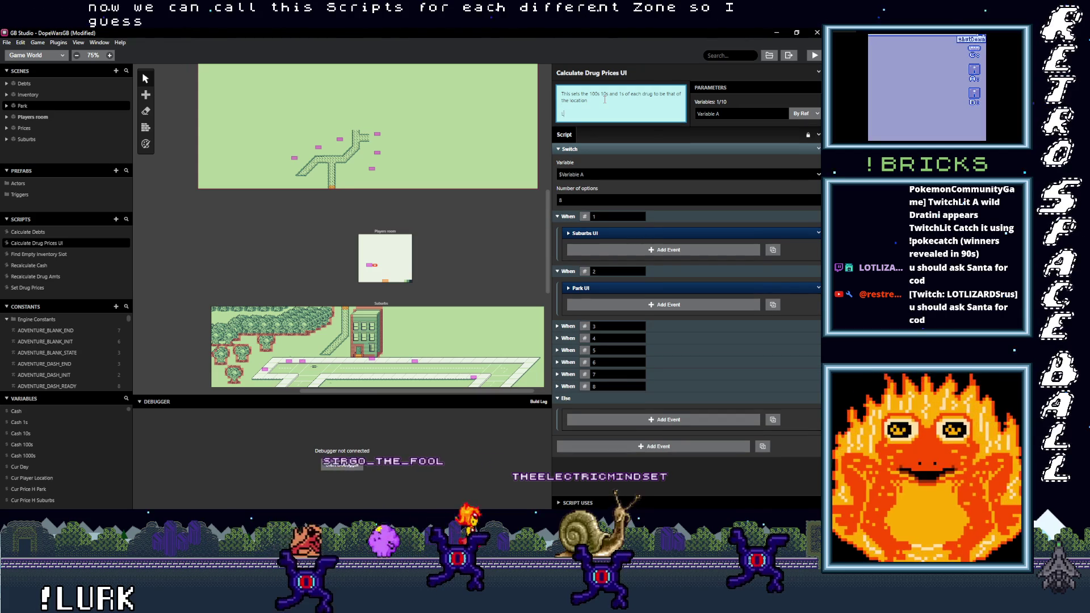
text(Location 1 -)
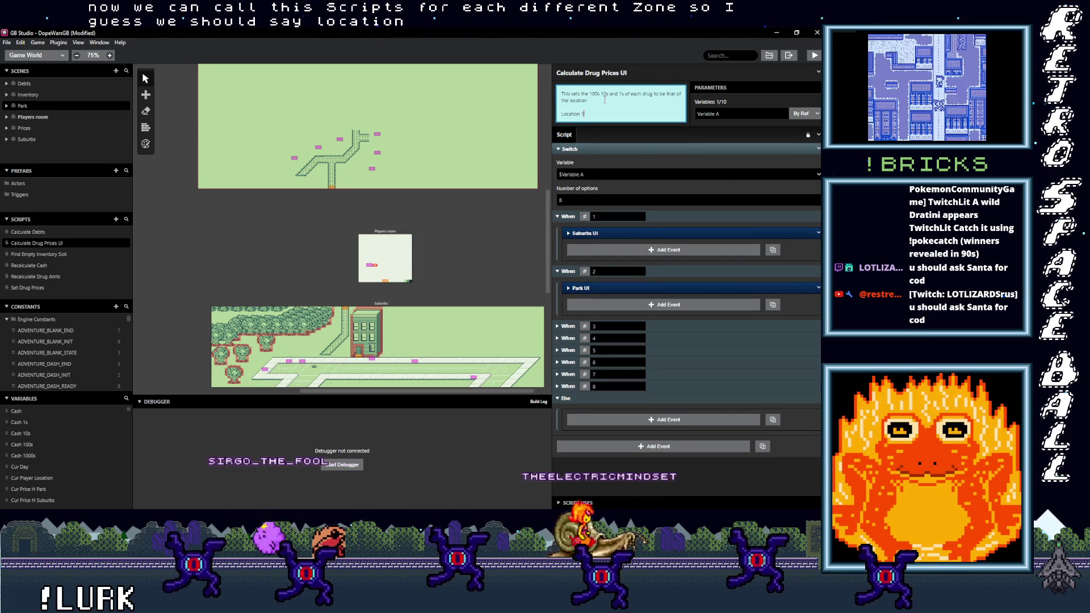
text(> suburbs)
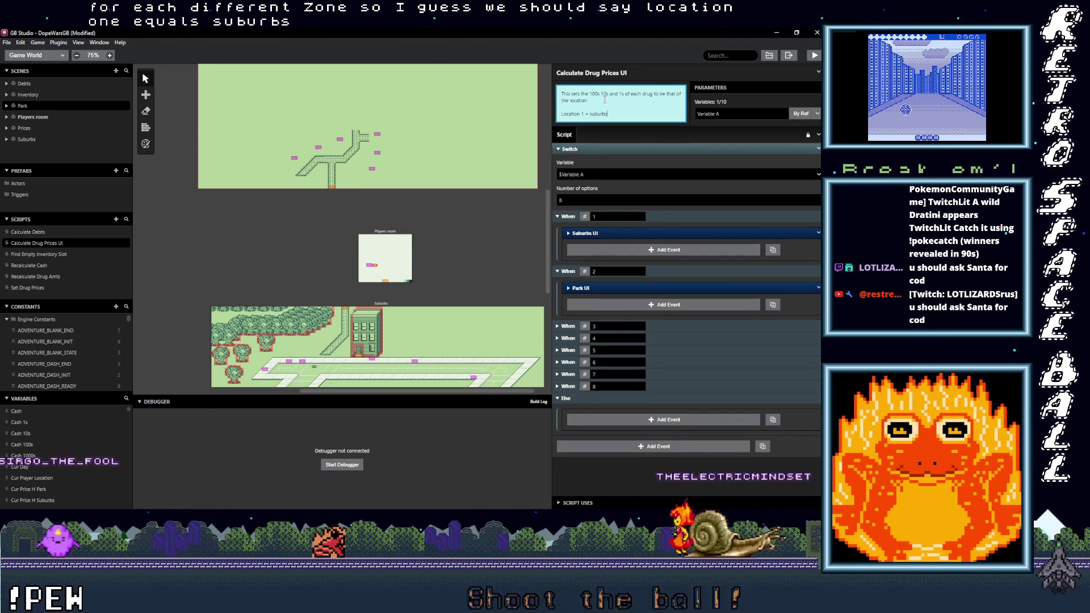
key(Return)
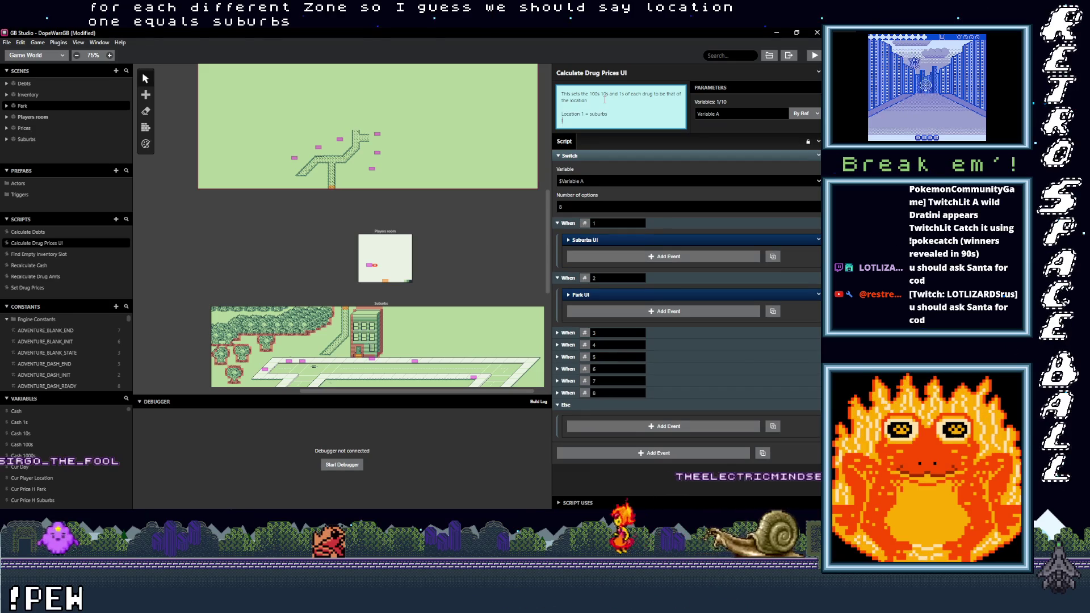
text(location)
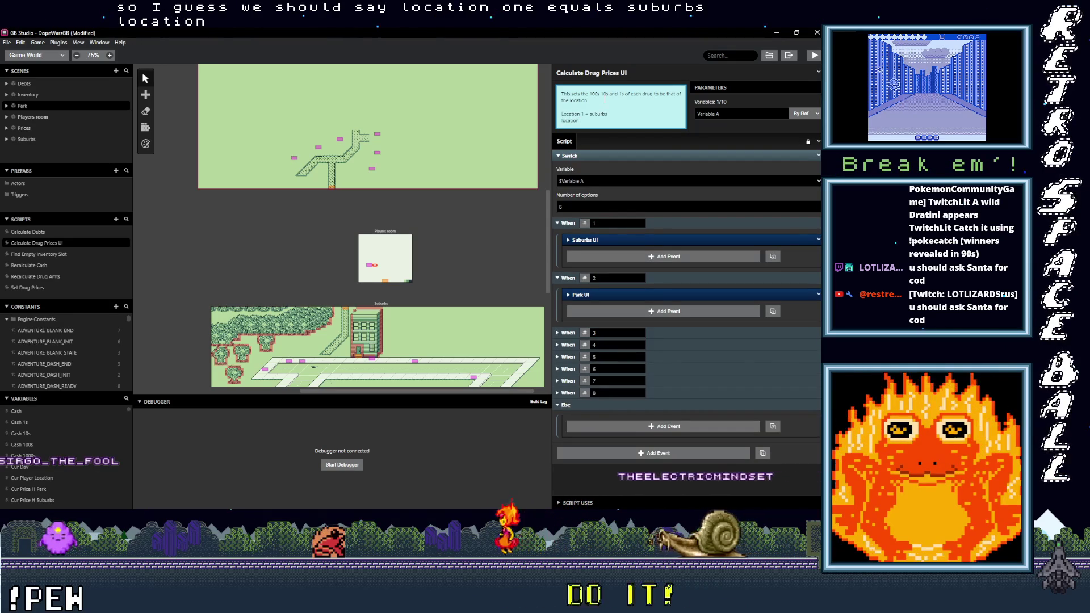
text( 1 =)
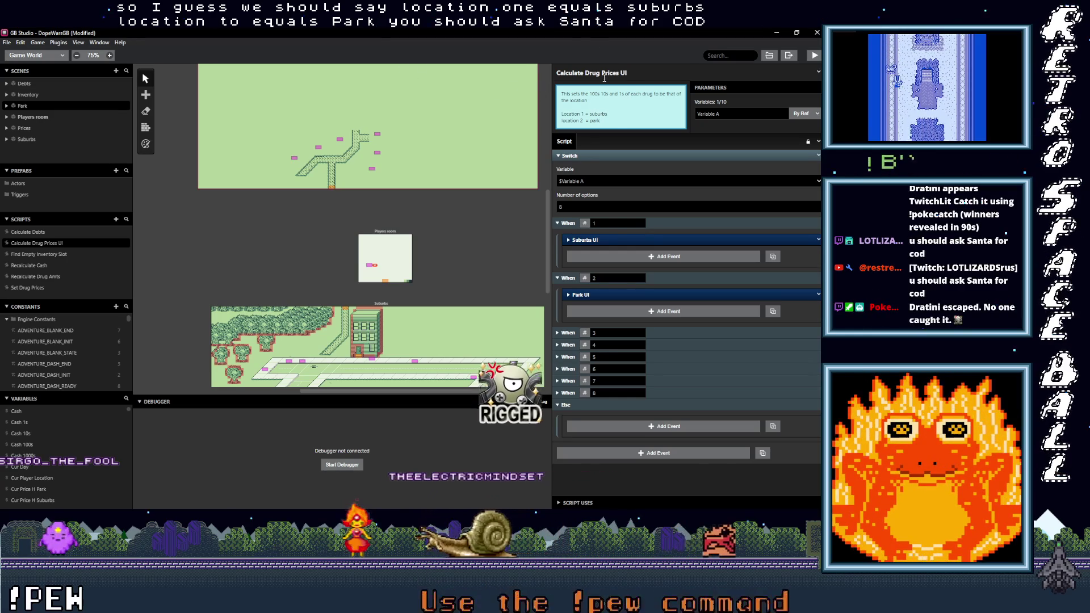
scroll(422, 224, up, 1)
scroll(421, 223, down, 2)
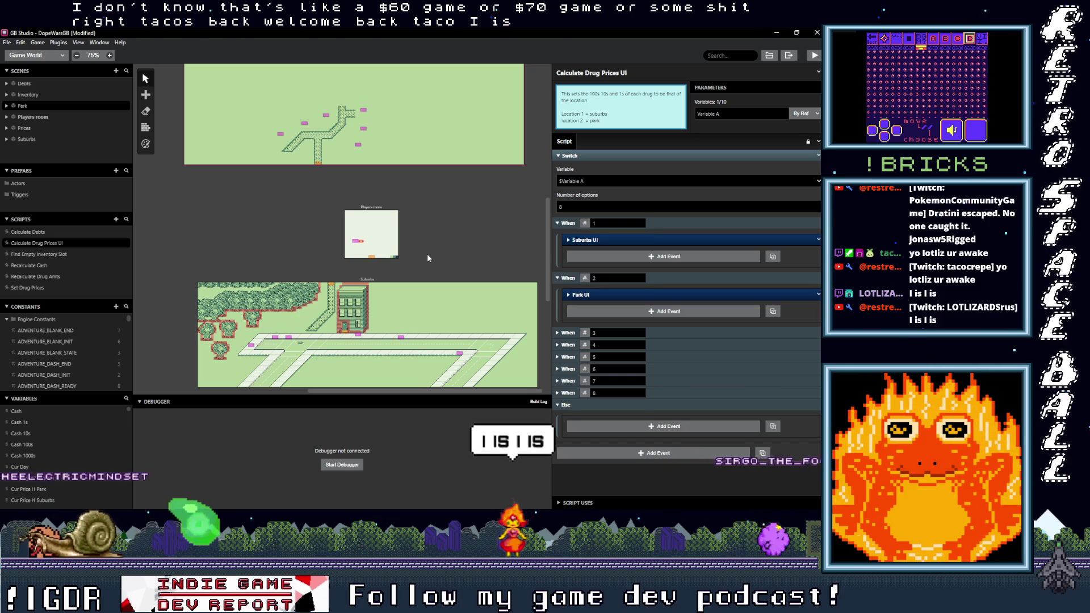
scroll(427, 258, down, 5)
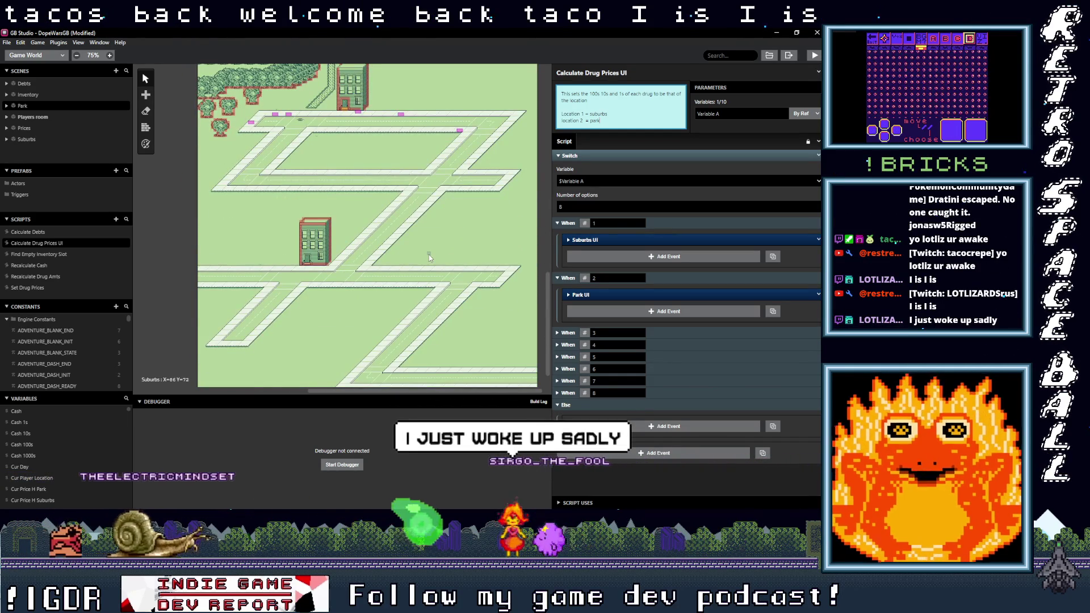
scroll(429, 254, up, 3)
scroll(429, 258, down, 3)
scroll(440, 295, up, 4)
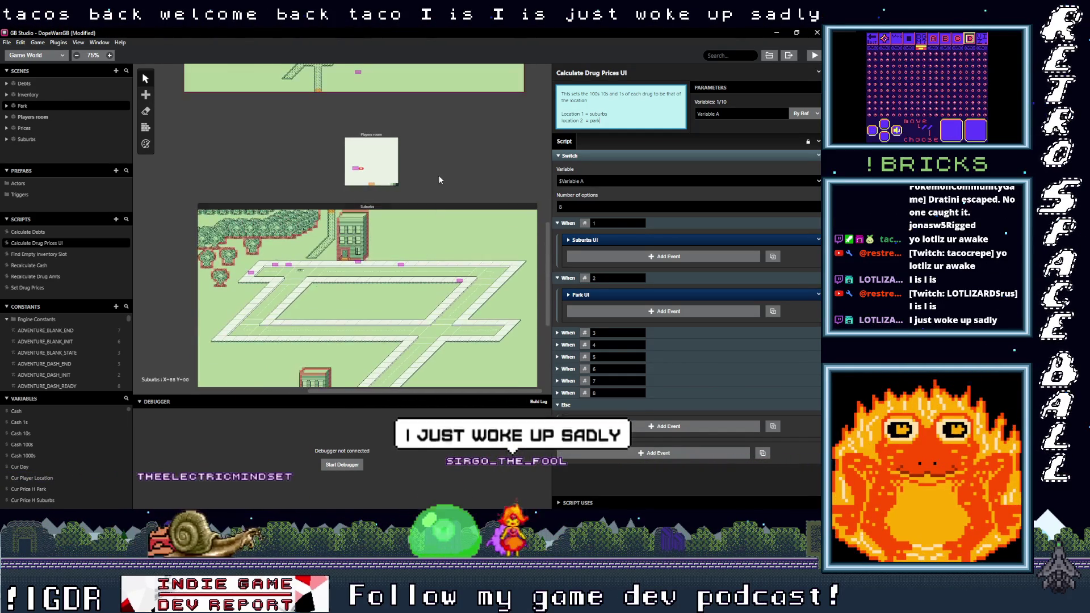
scroll(447, 308, down, 3)
scroll(420, 265, up, 1)
scroll(404, 282, up, 5)
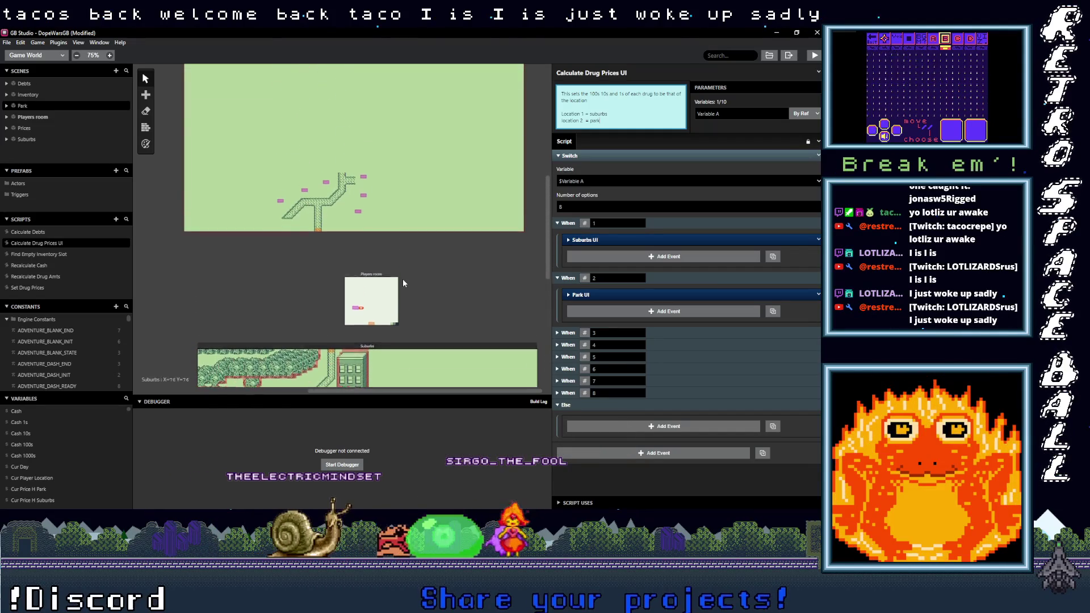
scroll(403, 278, up, 4)
scroll(404, 278, down, 5)
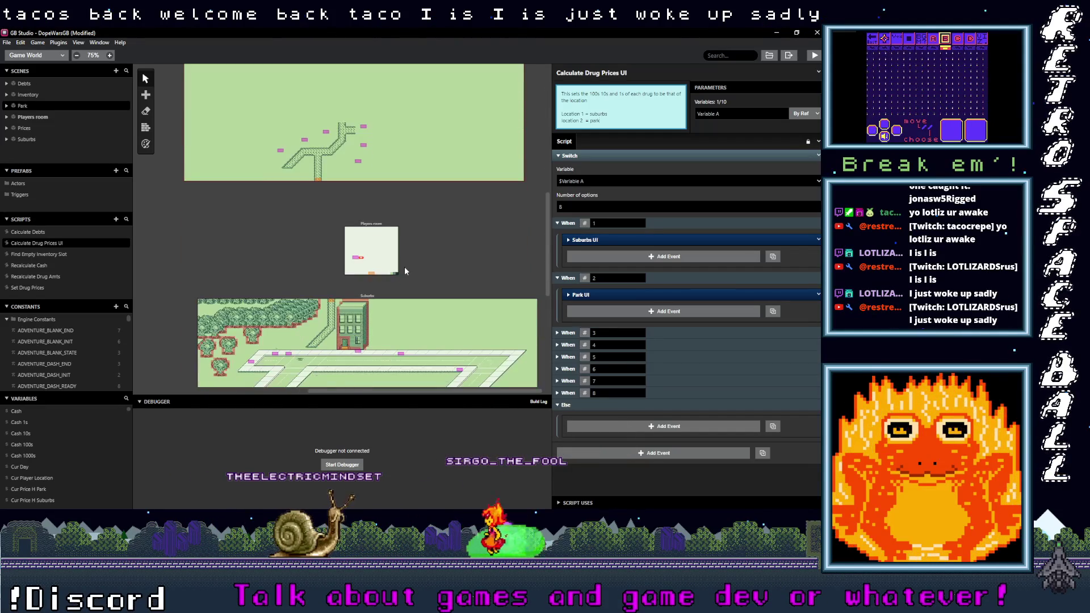
Step: Open the Set Drug Prices script and collapse its If $CurDay == 0 event
click(29, 289)
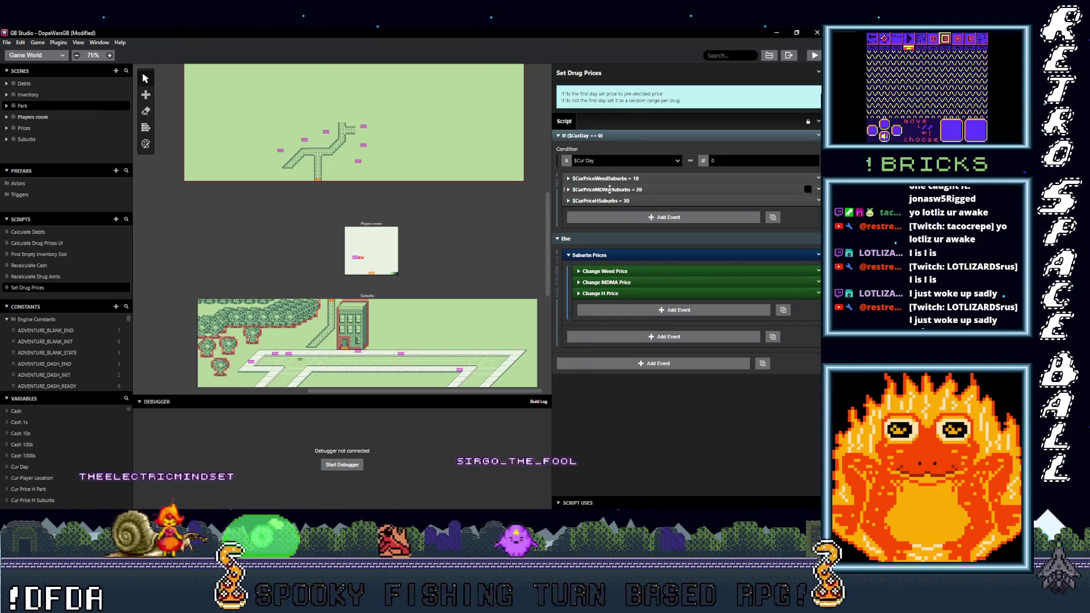
click(620, 217)
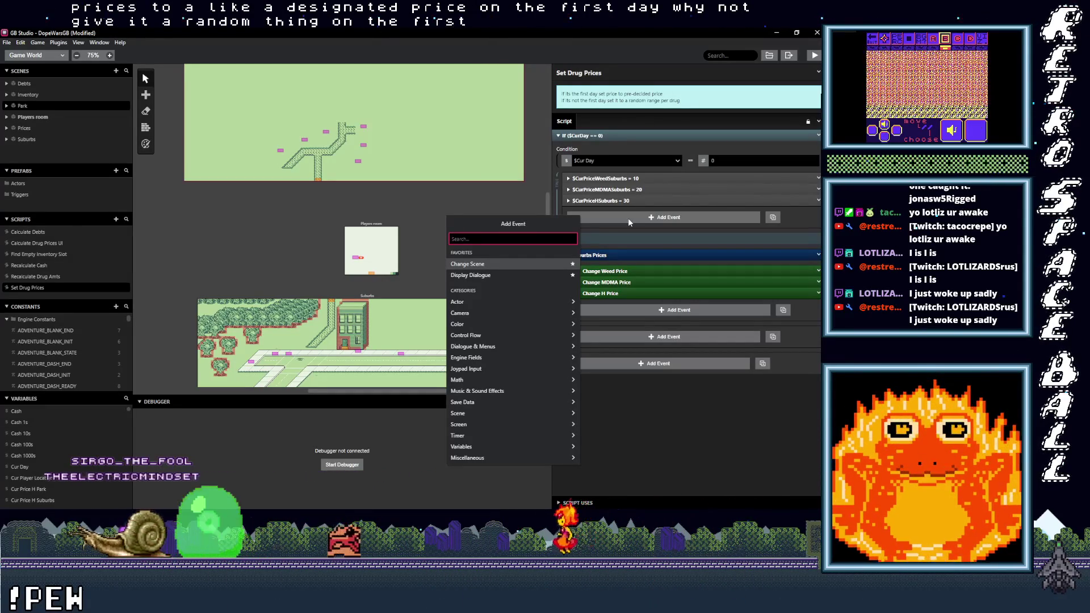
click(699, 400)
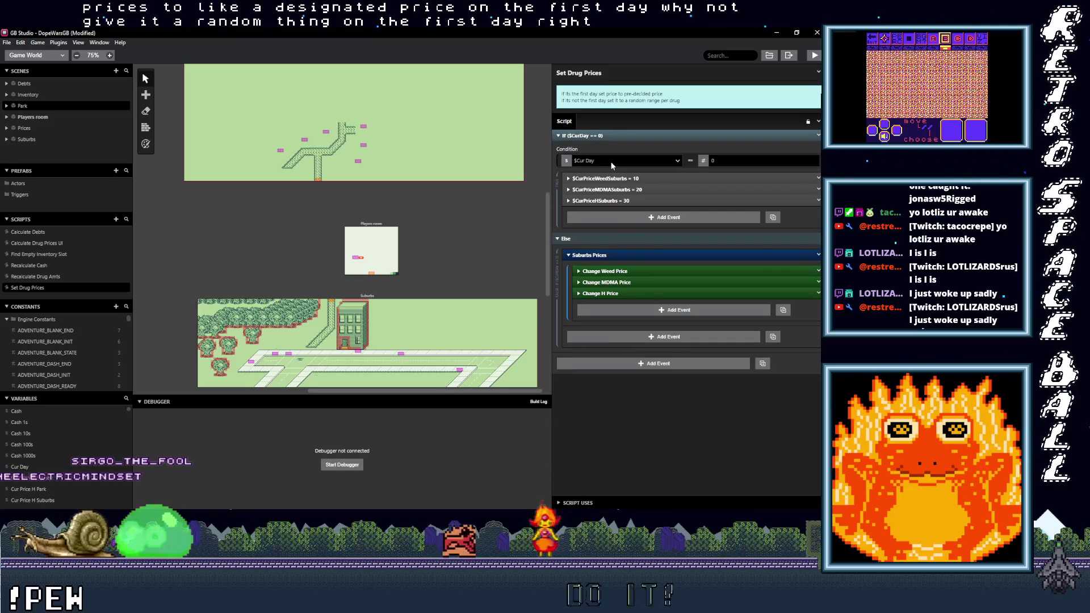
click(650, 135)
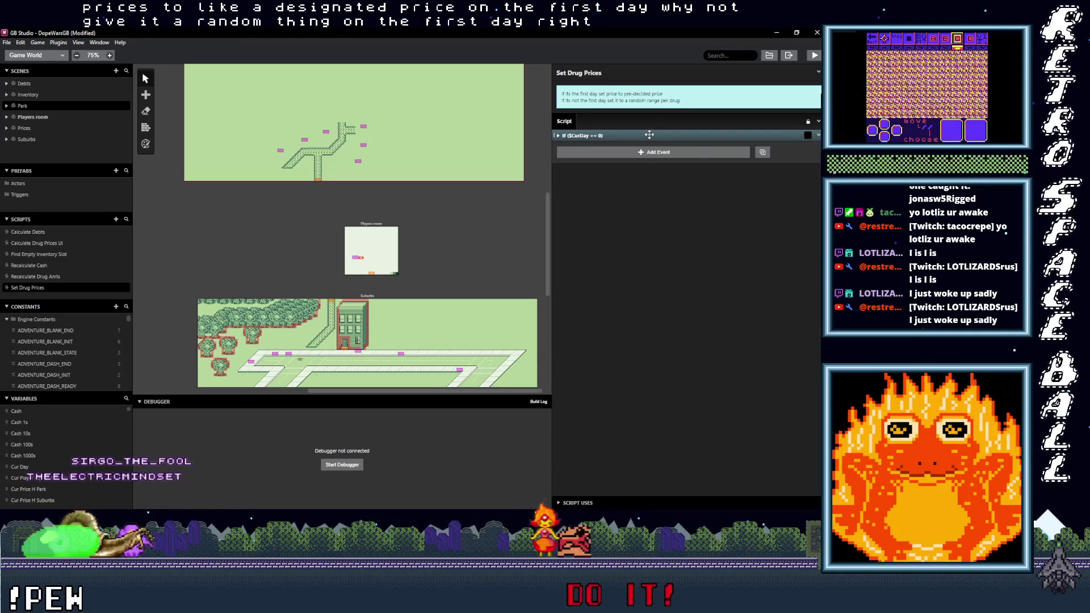
Step: Move the Suburbs Prices group to the top and delete the first-day If condition with its Else branch
click(650, 135)
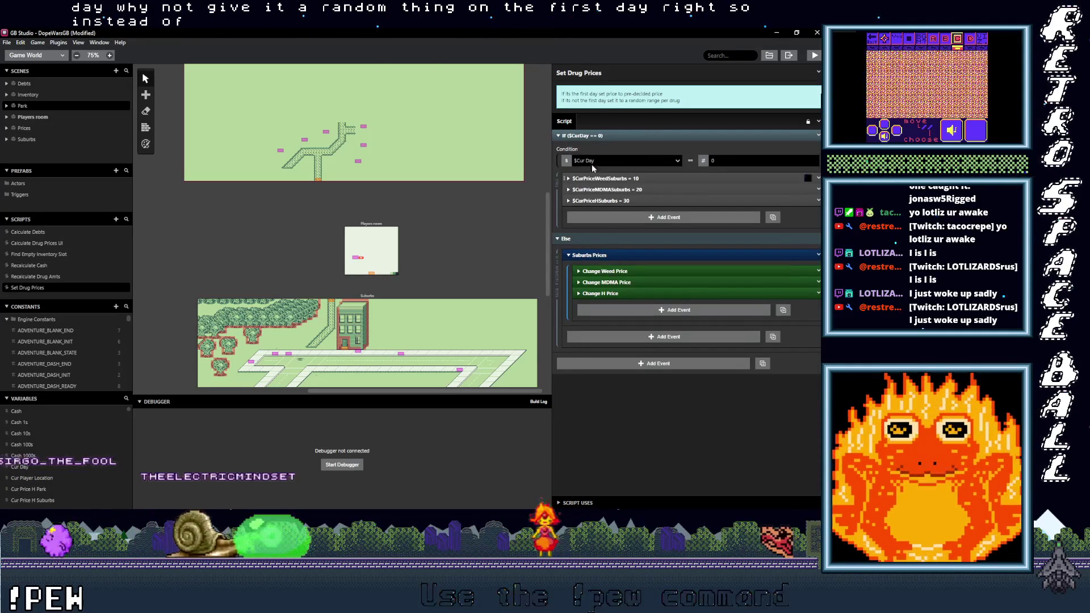
click(607, 135)
click(600, 135)
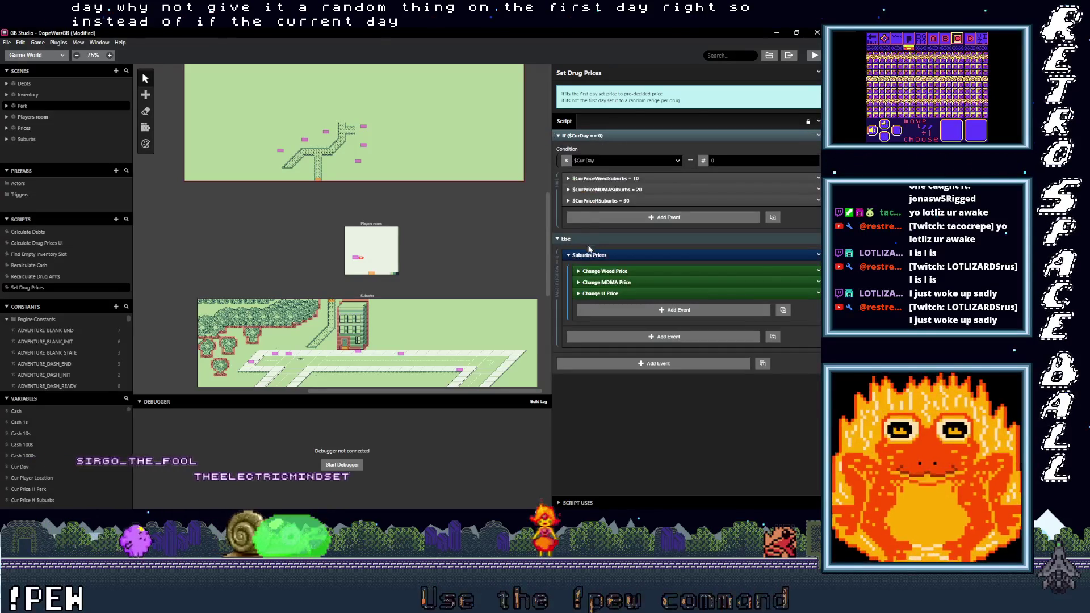
mouse_move(598, 255)
mouse_down()
mouse_move(599, 140)
mouse_move(605, 164)
mouse_up()
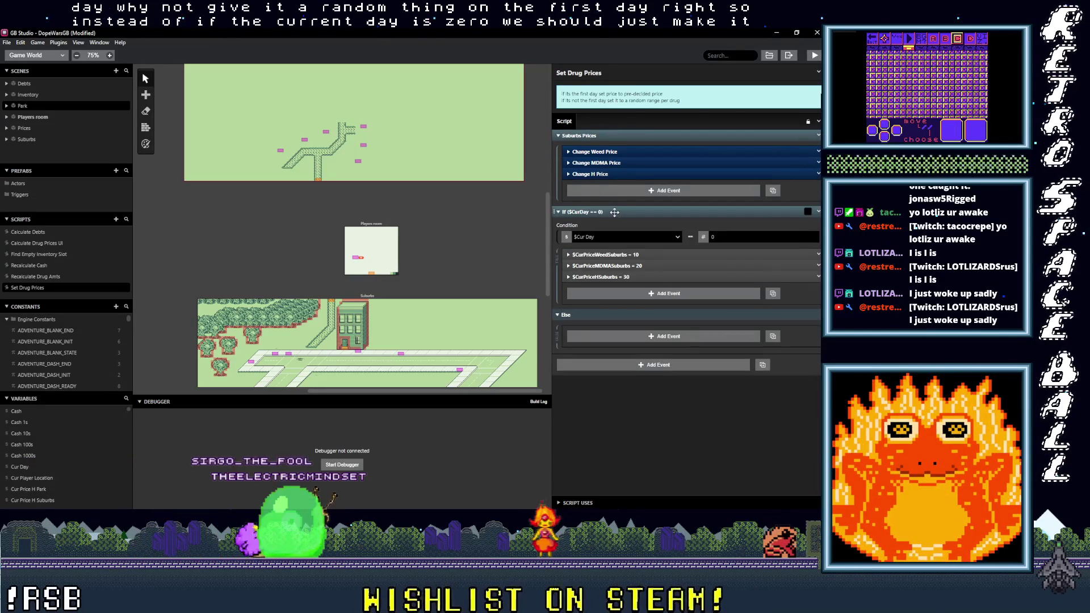
click(818, 212)
click(761, 338)
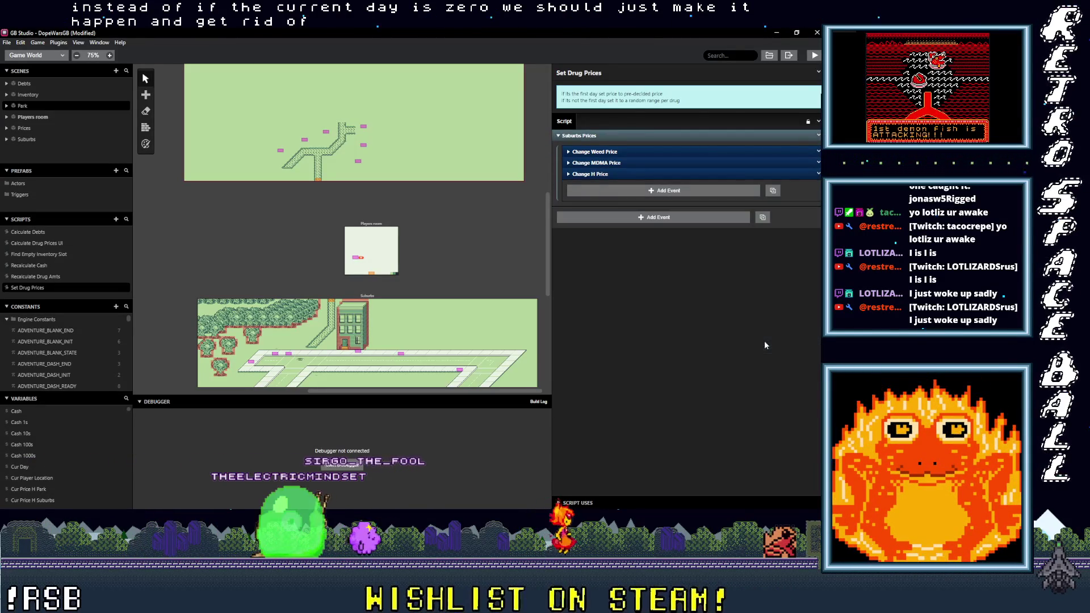
Step: Duplicate the Suburbs Prices group directly below the original
click(647, 135)
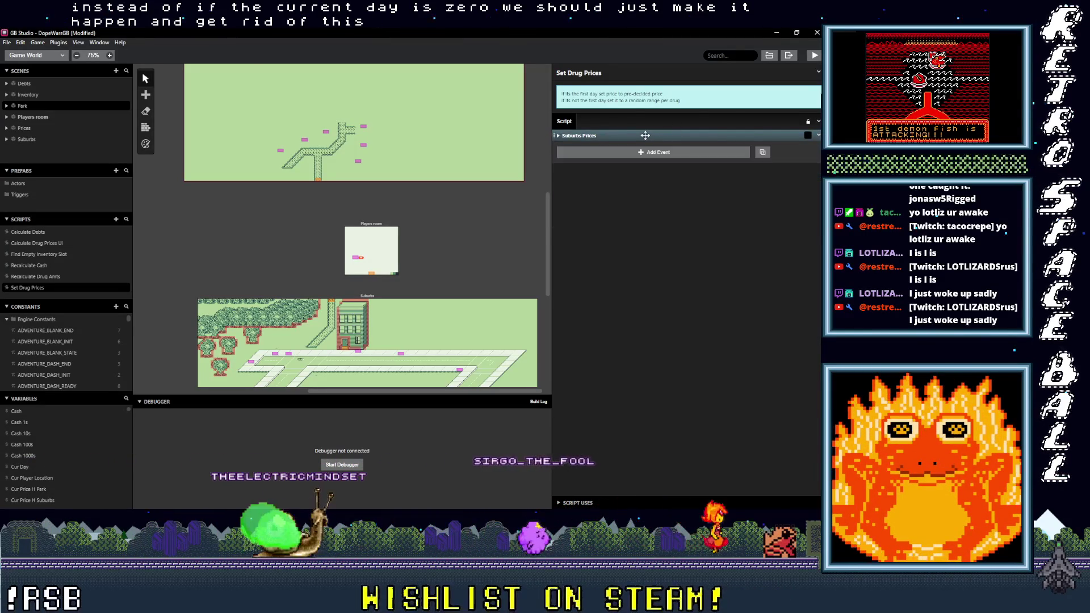
click(819, 136)
click(761, 219)
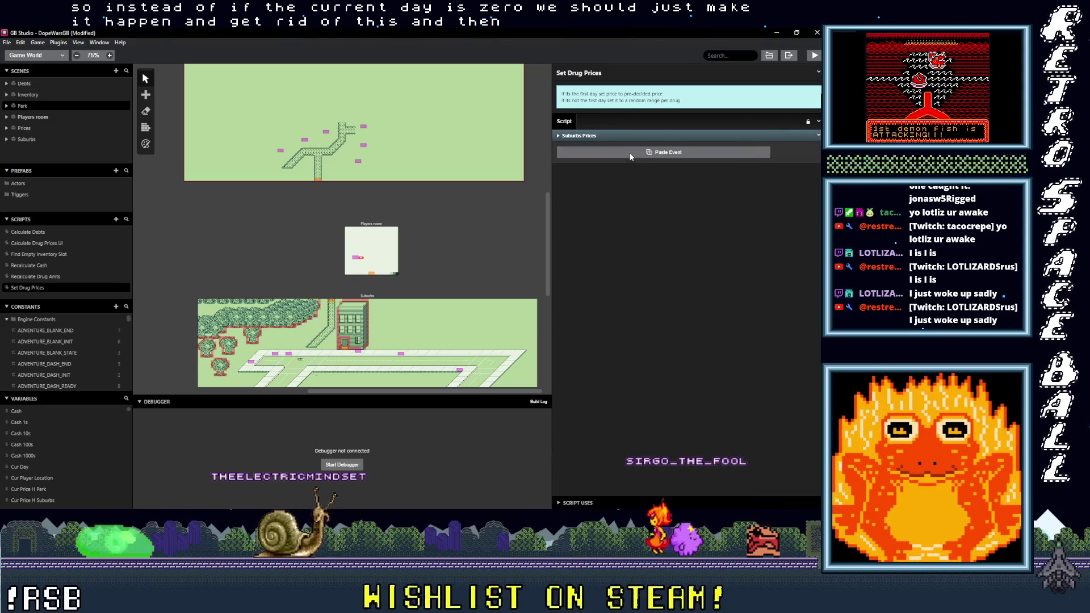
click(630, 152)
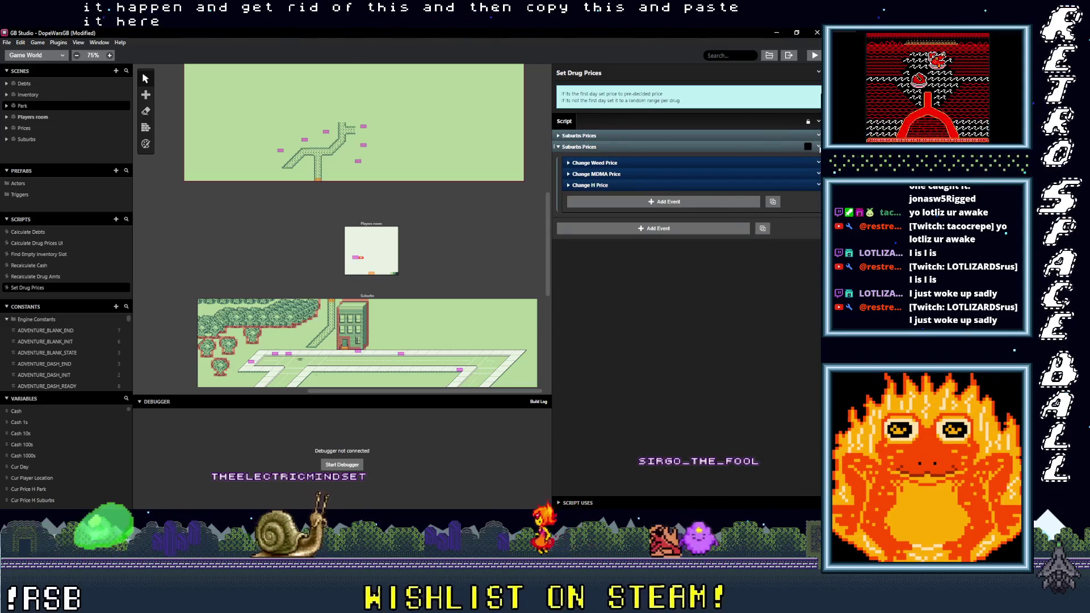
Step: Rename the duplicated Suburbs Prices group to Park Prices
click(818, 146)
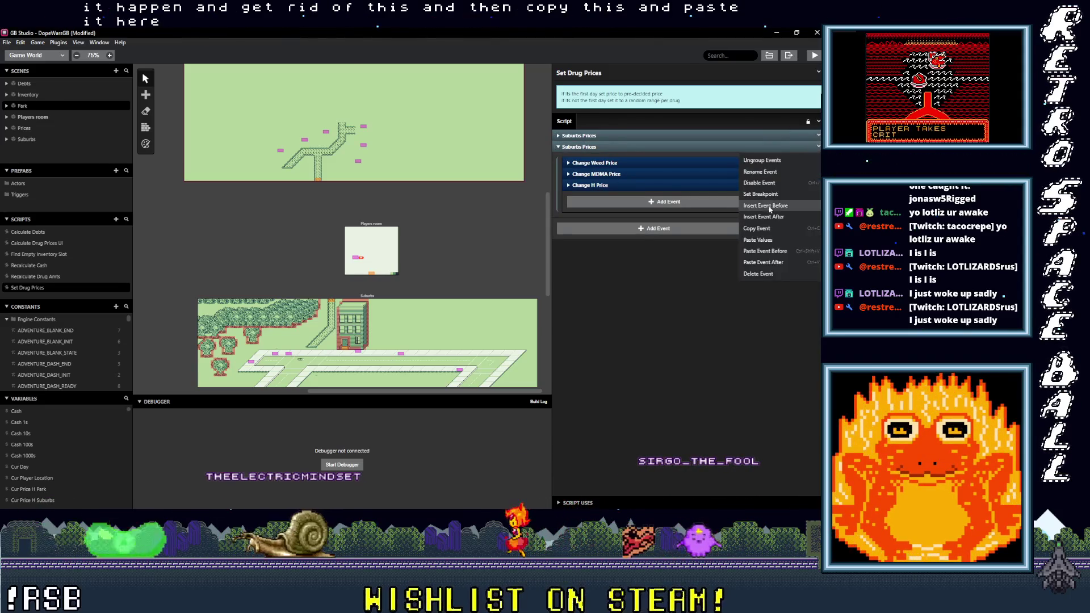
click(760, 171)
double_click(574, 148)
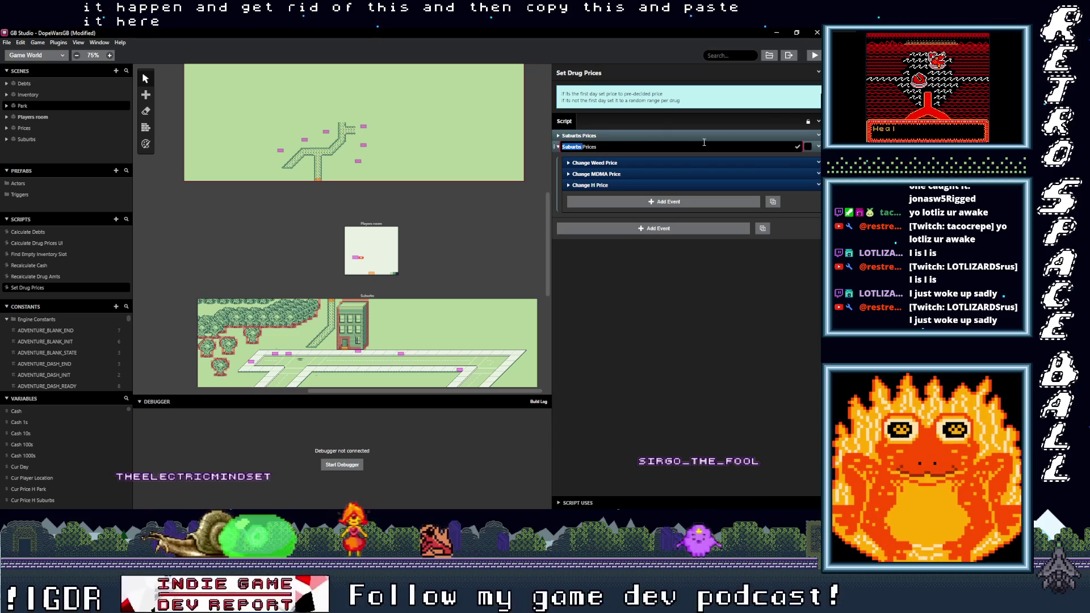
text(Park)
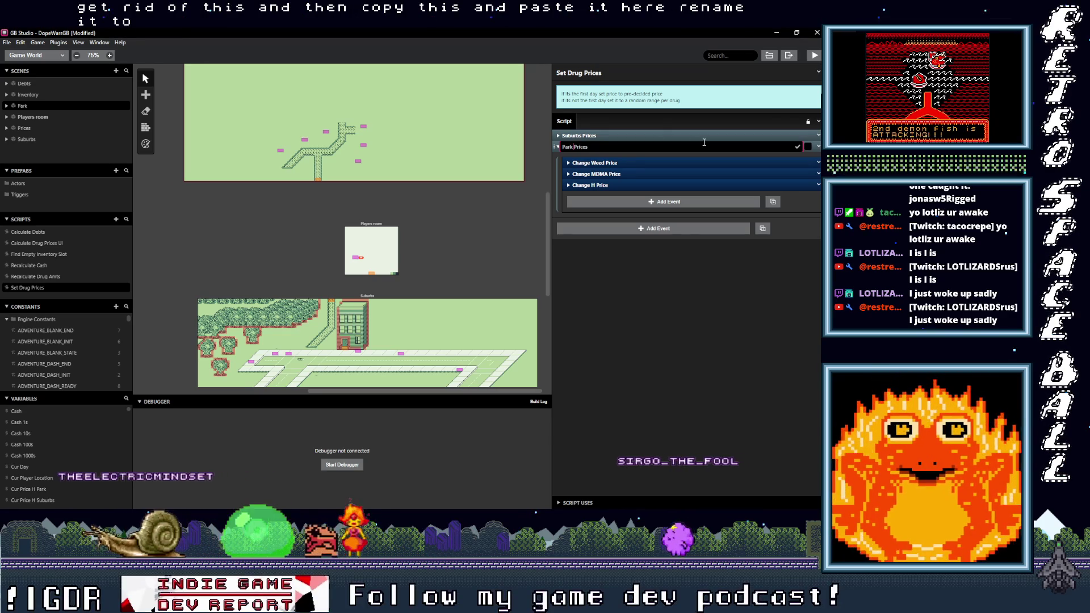
click(656, 295)
click(649, 164)
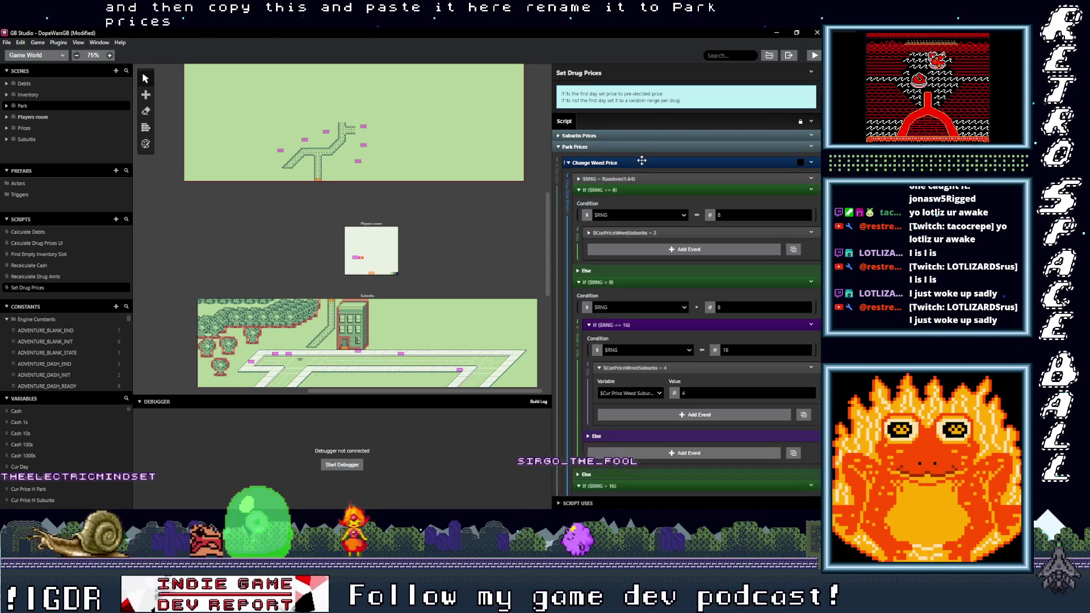
Step: Point the Weed value 2, 4 and 6 assignments at Cur Price Weed Park
click(644, 232)
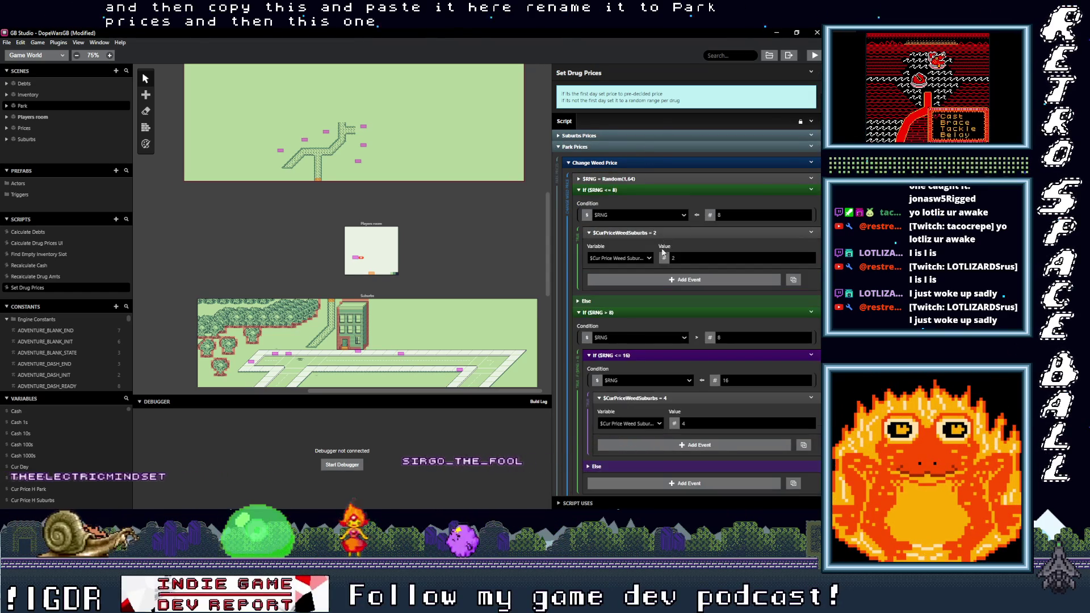
click(621, 259)
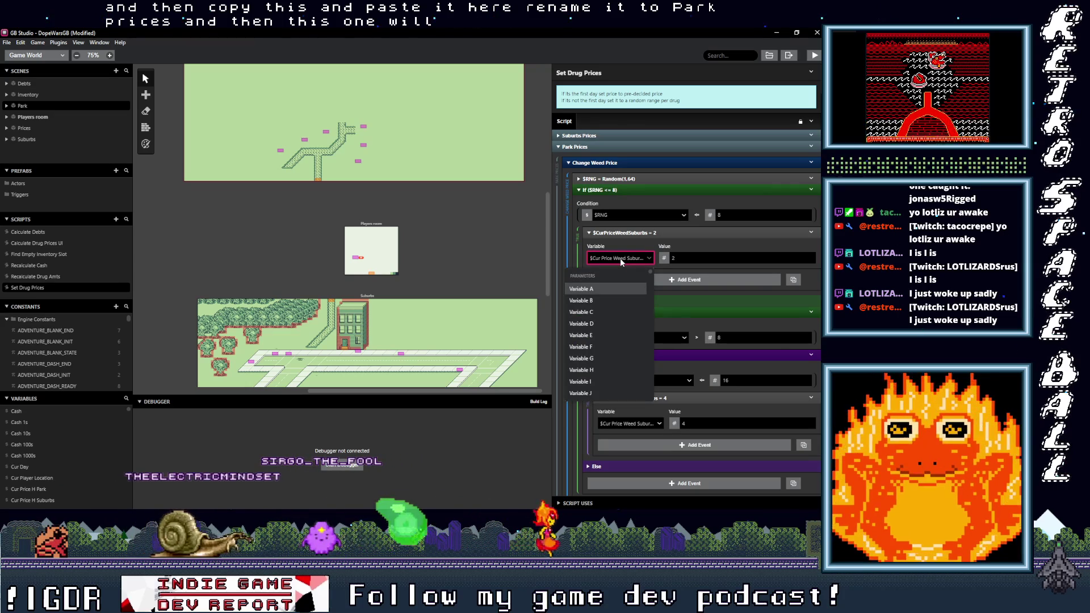
text(cur pric)
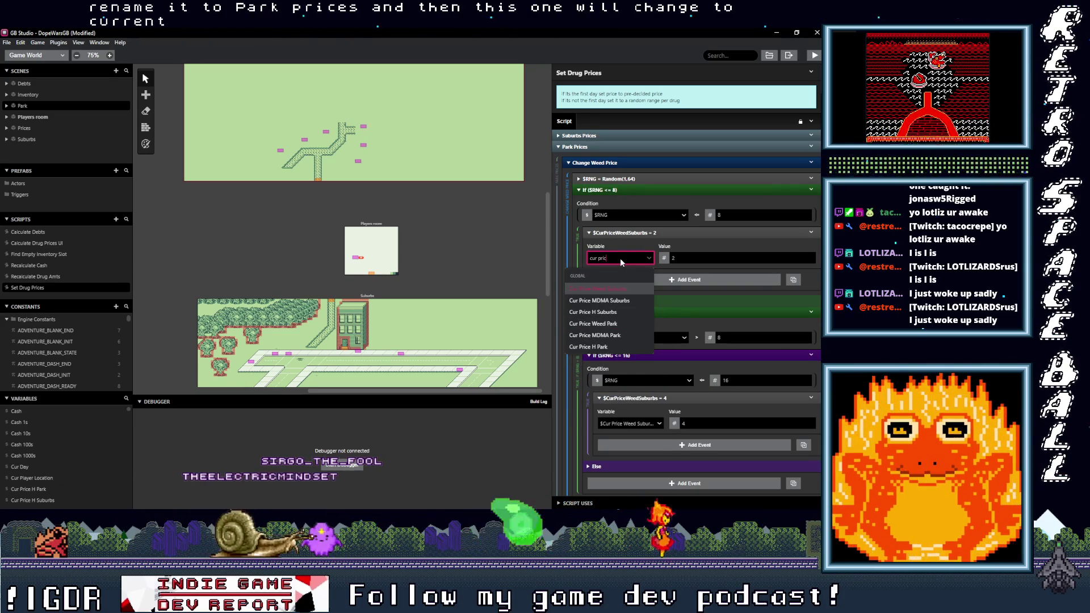
click(621, 322)
scroll(629, 322, down, 1)
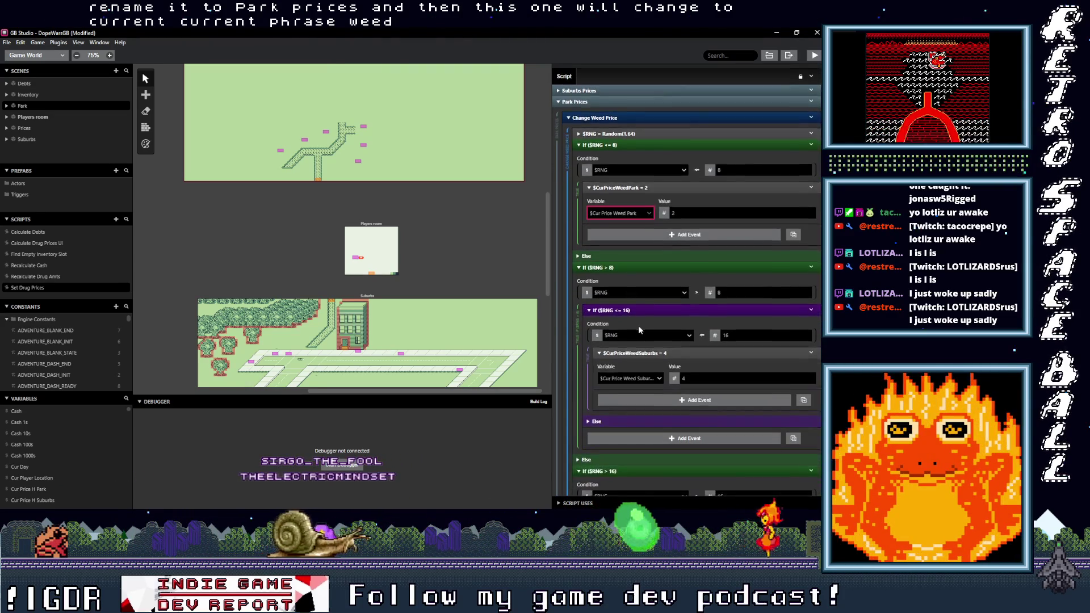
scroll(638, 330, down, 1)
click(632, 336)
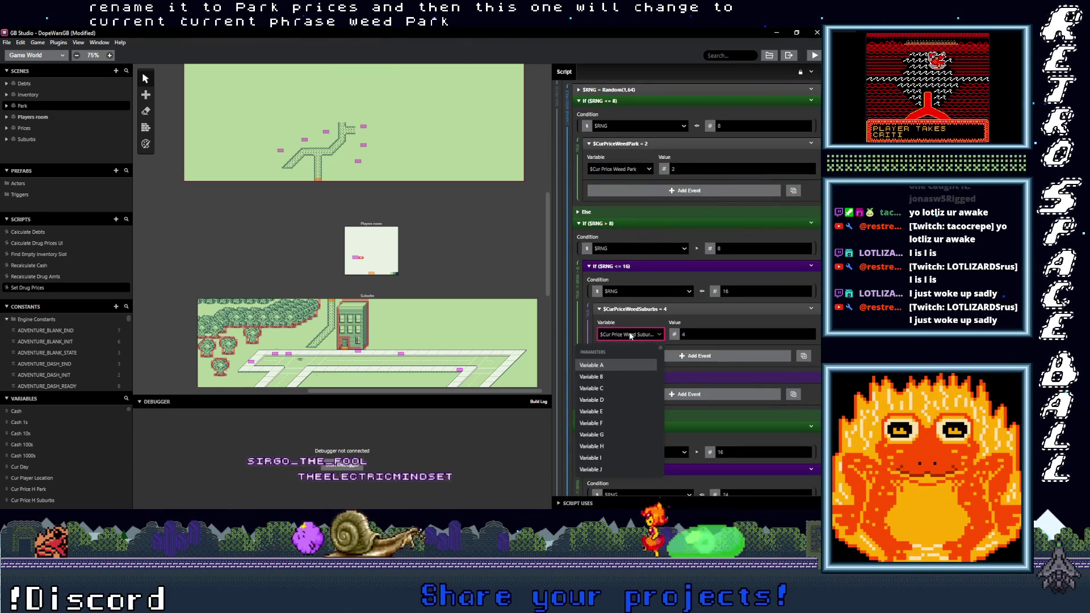
text(cur price)
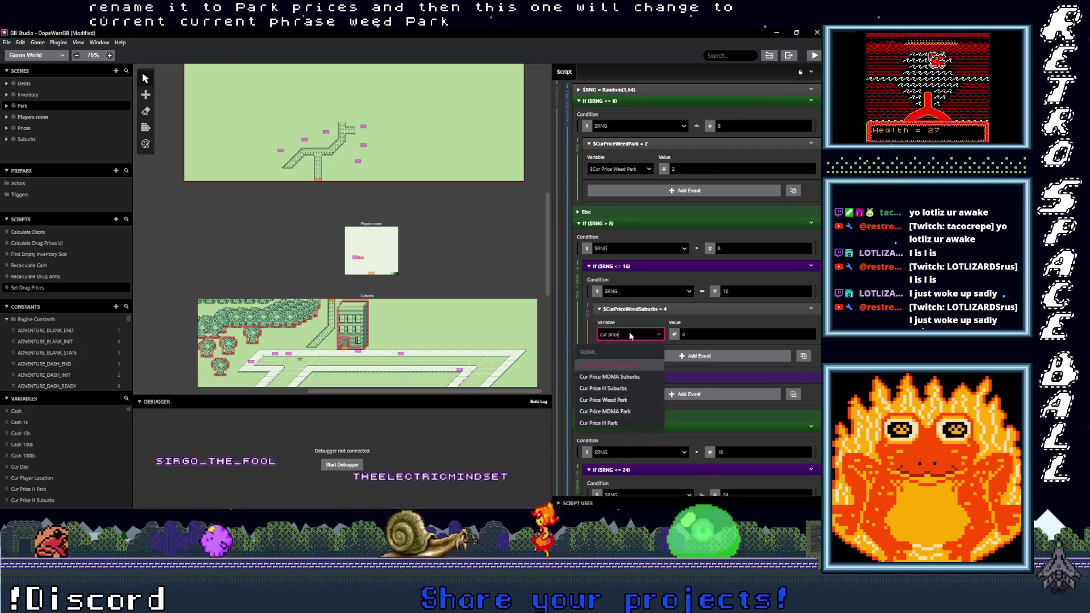
click(604, 400)
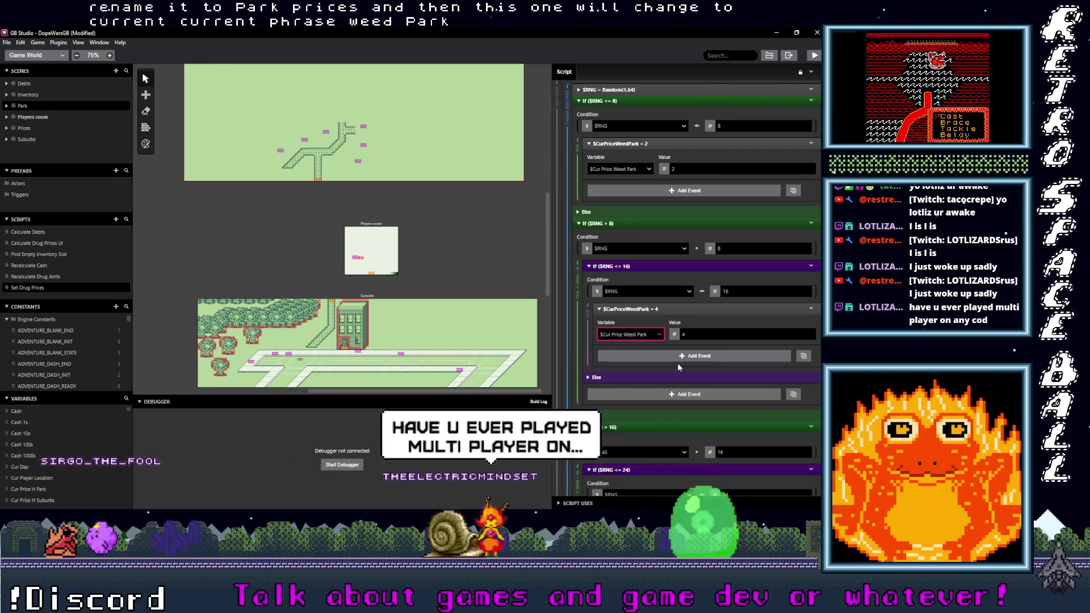
scroll(673, 363, down, 4)
click(629, 360)
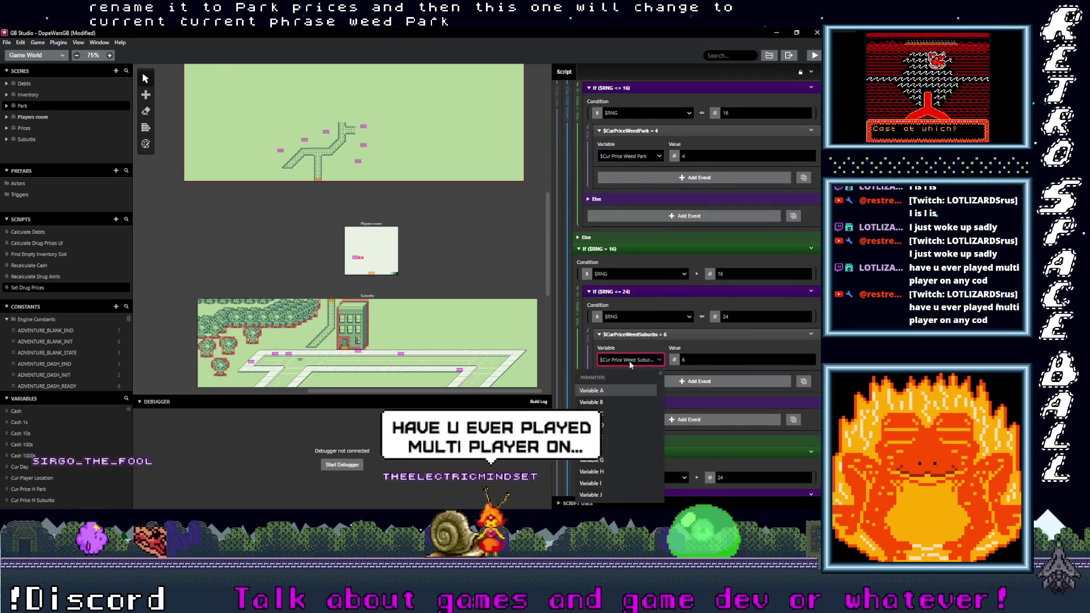
text(cur or)
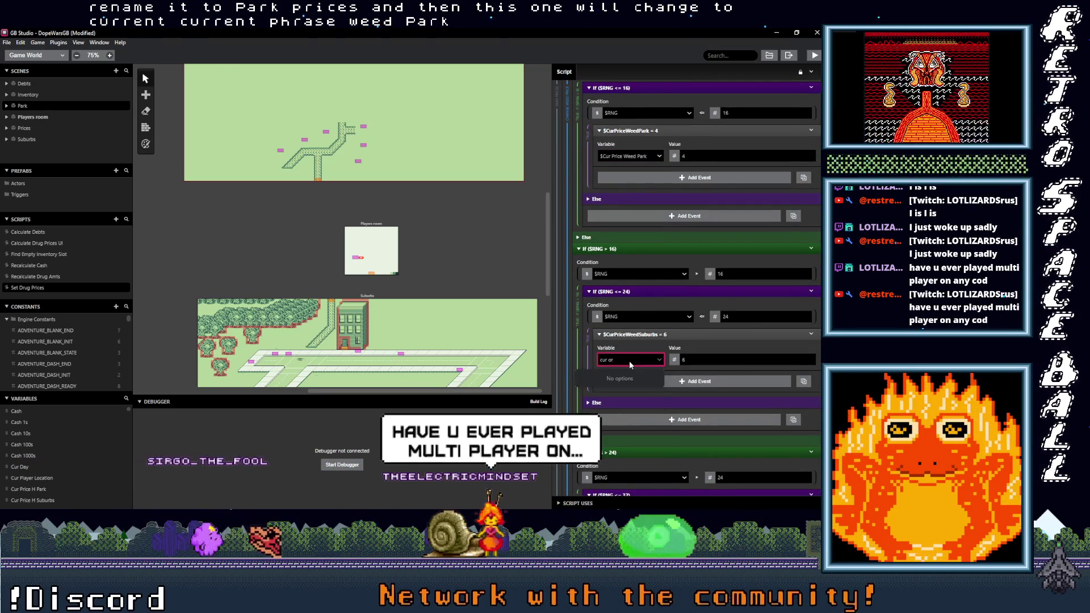
key(BackSpace)
key(BackSpace)
text(price)
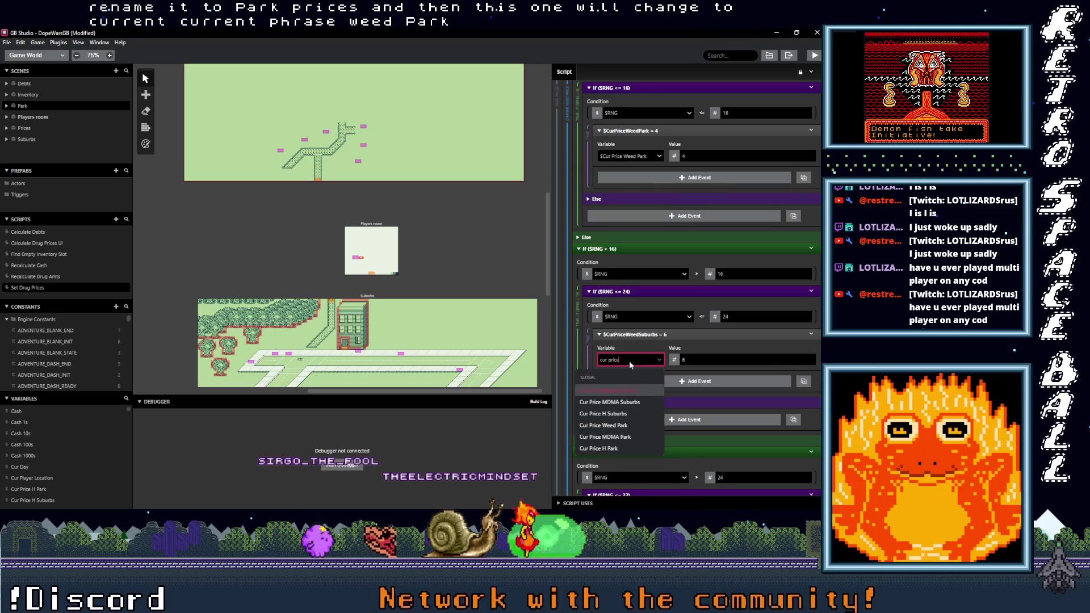
click(603, 426)
Step: Point the Weed value 8, 10 and 12 assignments at Cur Price Weed Park
scroll(646, 377, down, 3)
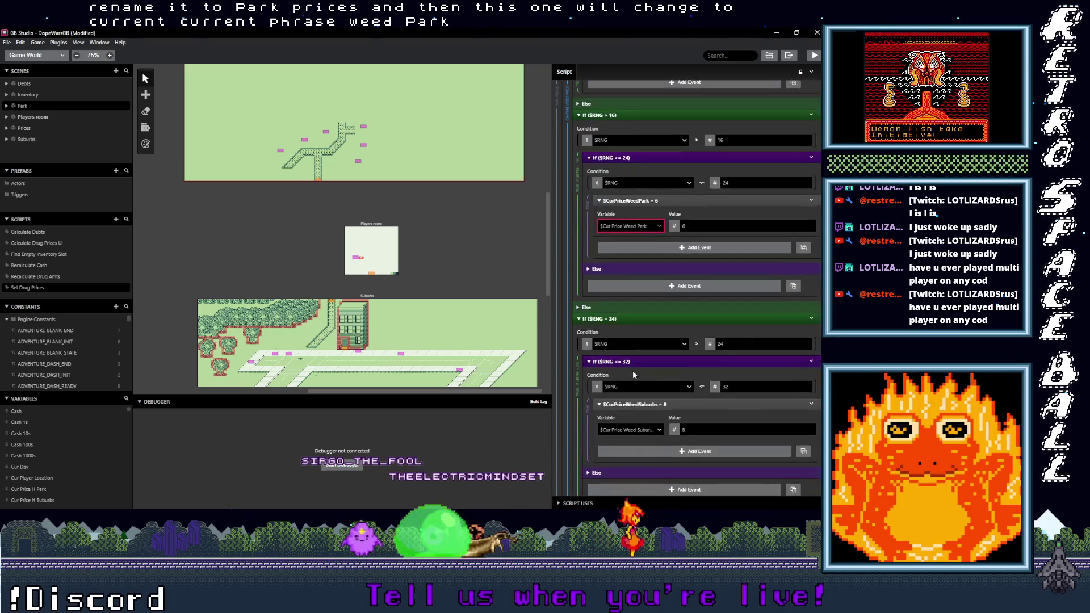
scroll(634, 375, down, 1)
click(625, 385)
text(cur price)
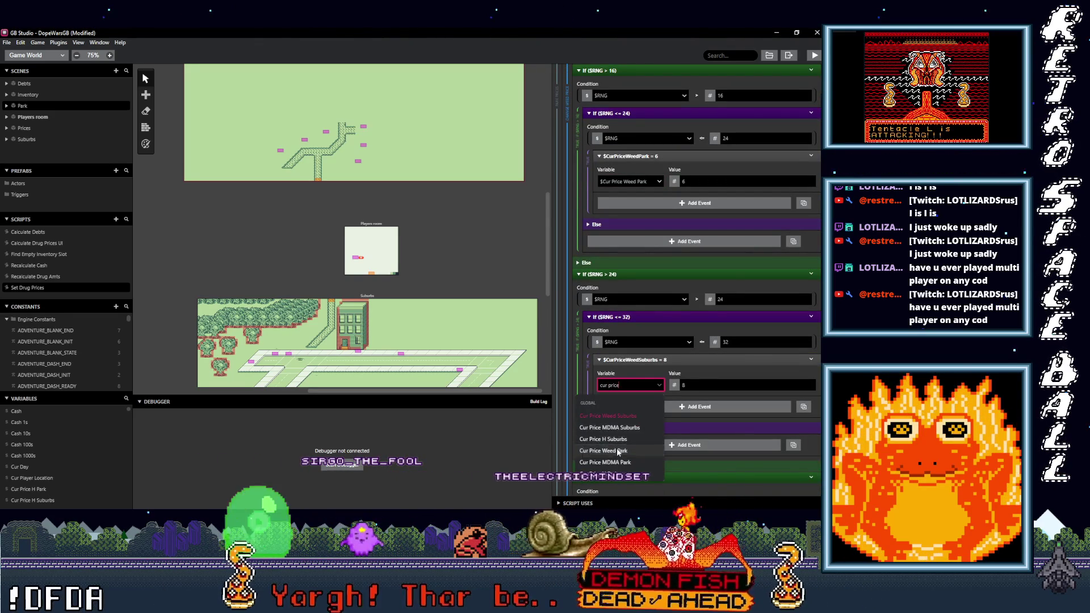
click(618, 451)
scroll(634, 386, down, 4)
click(627, 411)
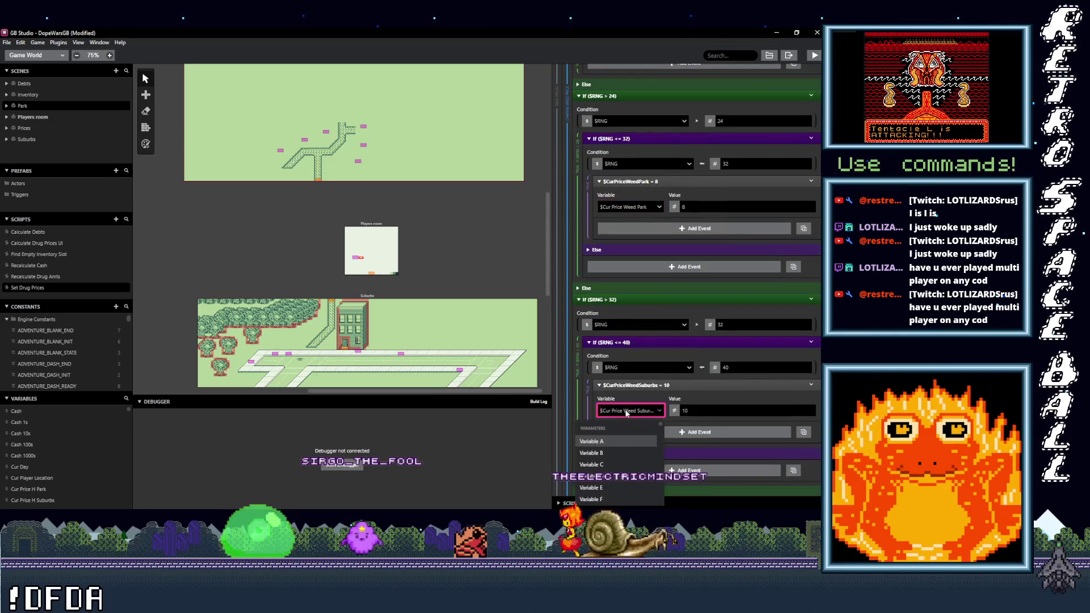
text(cur price)
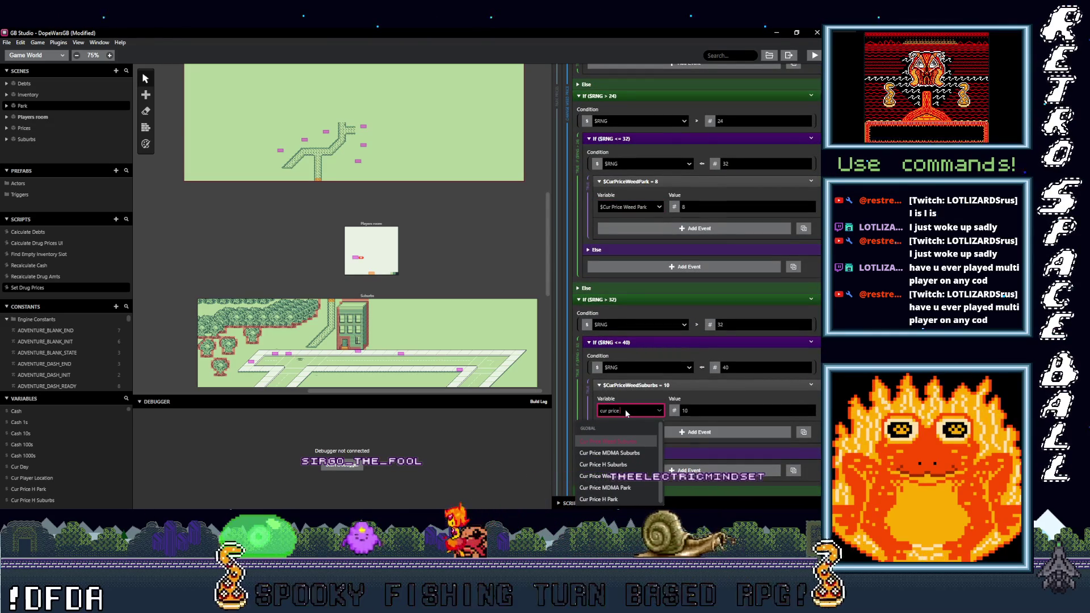
text( w)
click(633, 452)
scroll(637, 410, down, 5)
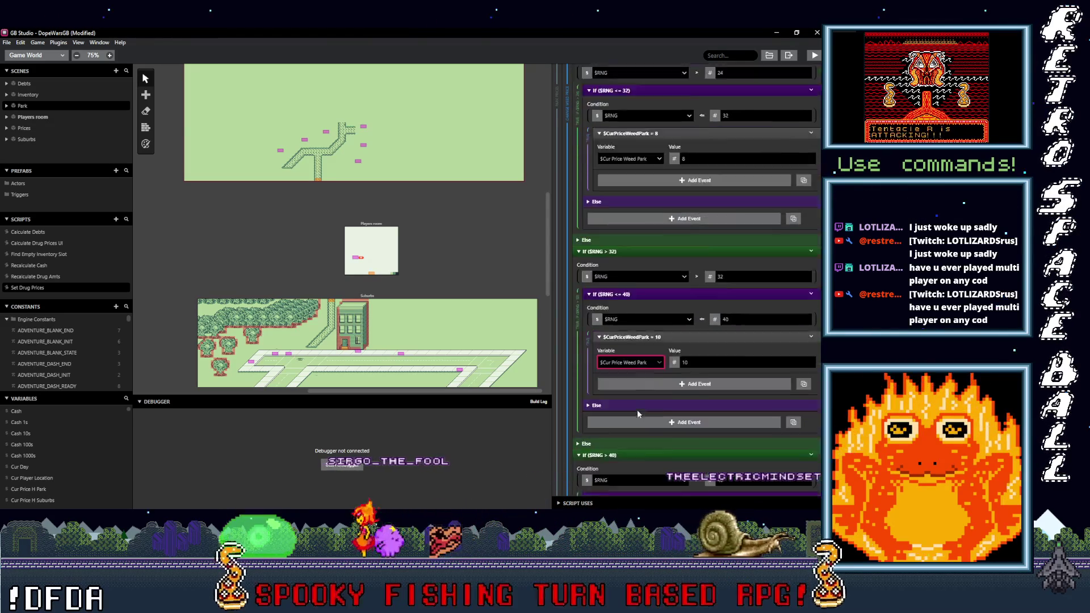
click(633, 392)
text(cur price w)
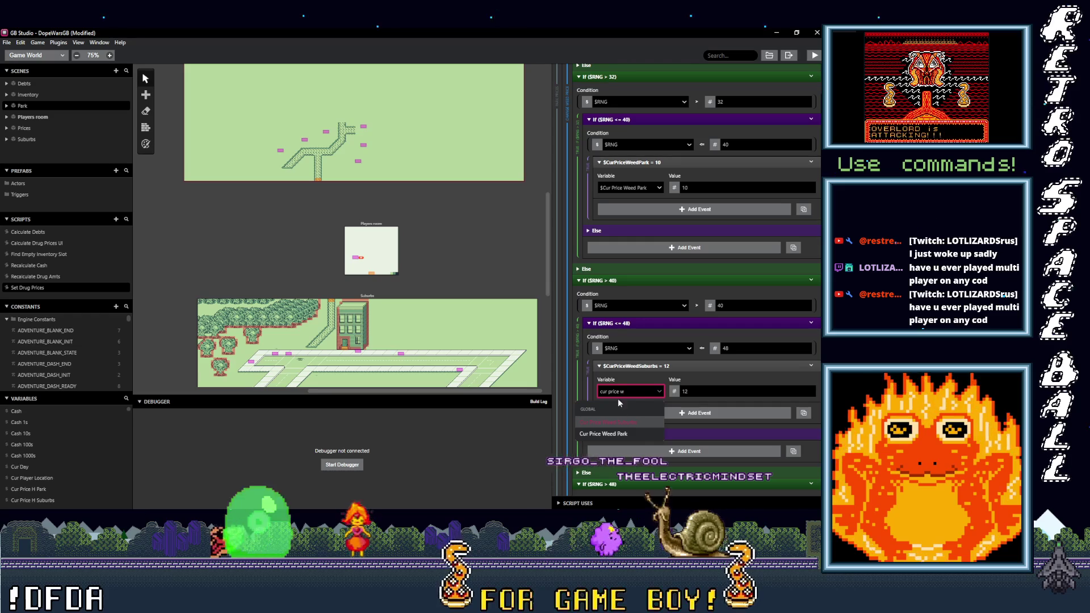
click(619, 434)
Step: Point the Weed value 13 and 14 assignments at Cur Price Weed Park
scroll(624, 420, down, 4)
scroll(623, 418, down, 1)
click(642, 373)
text(cur price we)
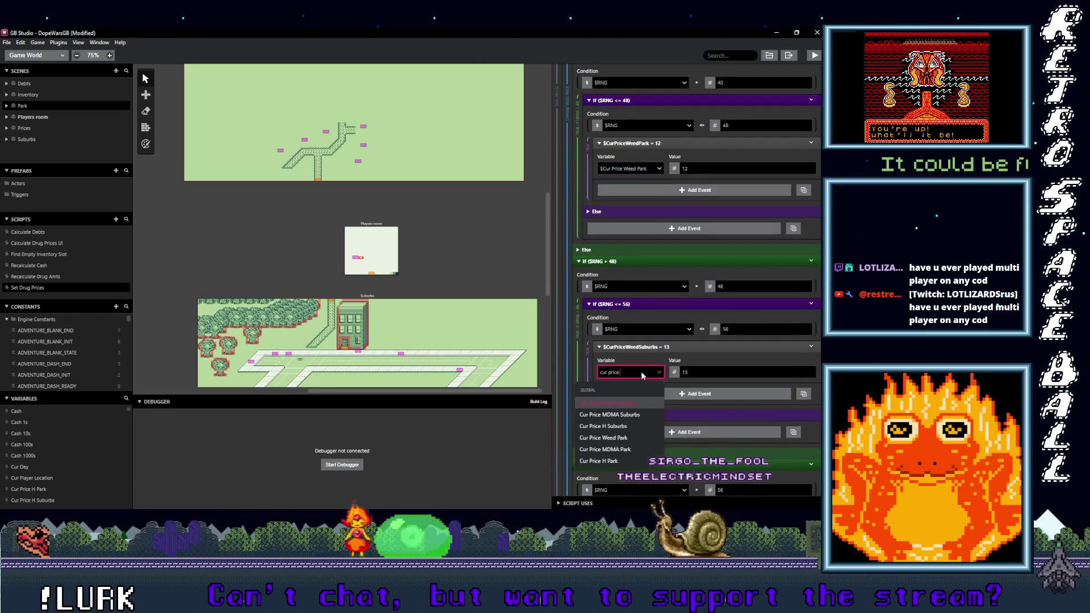
click(616, 414)
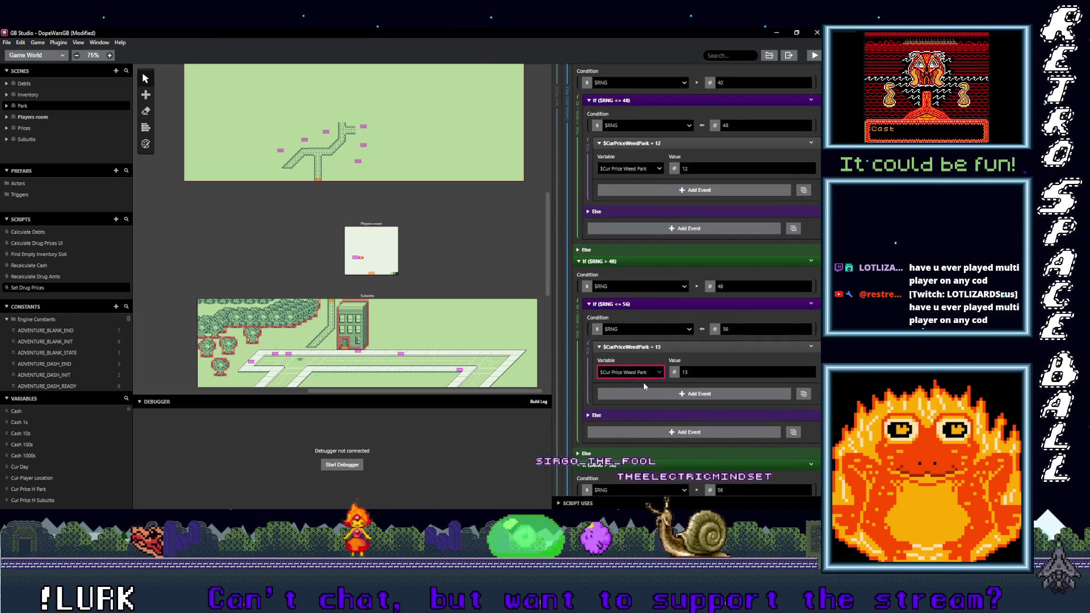
scroll(642, 382, down, 5)
click(637, 354)
text(cur price)
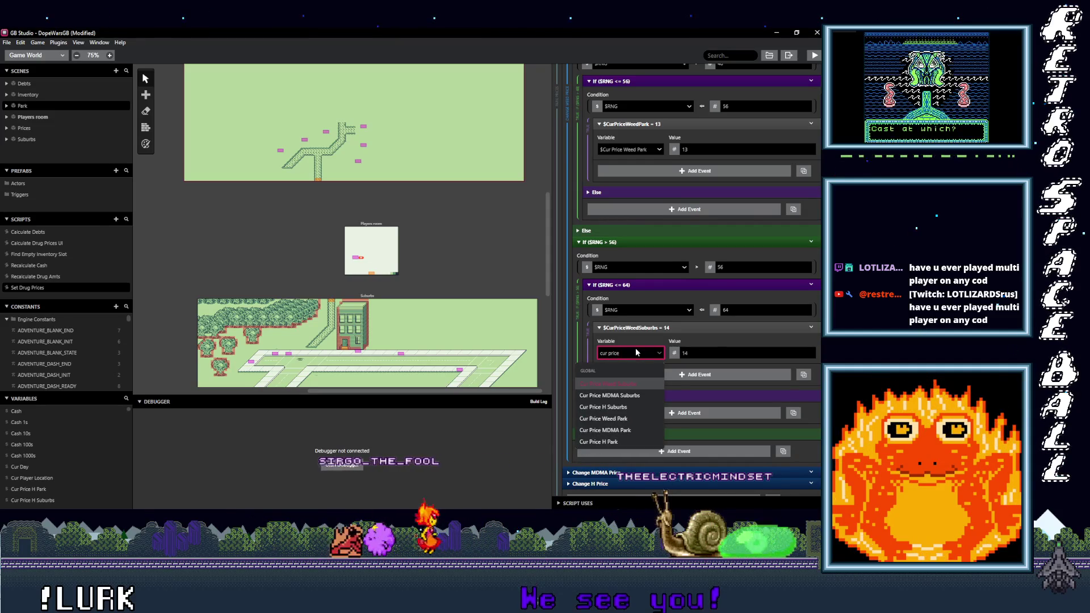
click(615, 418)
scroll(615, 418, down, 1)
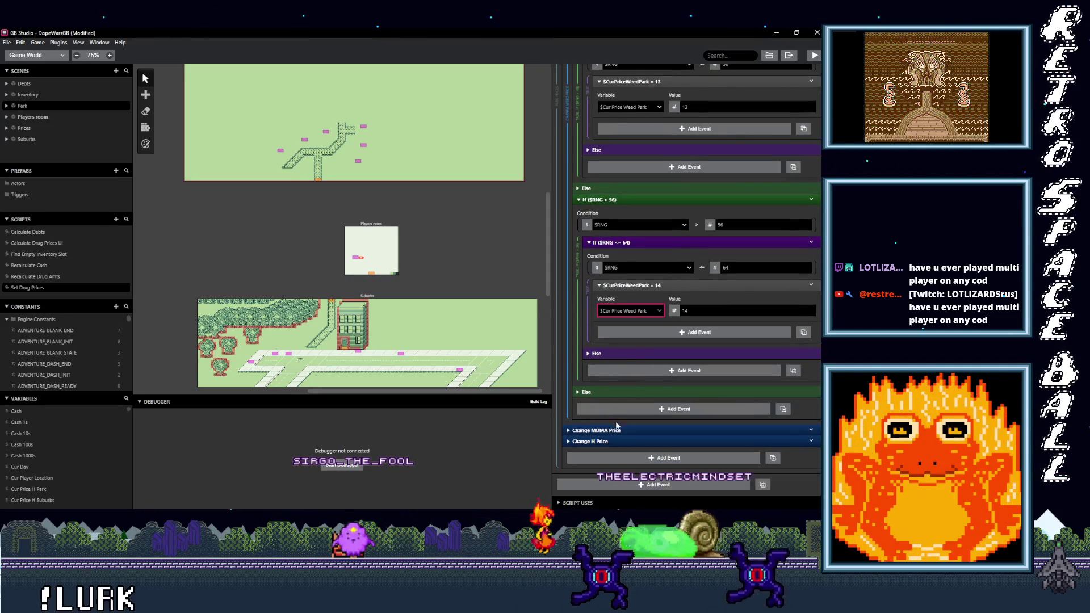
click(619, 430)
scroll(631, 403, down, 4)
click(629, 347)
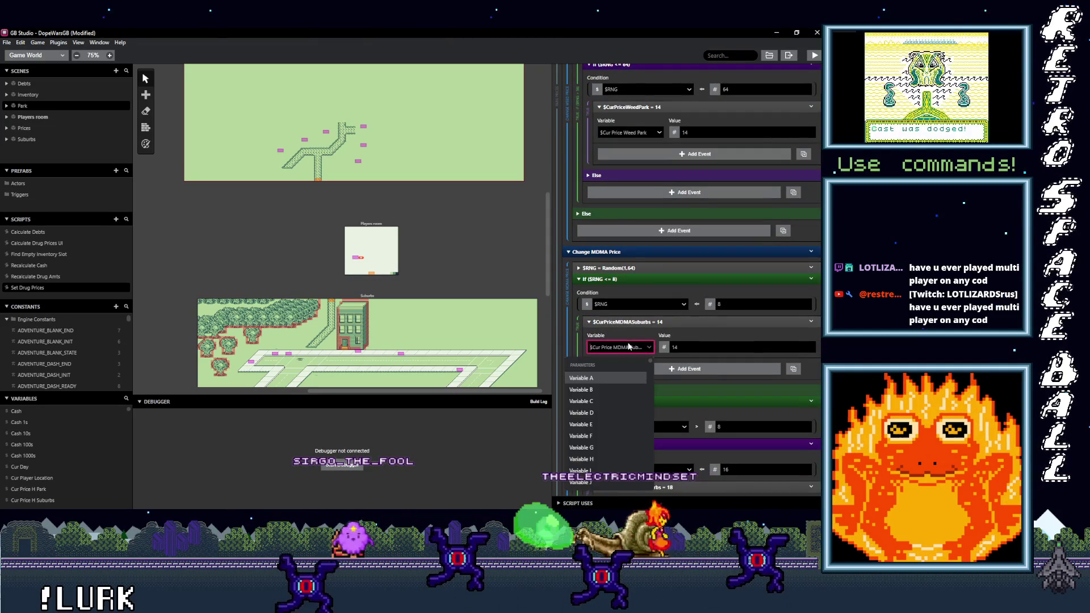
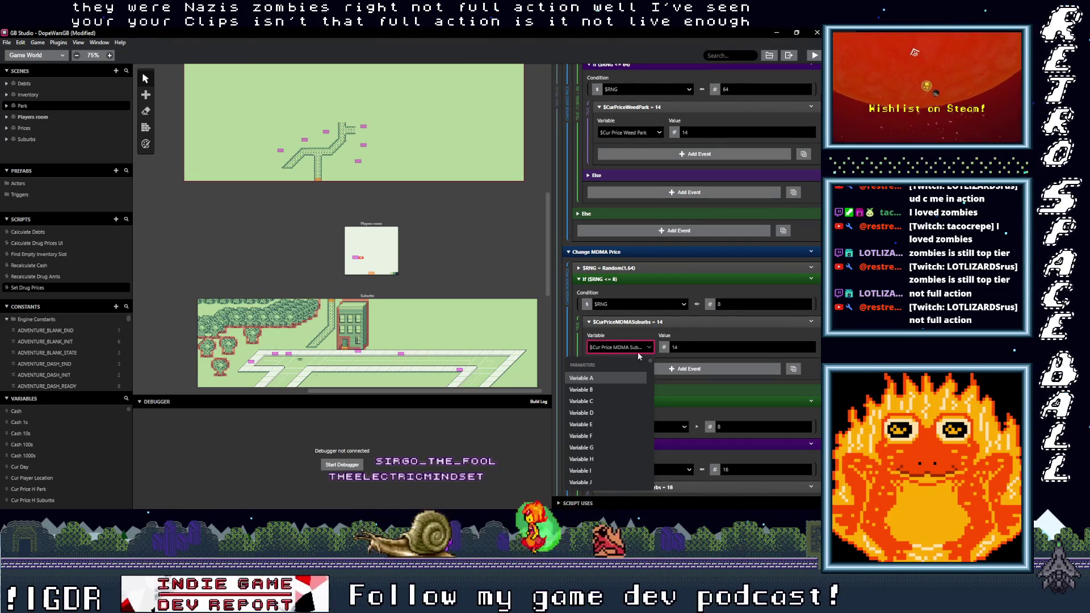
Step: Switch the 14 and 18 MDMA price entries to the Cur Price MDMA Park variable
click(642, 347)
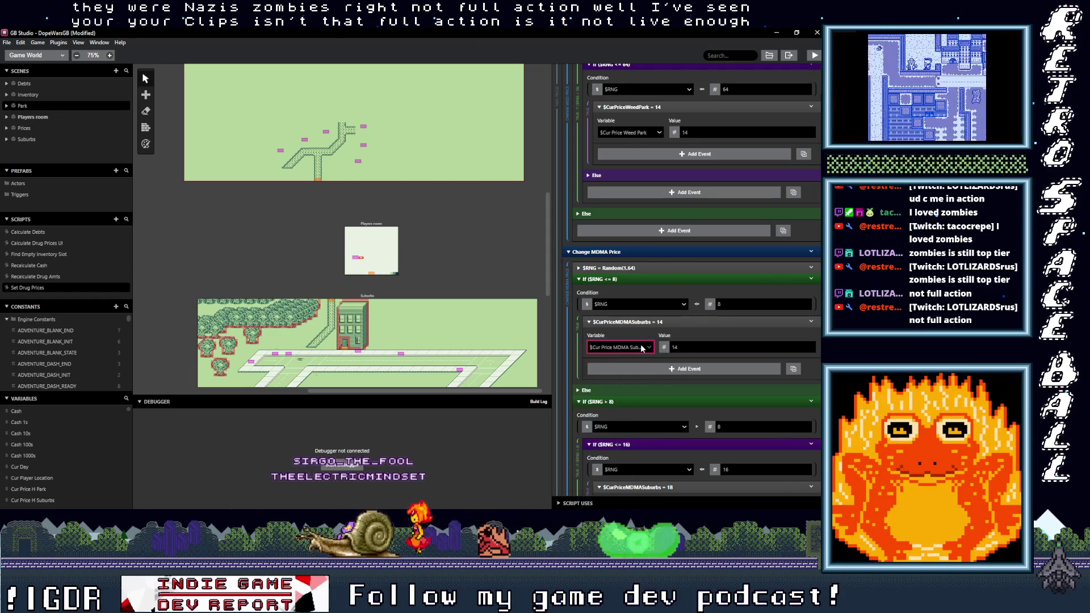
text(cur price)
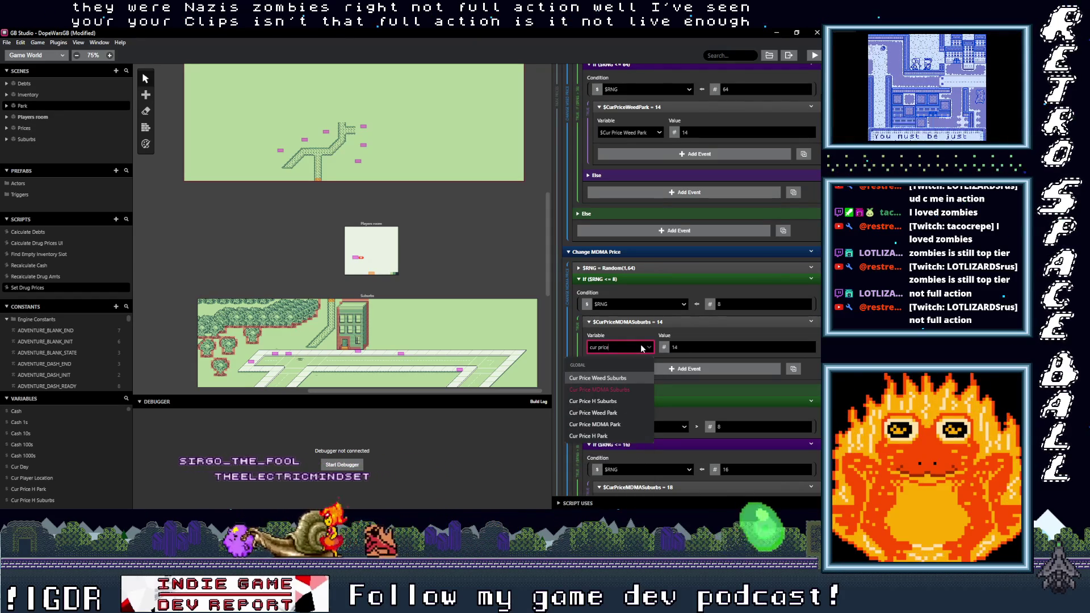
click(610, 423)
scroll(641, 399, down, 3)
click(643, 334)
text(cur pri)
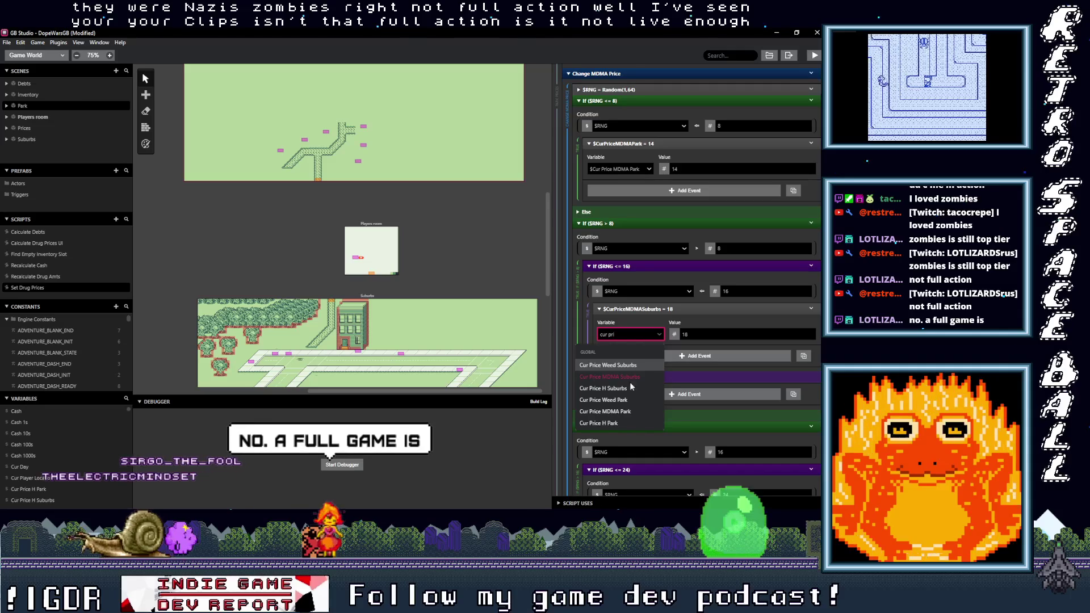
click(619, 414)
Step: Choose an MDMA price variable for the 22 and 26 price entries
scroll(622, 401, down, 1)
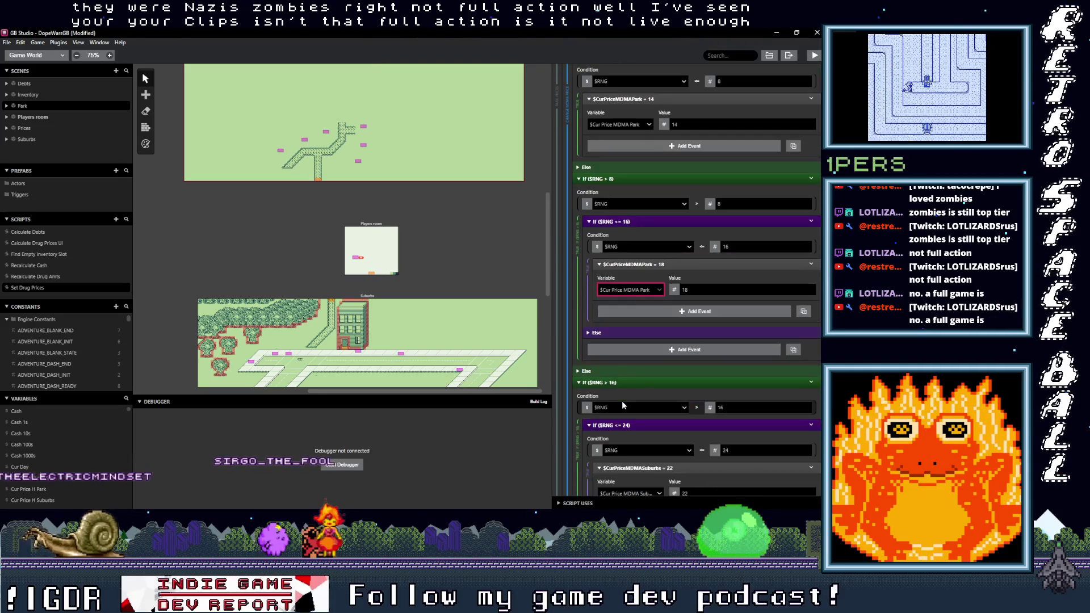
scroll(622, 401, down, 2)
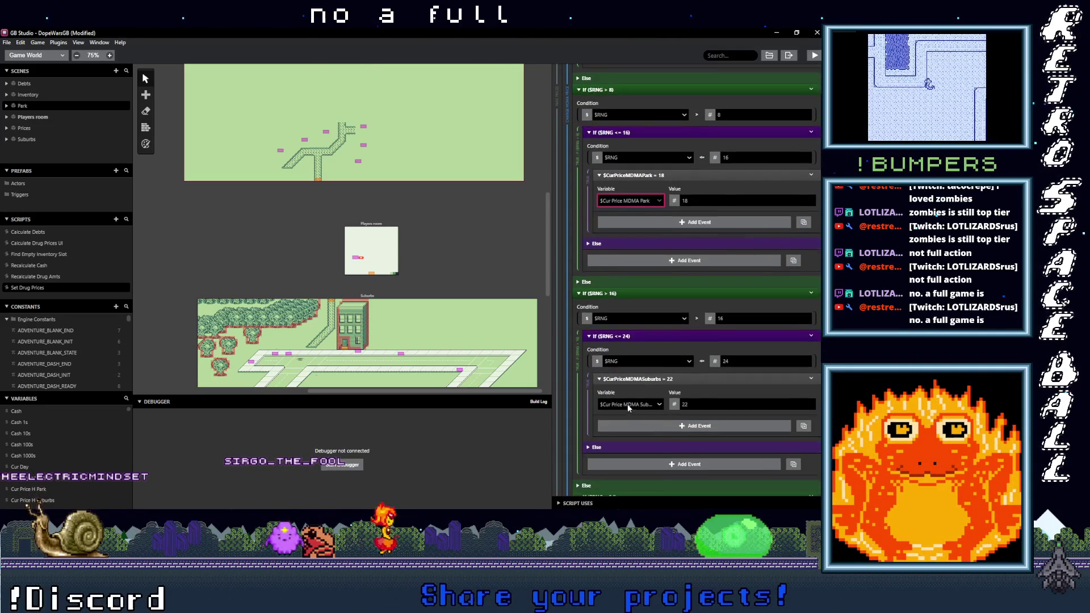
click(630, 404)
text(cur p)
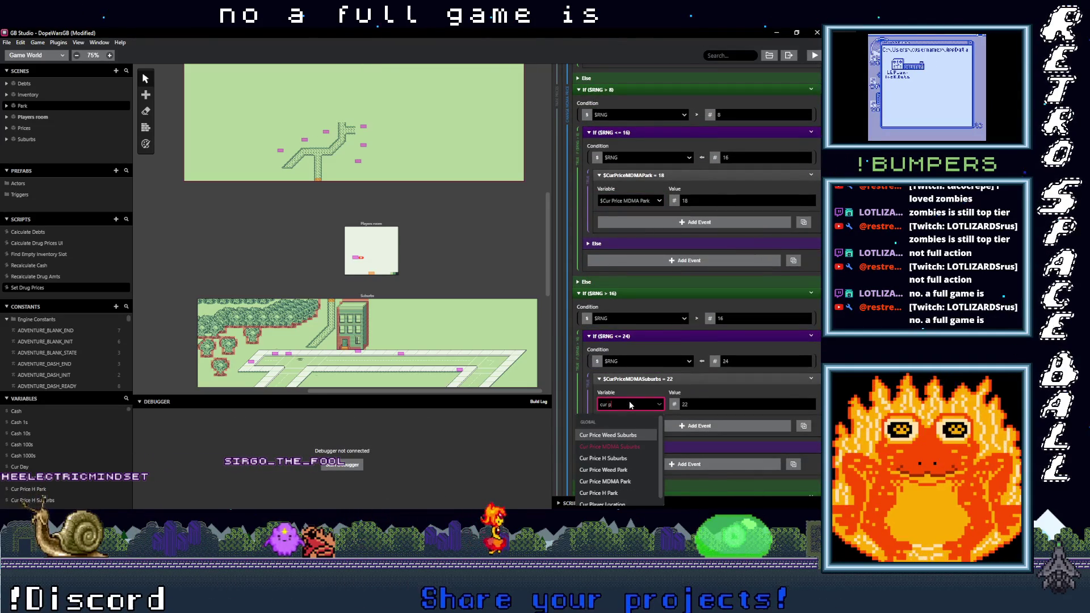
text(rice m)
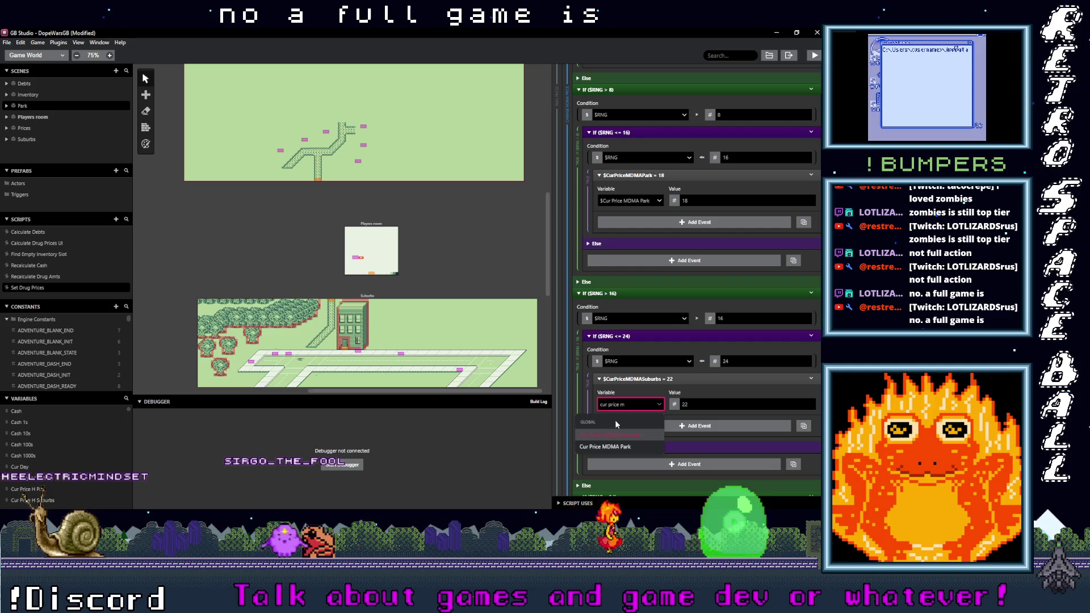
click(614, 435)
scroll(634, 417, down, 5)
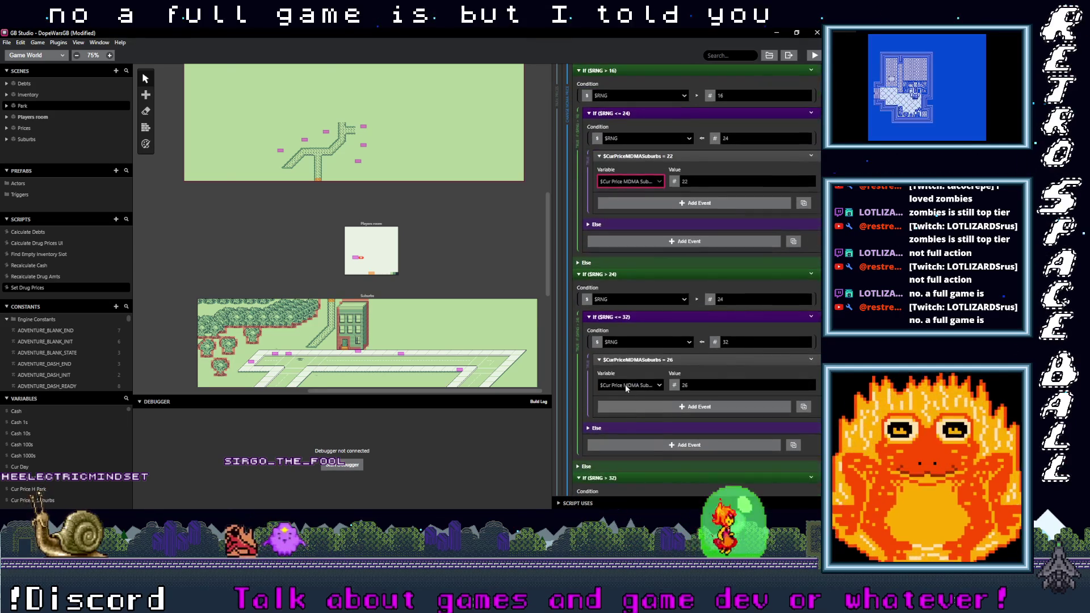
click(636, 387)
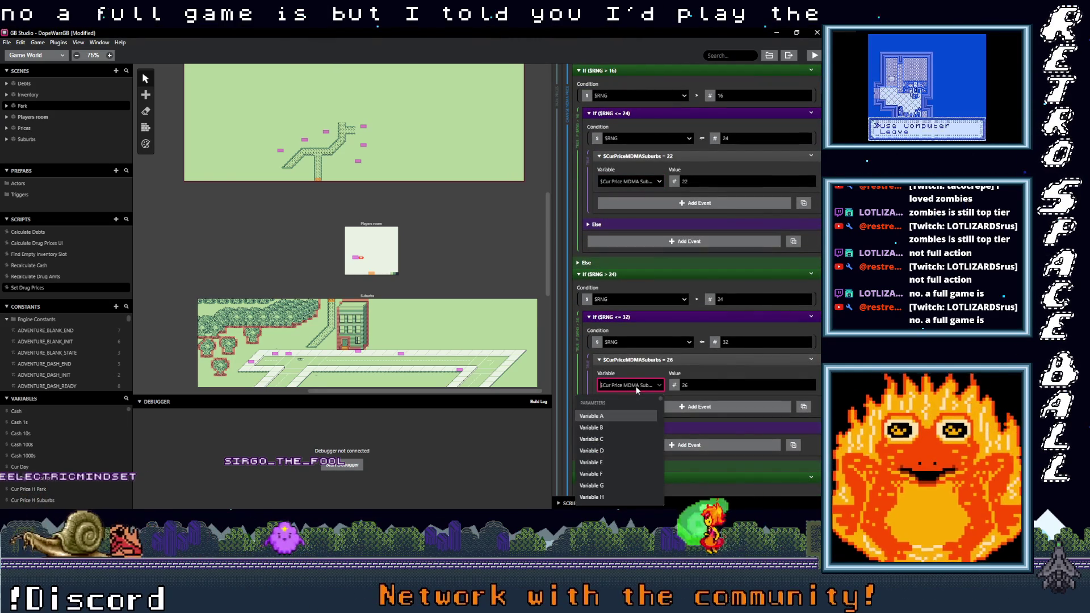
text(cur)
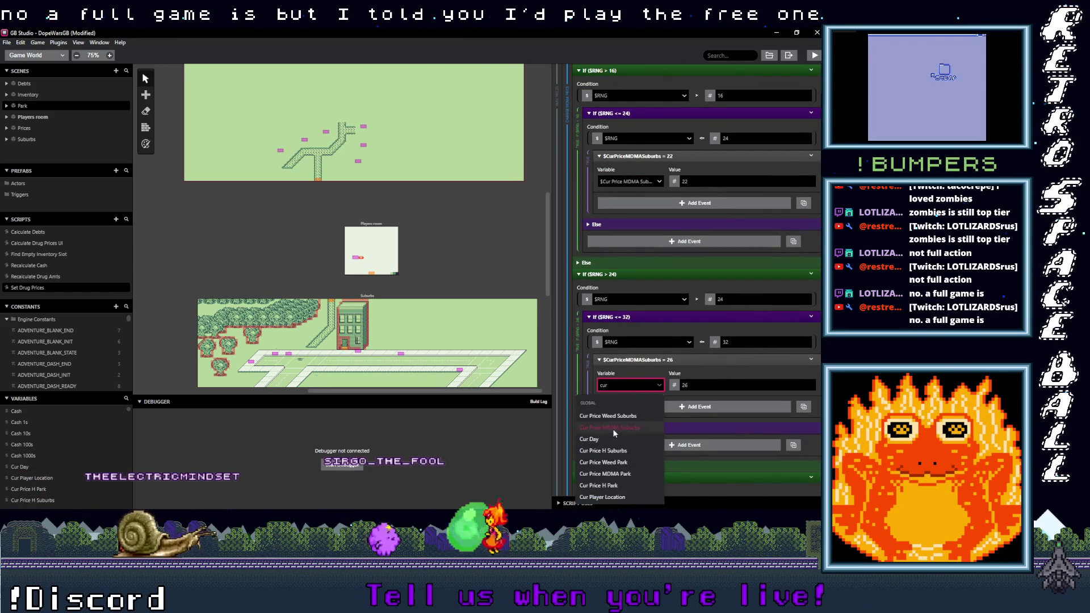
click(613, 429)
scroll(640, 408, down, 3)
Step: Set the 30 price to Cur Price MDMA Park, then re-filter the 26 entry's variable
click(632, 412)
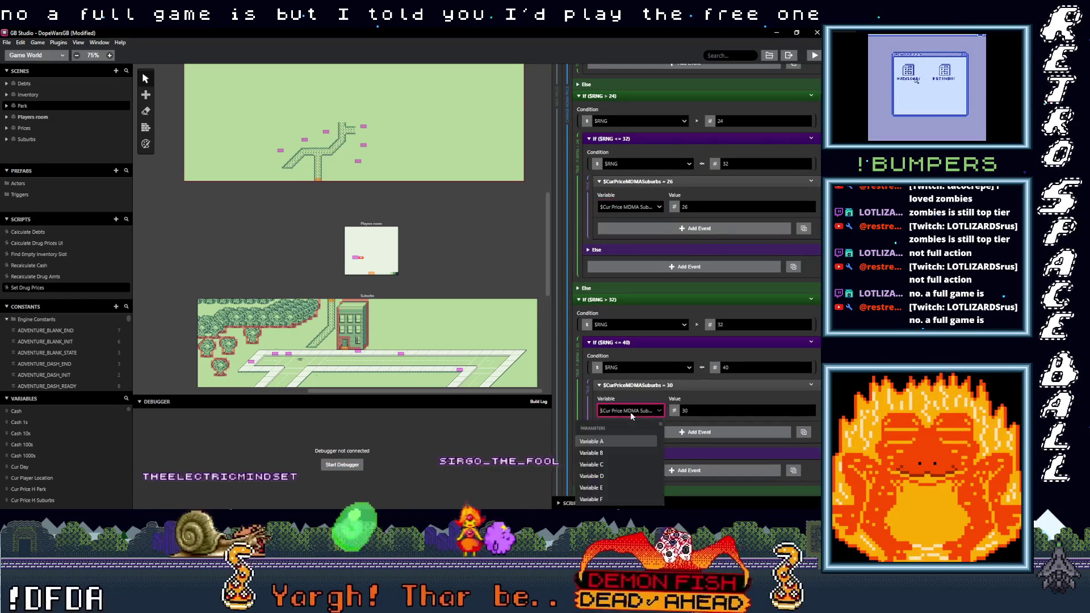
text(cur p)
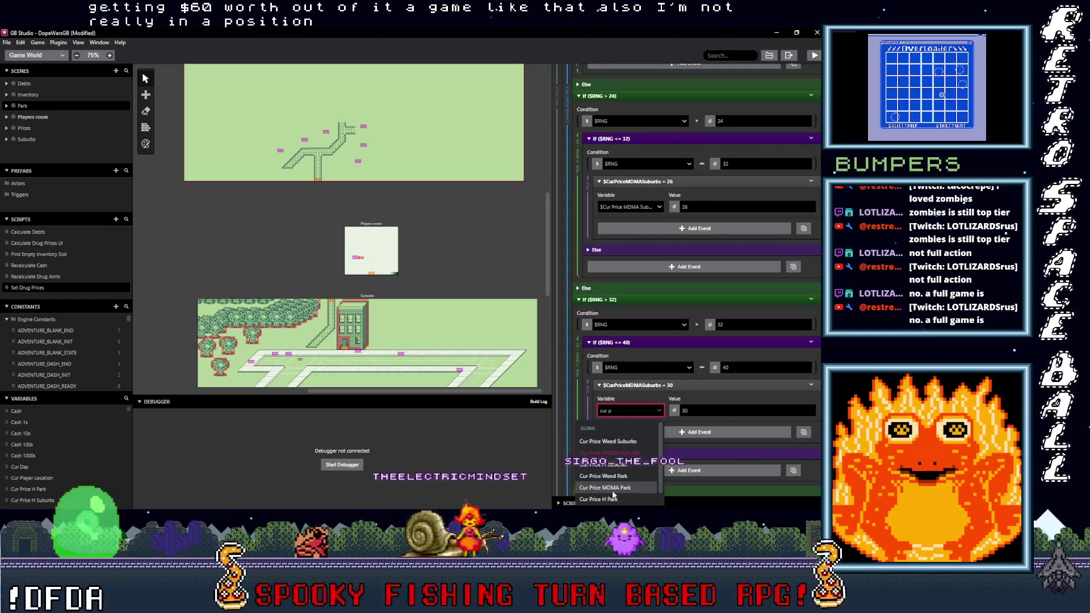
scroll(615, 491, down, 1)
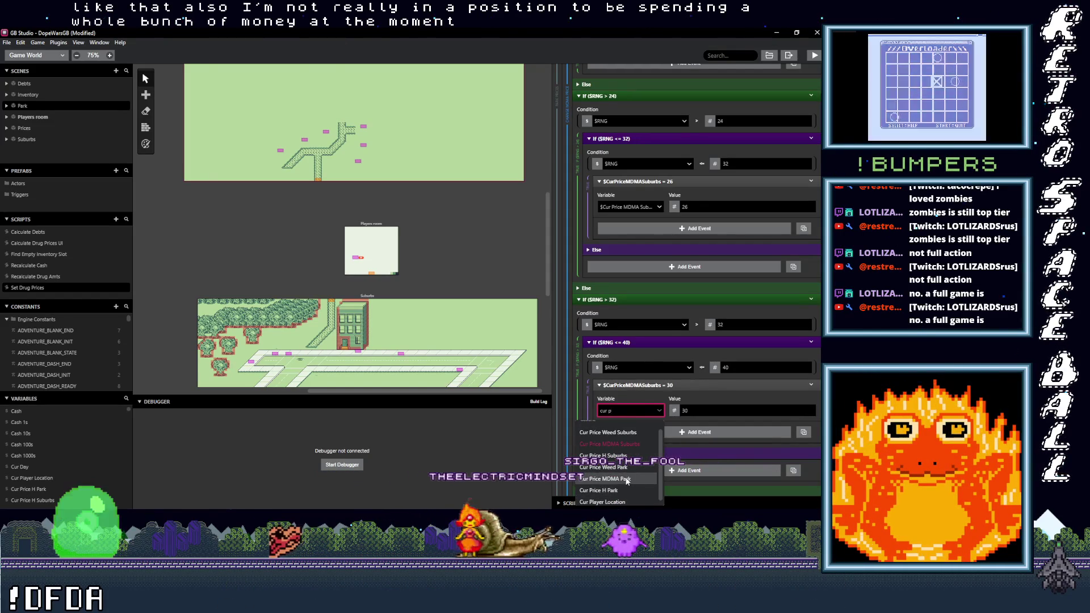
click(616, 479)
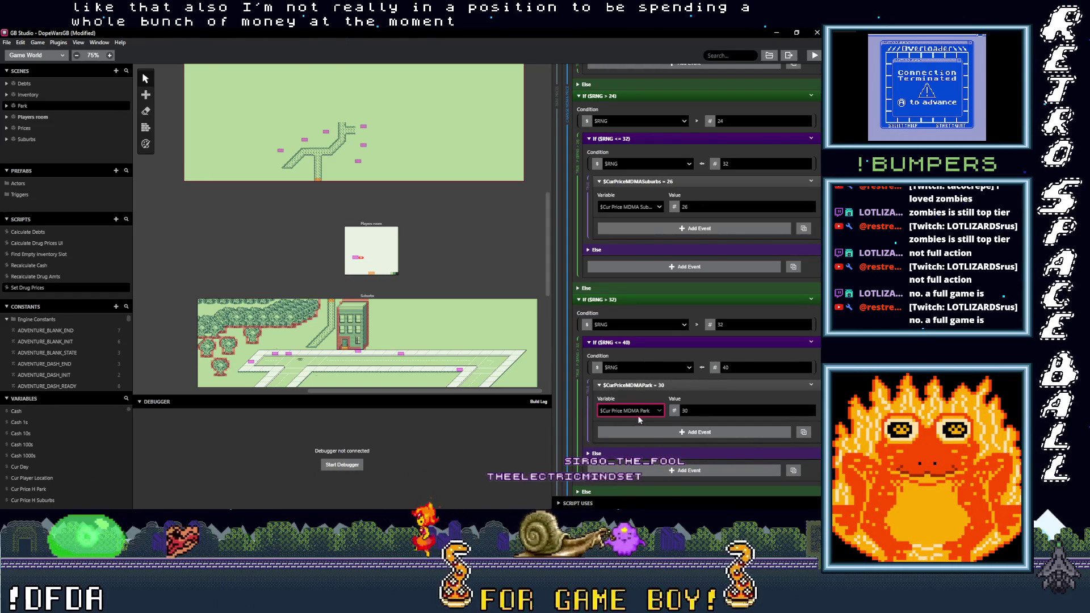
click(630, 208)
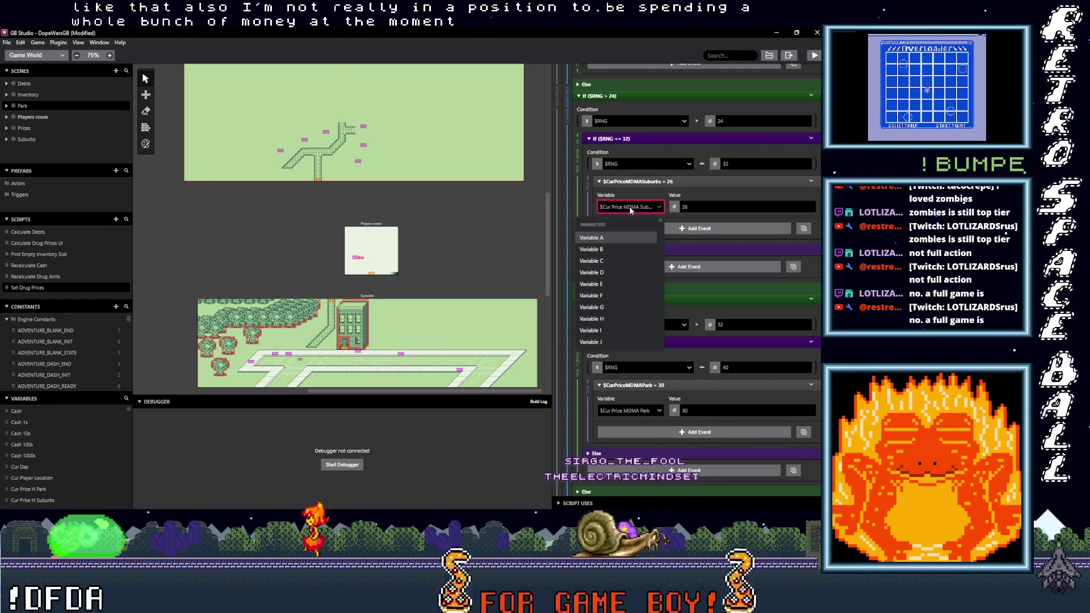
text(cu)
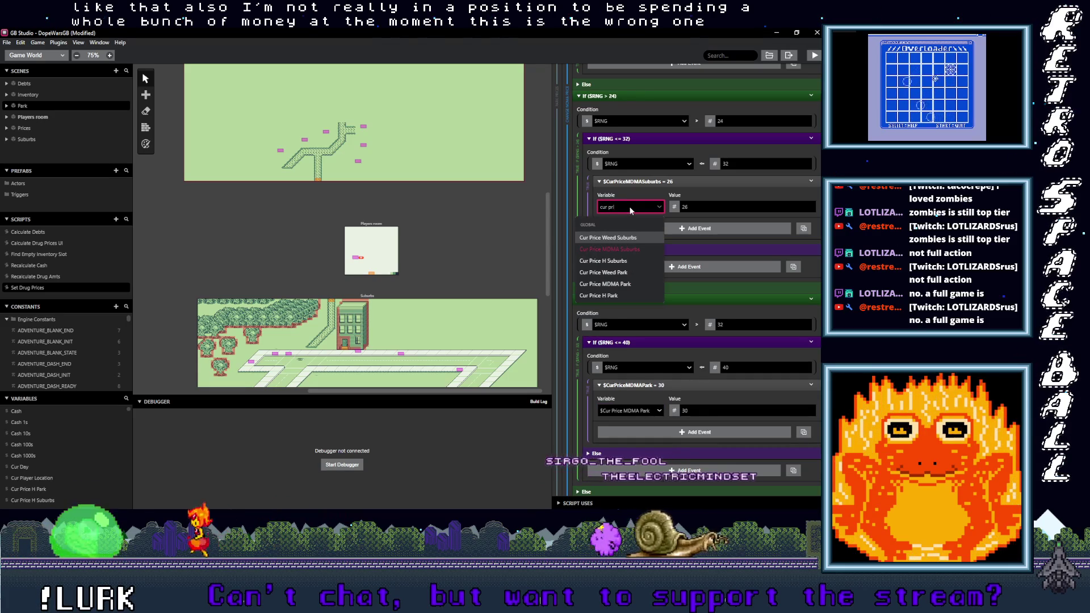
text(r pri)
Step: Correct the 26 and 22 price entries to Cur Price MDMA Park
click(618, 284)
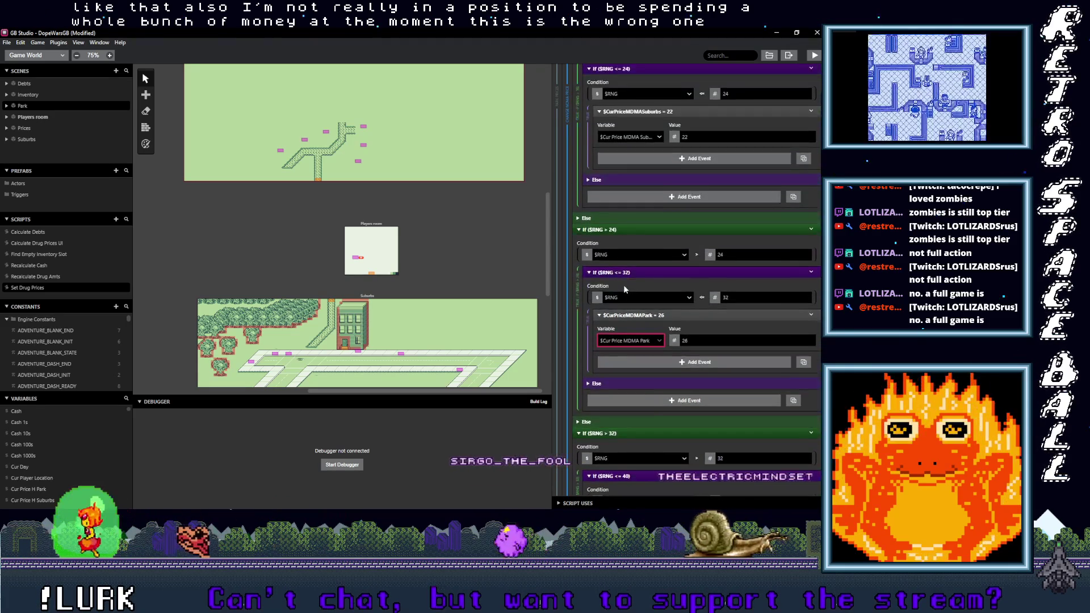
scroll(624, 284, up, 1)
scroll(624, 284, up, 3)
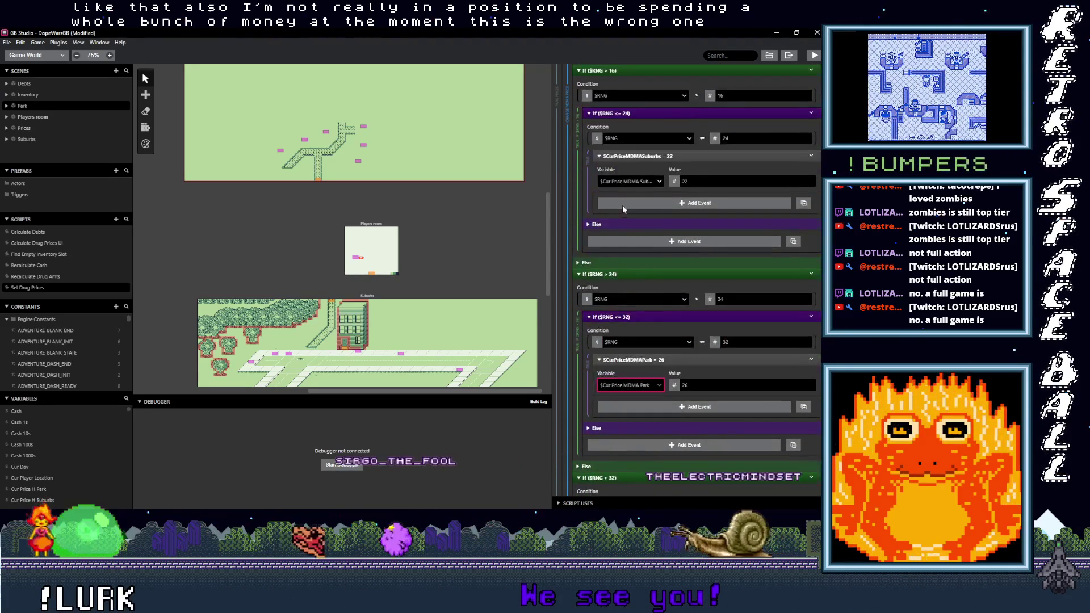
click(632, 182)
text(cur pri)
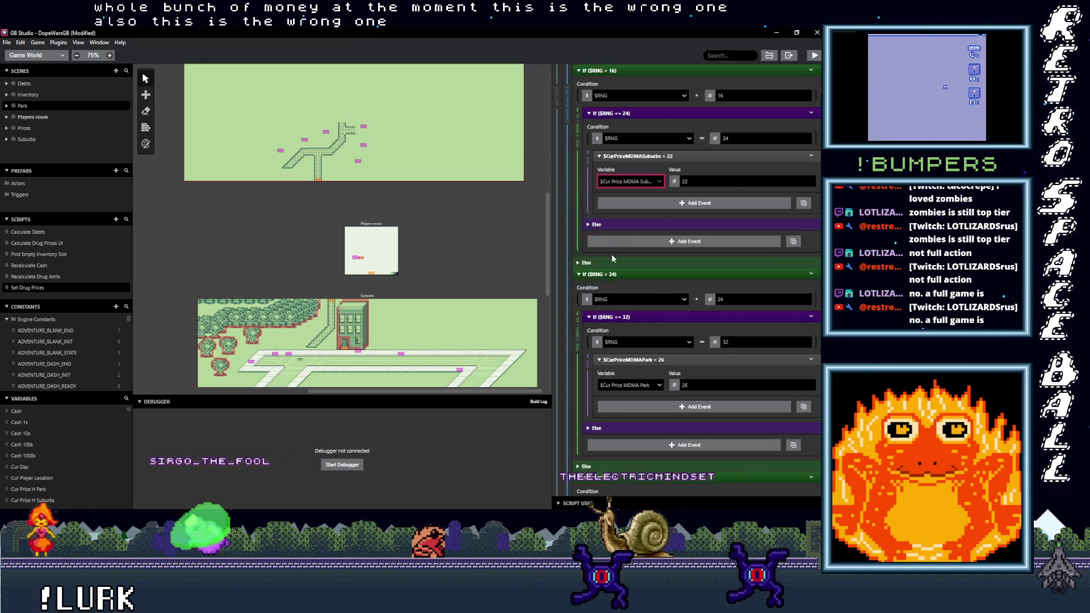
click(613, 259)
Step: Set the 34 and 38 MDMA price entries to Cur Price MDMA Park
scroll(619, 301, up, 1)
scroll(628, 312, up, 7)
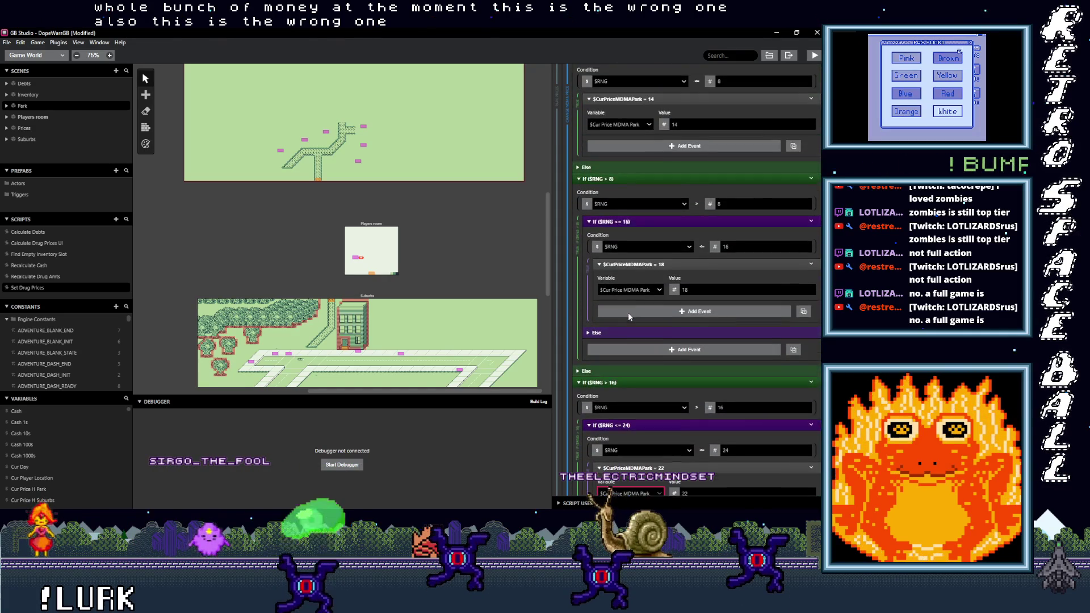
scroll(628, 313, down, 11)
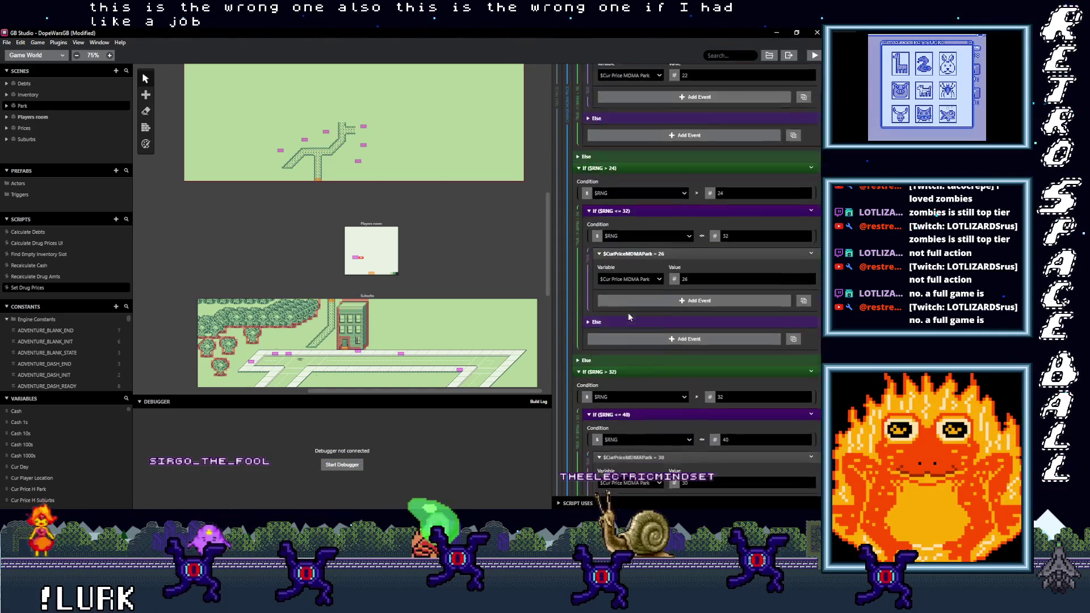
scroll(628, 316, down, 6)
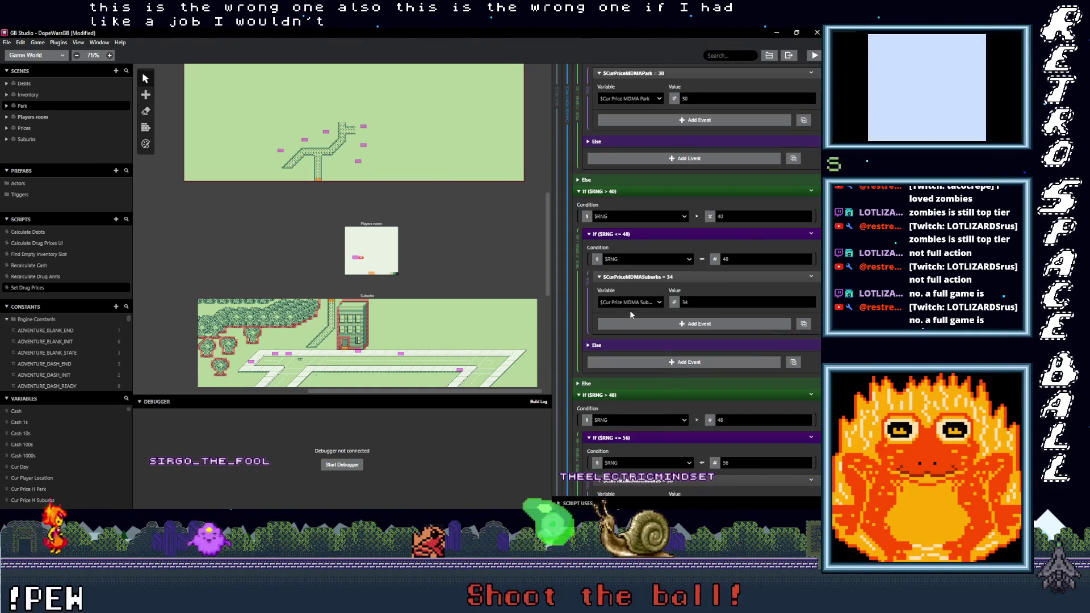
click(635, 301)
text(cur pr)
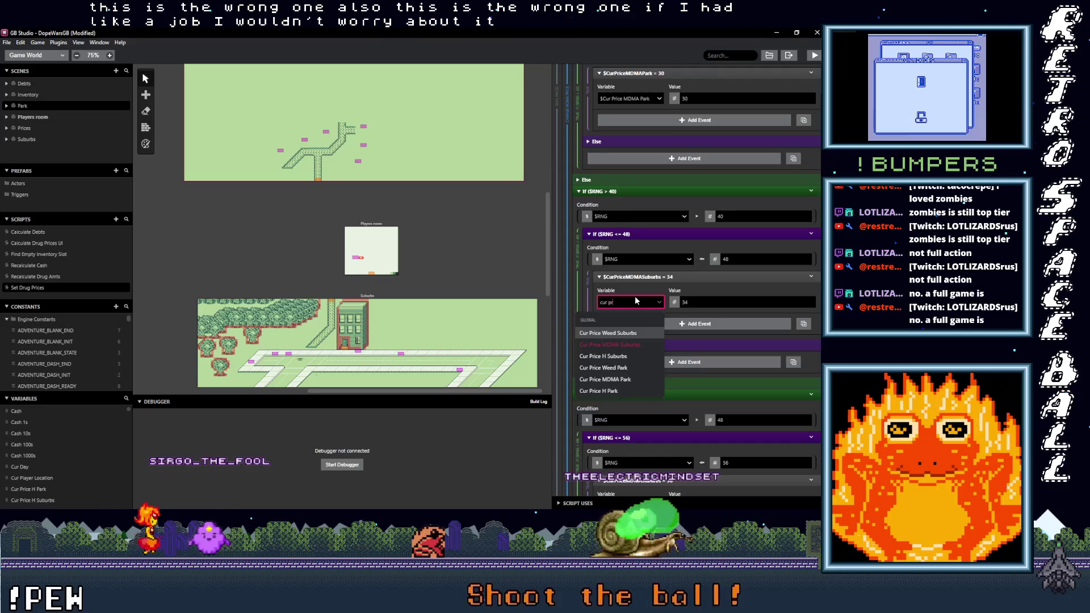
key(BackSpace)
text(ark)
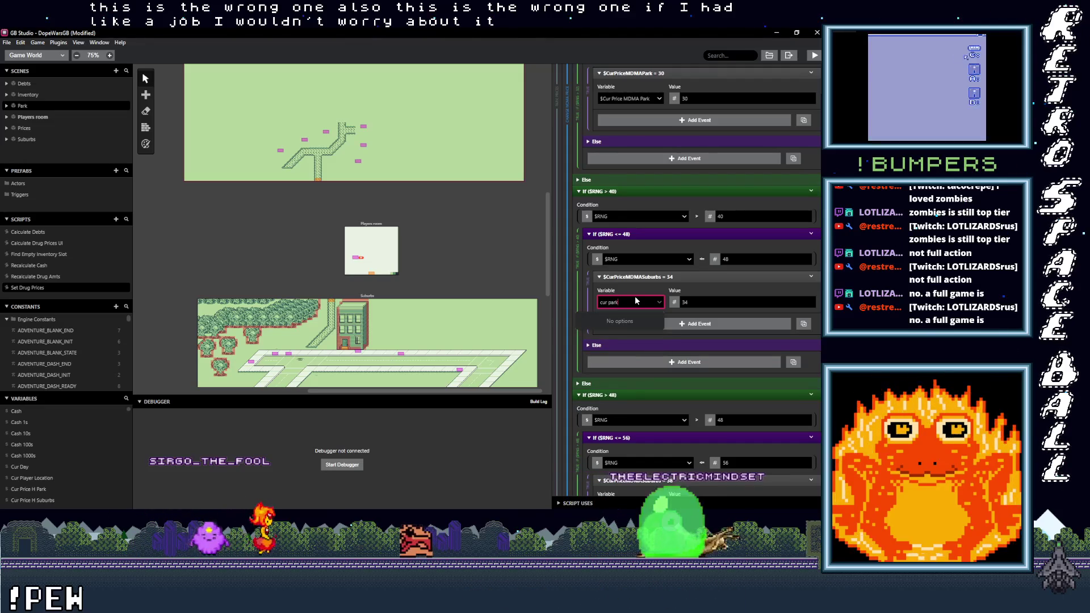
key(BackSpace)
key(BackSpace)
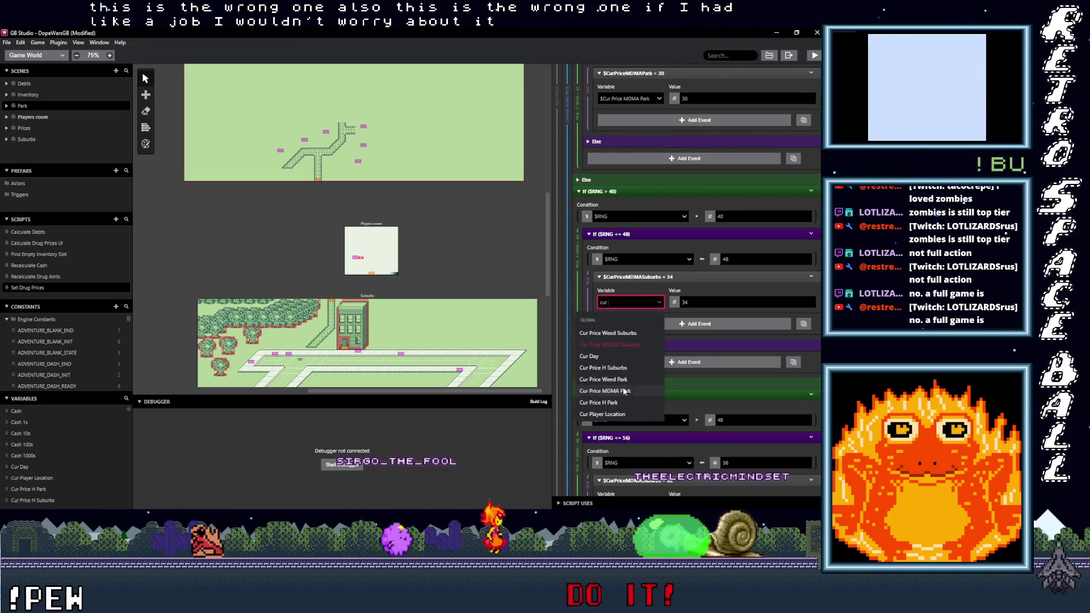
click(607, 391)
scroll(627, 344, down, 3)
click(630, 327)
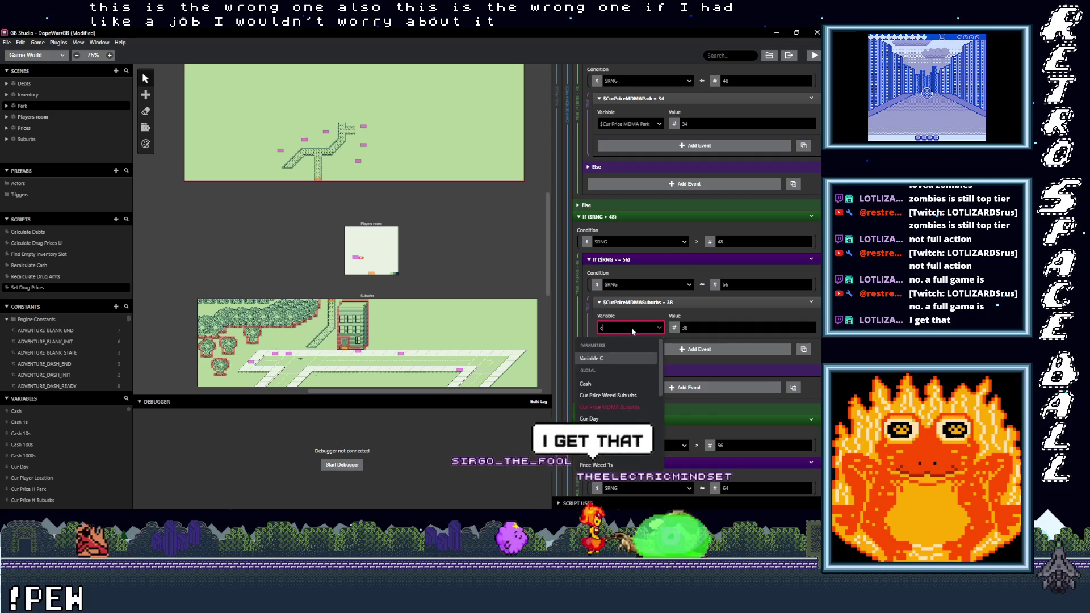
text(cur)
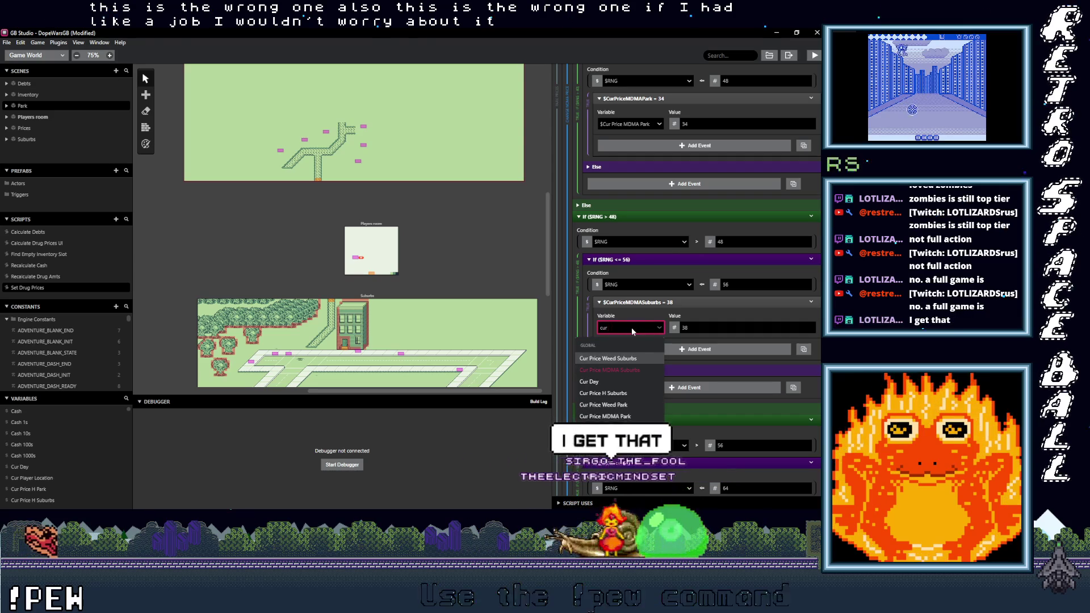
text( m)
key(BackSpace)
key(BackSpace)
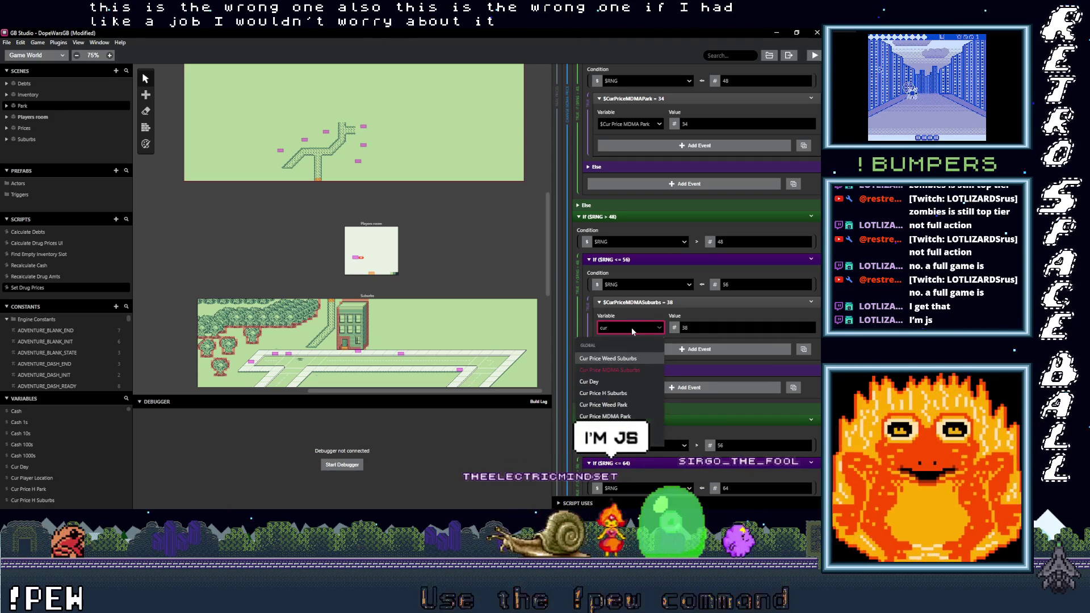
click(619, 417)
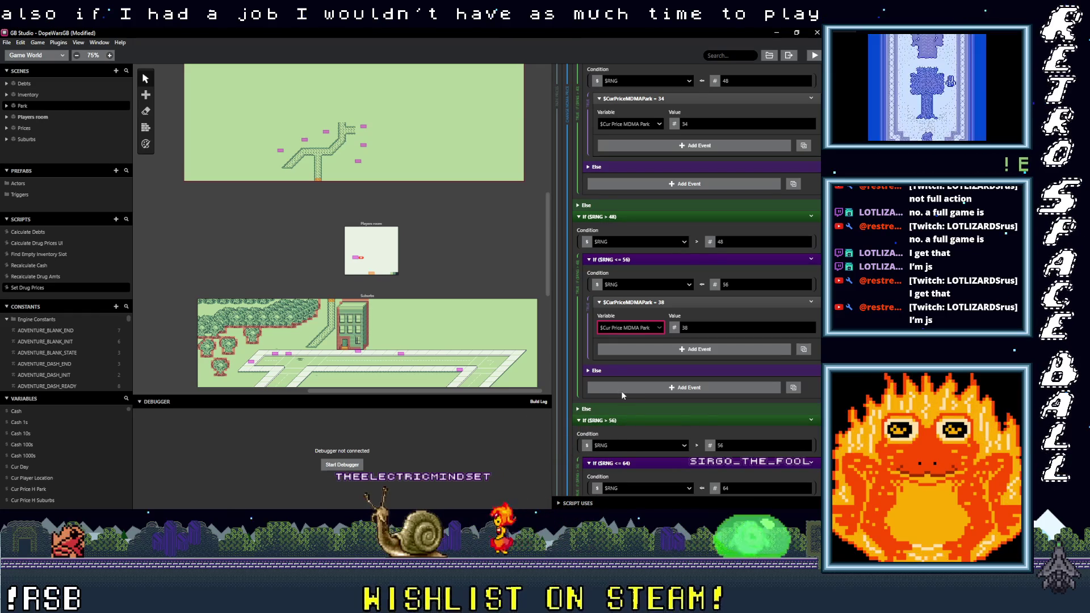
Step: Set the 42 MDMA price entry to Cur Price MDMA Park
scroll(621, 391, down, 1)
scroll(621, 391, down, 2)
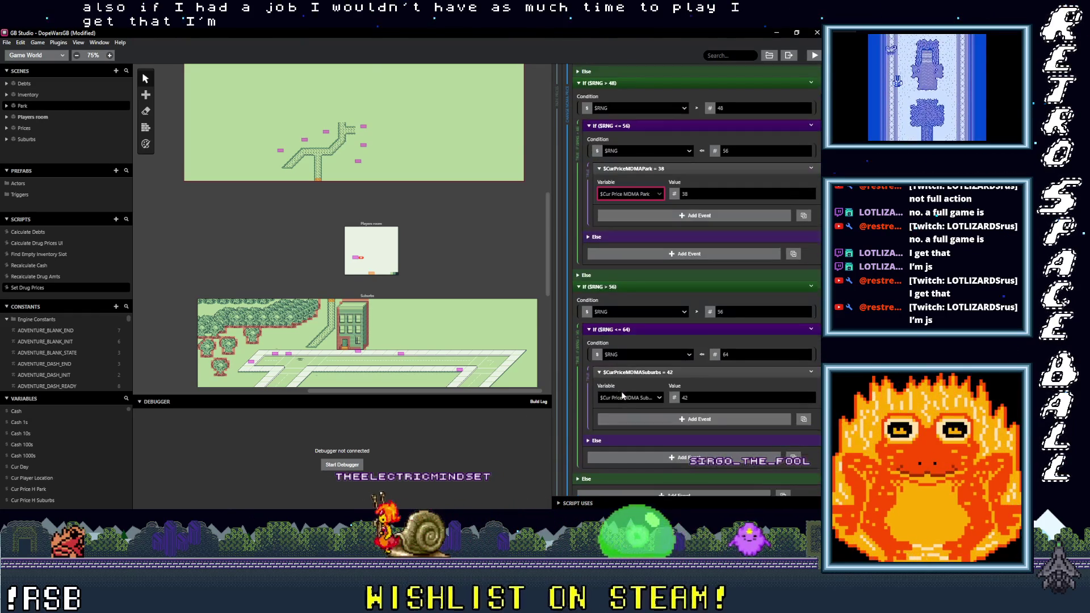
click(652, 397)
text(c)
text(ir)
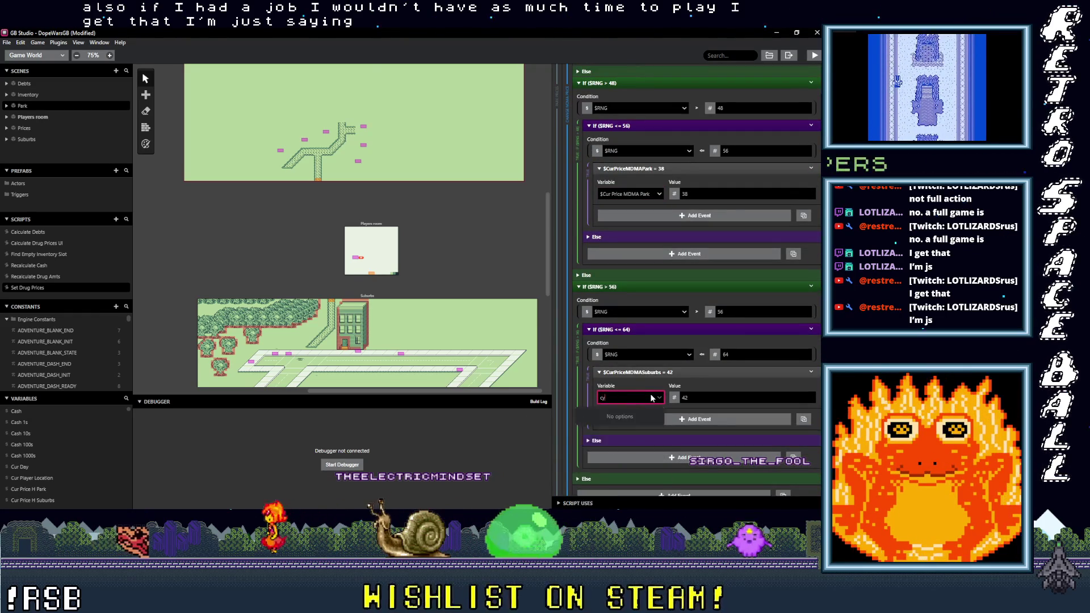
key(BackSpace)
key(BackSpace)
text(ur)
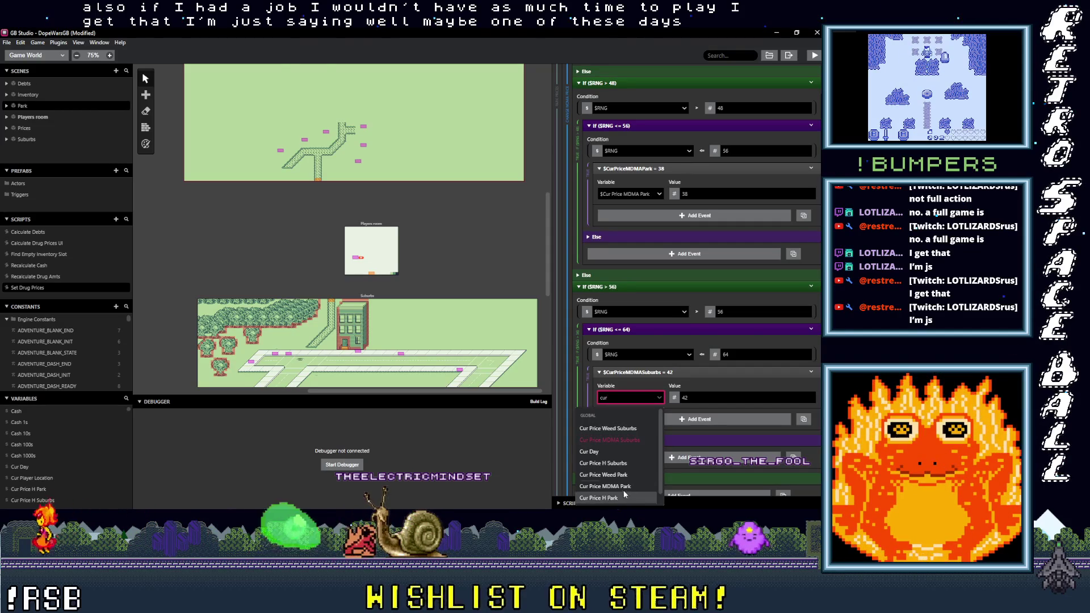
click(624, 486)
Step: Switch the 24 and 32 H price branches to Cur Price H Park, filtering the 28 branch too
scroll(649, 438, down, 2)
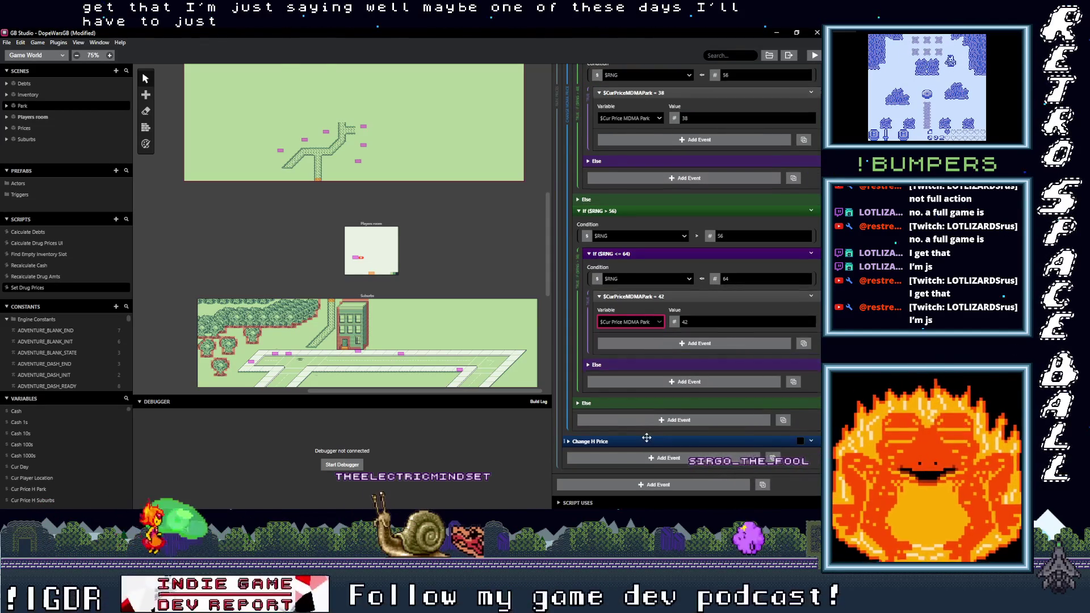
scroll(649, 441, down, 5)
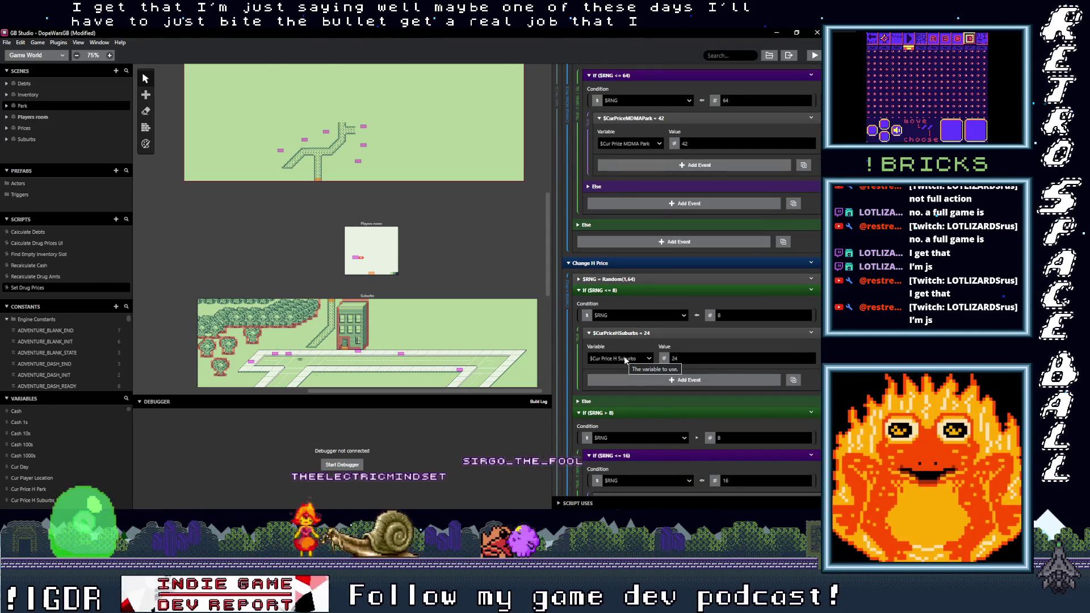
click(625, 360)
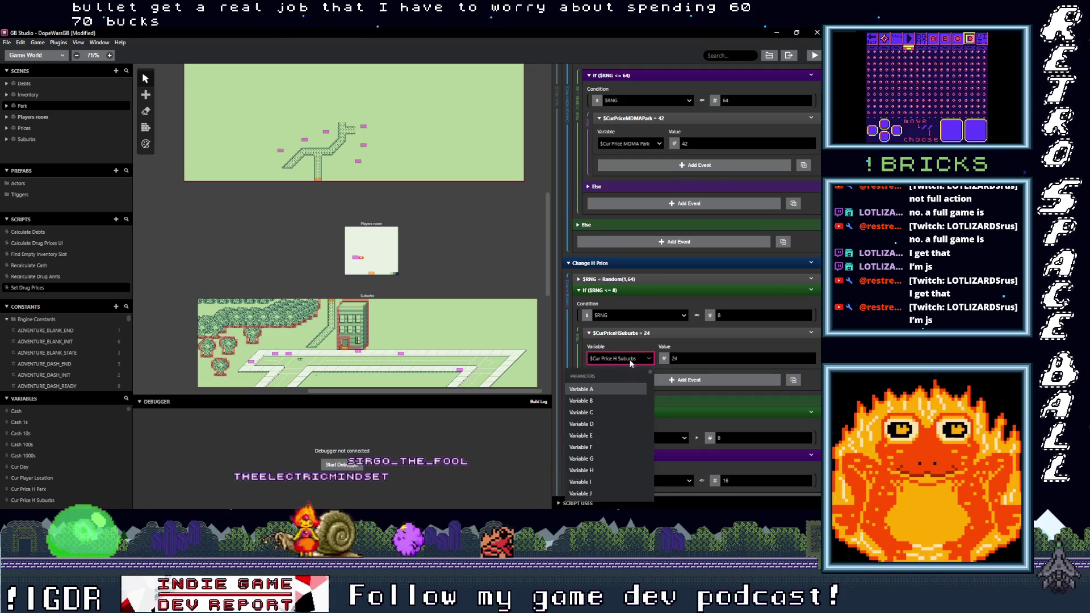
text(cur pri)
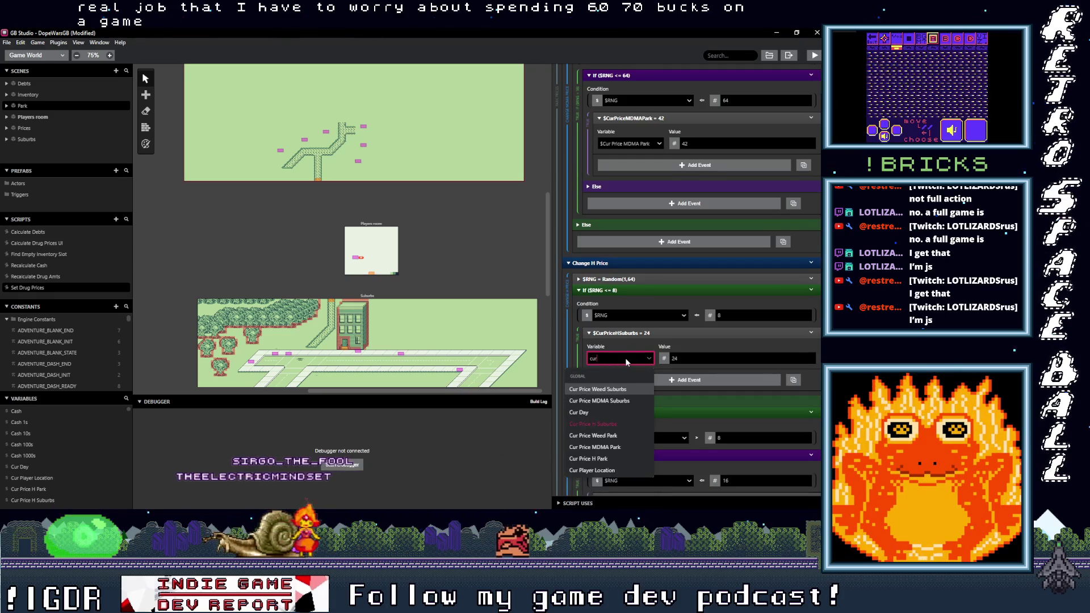
click(612, 447)
scroll(612, 435, down, 3)
click(631, 390)
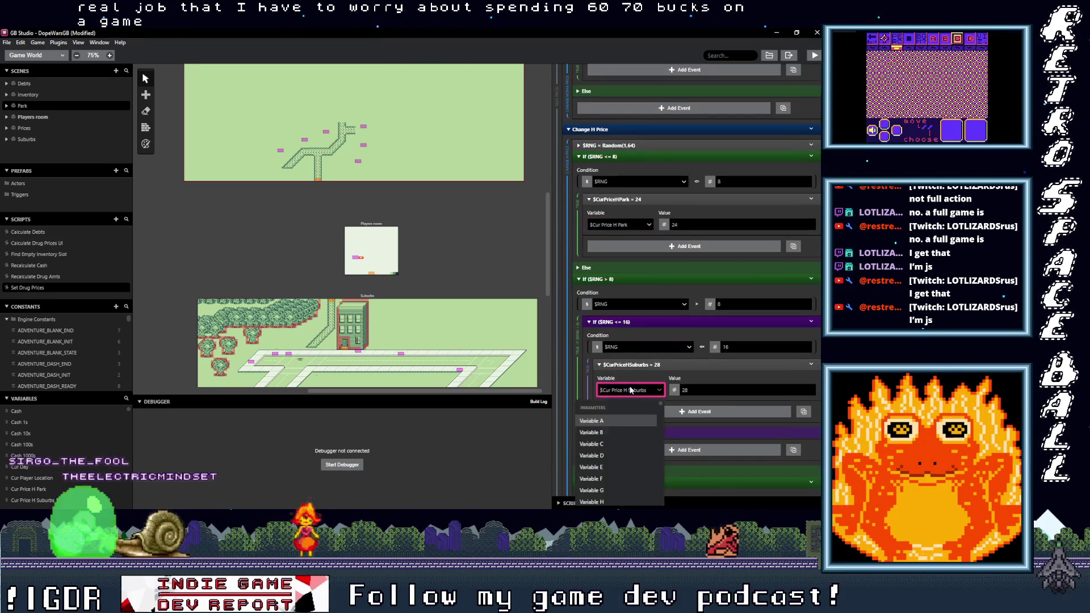
text(ur pric)
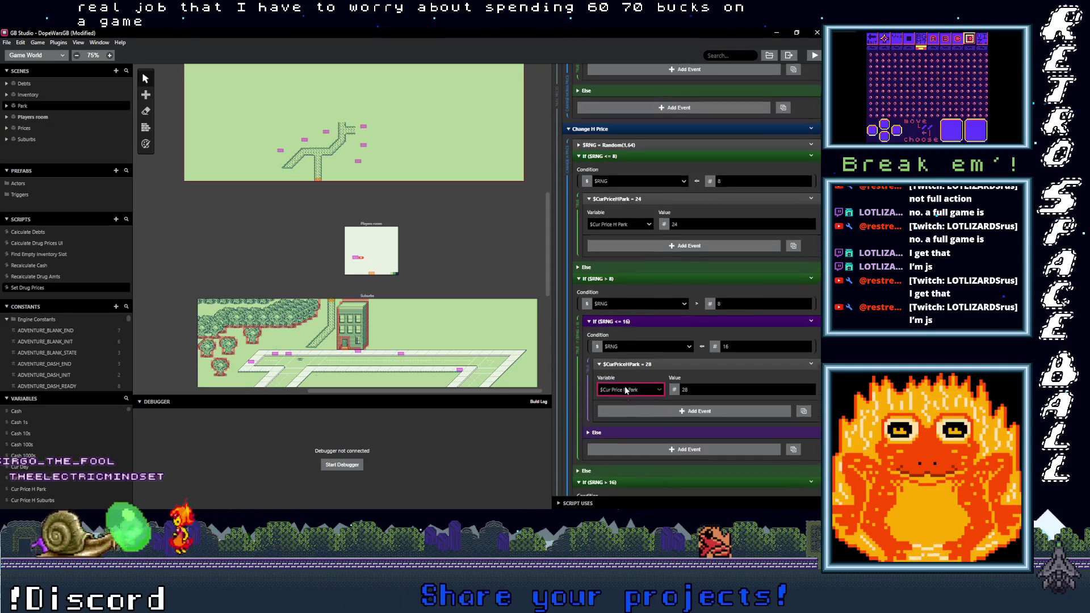
scroll(626, 391, down, 3)
click(636, 416)
text(cur price h)
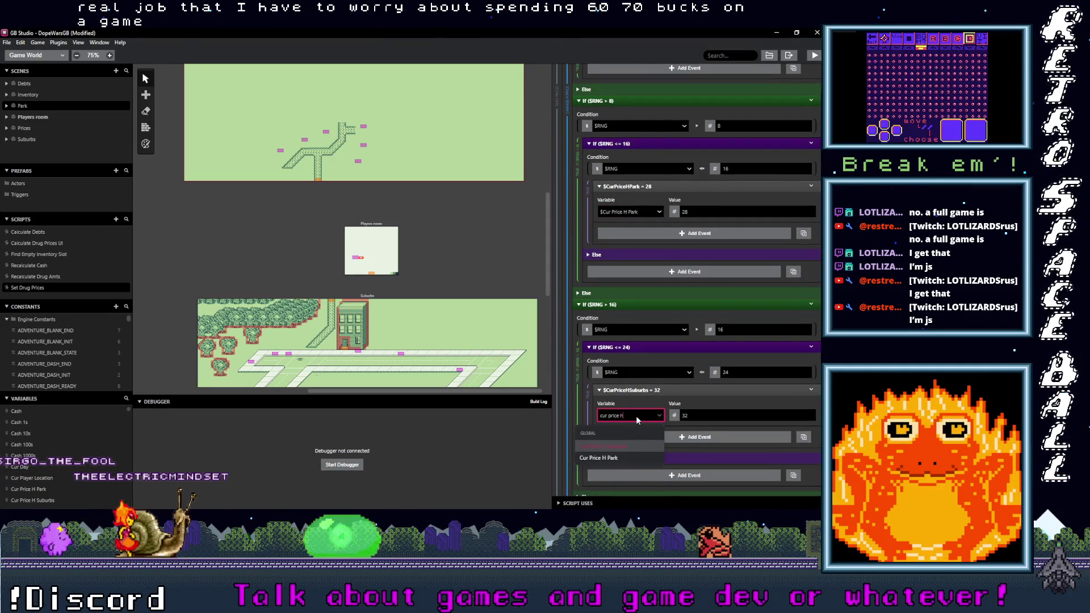
click(614, 461)
Step: Set the 36, 40 and 44 H price branches to Cur Price H Park
scroll(625, 435, down, 3)
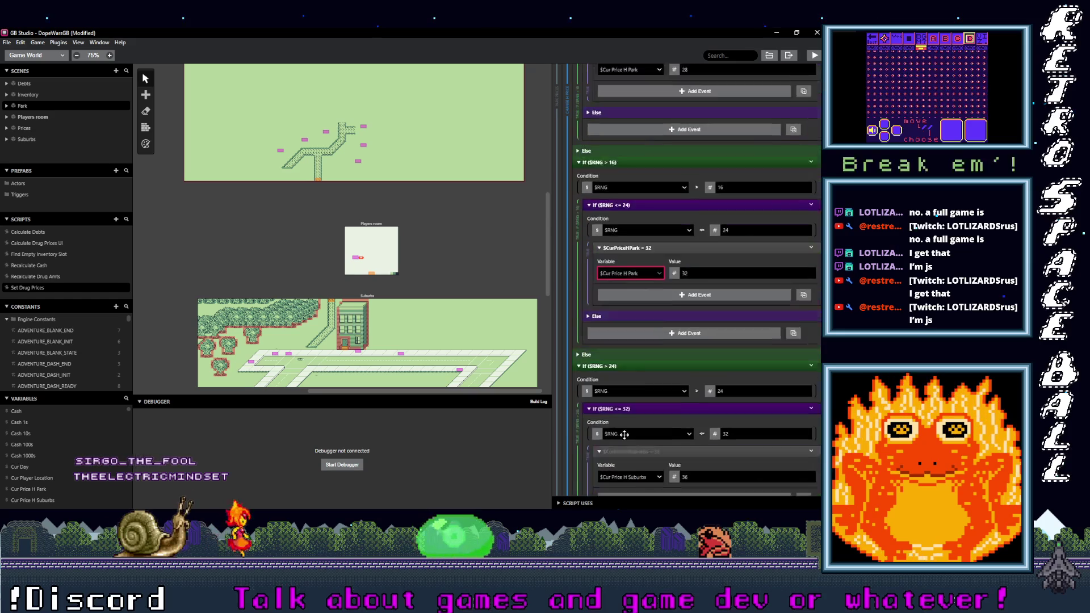
click(628, 442)
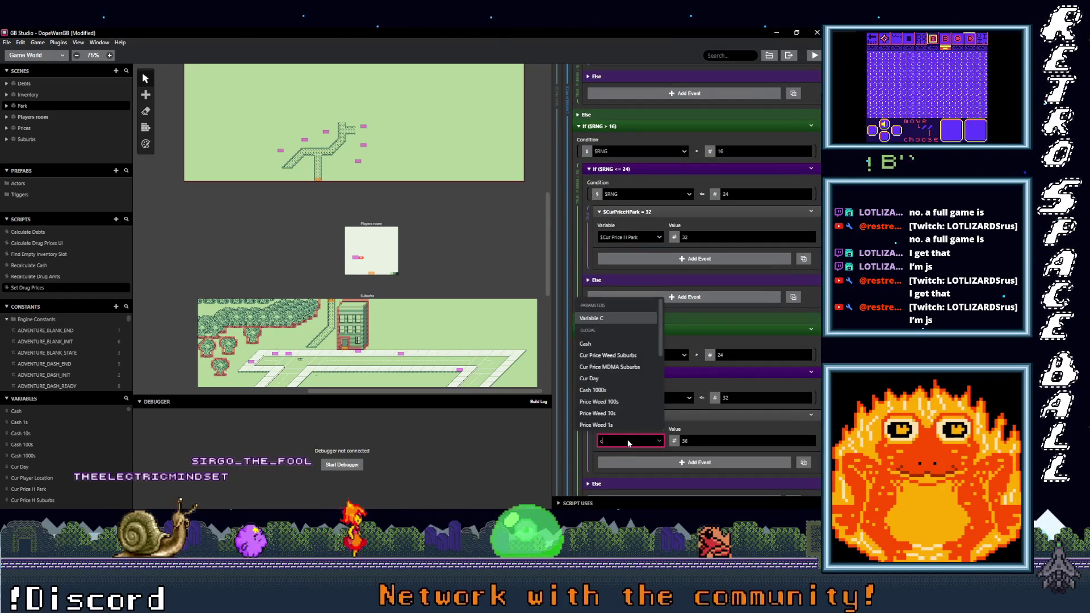
text(ur pric)
click(610, 424)
scroll(646, 423, down, 4)
click(643, 423)
text(cur pric)
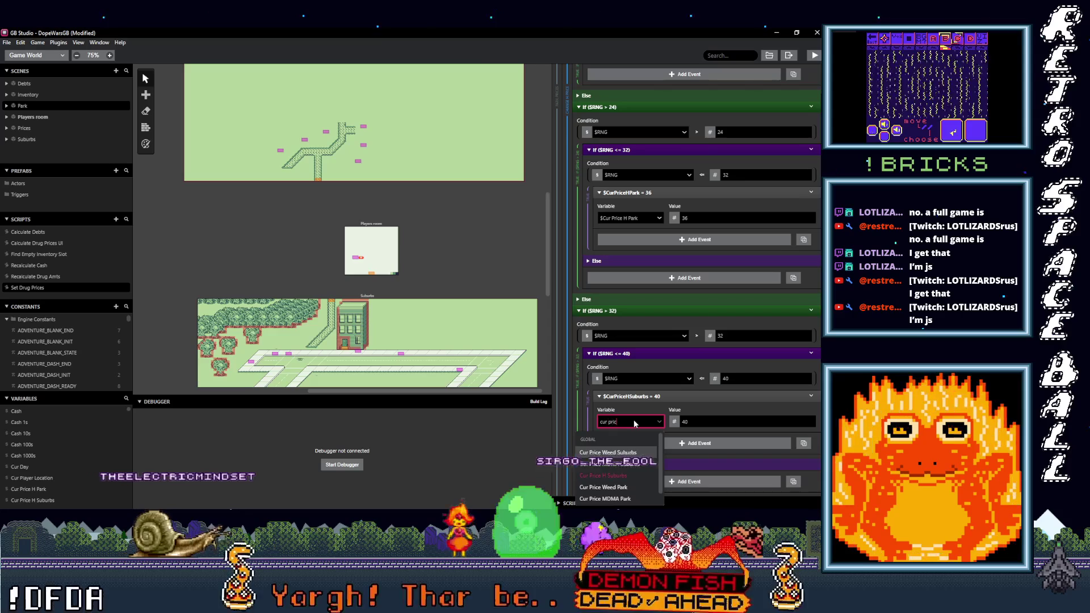
text(e h)
click(628, 453)
scroll(635, 440, down, 4)
click(635, 404)
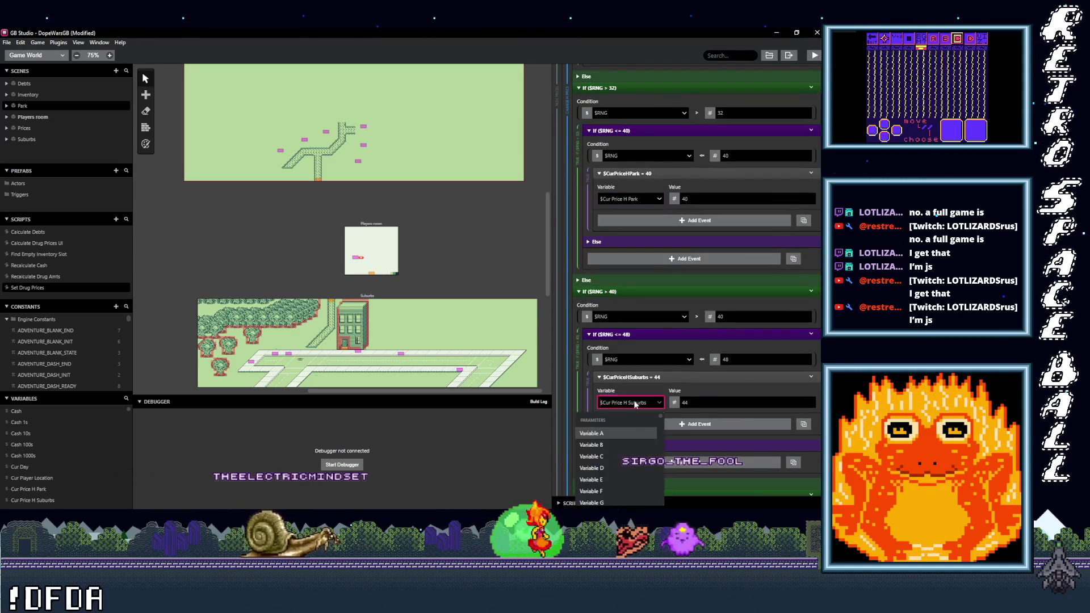
text(cur pric)
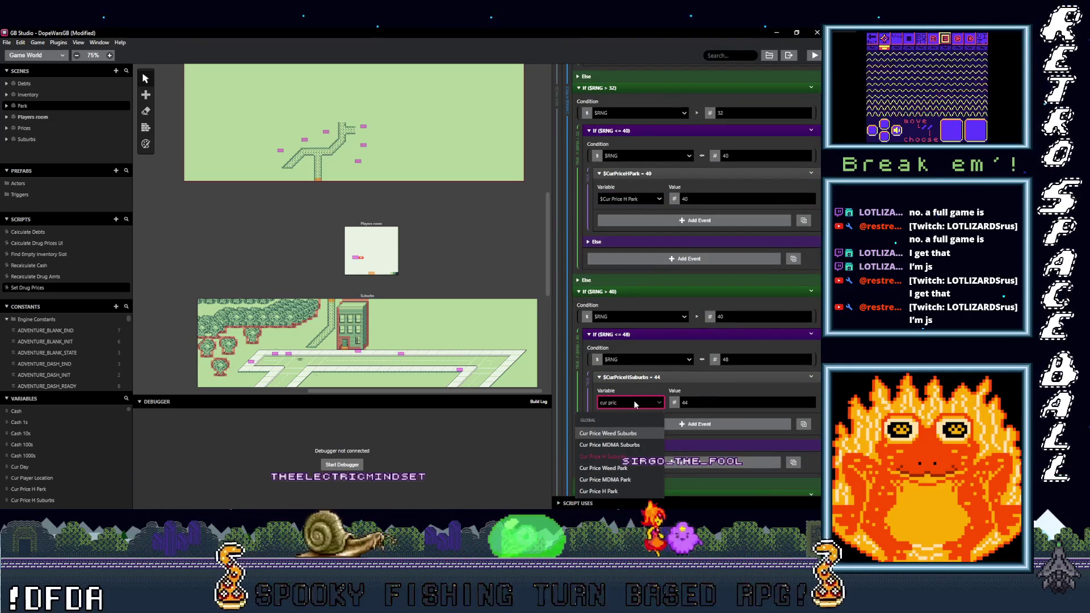
click(600, 491)
Step: Set the 48 and 52 H price branches to Cur Price H Park
scroll(617, 413, down, 1)
scroll(617, 412, down, 4)
click(630, 385)
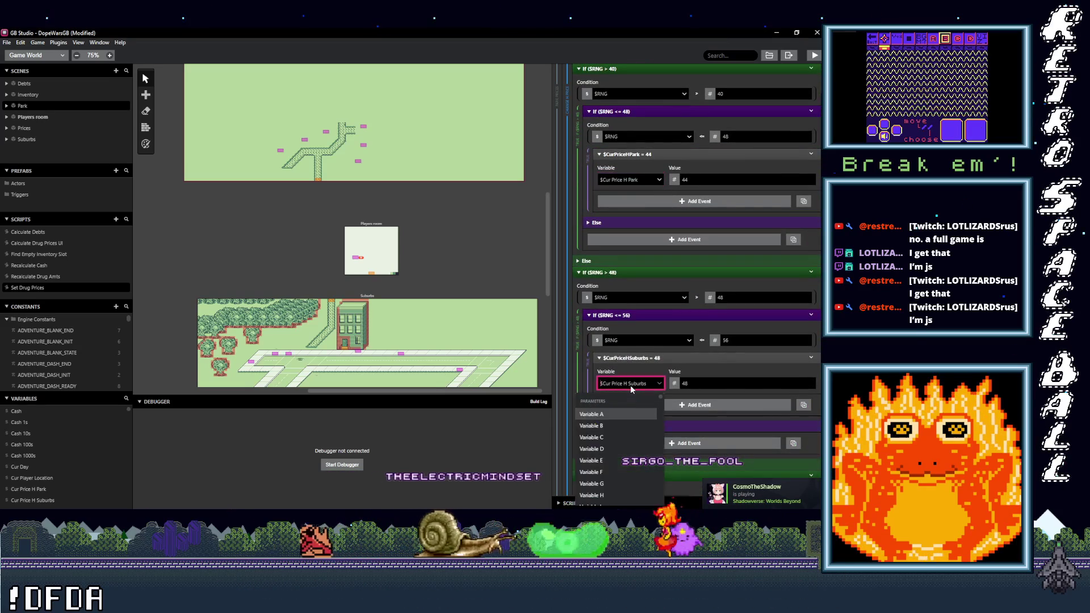
text(cur pric)
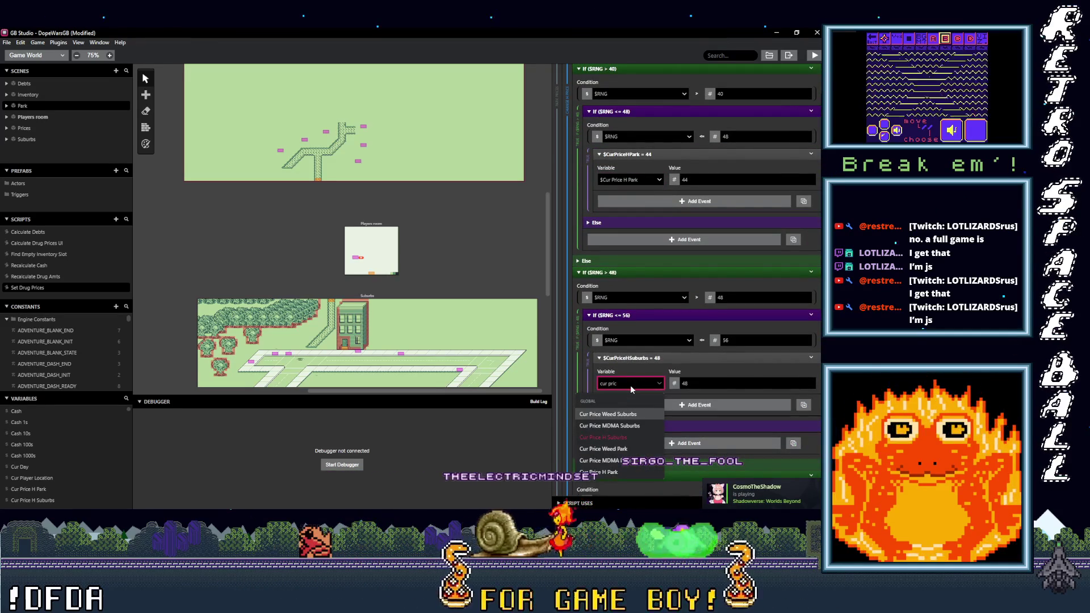
click(599, 472)
scroll(634, 417, down, 4)
click(625, 408)
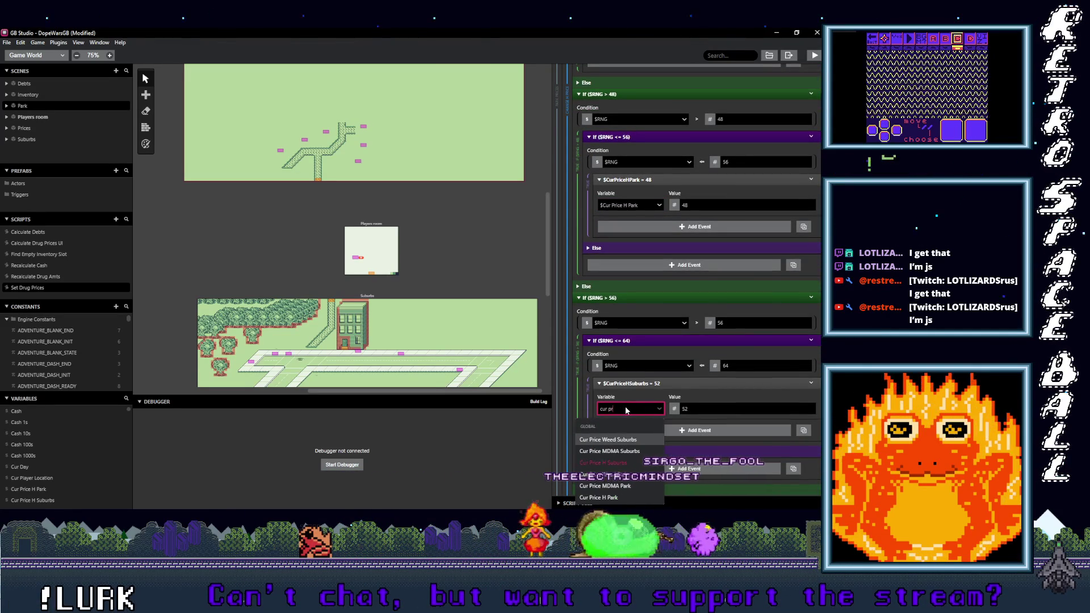
click(619, 499)
Step: Collapse the Change Weed, MDMA and H Price blocks
scroll(629, 407, up, 10)
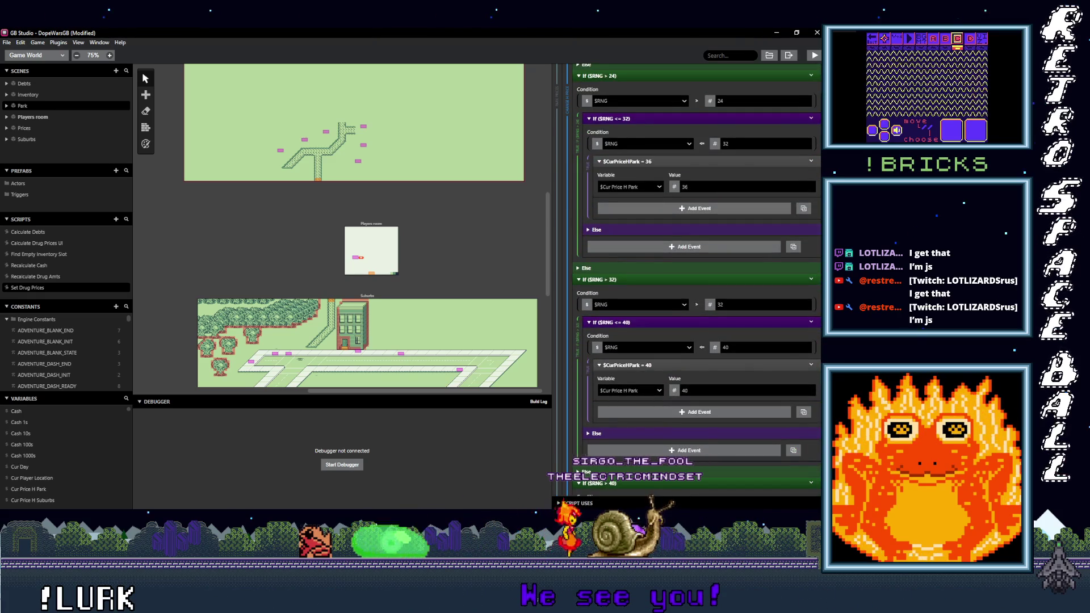
scroll(686, 284, up, 10)
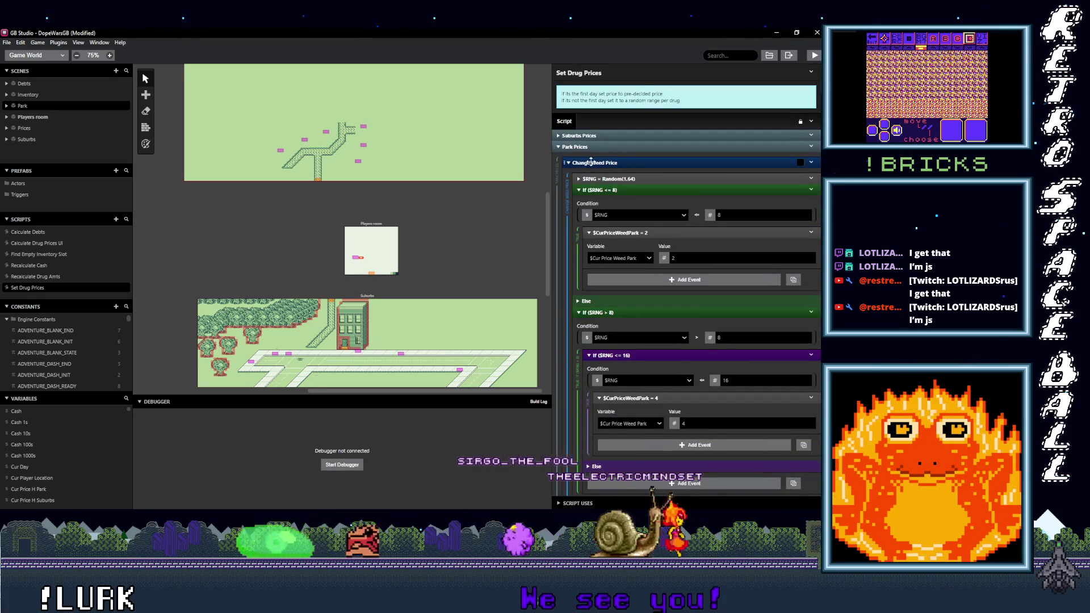
click(588, 162)
click(610, 174)
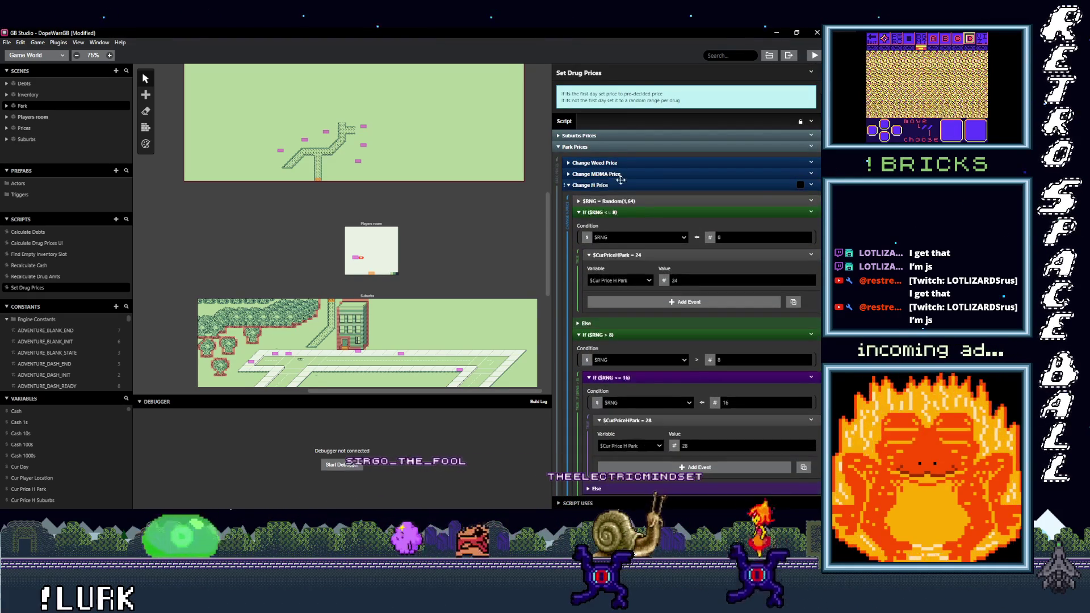
click(615, 185)
Step: Collapse Park Prices, select the Prices scene, and collapse its Populate Inventory Group and Cash UI sections
click(602, 148)
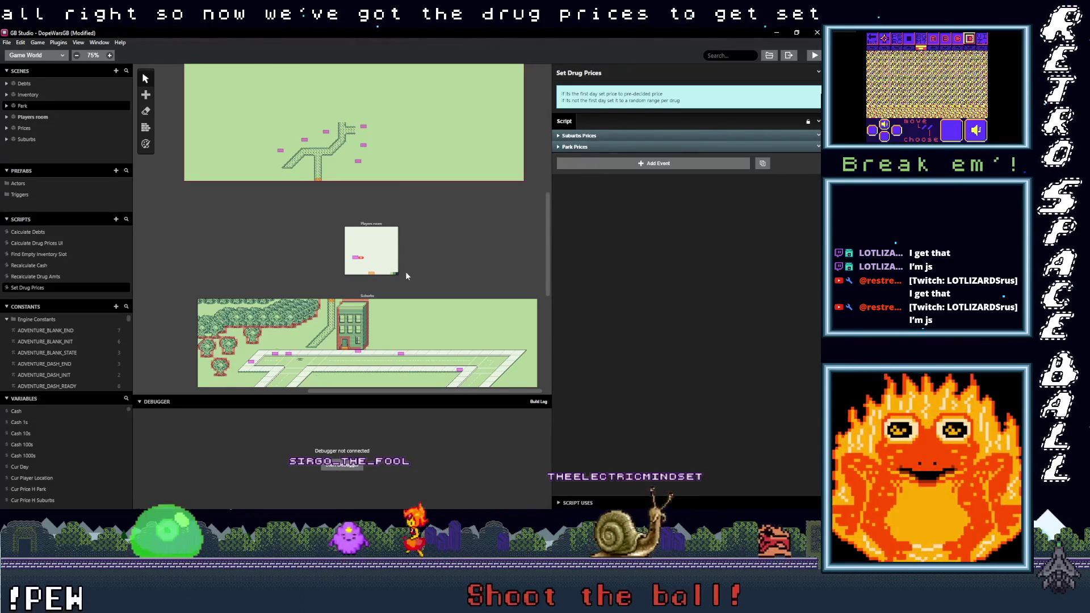
scroll(425, 216, up, 4)
scroll(427, 352, down, 3)
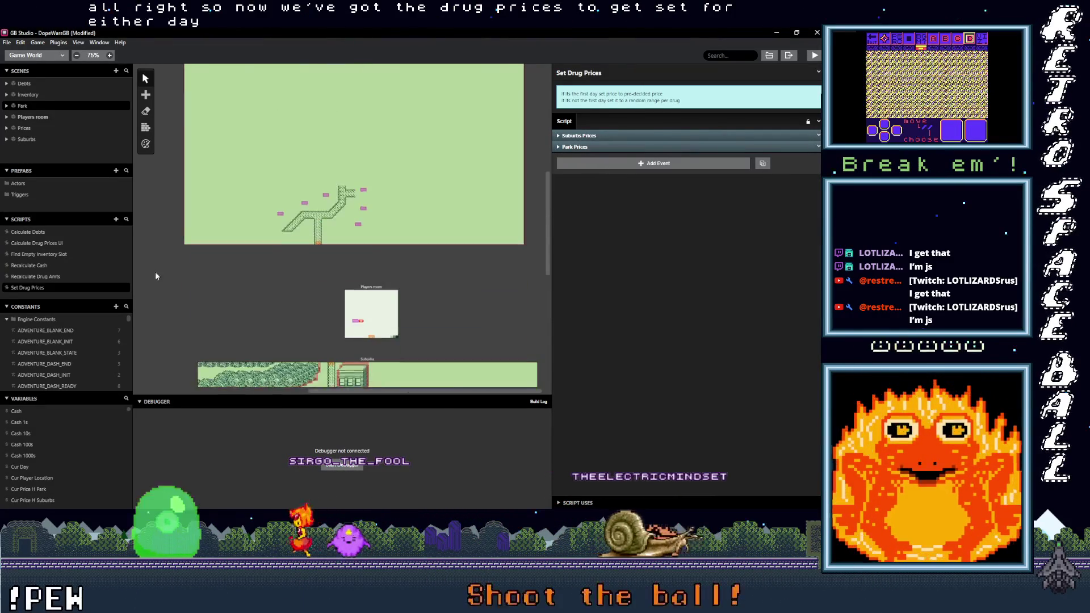
scroll(341, 227, up, 5)
scroll(402, 177, left, 5)
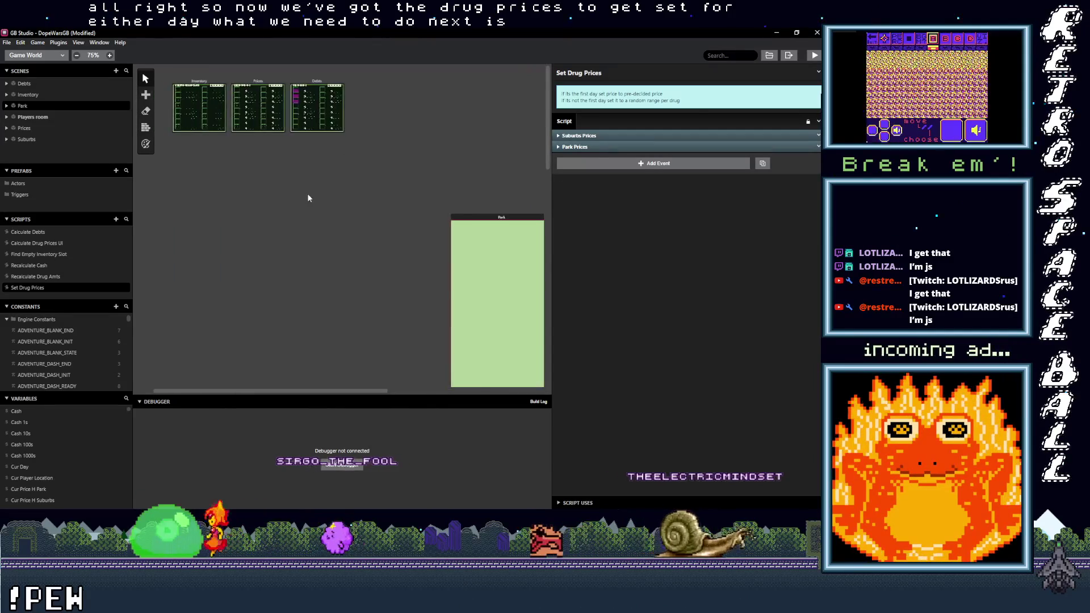
scroll(341, 170, left, 2)
click(284, 84)
click(592, 247)
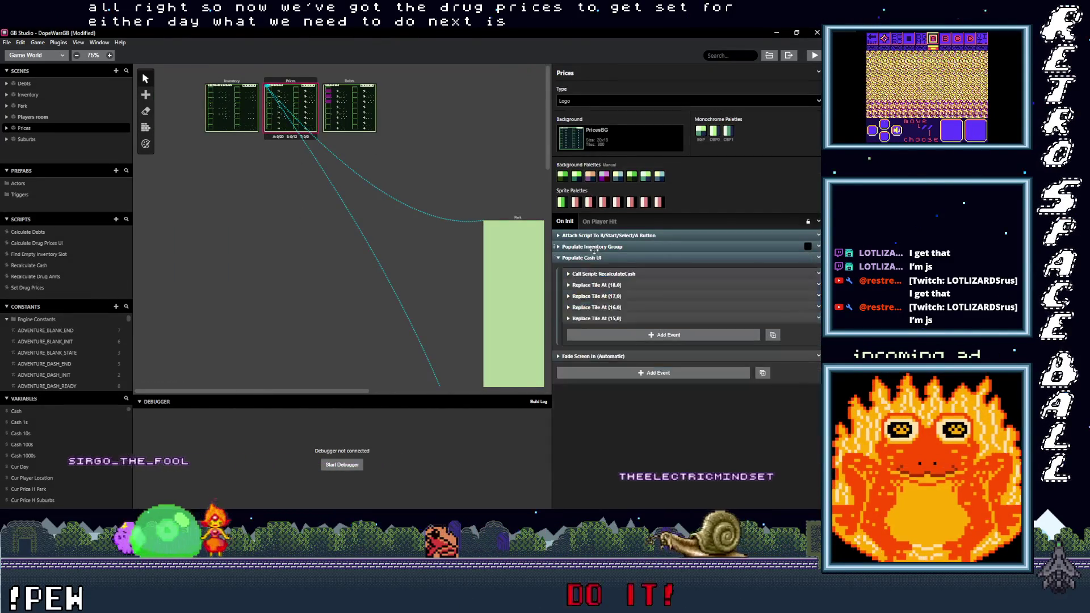
click(589, 258)
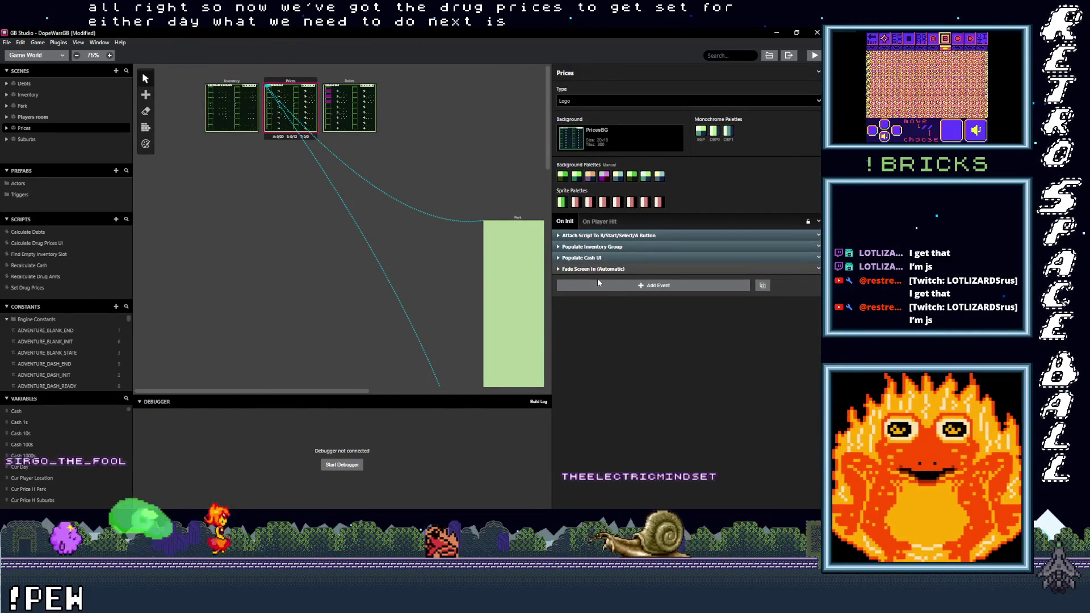
Step: Add a Call Script event running Calculate Drug Prices UI at the top of On Init
click(605, 286)
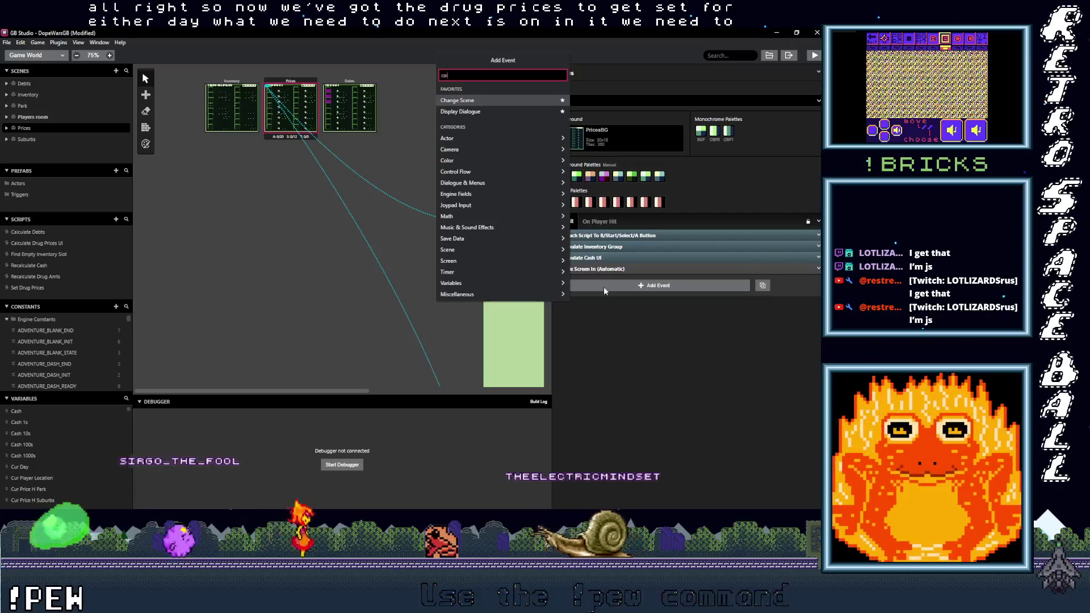
text(cal)
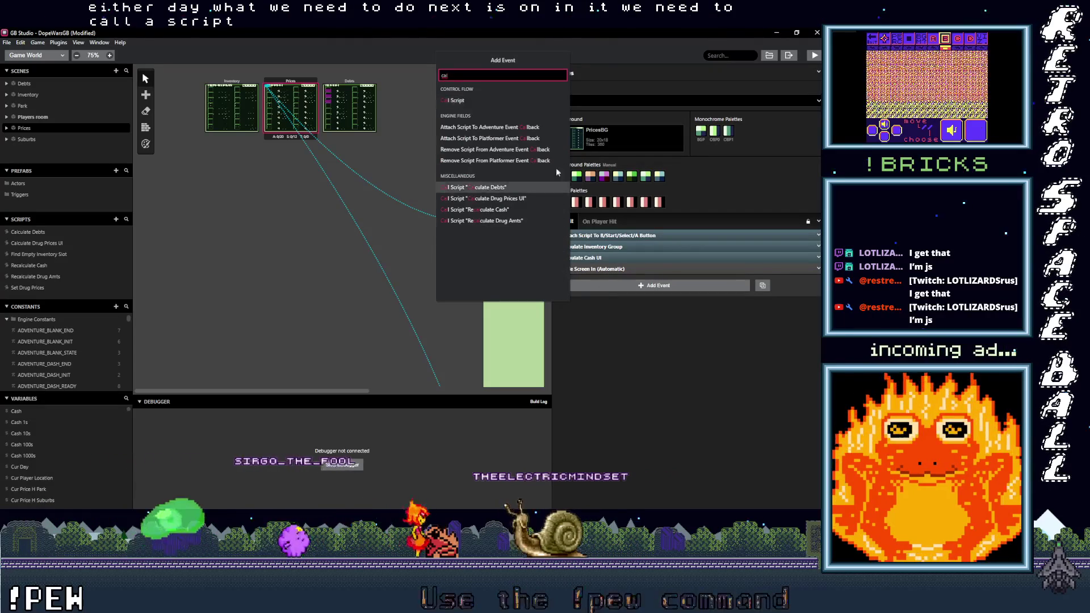
click(457, 100)
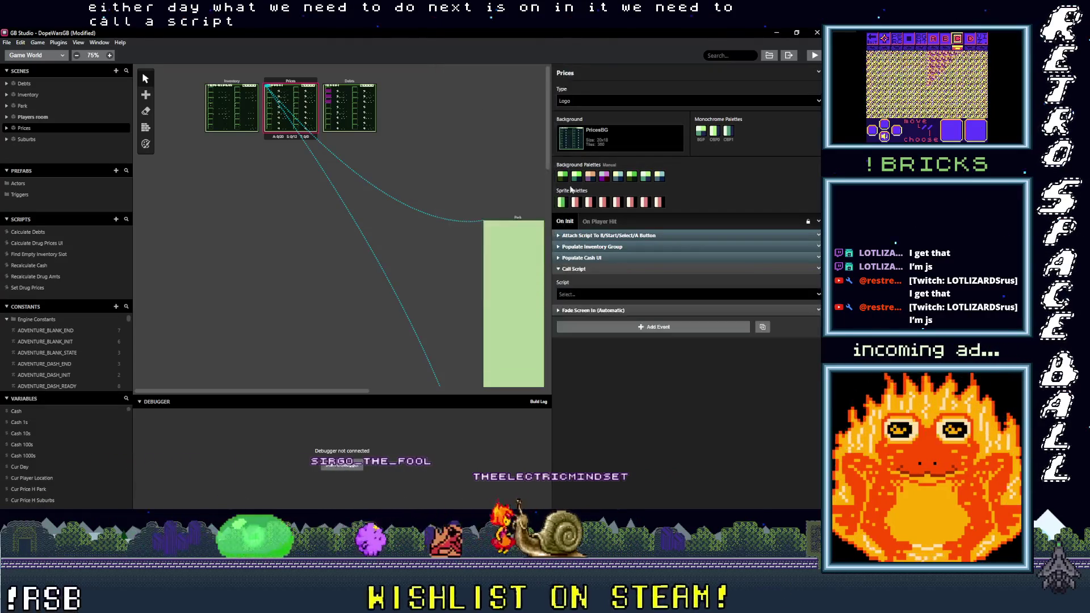
click(588, 294)
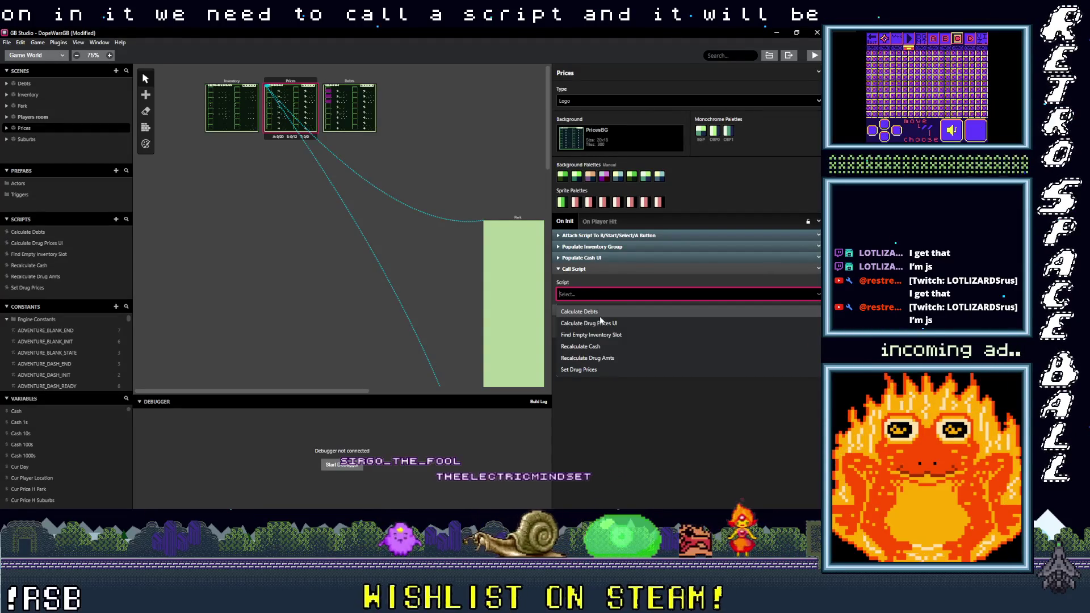
click(600, 324)
click(594, 269)
drag(594, 269, 599, 238)
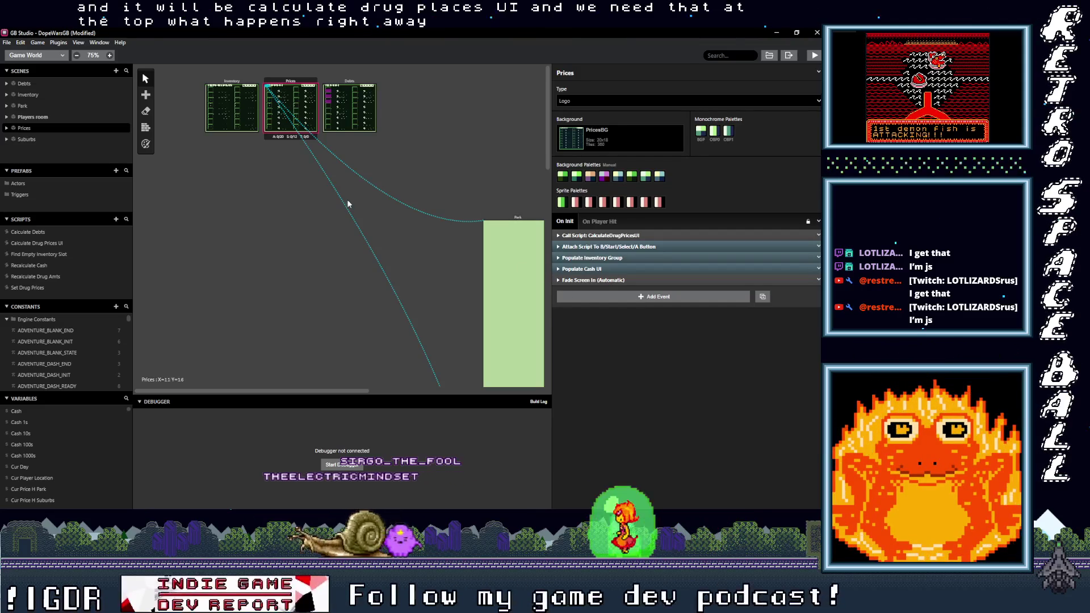
Step: Pan and zoom out the world view toward the Players room
scroll(333, 187, right, 5)
scroll(371, 210, left, 5)
scroll(353, 258, right, 5)
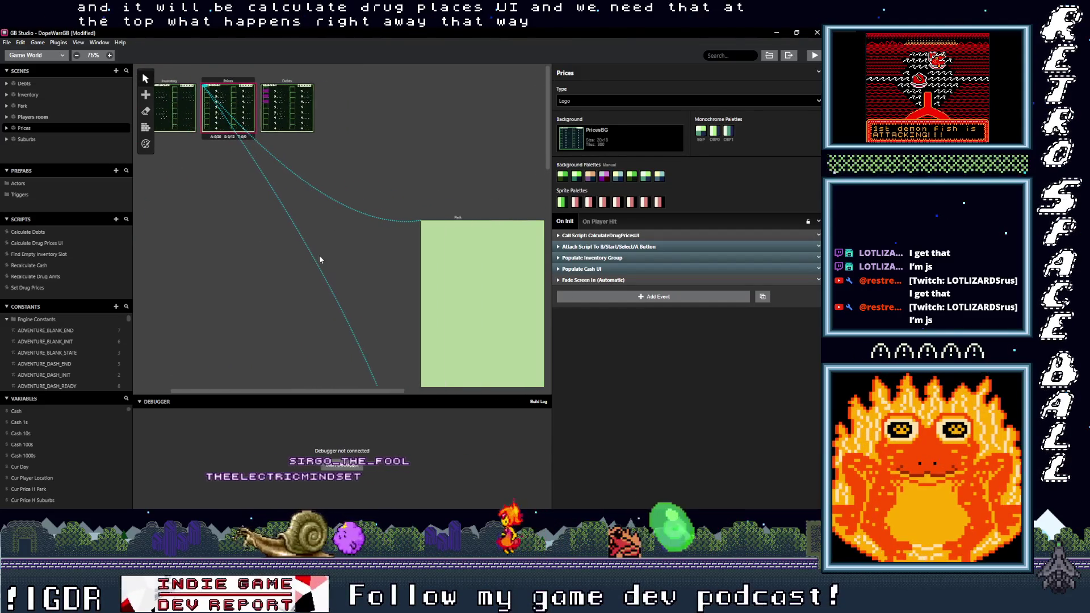
scroll(287, 230, down, 1)
scroll(318, 181, right, 1)
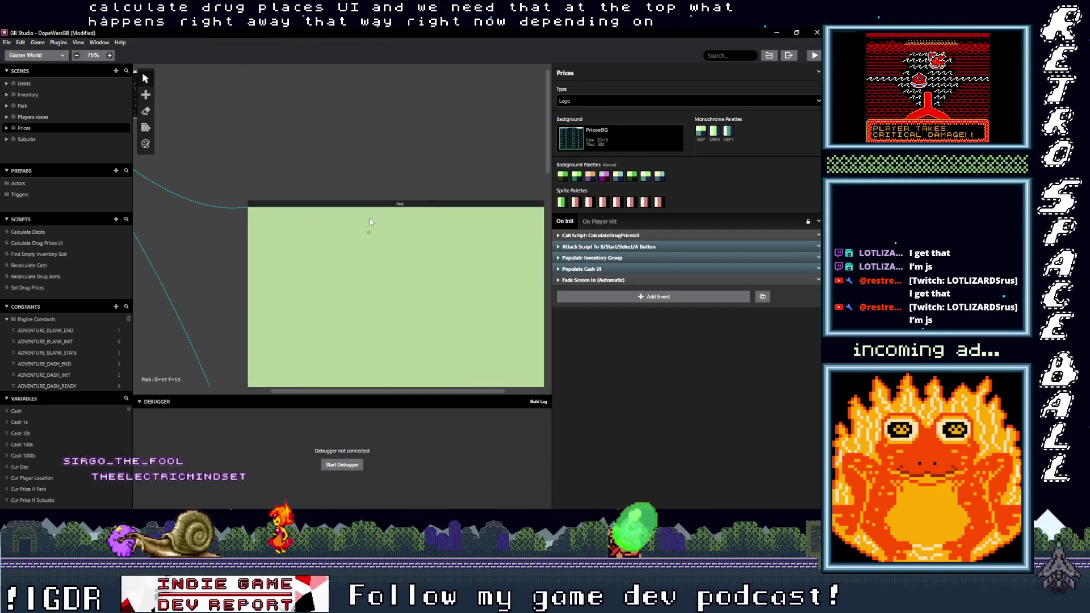
scroll(400, 243, down, 5)
scroll(401, 249, up, 5)
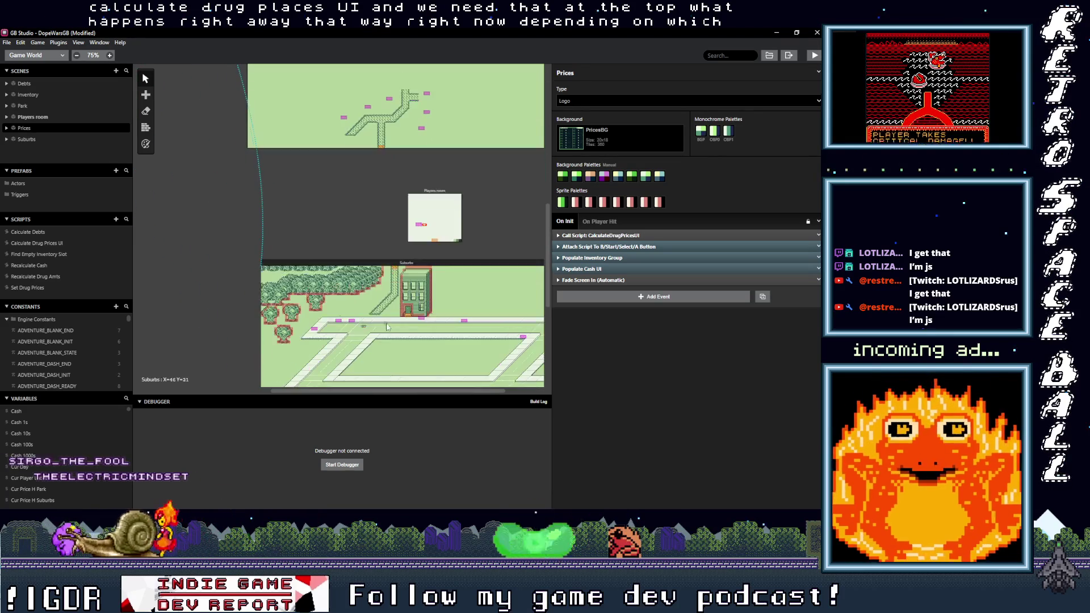
scroll(427, 208, left, 5)
scroll(420, 213, right, 2)
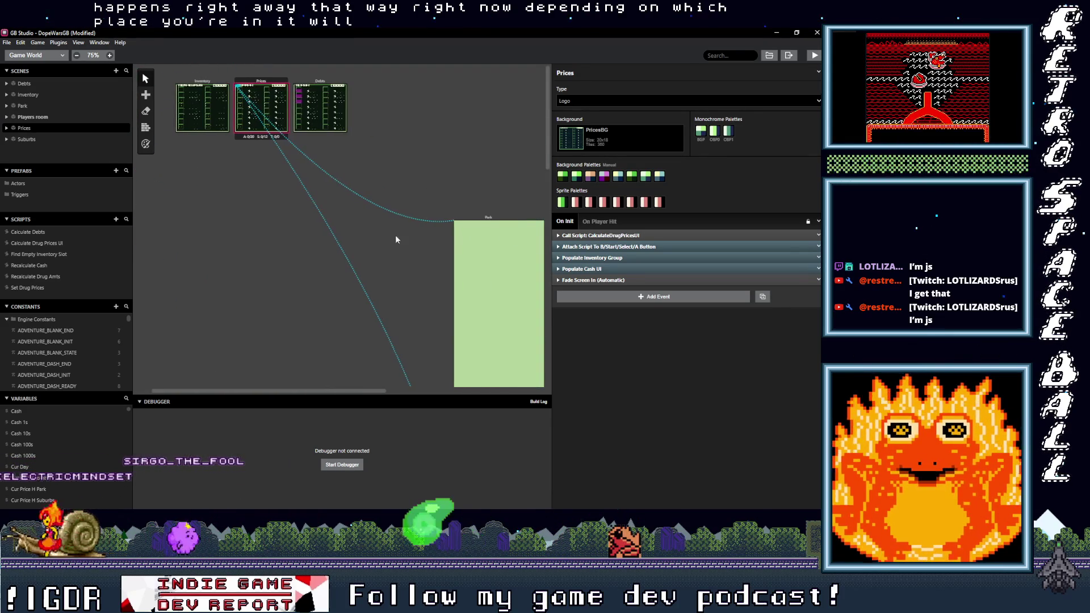
scroll(301, 199, left, 2)
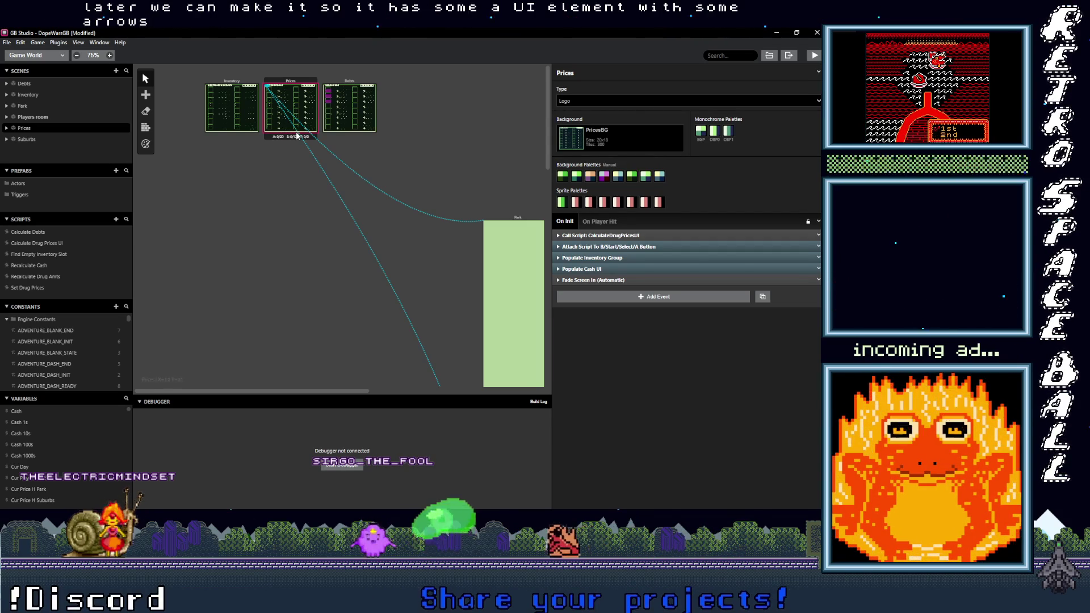
mouse_move(295, 136)
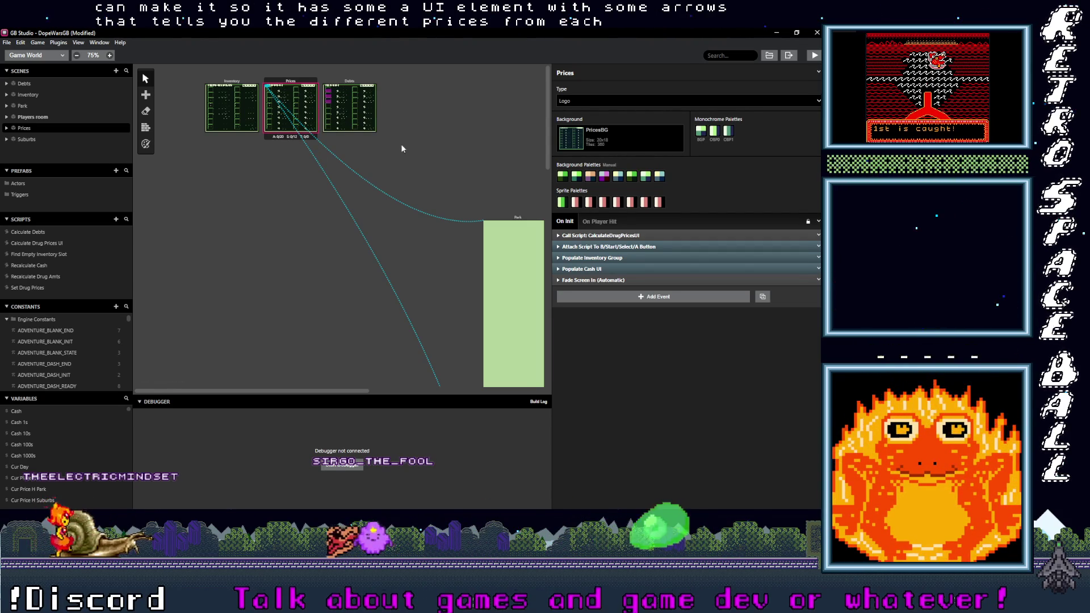
drag(412, 169, 377, 178)
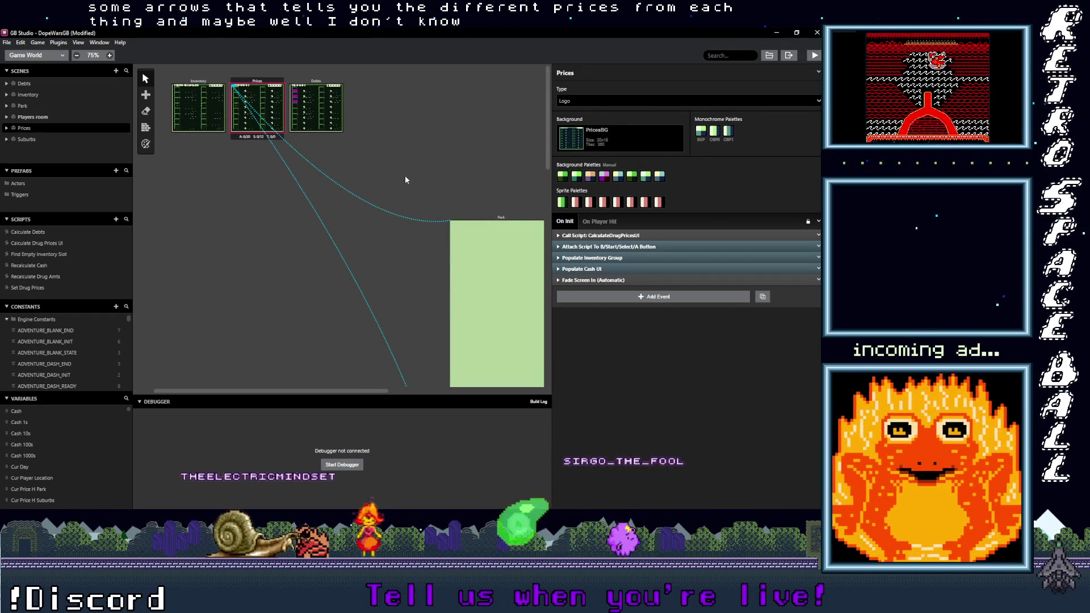
scroll(448, 199, right, 5)
key(ctrl+minus)
key(ctrl+minus)
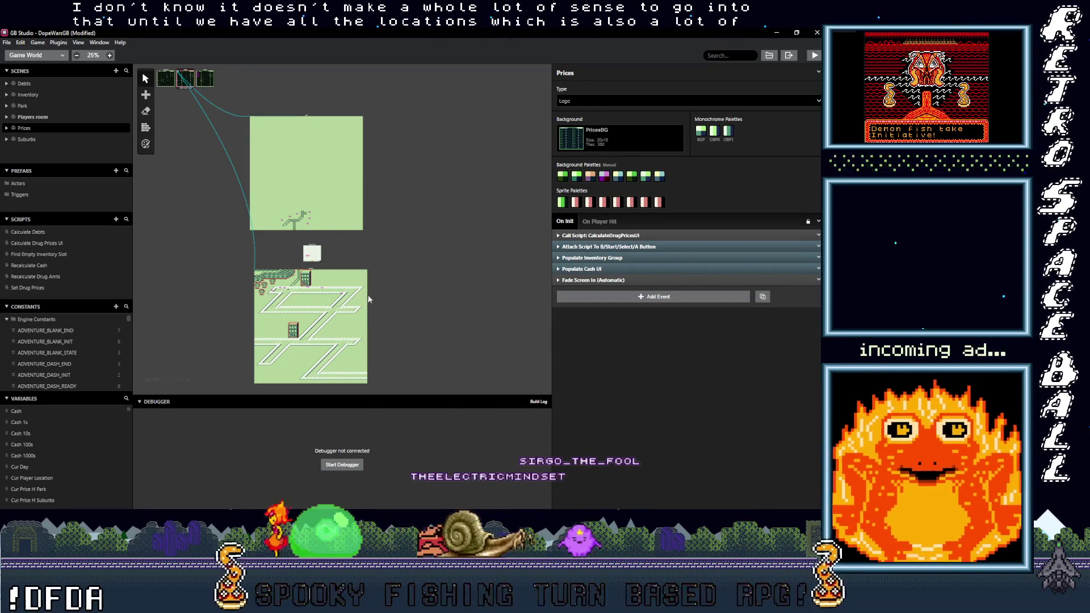
scroll(266, 247, up, 2)
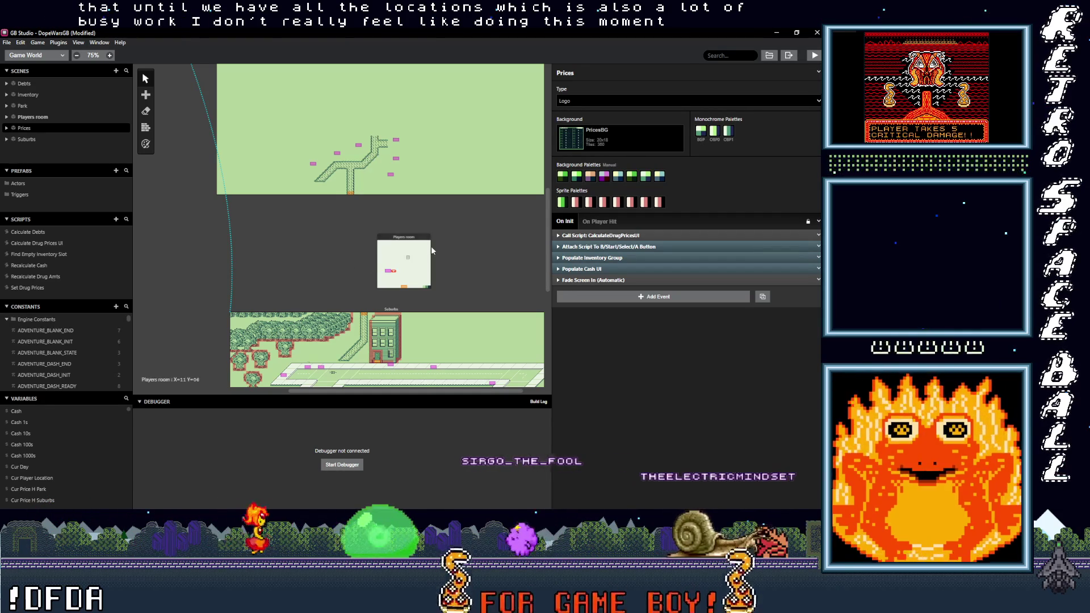
drag(471, 240, 455, 279)
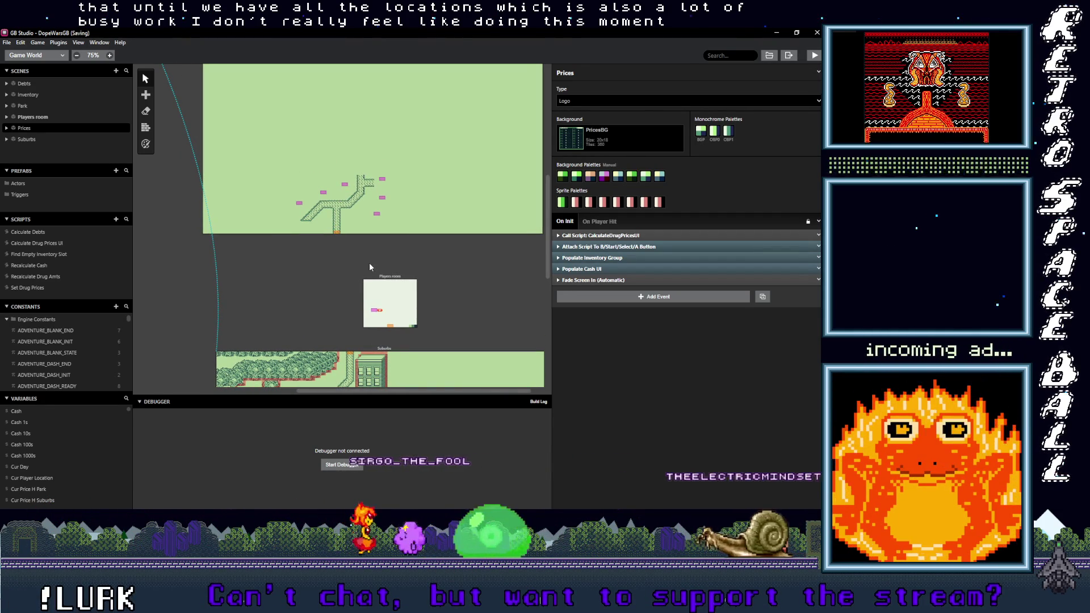
scroll(509, 260, right, 1)
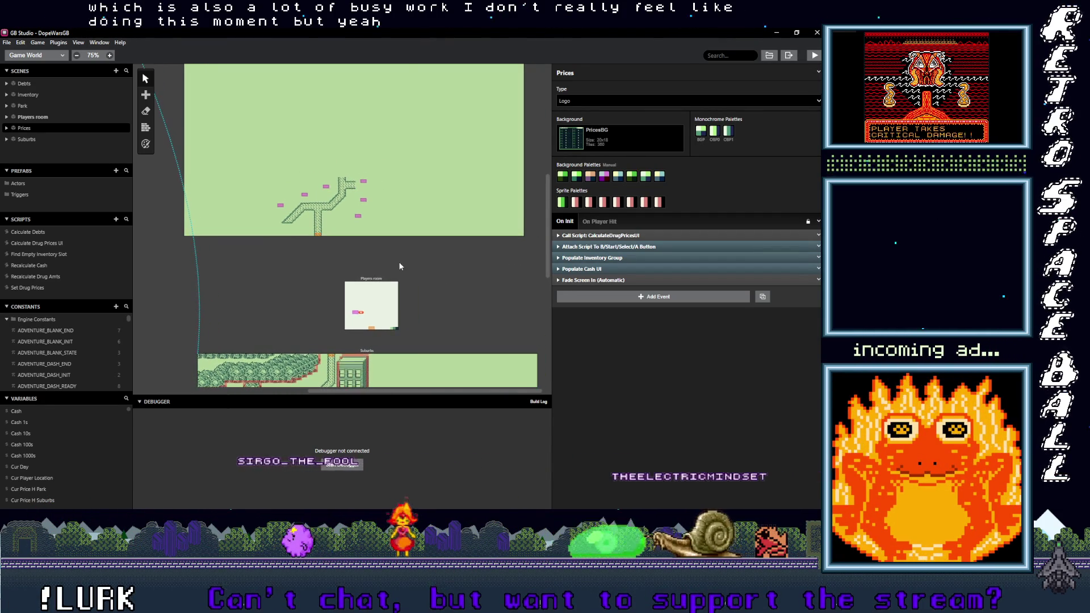
scroll(499, 285, up, 2)
scroll(502, 293, up, 3)
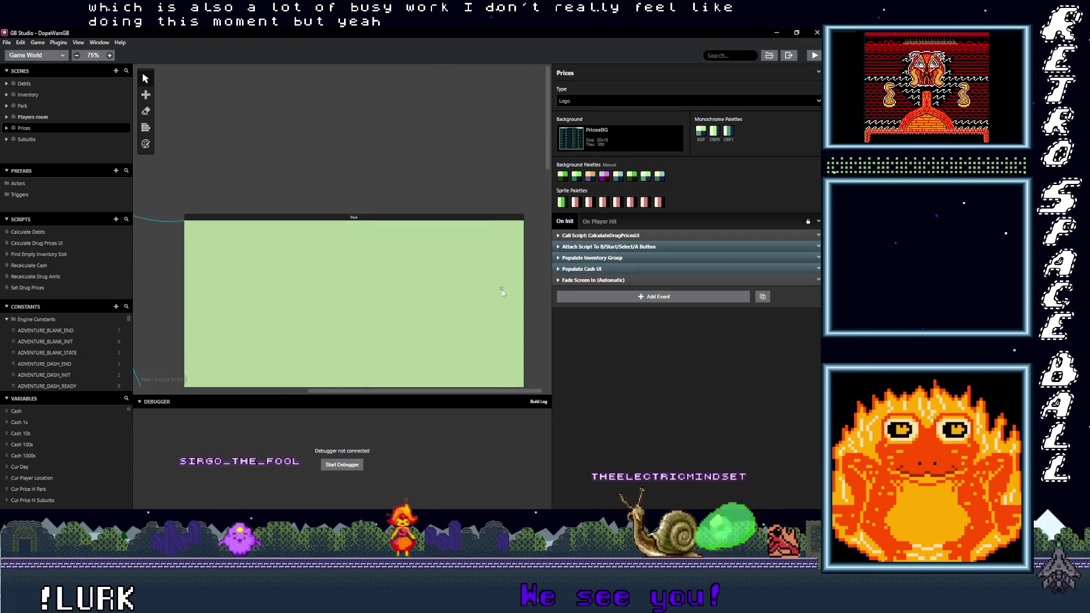
Step: Review the Populate Cash UI and Populate Inventory Group events, then save the project
click(585, 270)
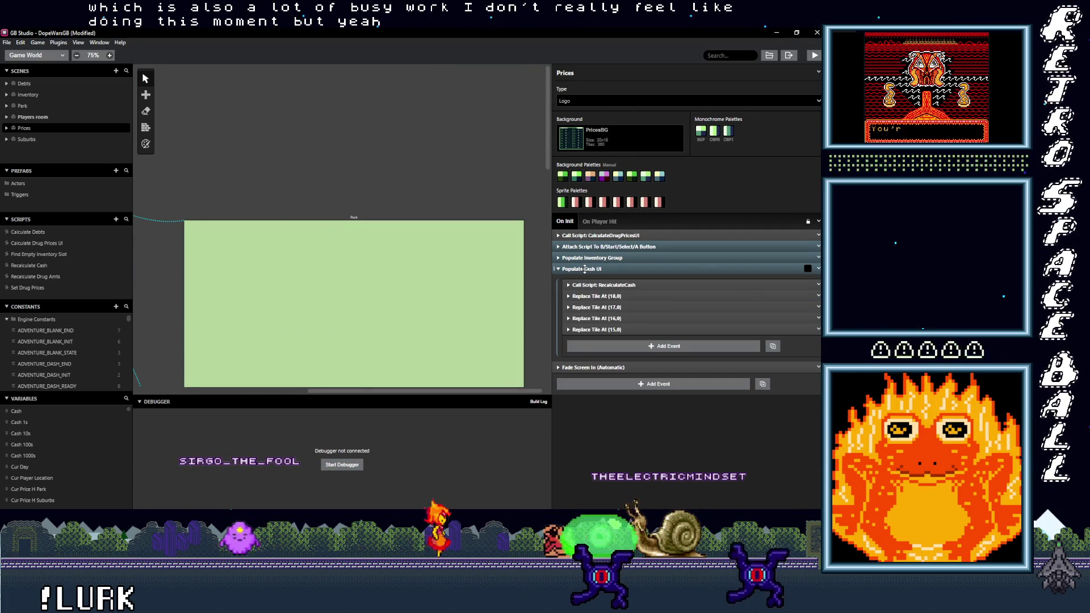
click(585, 270)
click(590, 257)
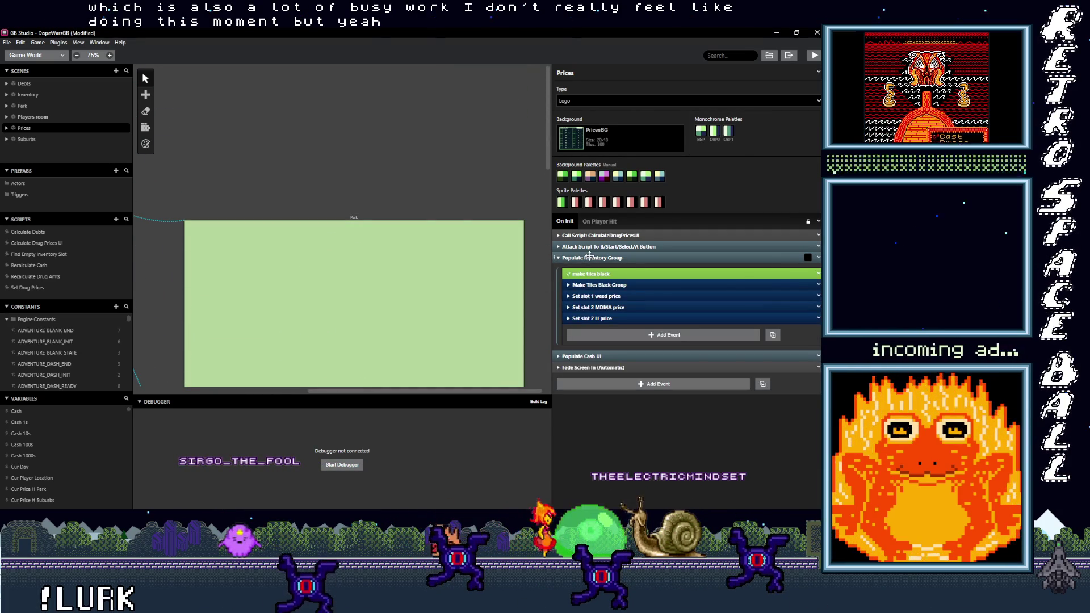
click(590, 257)
key(ctrl+s)
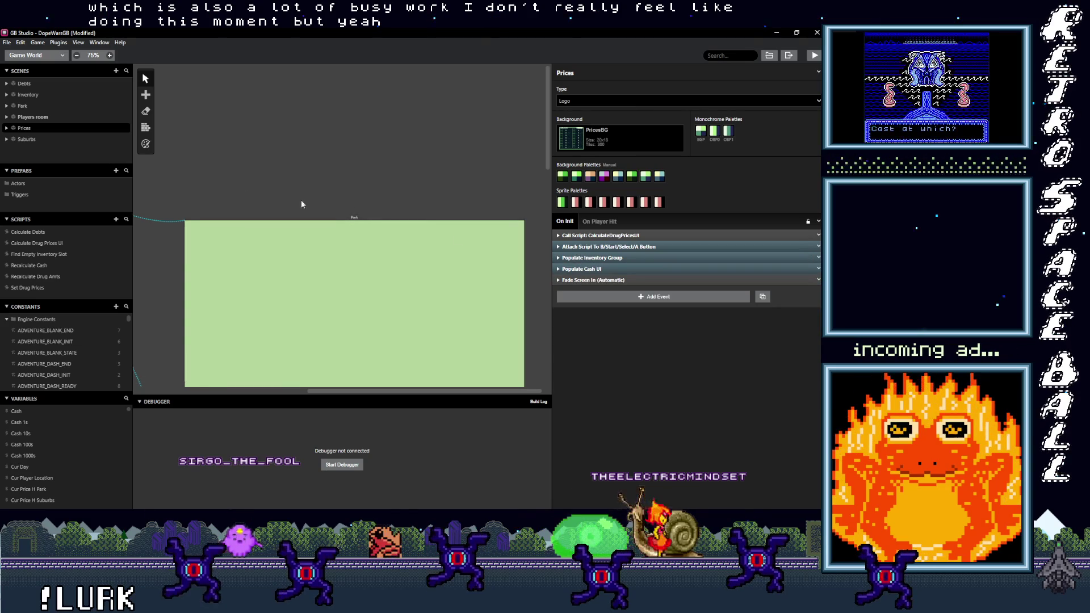
Step: Build and run the DopeWarsGB game
scroll(318, 199, left, 2)
scroll(343, 237, down, 5)
scroll(343, 237, down, 3)
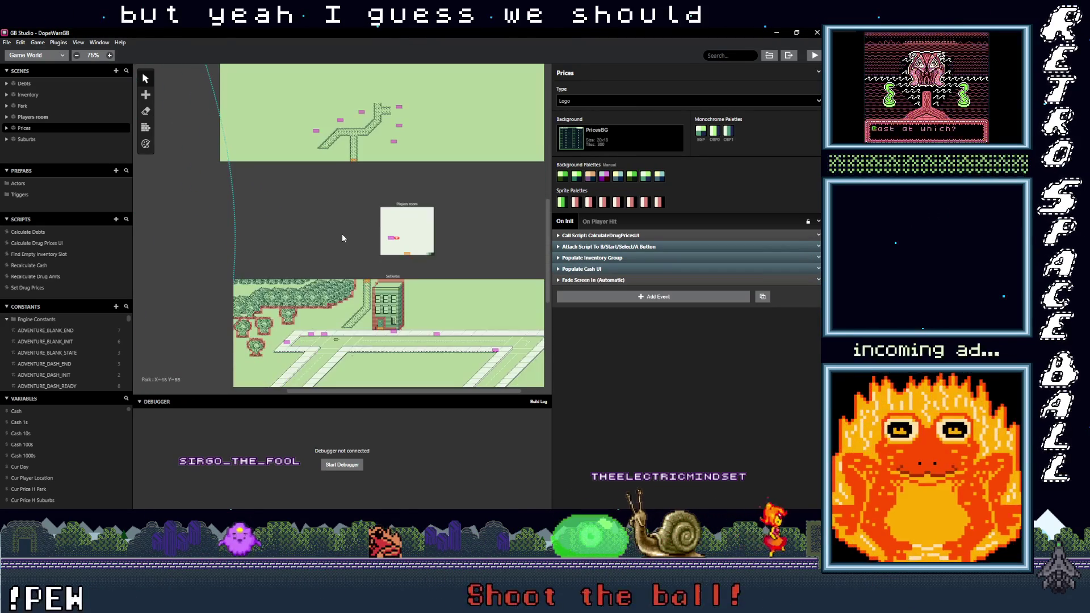
click(814, 55)
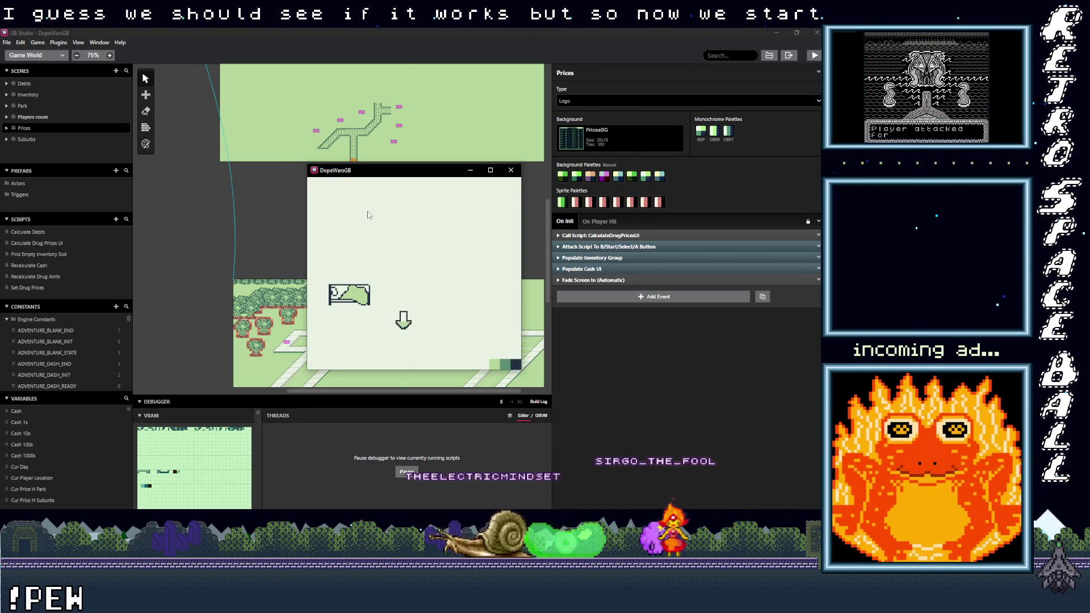
Step: Pass the logo, walk the player left, and open the in-game Prices screen showing zero prices
key(Return)
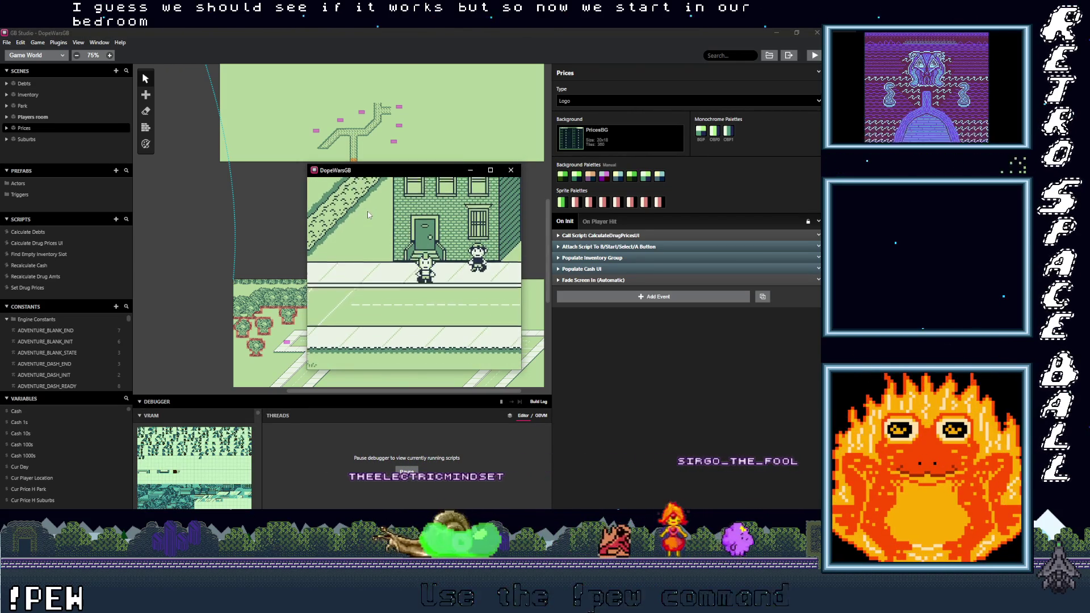
key(Left)
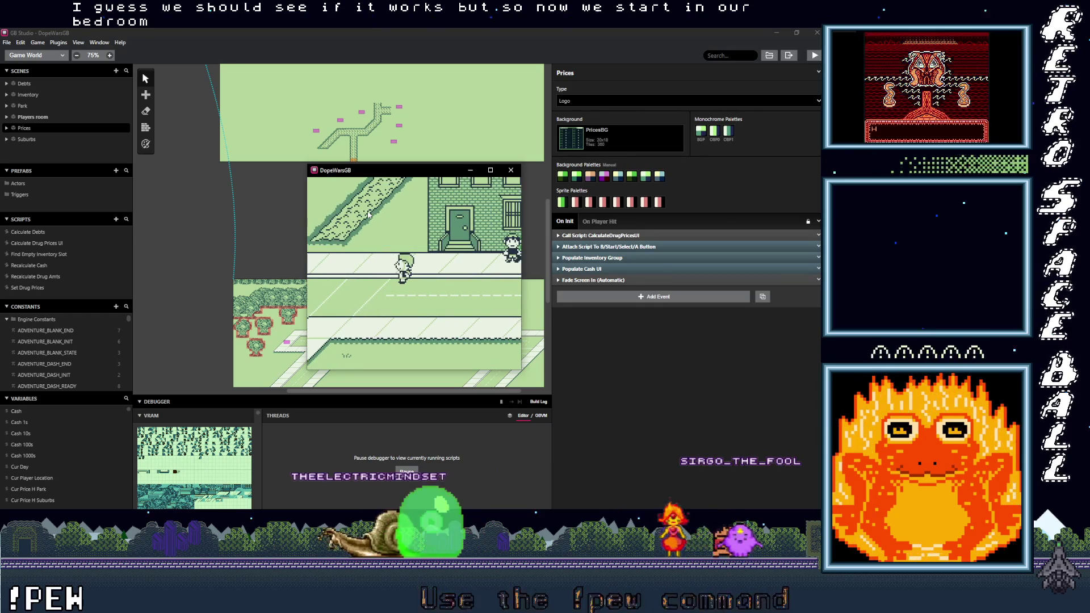
key(Left)
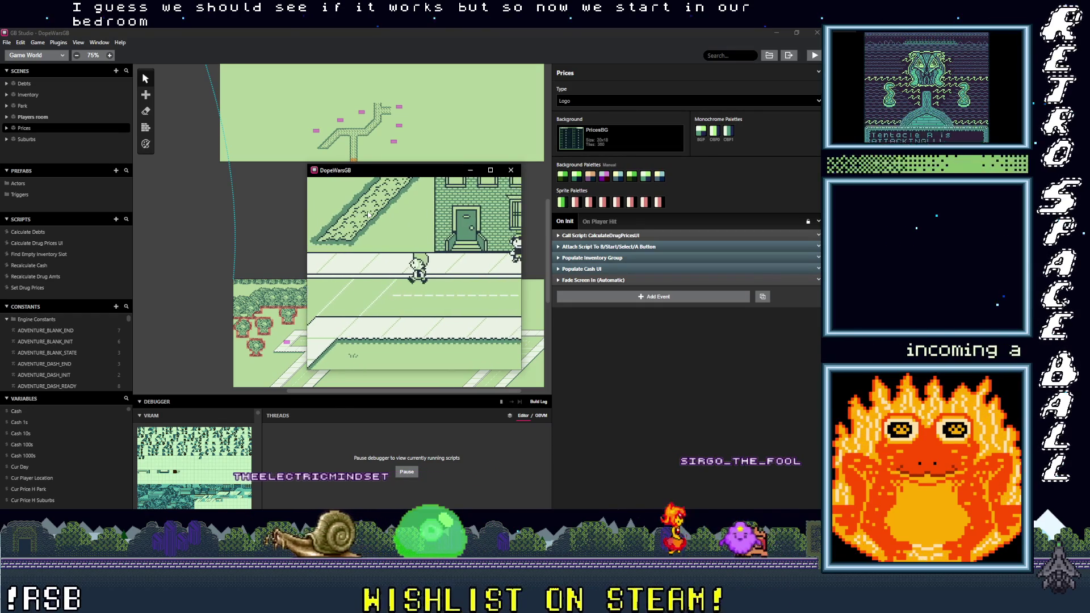
key(Left)
key(Return)
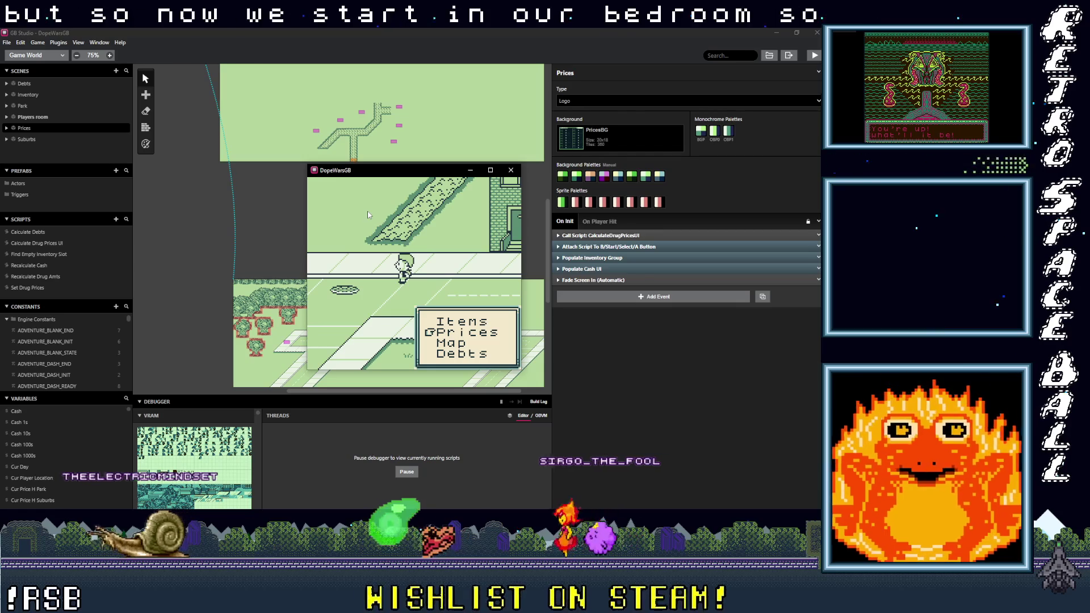
key(Return)
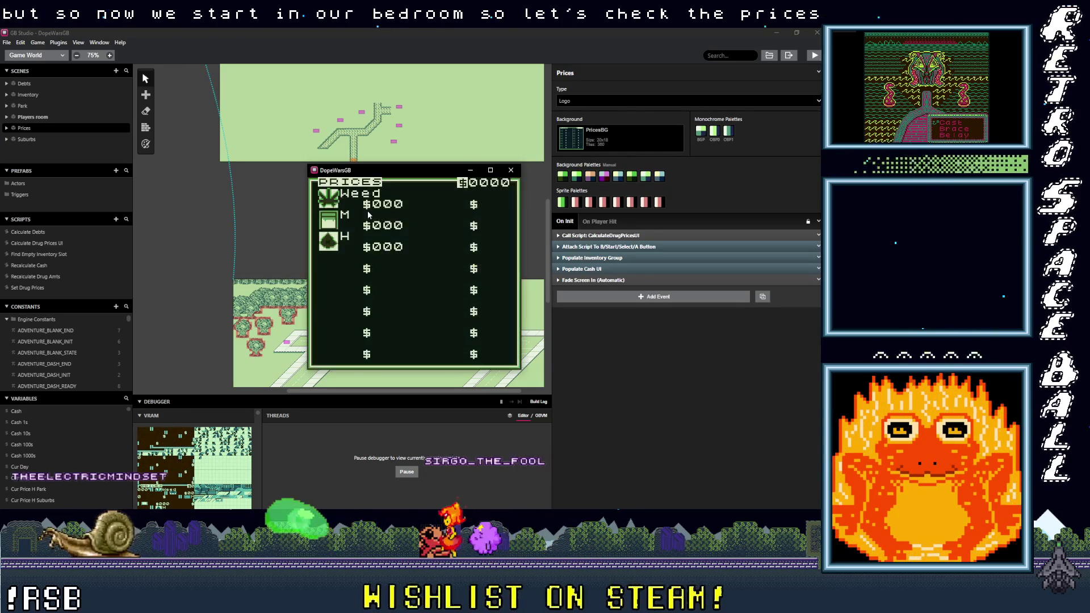
Step: Minimize the game window and select the Players room scene in the editor
click(529, 250)
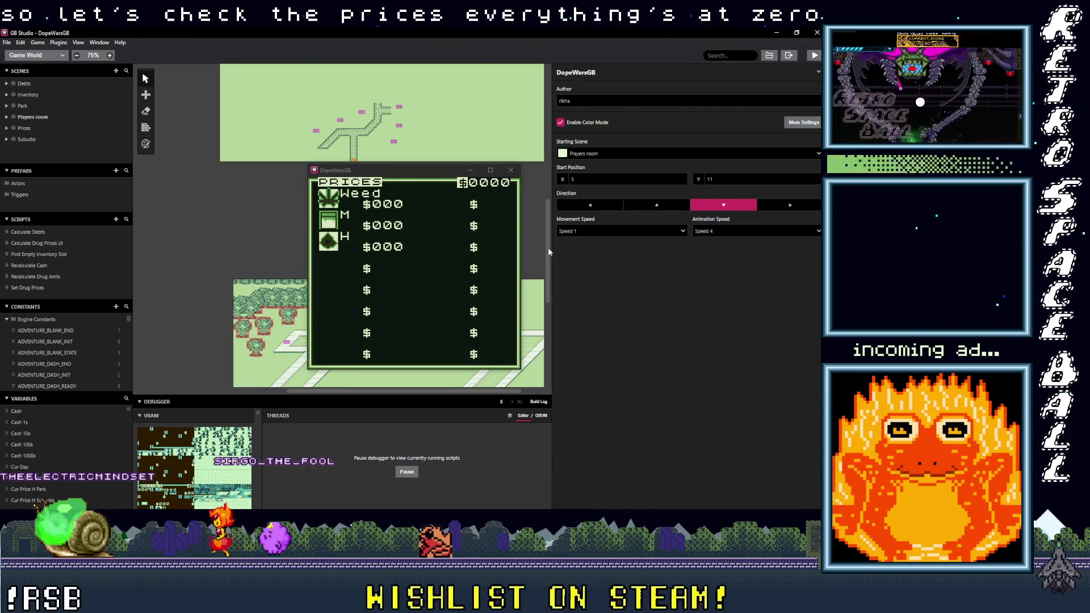
scroll(546, 252, up, 2)
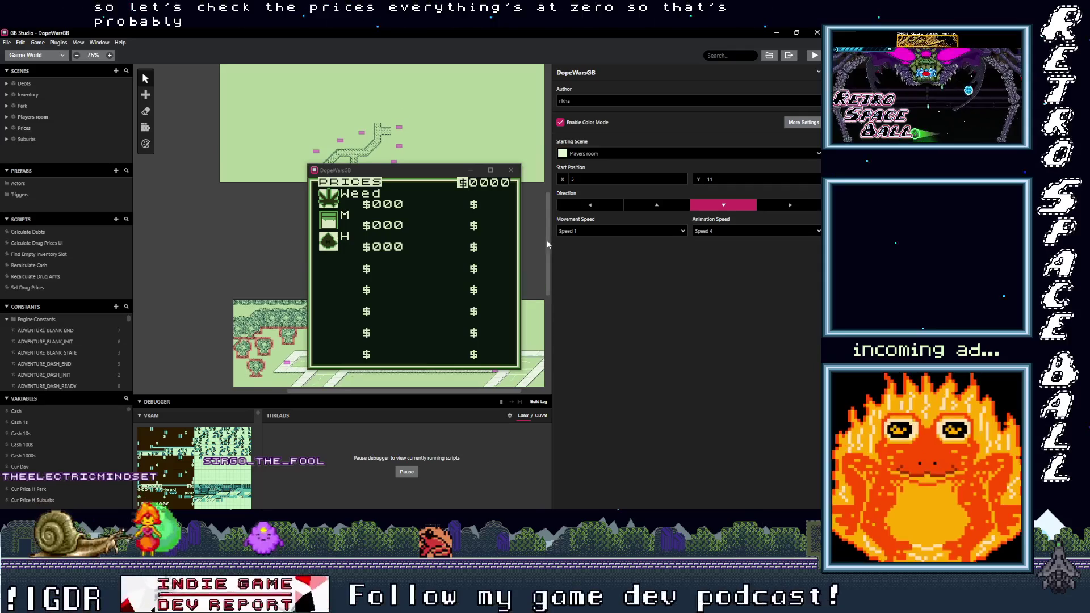
key(p)
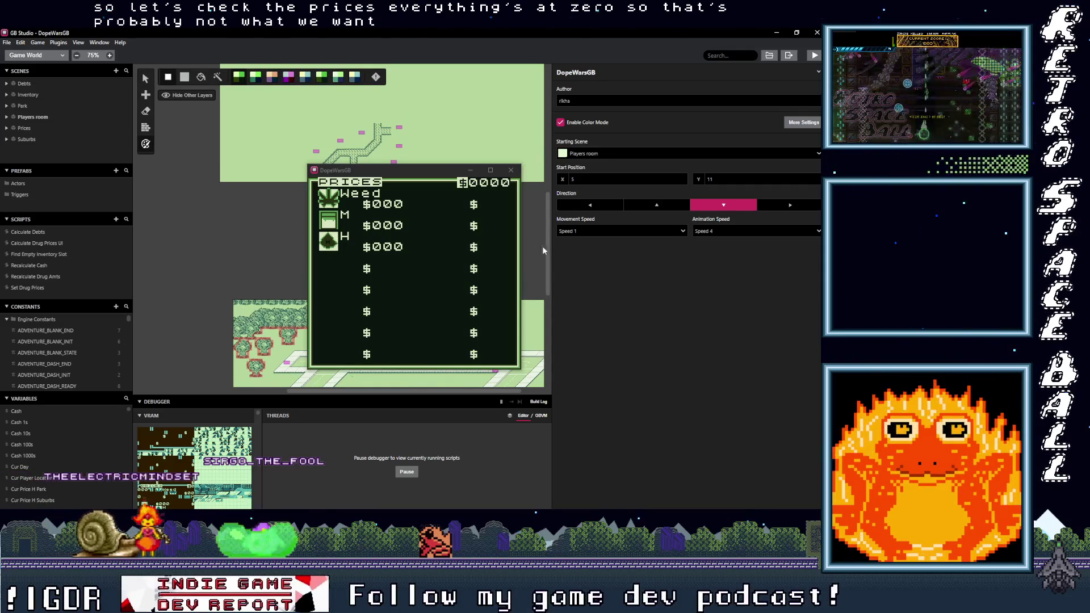
click(471, 172)
scroll(183, 226, down, 1)
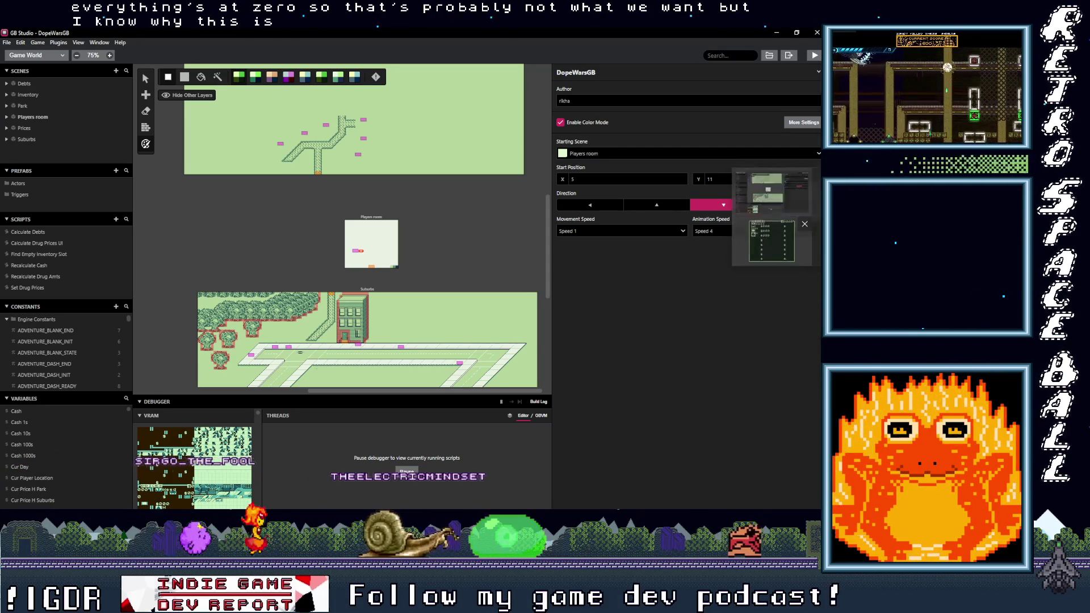
click(385, 244)
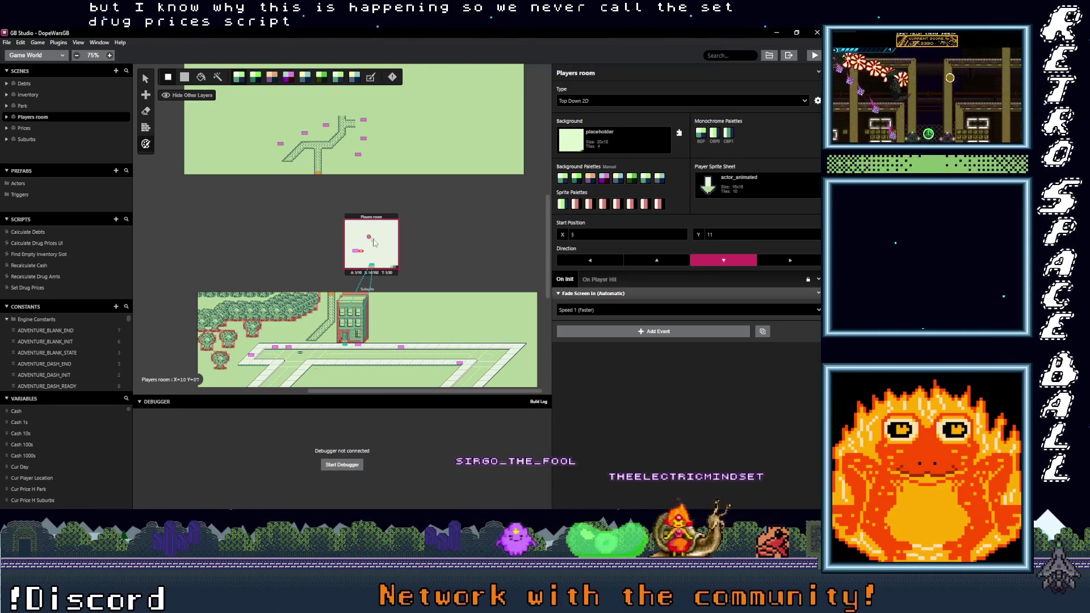
Step: Glance at the Recalculate Drug Amts script, then reselect the Players room scene's On Init
click(40, 278)
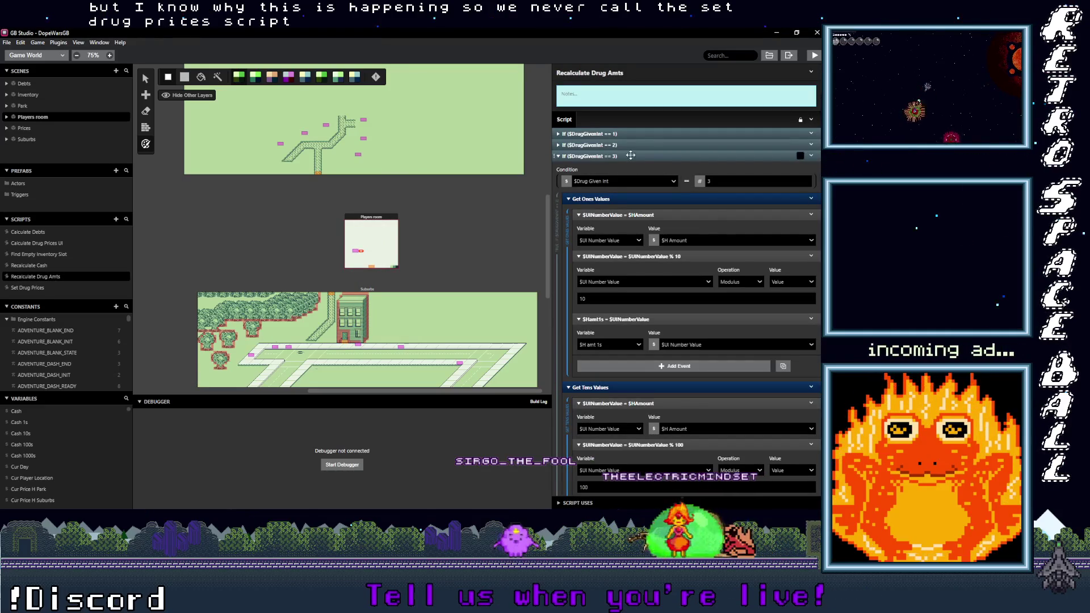
click(627, 156)
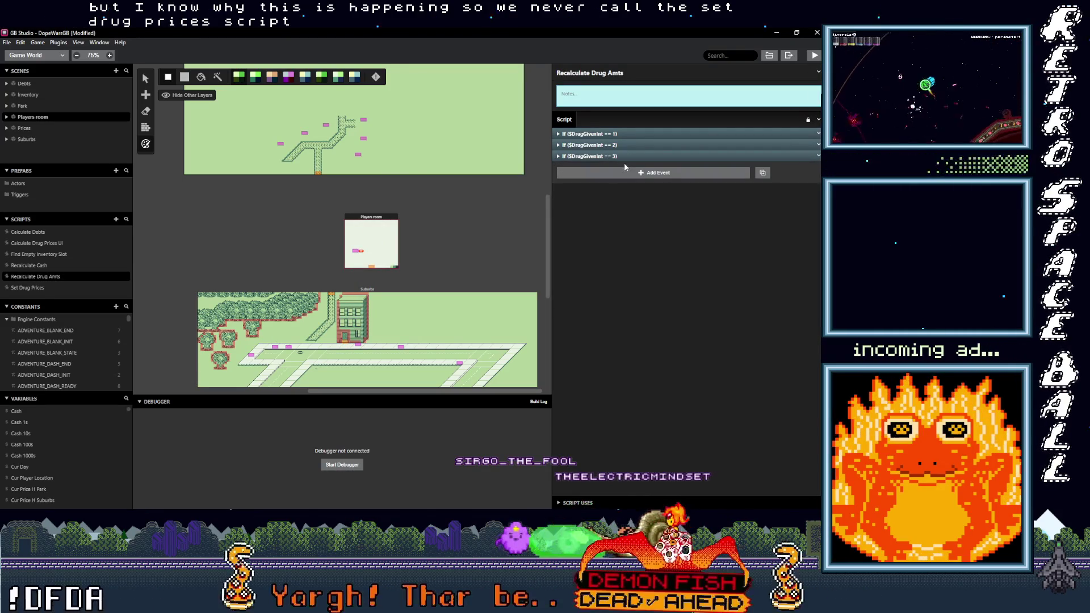
click(386, 241)
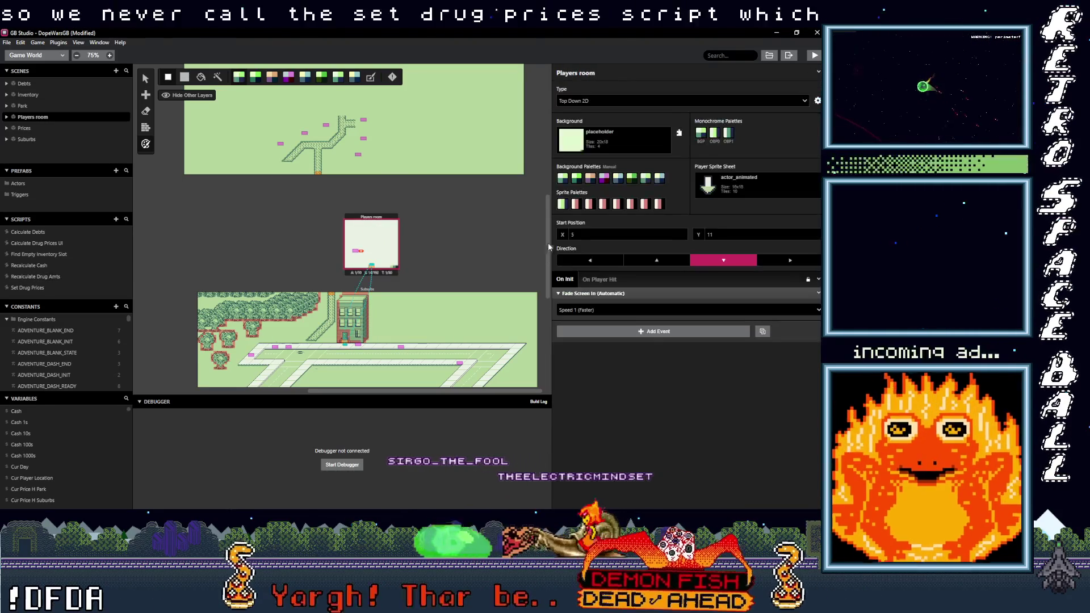
click(574, 293)
Step: Add an If condition to On Init checking $Cur Day == 0
click(607, 312)
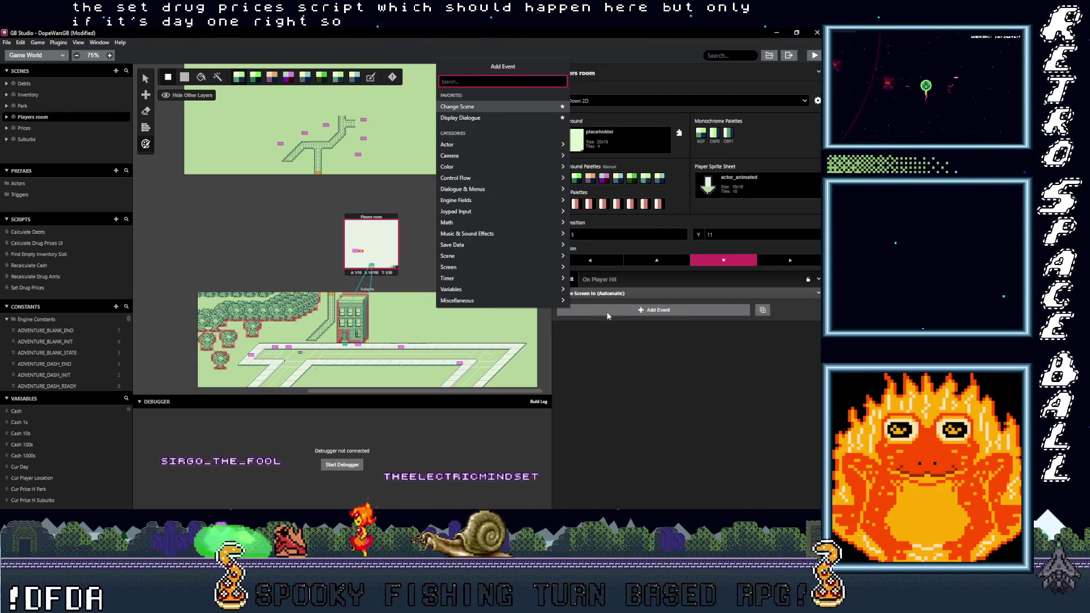
text(If v)
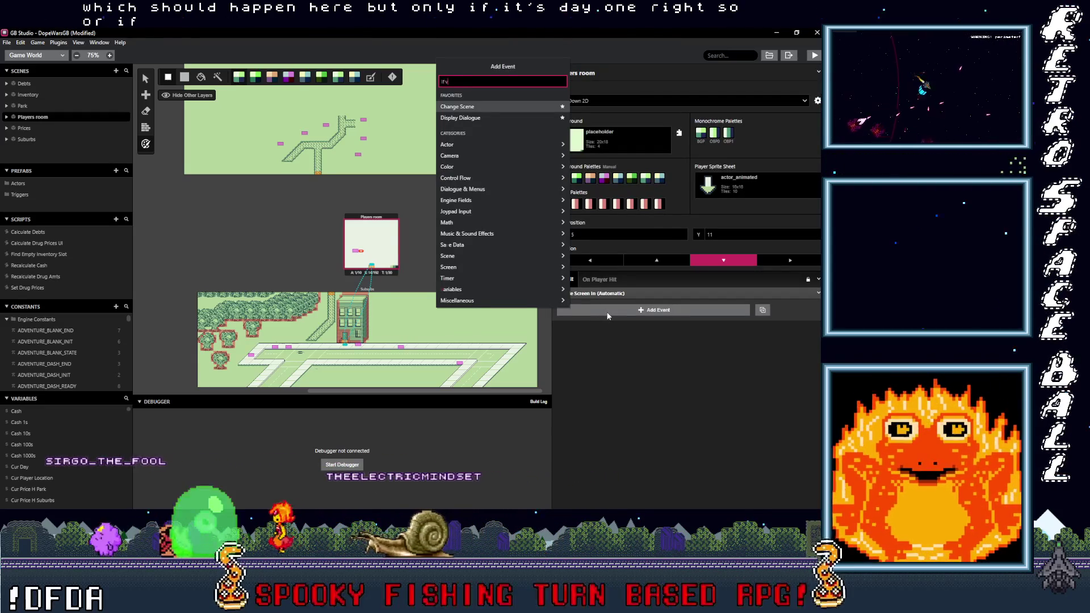
text(ar val)
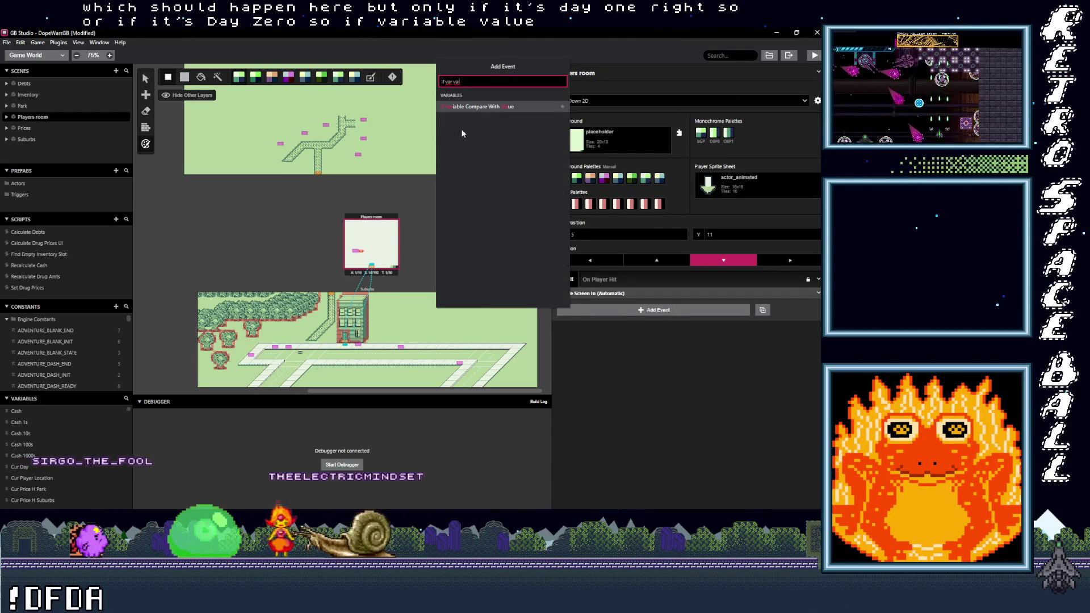
click(475, 110)
click(613, 318)
text(c)
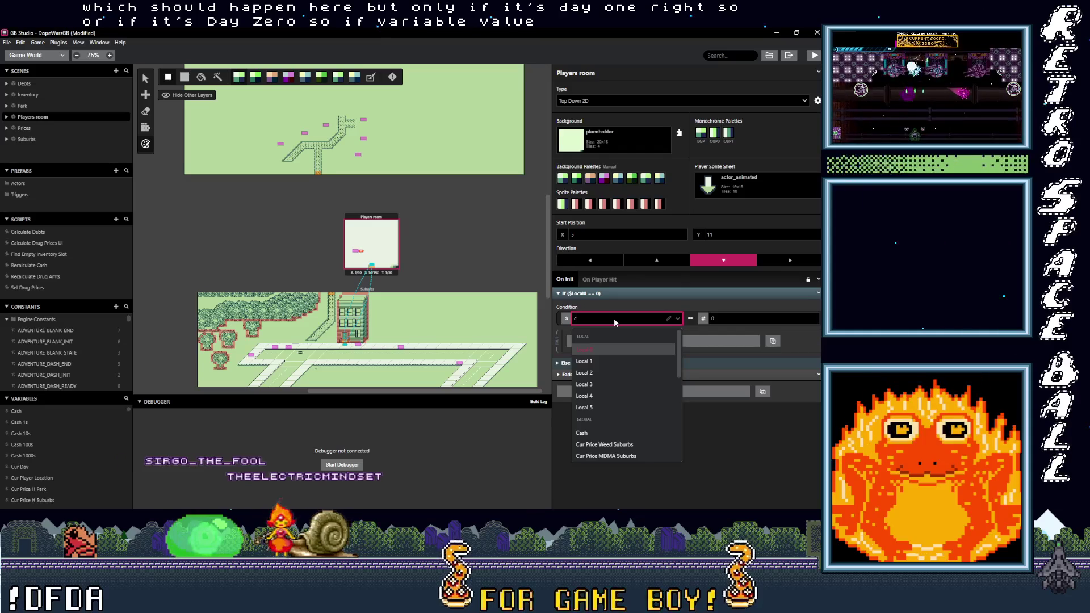
text(ur d)
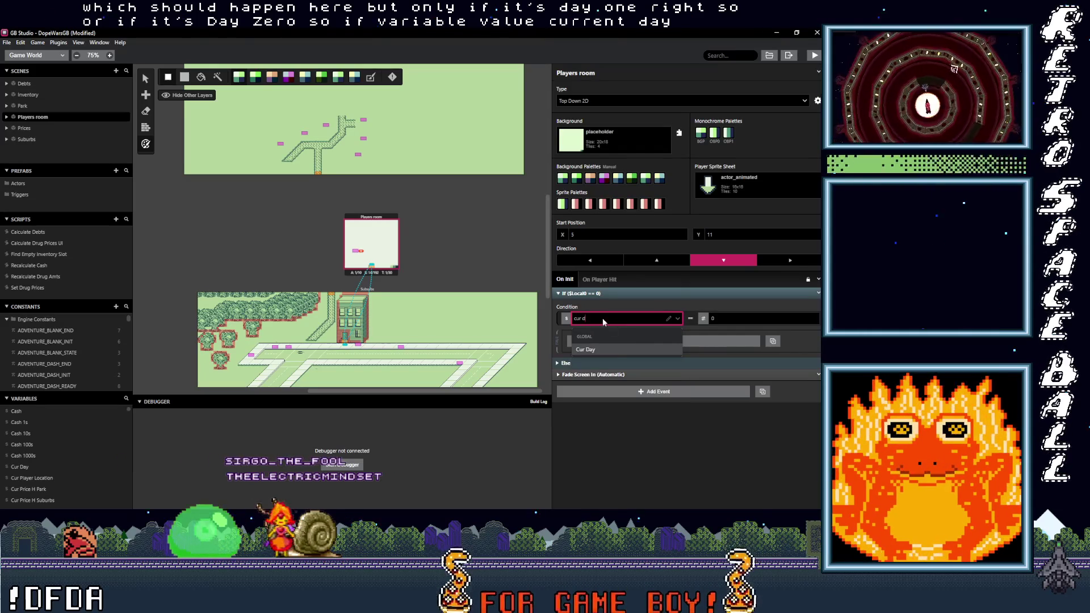
click(612, 350)
Step: Call the Set Drug Prices script inside the day-zero branch and save the project
click(607, 340)
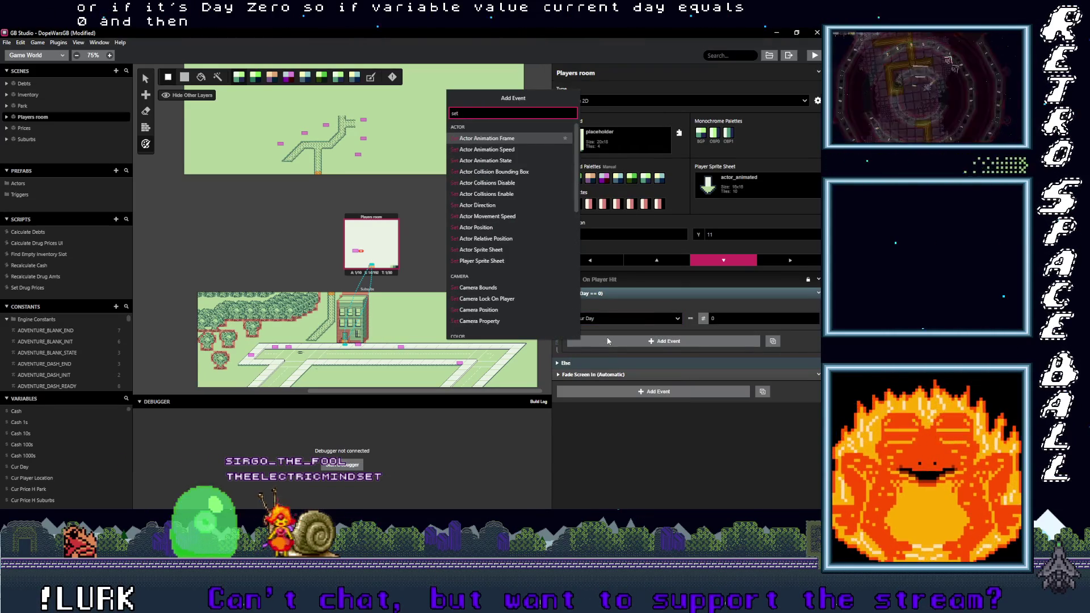
text(s)
key(BackSpace)
text(call)
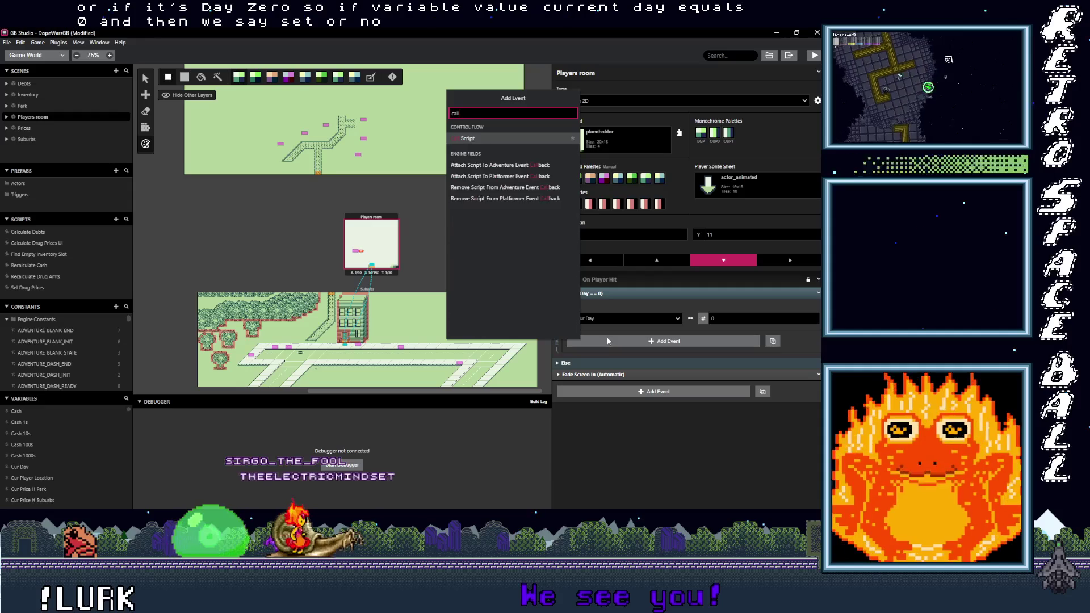
key(Return)
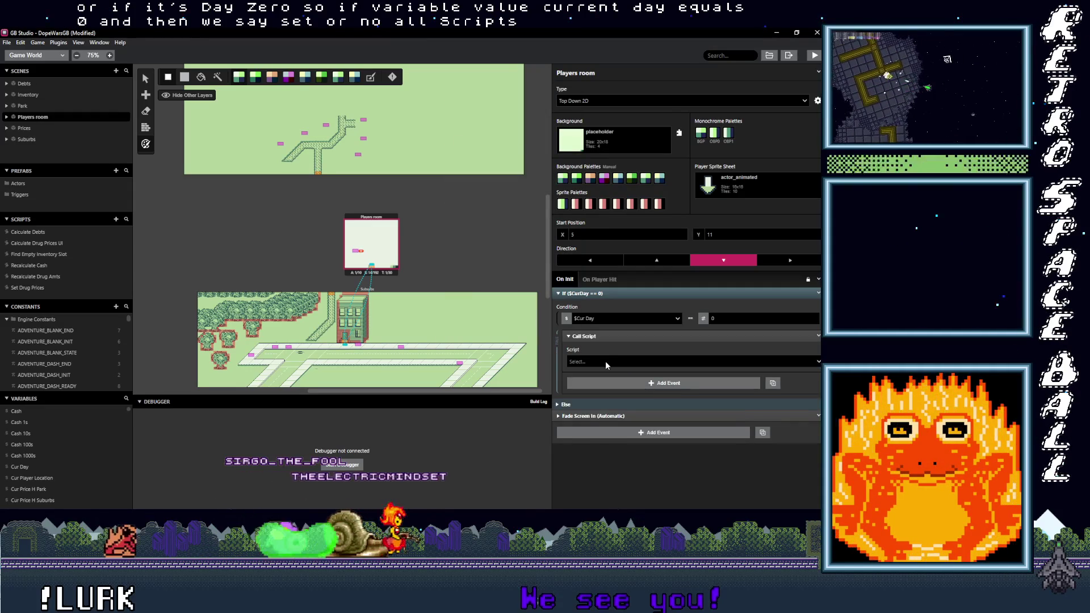
click(605, 361)
text(se)
click(591, 379)
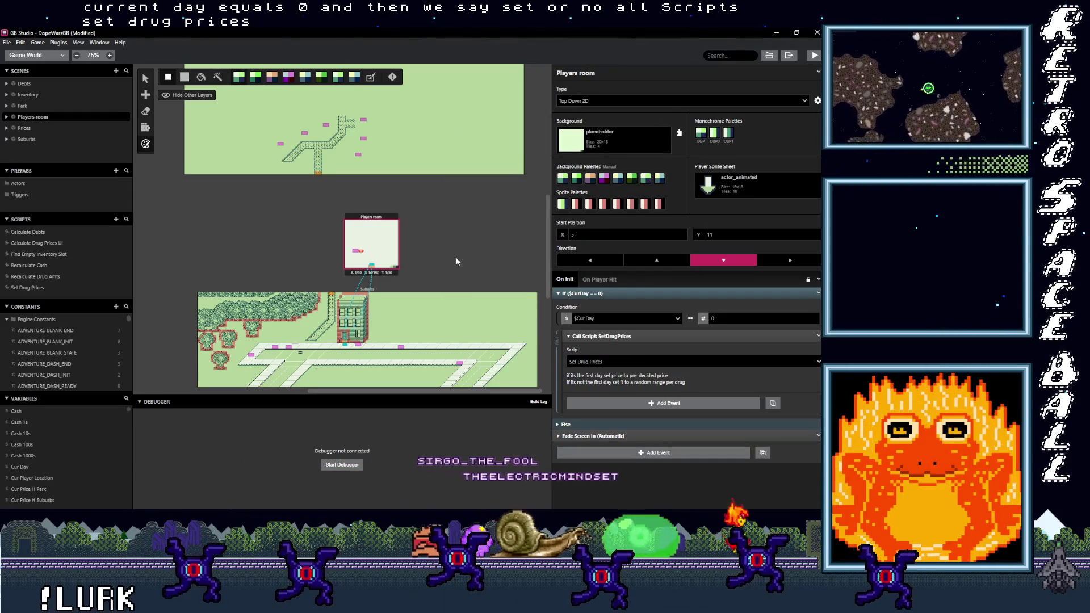
key(ctrl+s)
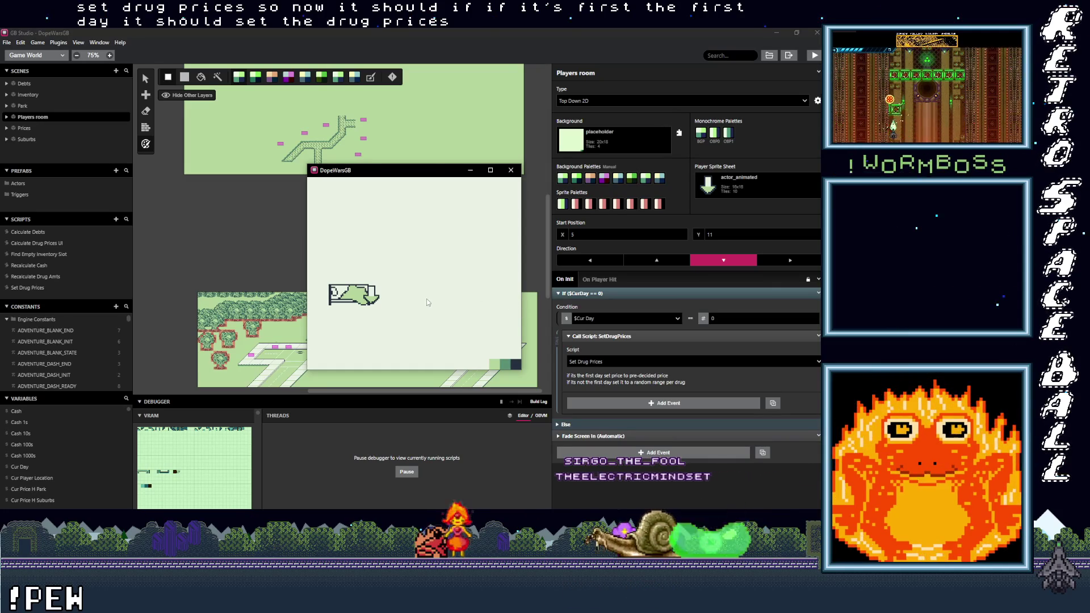
Step: Close the game and add a Variable Set To Value event setting $Cur Day to 1
click(512, 172)
click(631, 336)
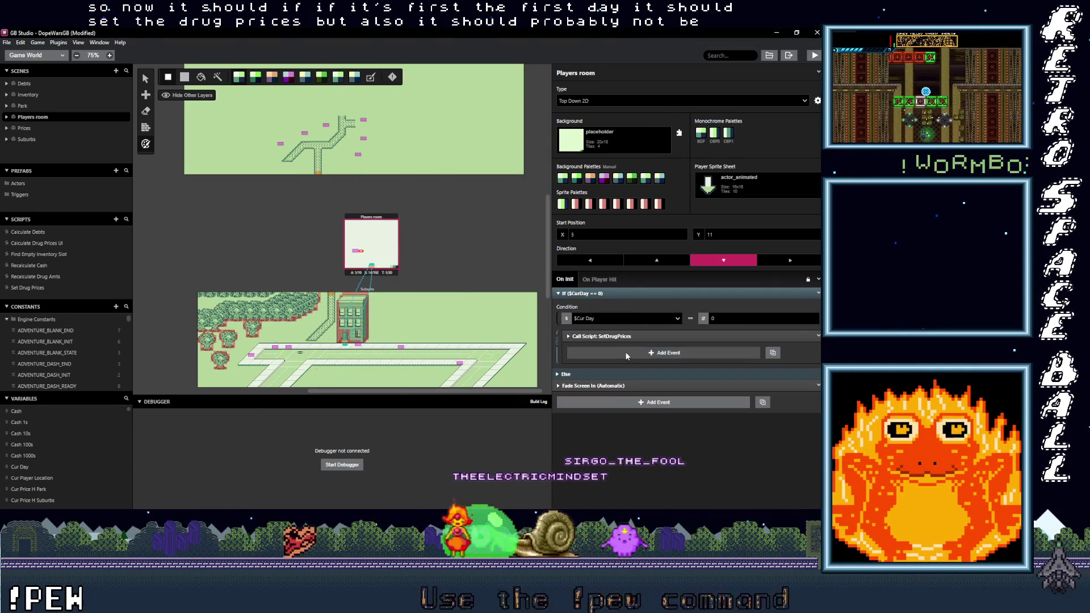
click(627, 354)
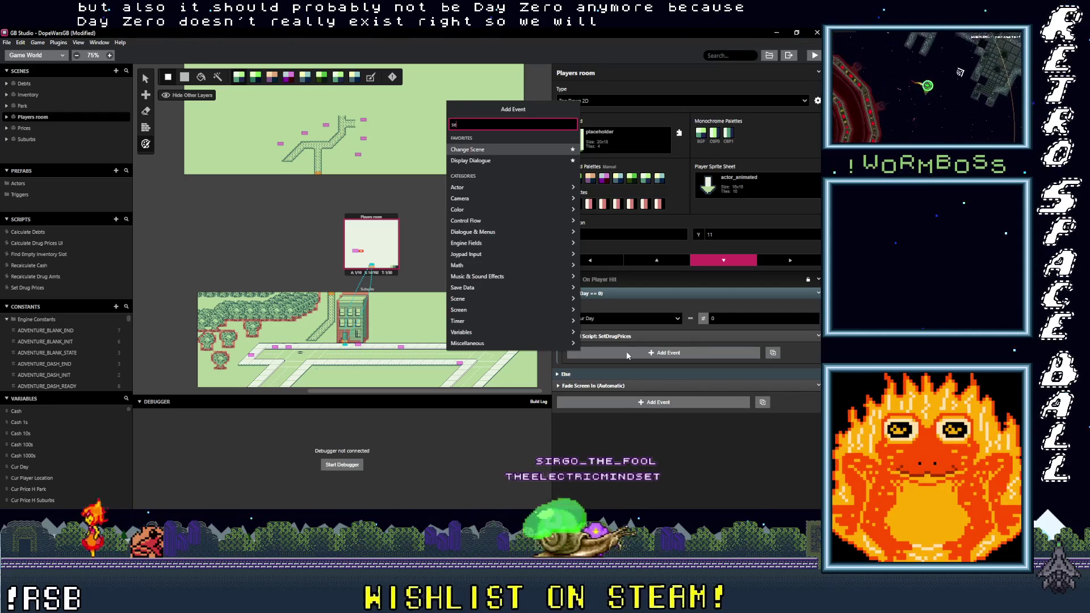
text(se)
key(BackSpace)
key(BackSpace)
key(BackSpace)
text(var val)
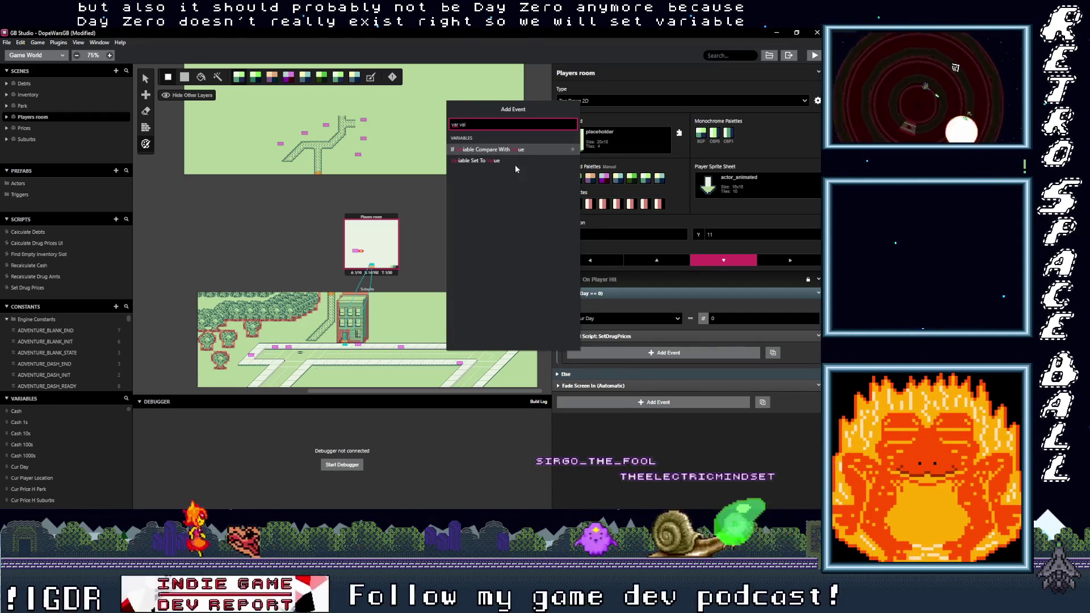
click(514, 161)
click(608, 373)
text(d)
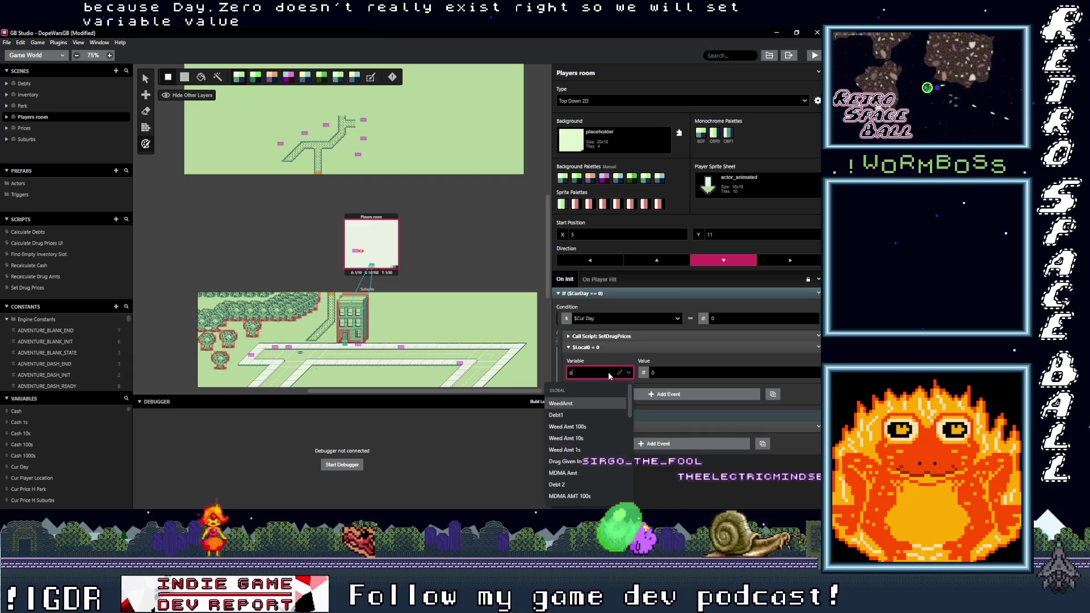
text(cur)
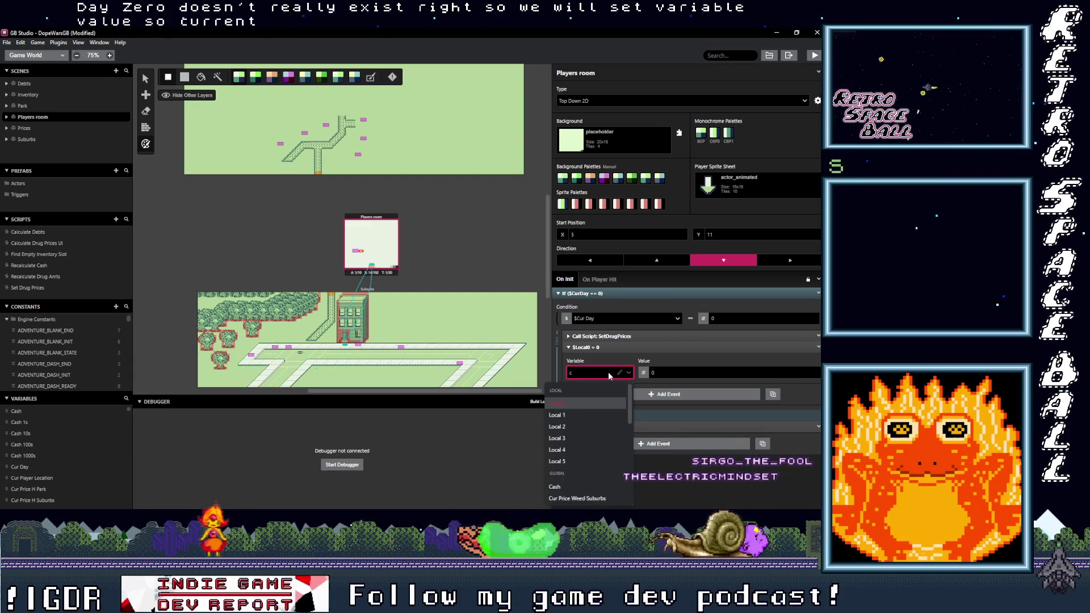
click(559, 426)
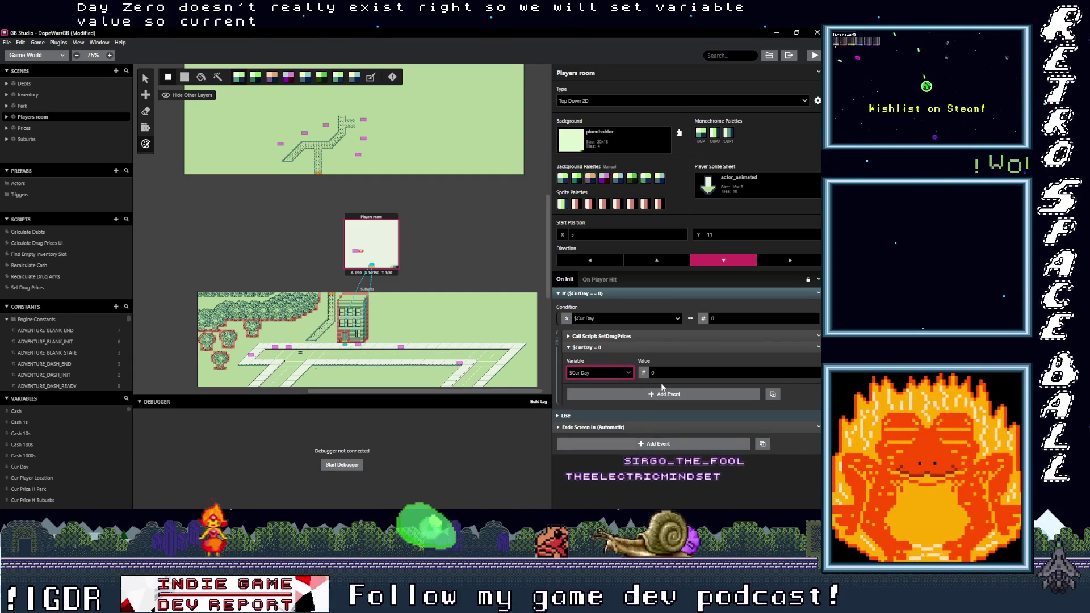
click(659, 373)
text(1)
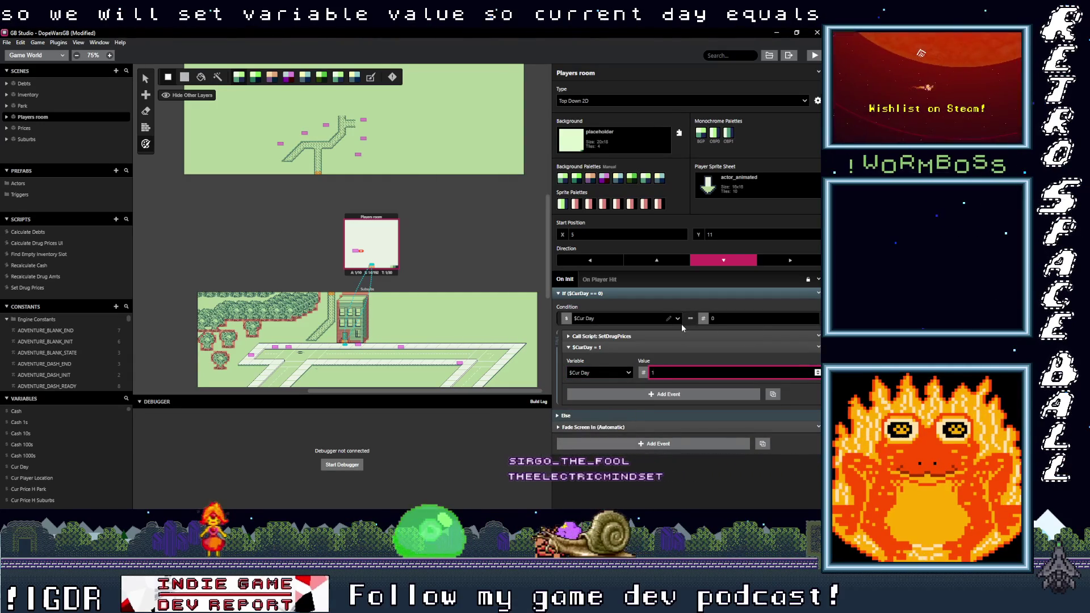
Step: Move the Cur Day assignment above the Set Drug Prices call, save, and rerun the game
click(646, 347)
drag(645, 347, 646, 334)
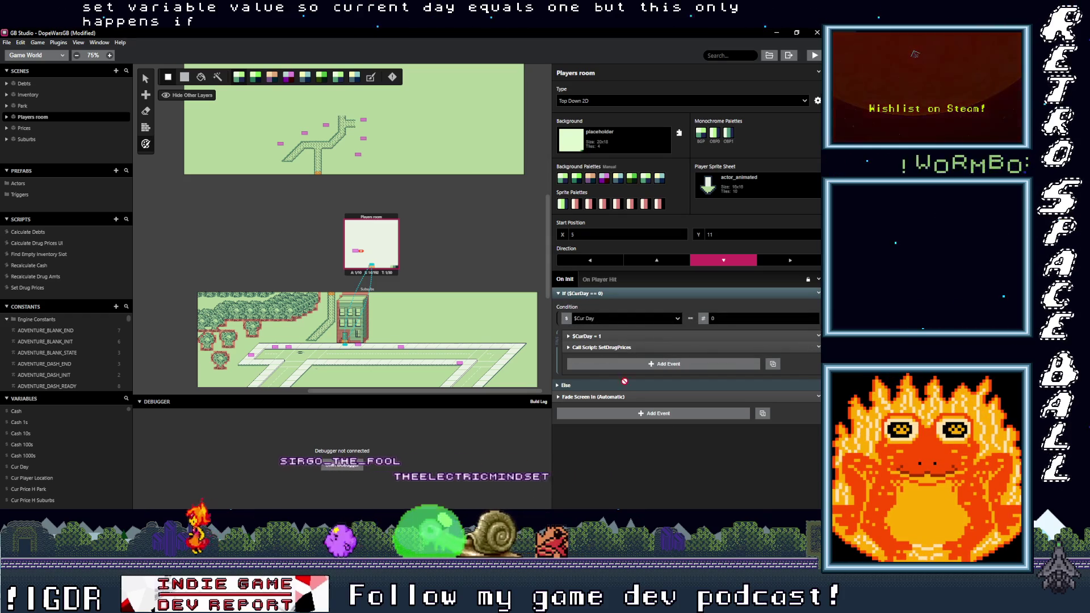
key(ctrl+s)
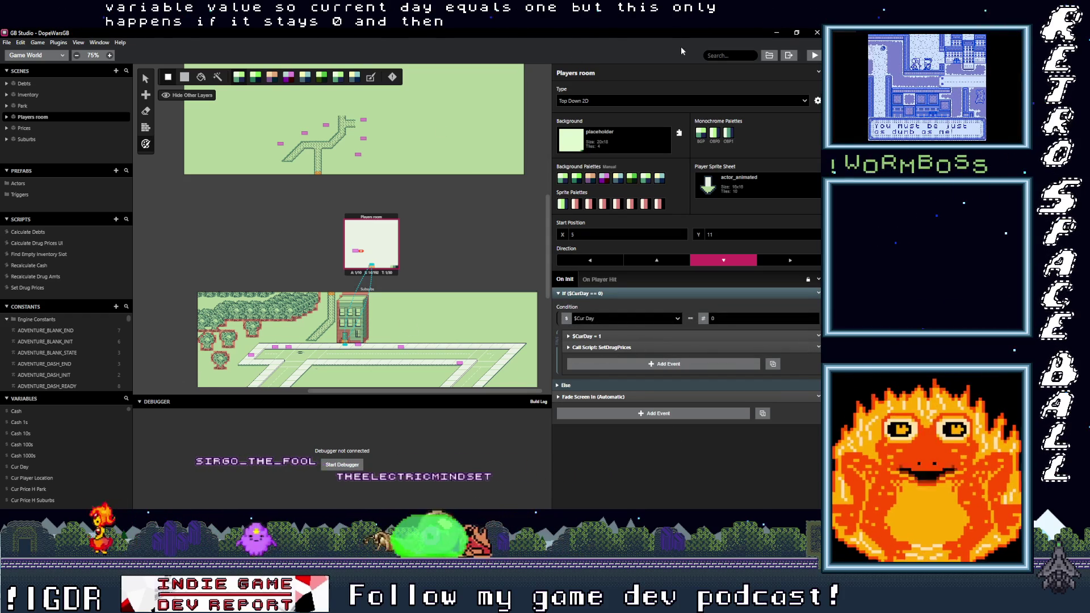
click(815, 55)
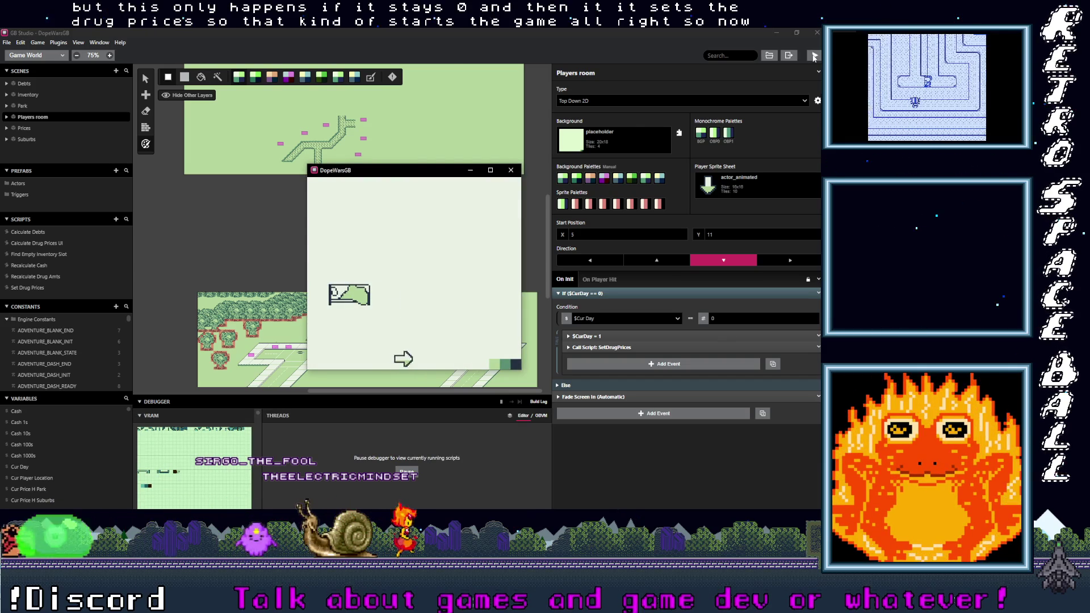
Step: Pass the title, view the Prices screen still showing $000 for every drug, then return to the street
key(Return)
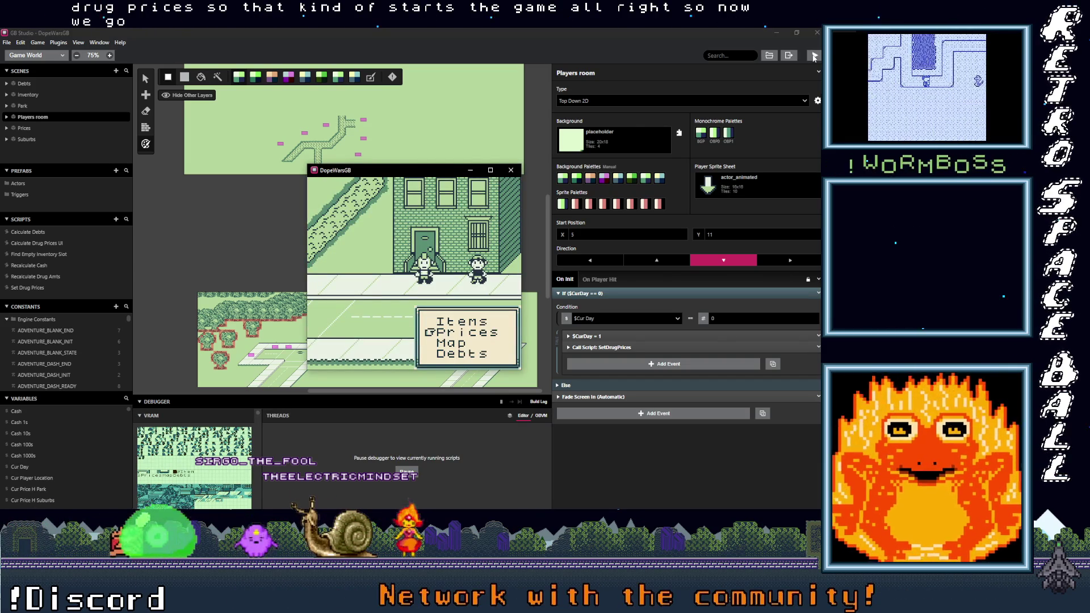
key(z)
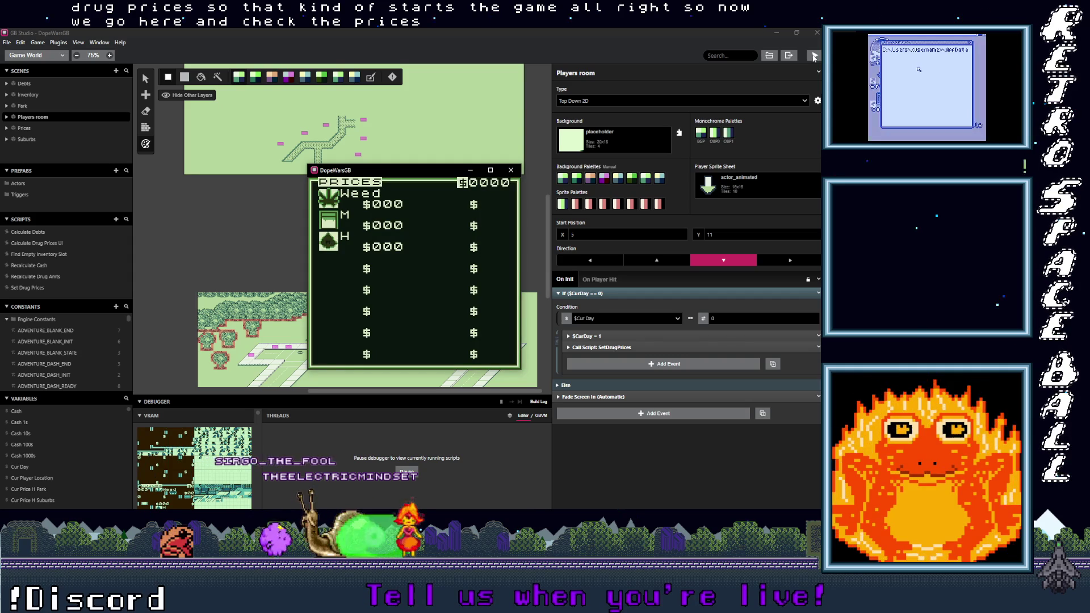
key(x)
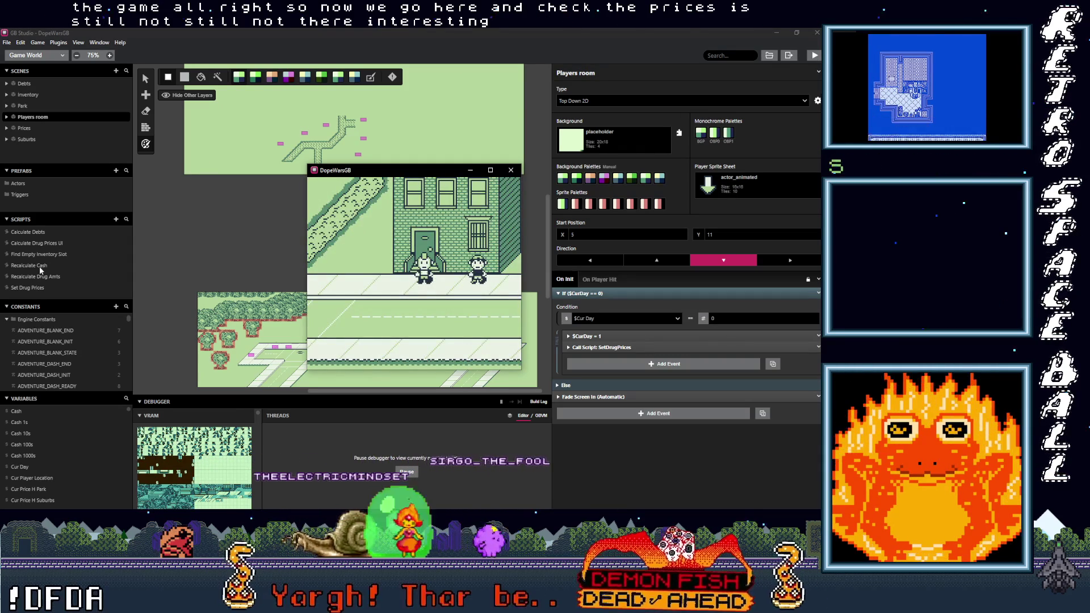
Step: Open Set Drug Prices, expand and collapse Change Weed Price, and enlarge the debugger
click(40, 290)
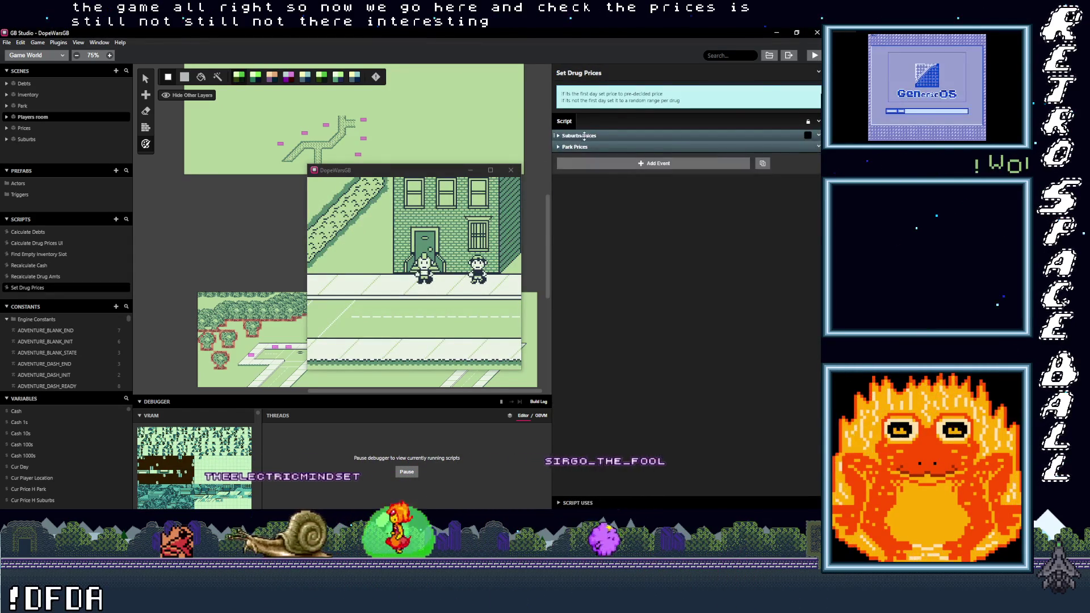
click(591, 152)
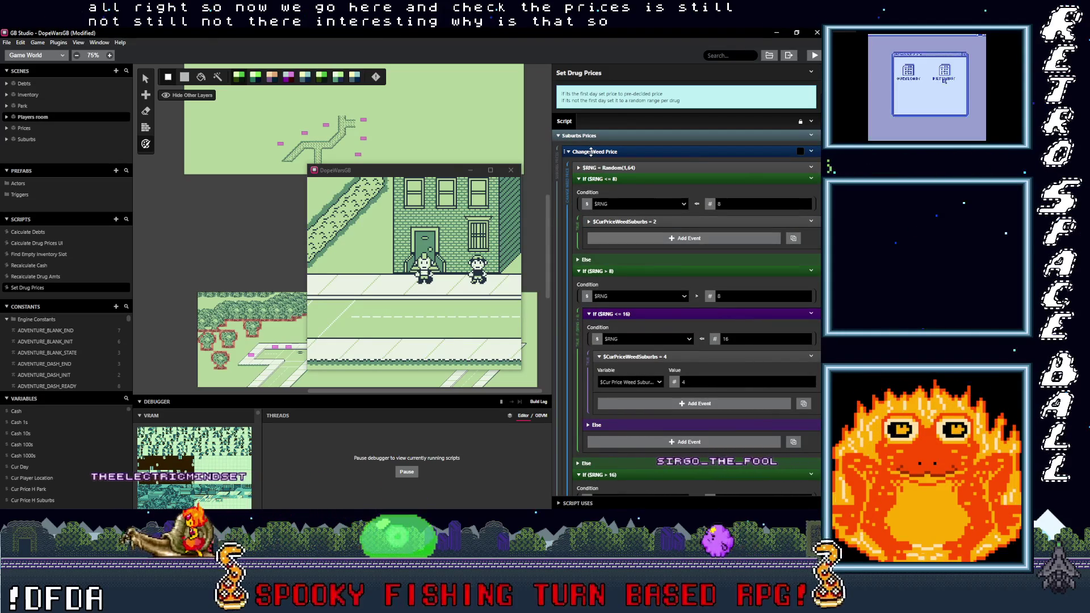
click(592, 152)
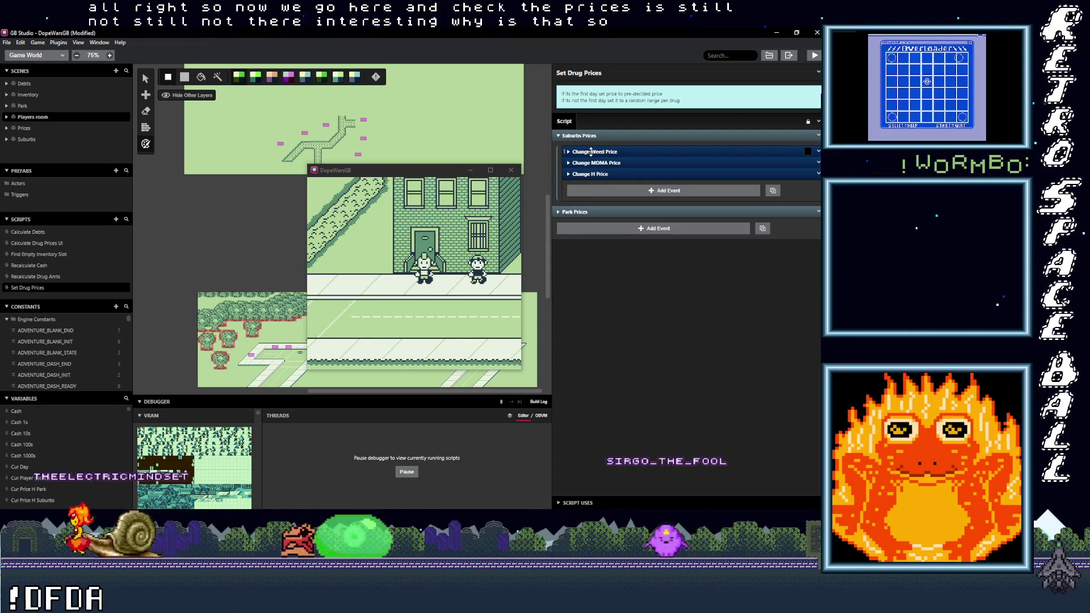
scroll(248, 247, up, 5)
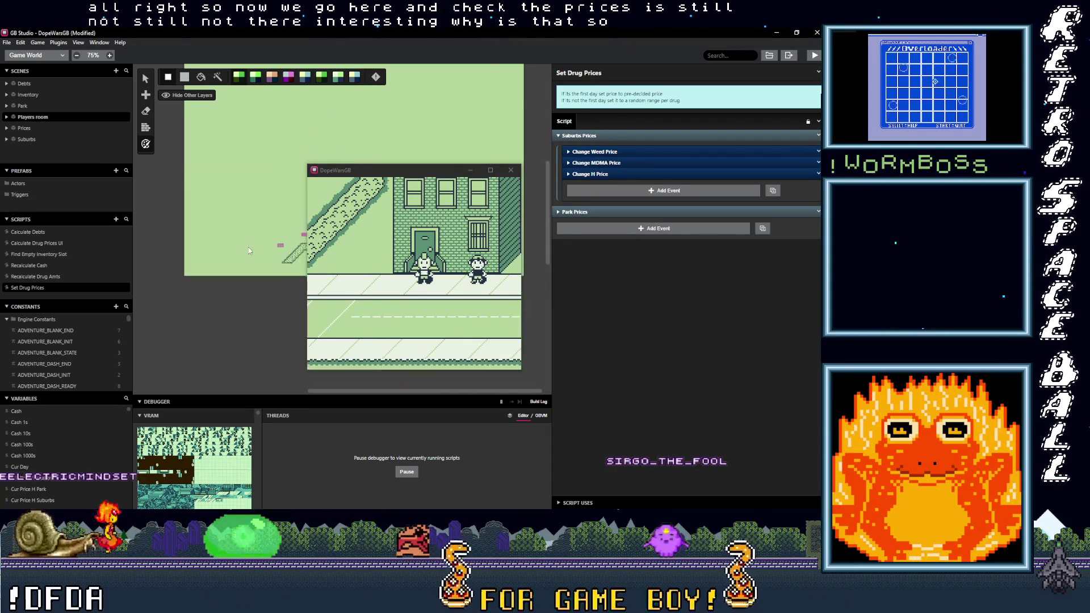
scroll(248, 250, down, 5)
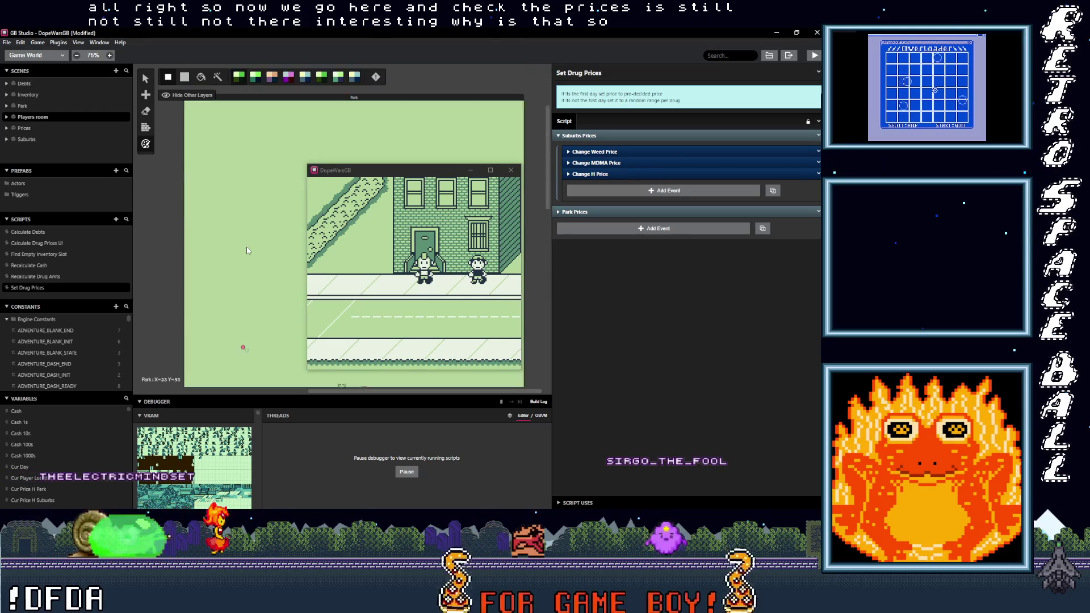
scroll(248, 250, down, 5)
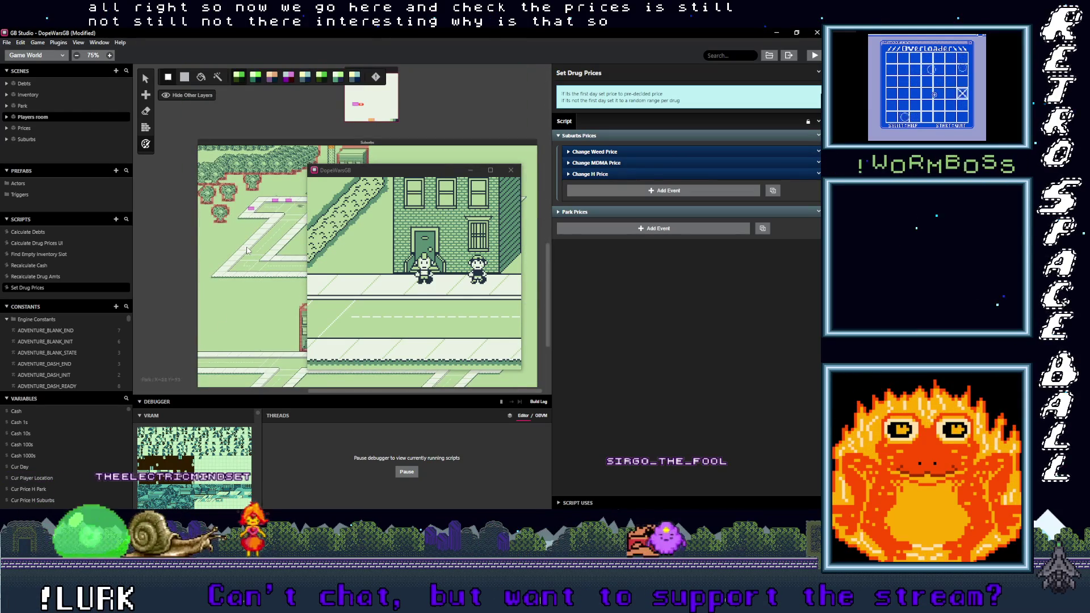
scroll(248, 250, up, 3)
drag(279, 392, 298, 164)
Step: Filter the debugger's variables by 'cur' to check the current-day value
scroll(202, 345, down, 10)
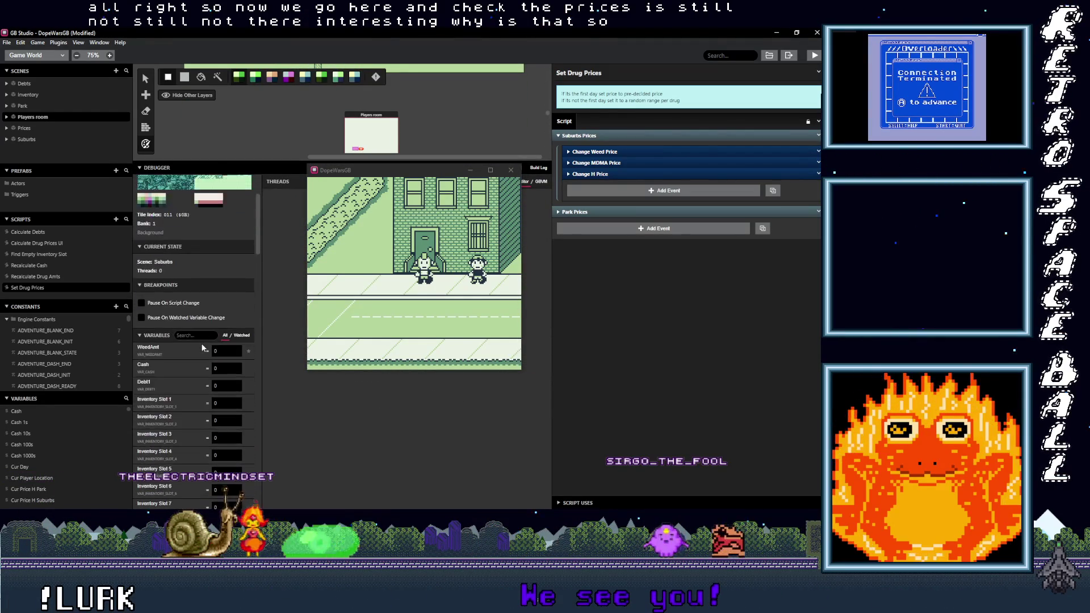
scroll(202, 344, down, 3)
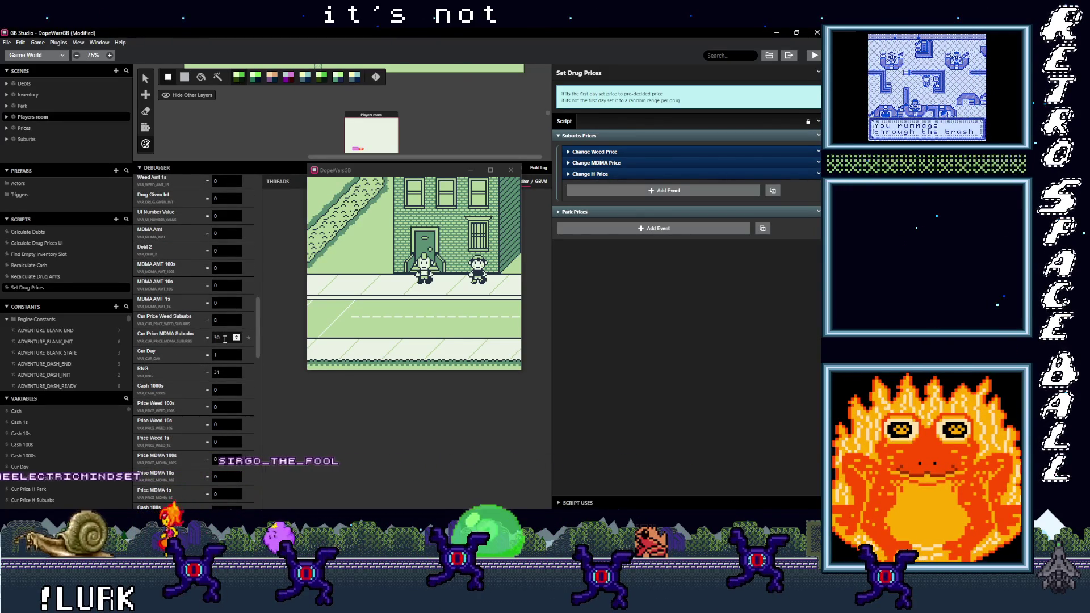
scroll(224, 339, down, 10)
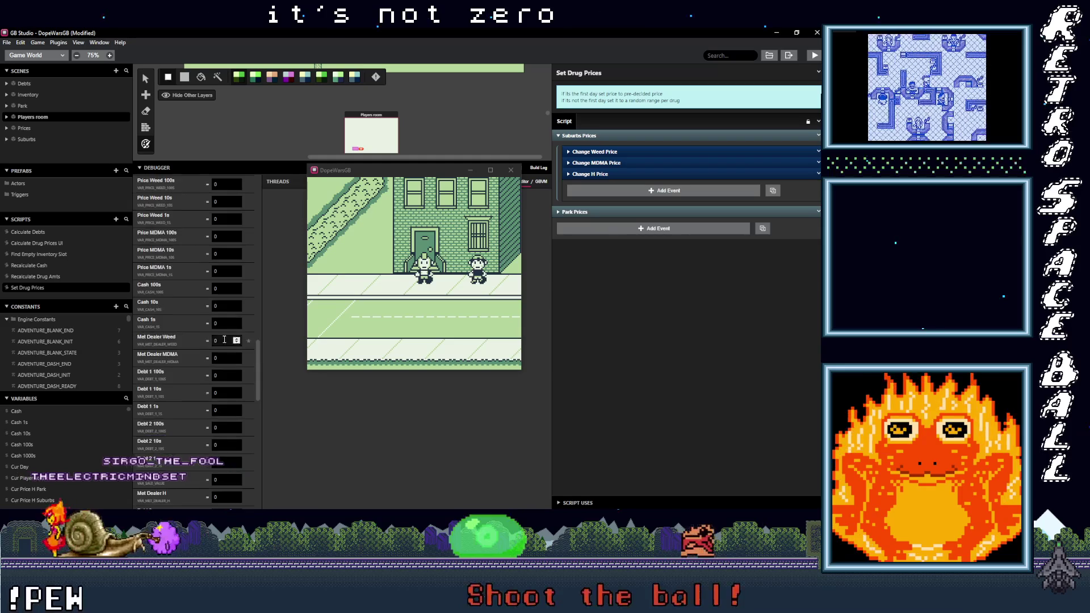
scroll(223, 351, down, 3)
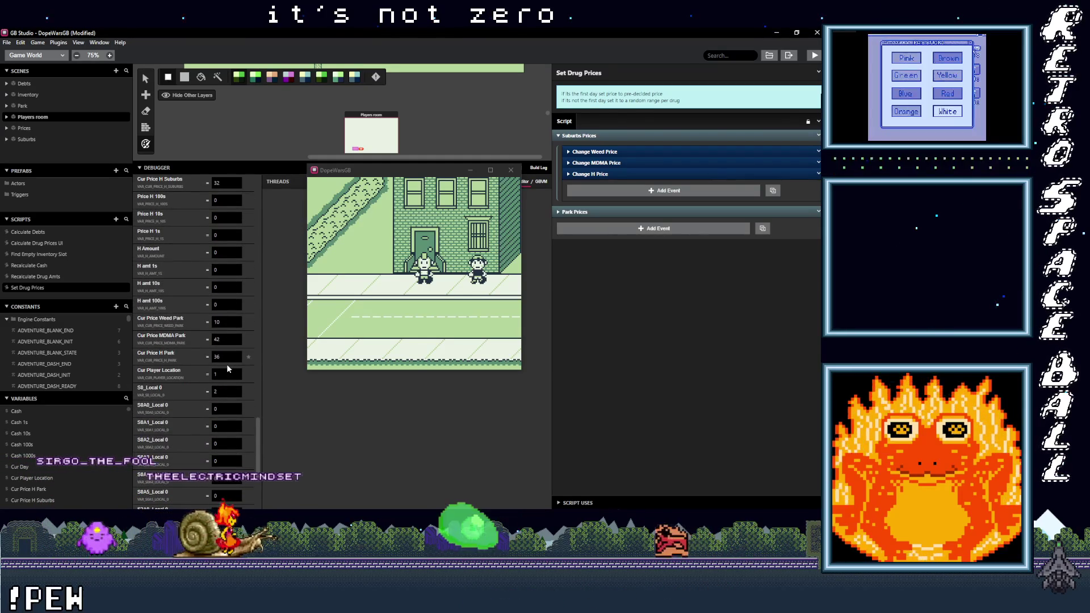
click(379, 284)
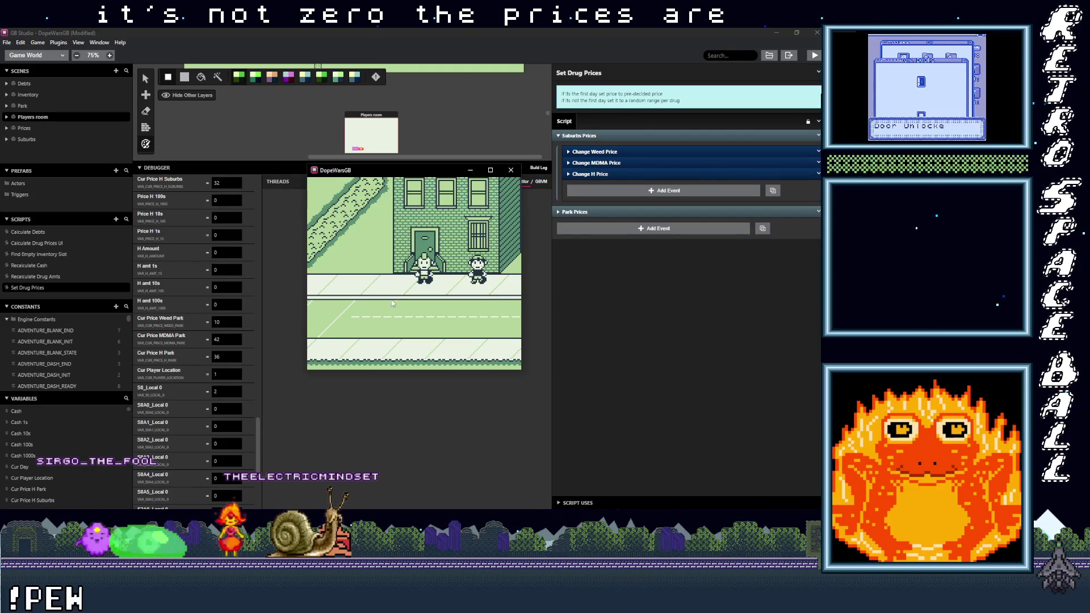
scroll(227, 318, up, 15)
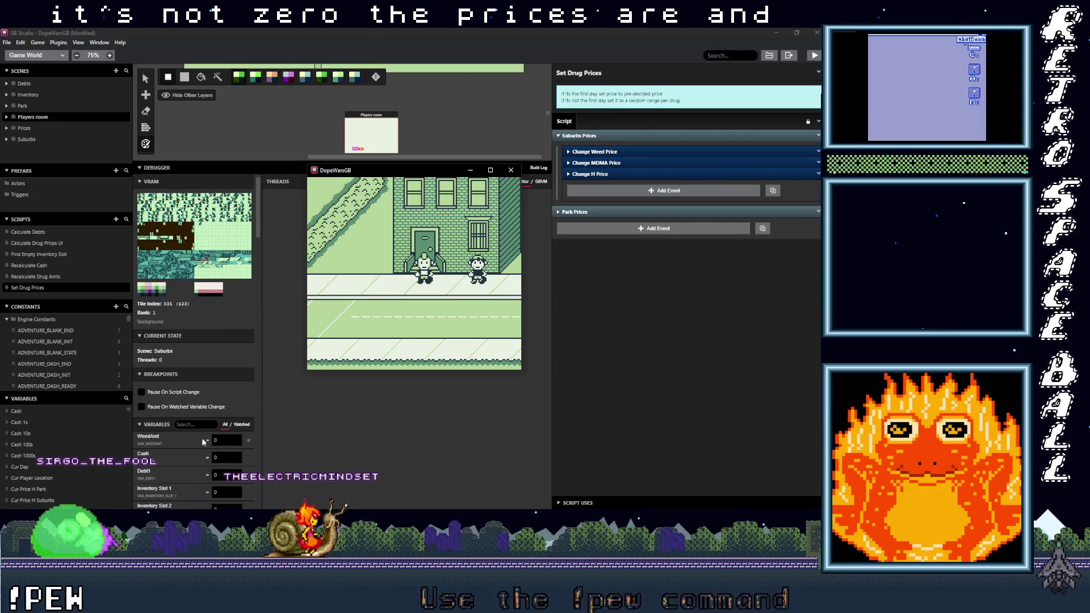
click(190, 425)
text(cur)
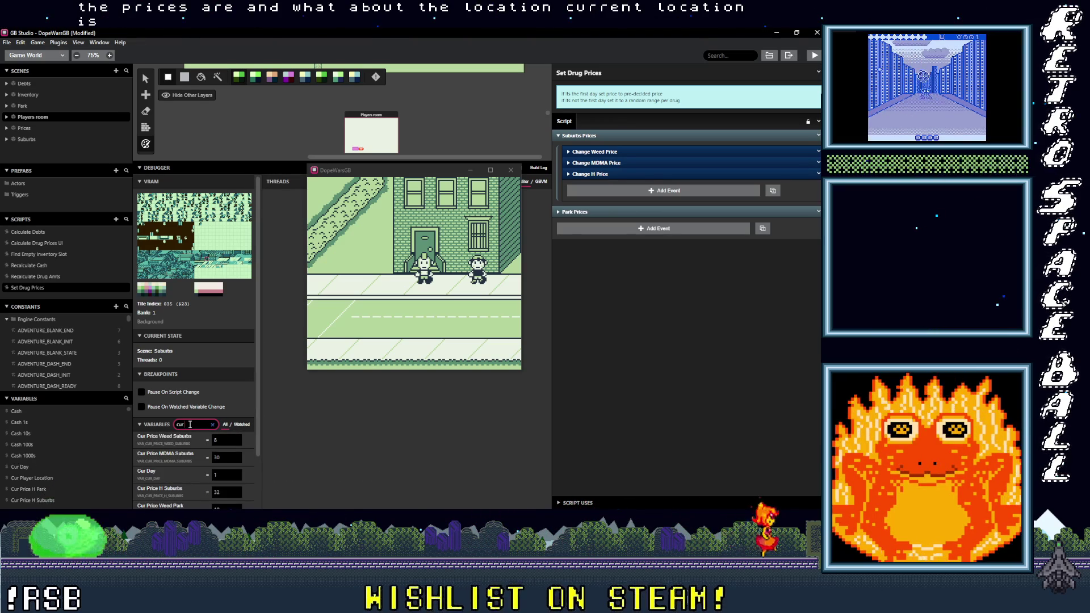
scroll(239, 452, down, 2)
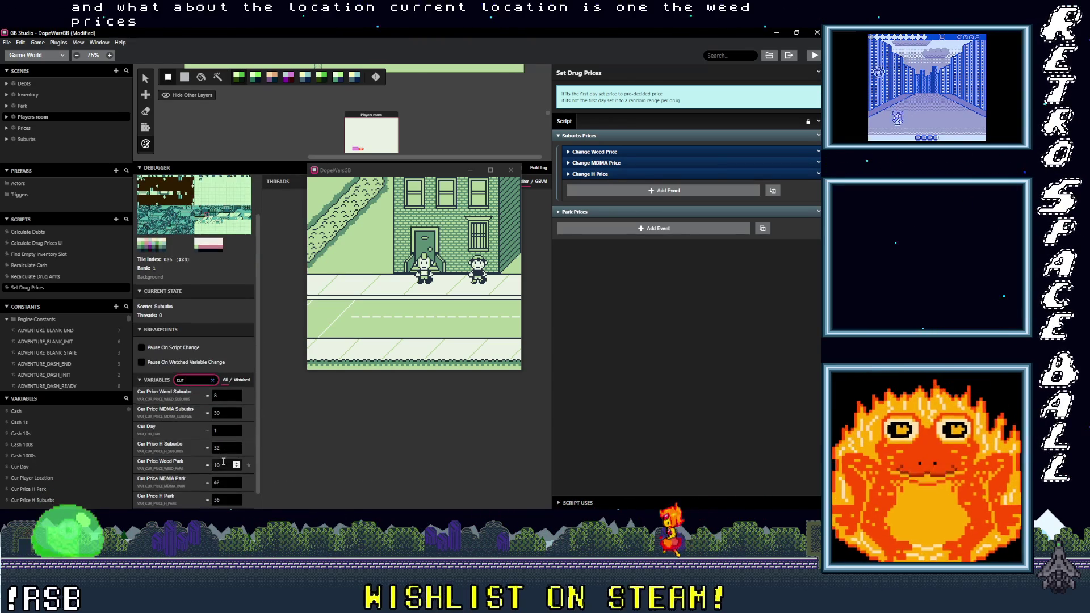
Step: In the game, open and leave the inventory, then open the in-game menu
click(370, 260)
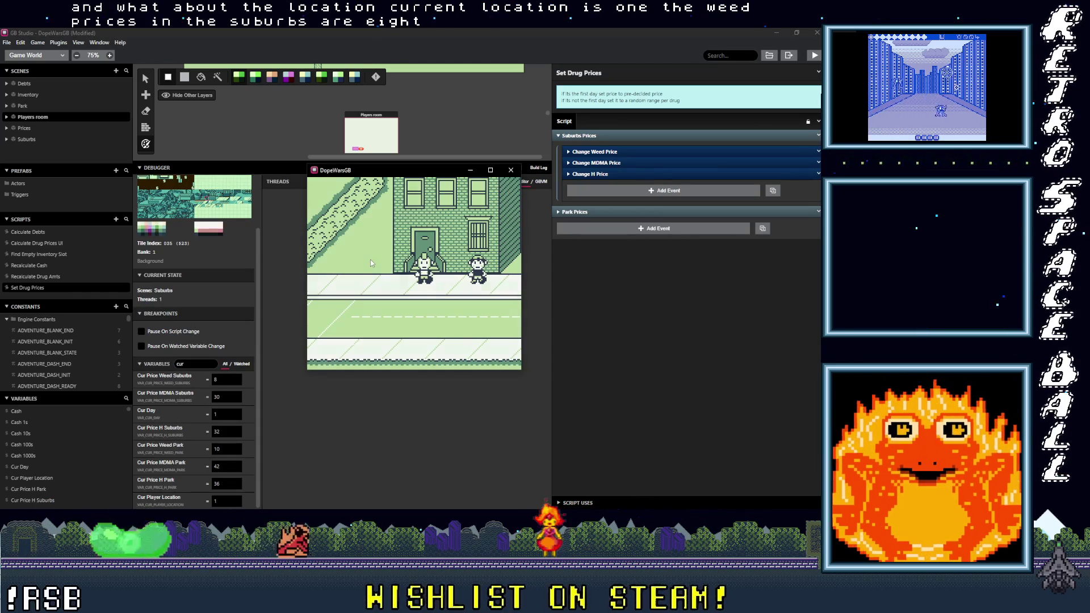
key(Return)
key(Return)
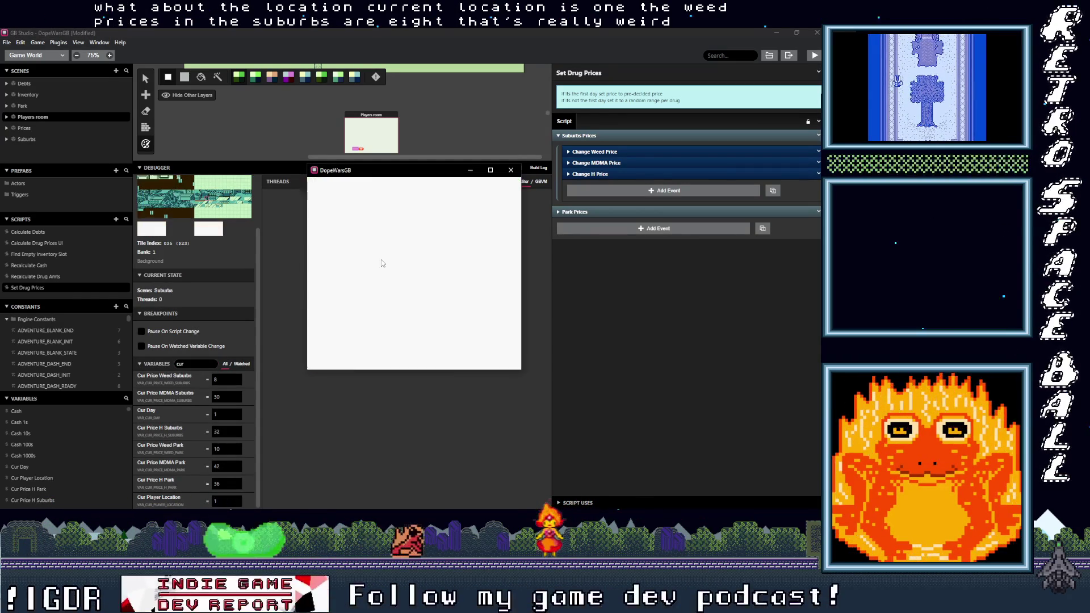
key(Return)
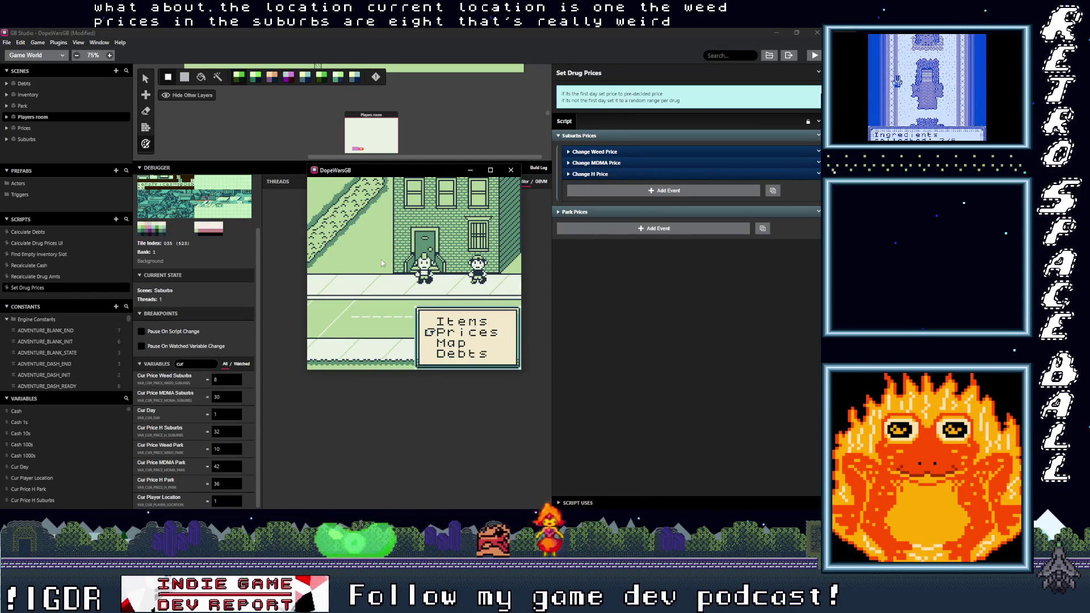
key(Return)
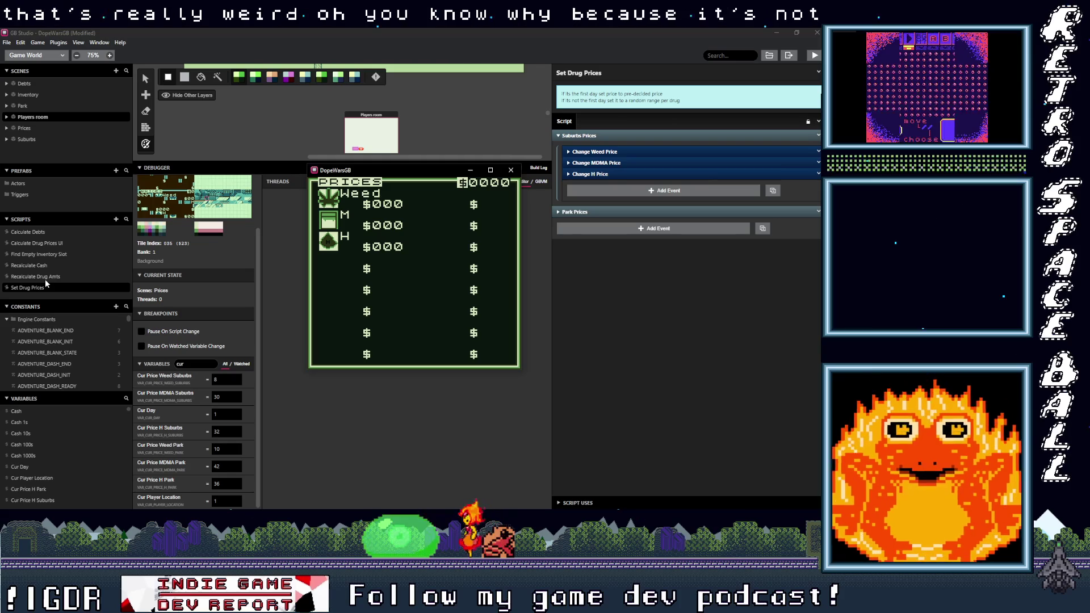
Step: Open the Calculate Drug Prices UI script and shrink the debugger to widen the world view
click(49, 244)
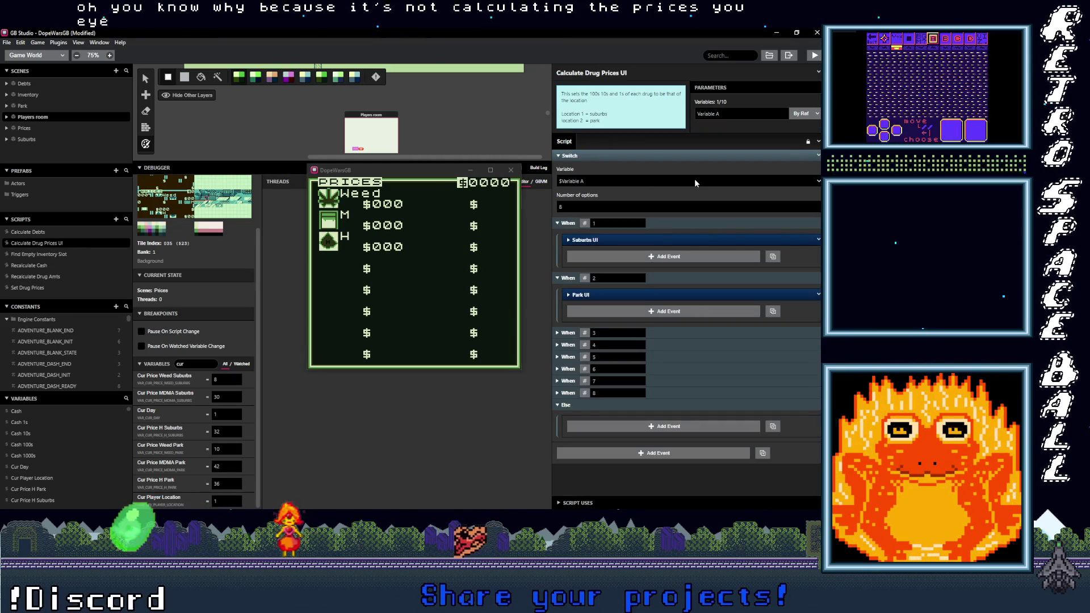
click(413, 213)
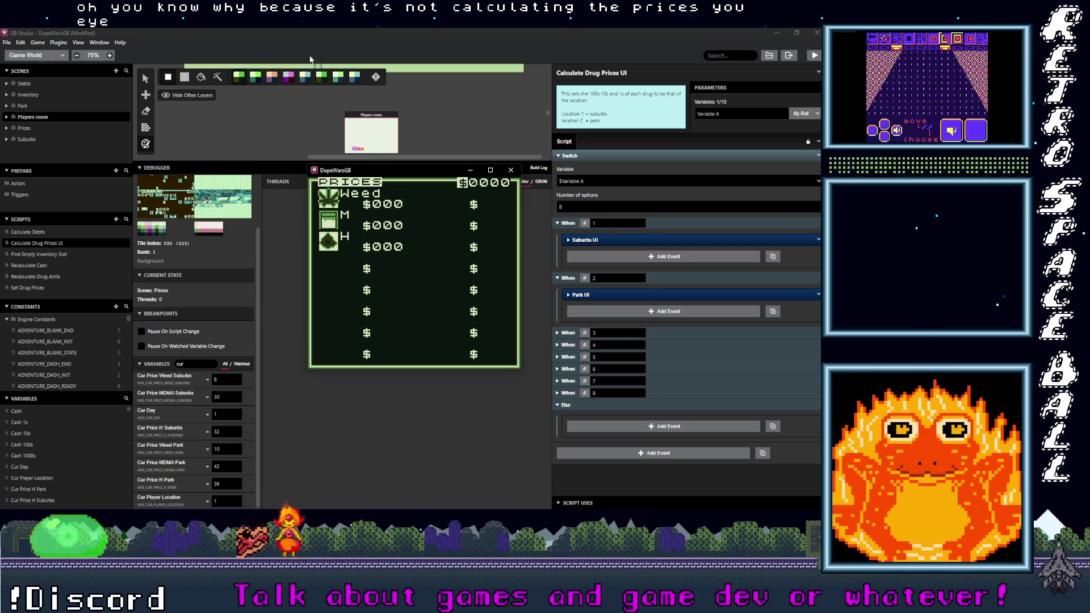
scroll(272, 110, up, 5)
drag(284, 163, 286, 272)
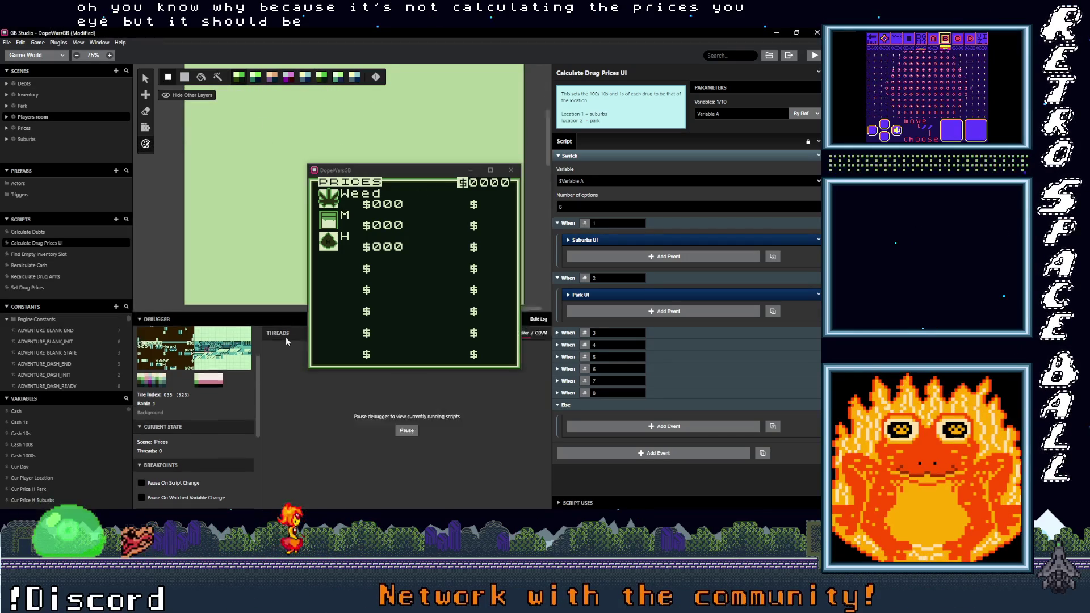
scroll(241, 281, up, 3)
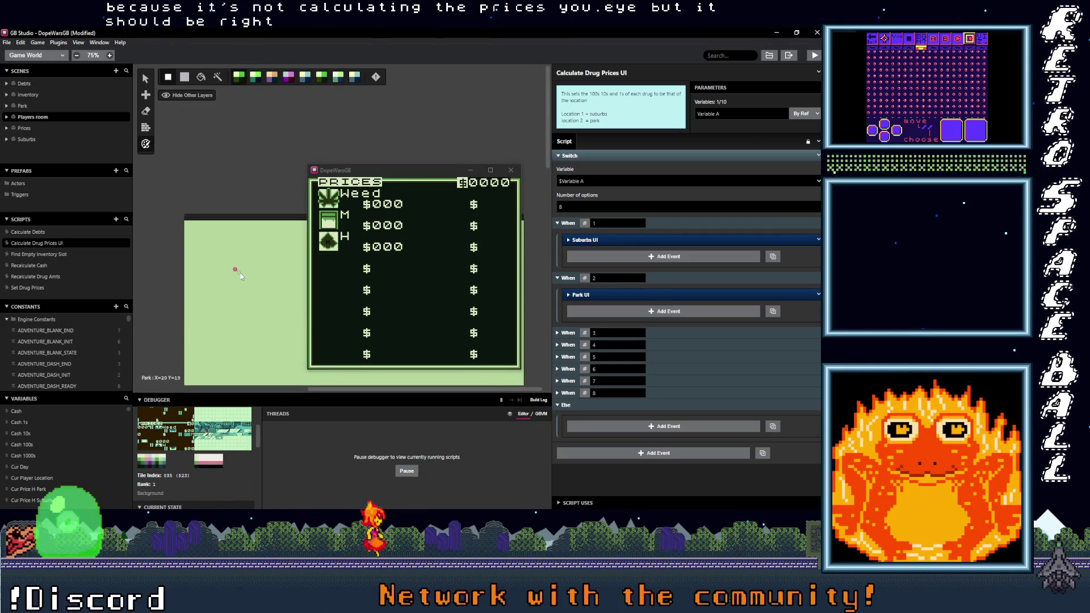
scroll(247, 258, down, 3)
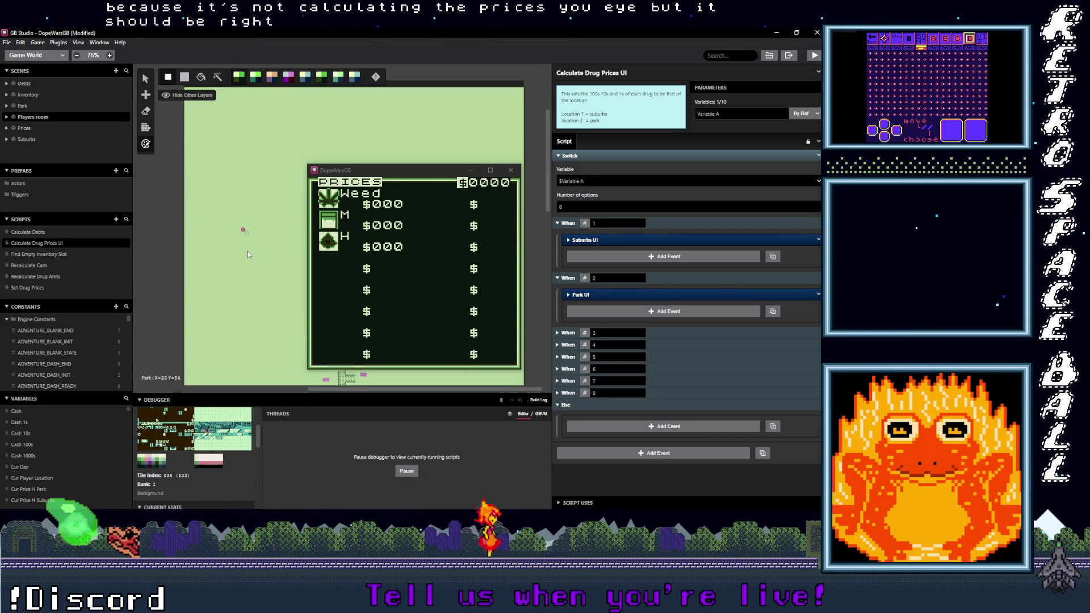
scroll(234, 193, up, 3)
scroll(276, 147, right, 5)
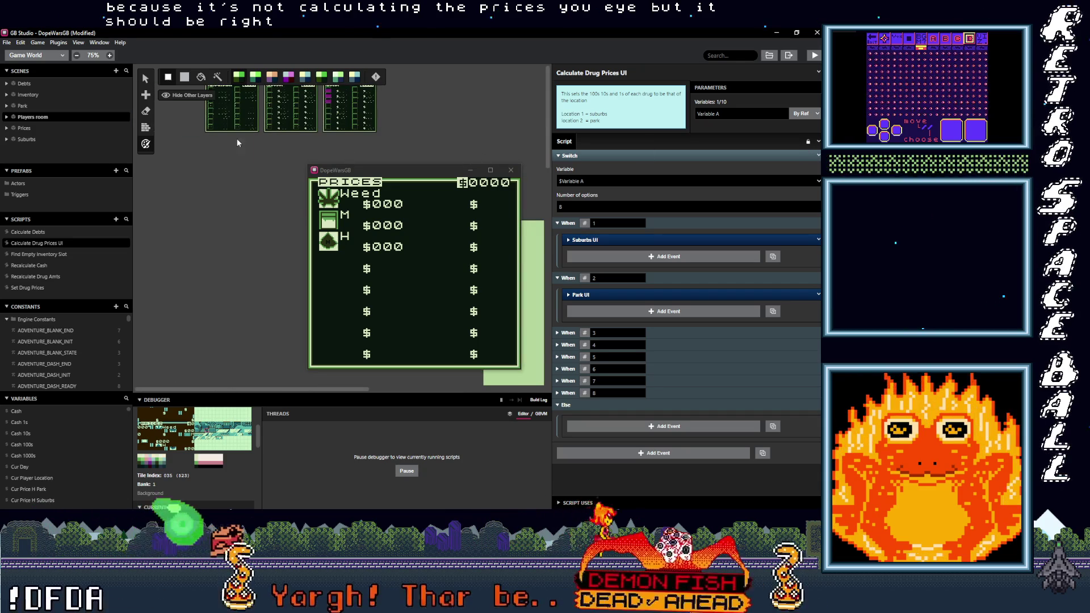
Step: Check the Prices scene's On Init call to the price calculation script, then enlarge the debugger
click(253, 117)
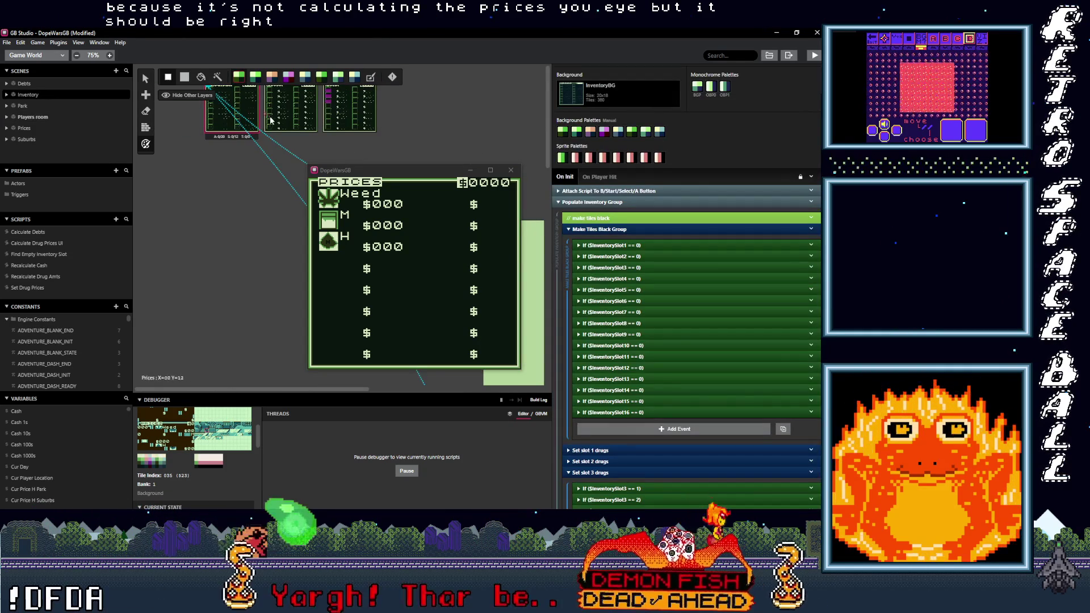
click(287, 107)
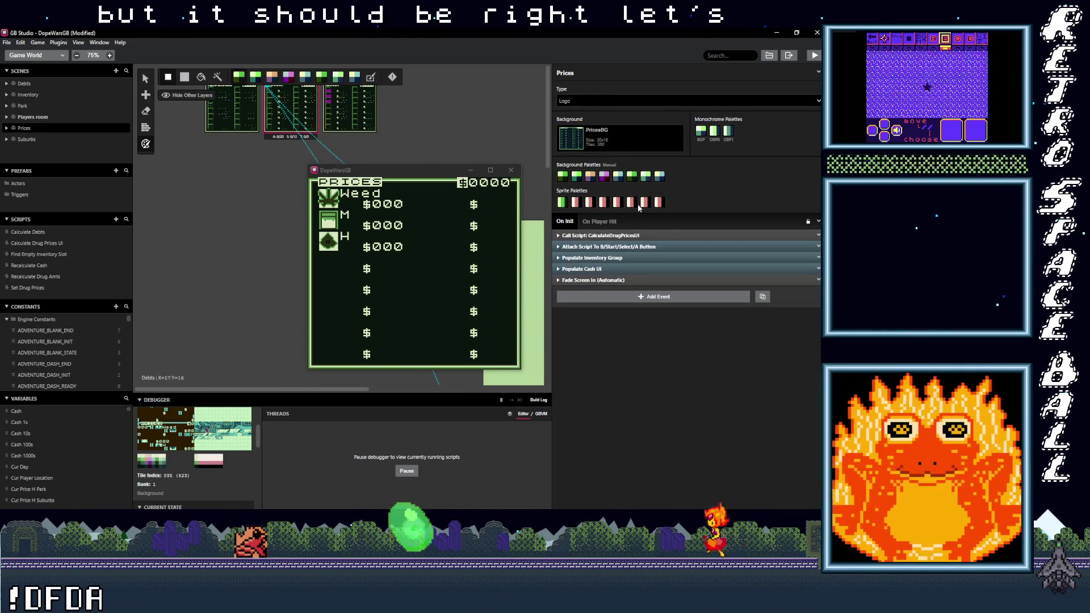
click(639, 236)
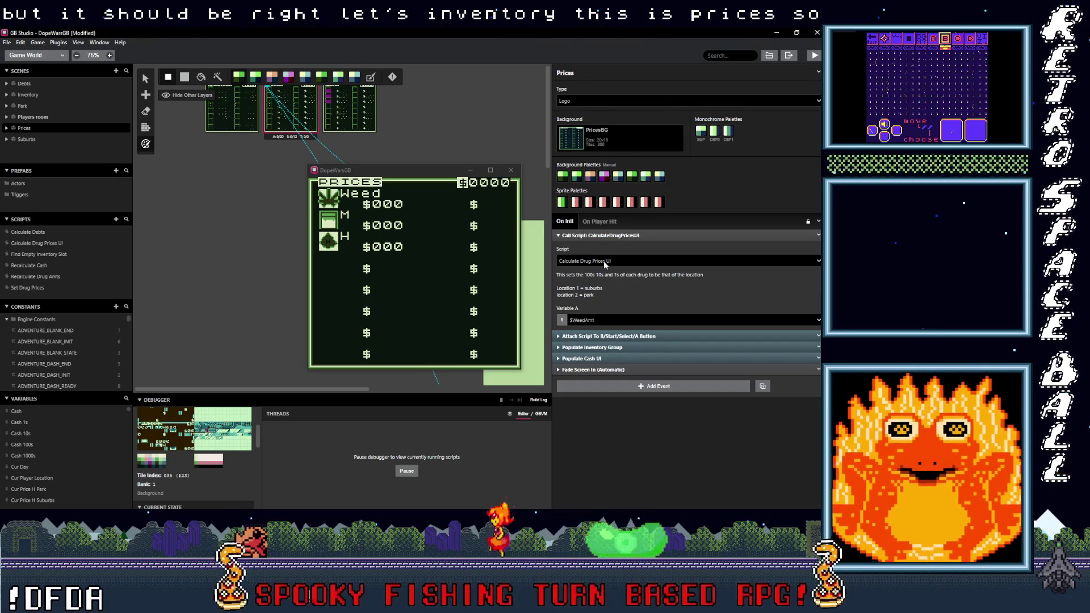
click(629, 237)
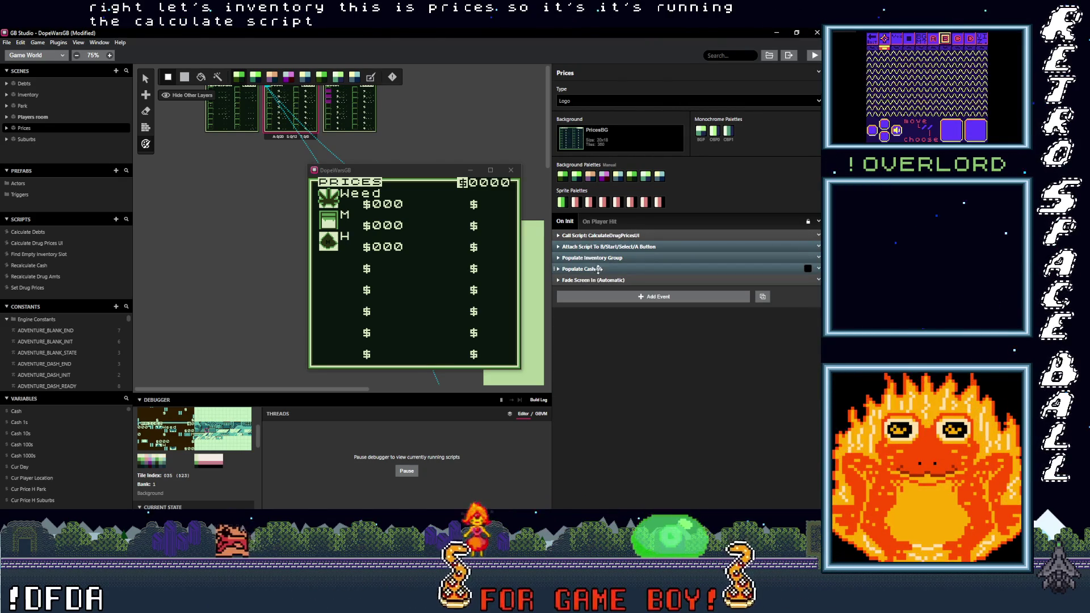
mouse_move(228, 392)
mouse_down()
mouse_move(265, 235)
mouse_move(264, 162)
mouse_up()
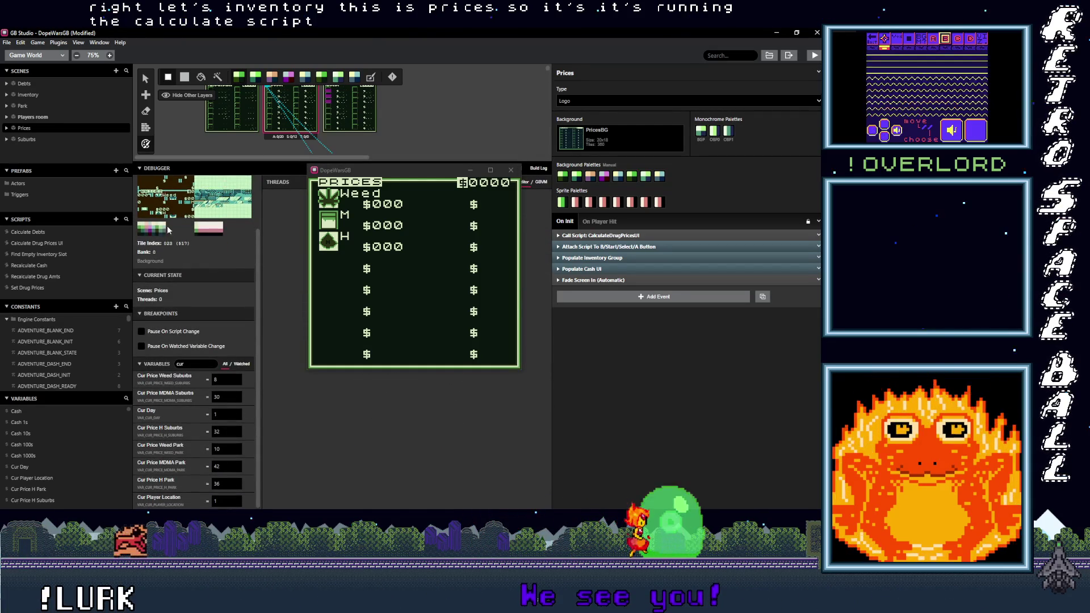
Step: Toggle the debugger's Variables section and filter it by 'cur'
scroll(175, 262, up, 2)
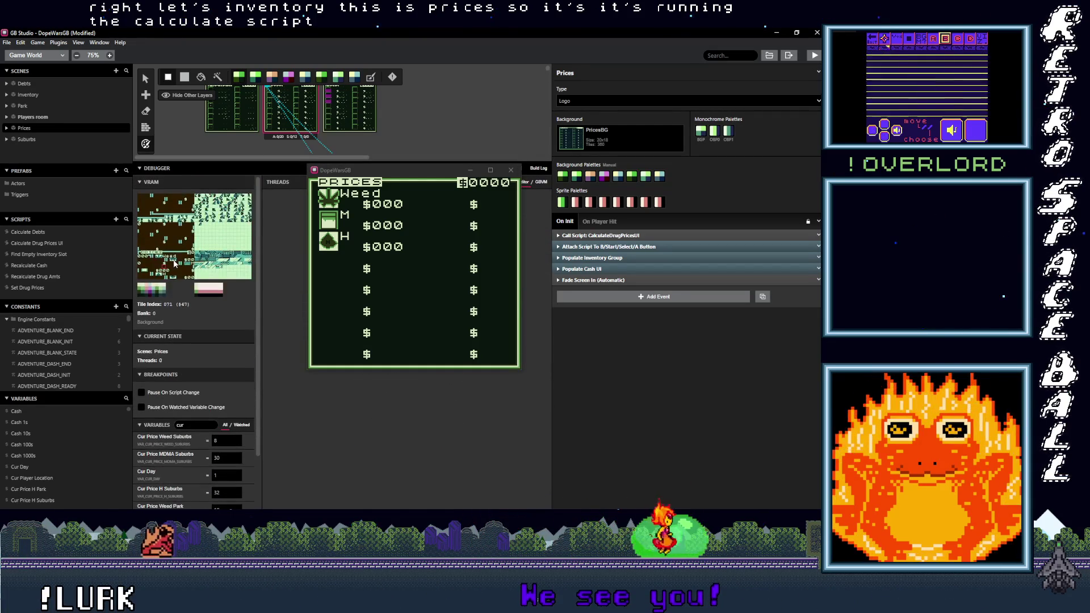
click(146, 425)
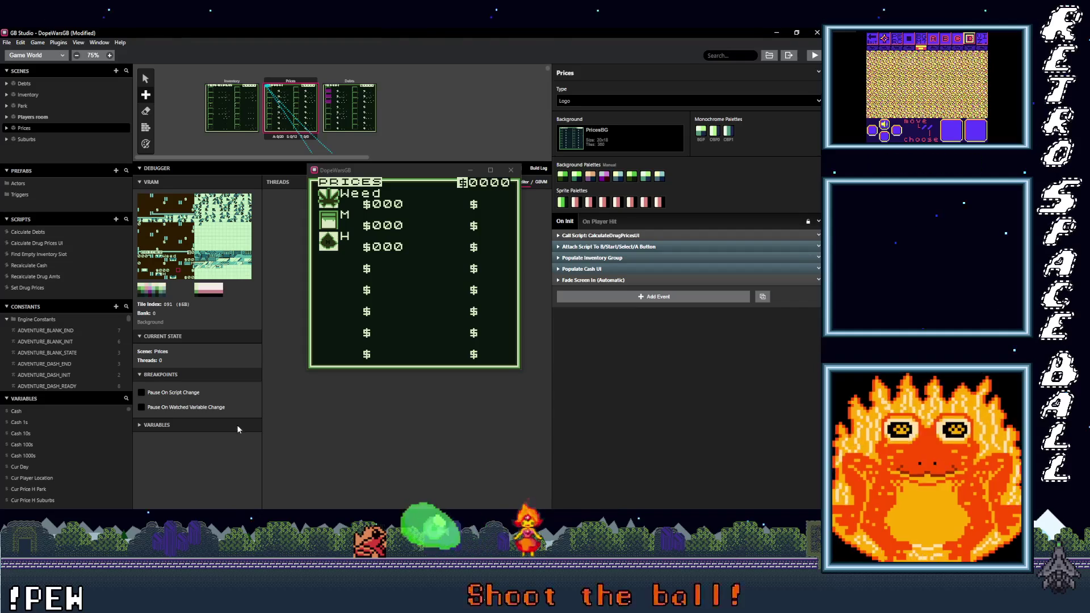
click(237, 425)
click(192, 426)
text(cur)
click(157, 425)
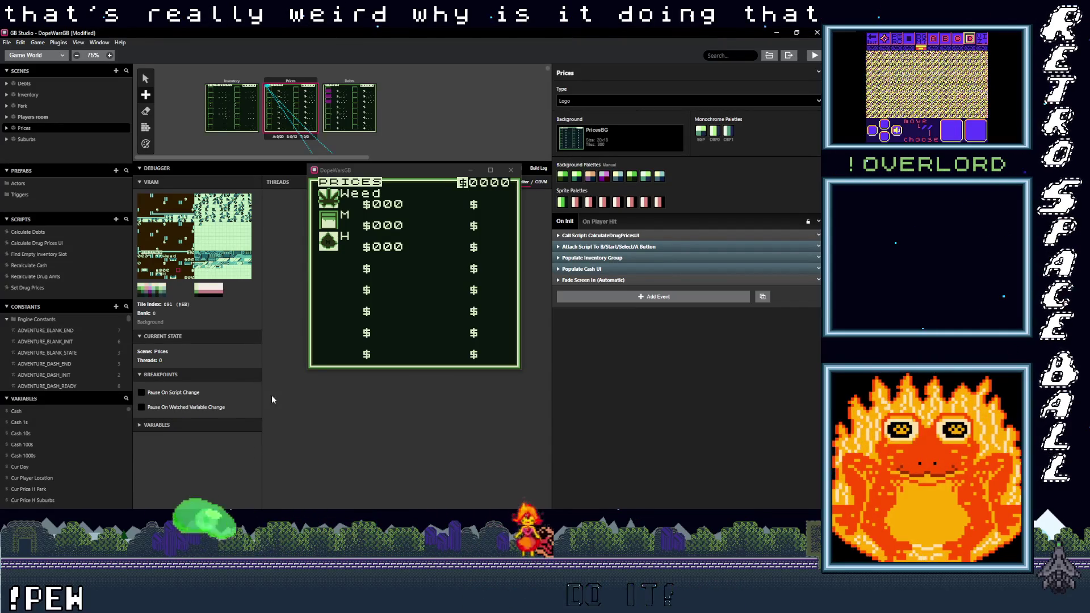
click(183, 427)
click(173, 423)
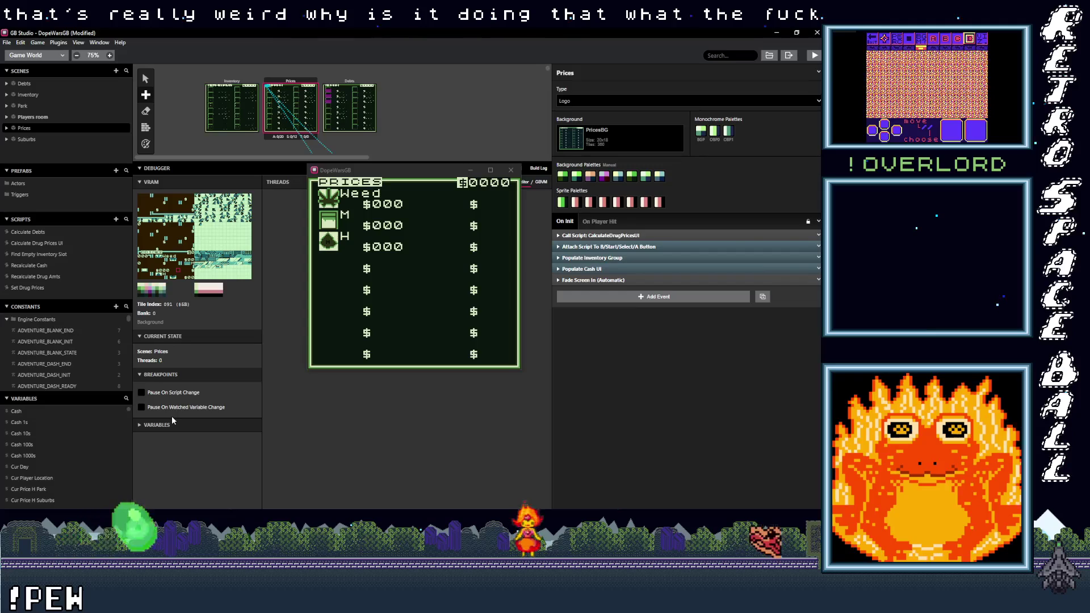
click(181, 427)
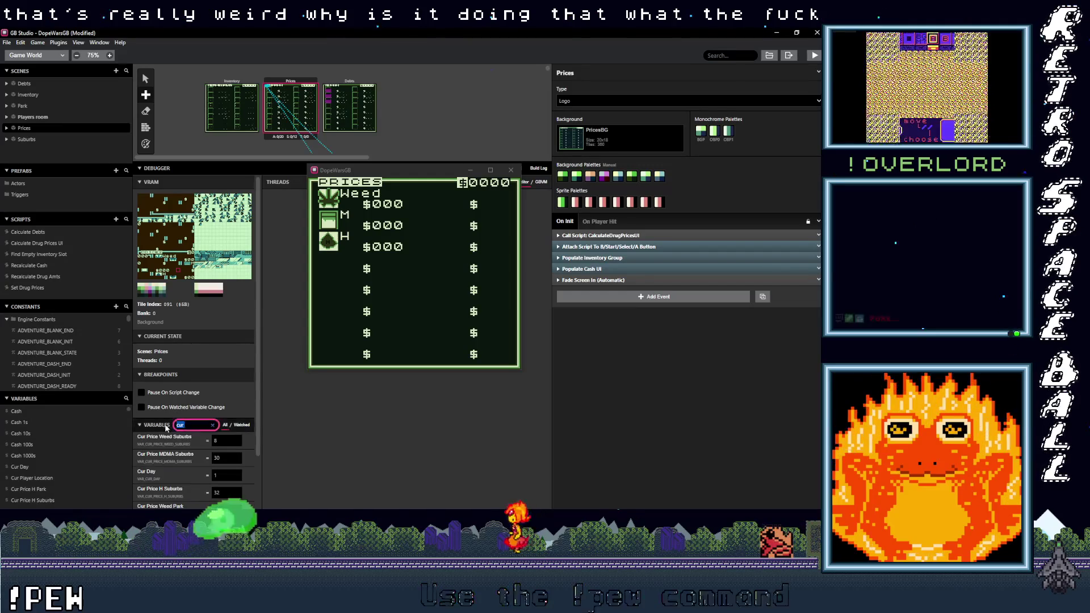
Step: Filter the debugger variables by '1s' to review price values, then close the test game
click(213, 425)
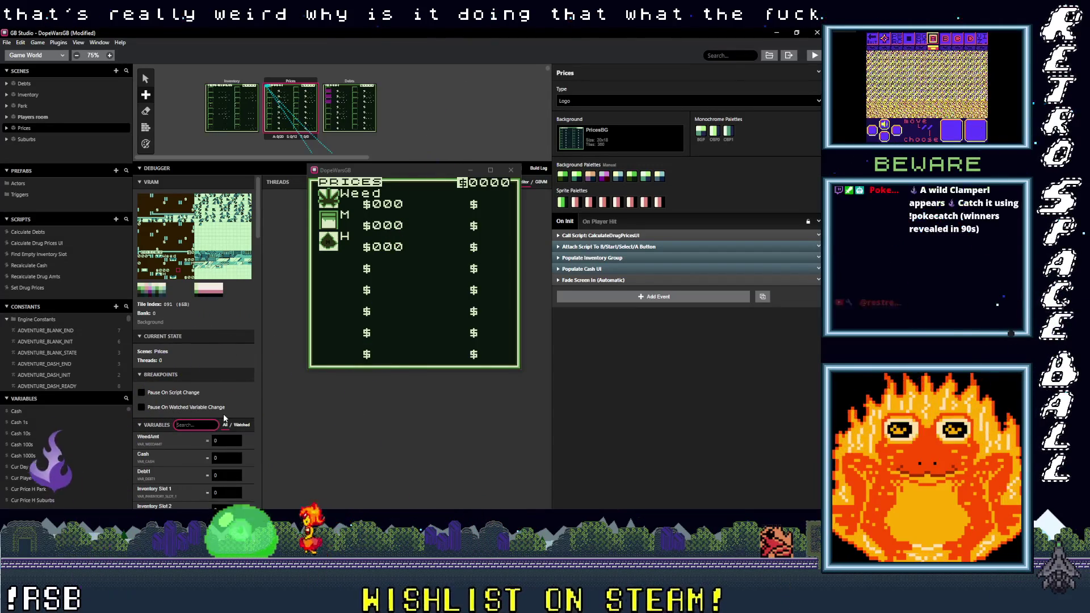
text(1s)
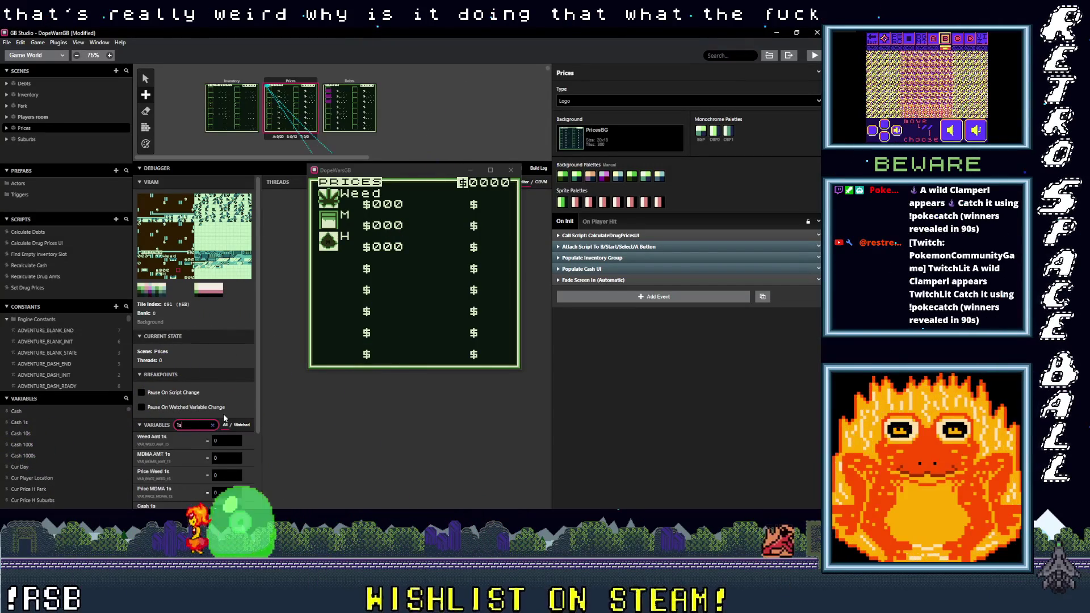
scroll(230, 442, down, 3)
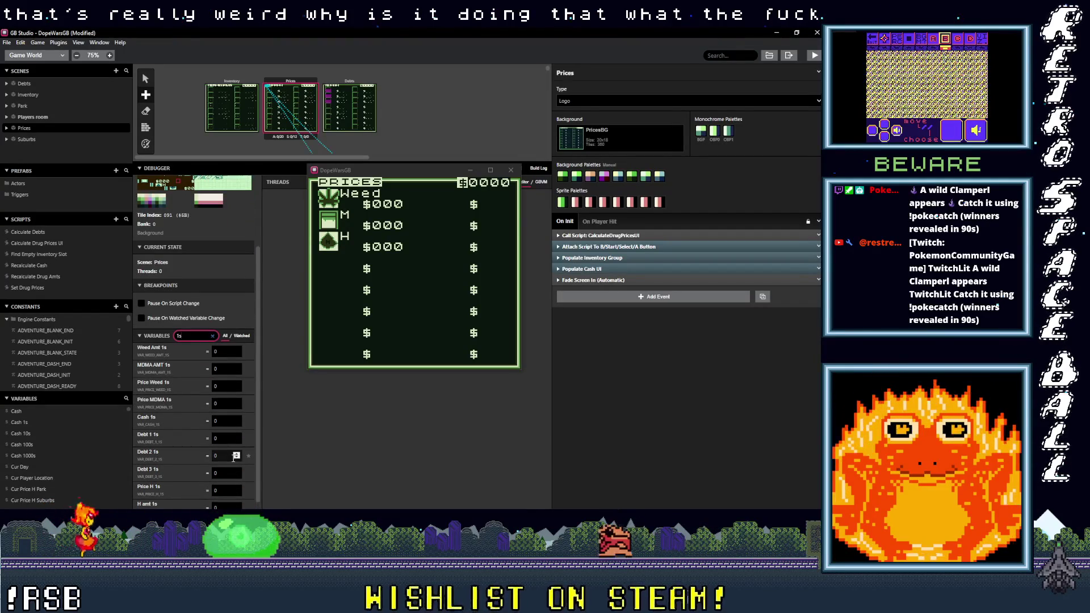
scroll(233, 458, down, 1)
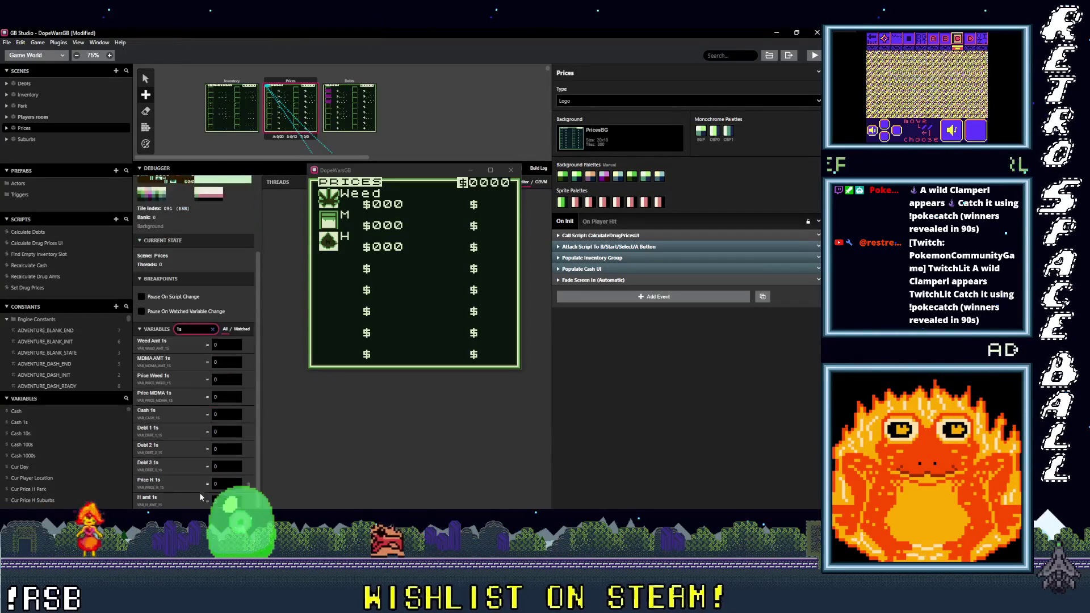
click(158, 407)
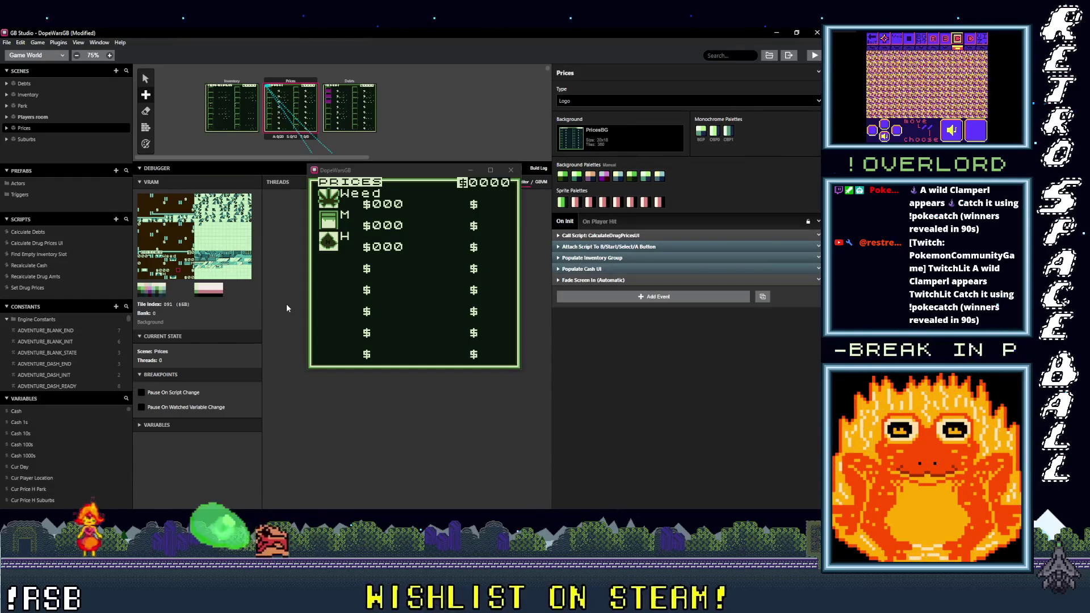
key(c)
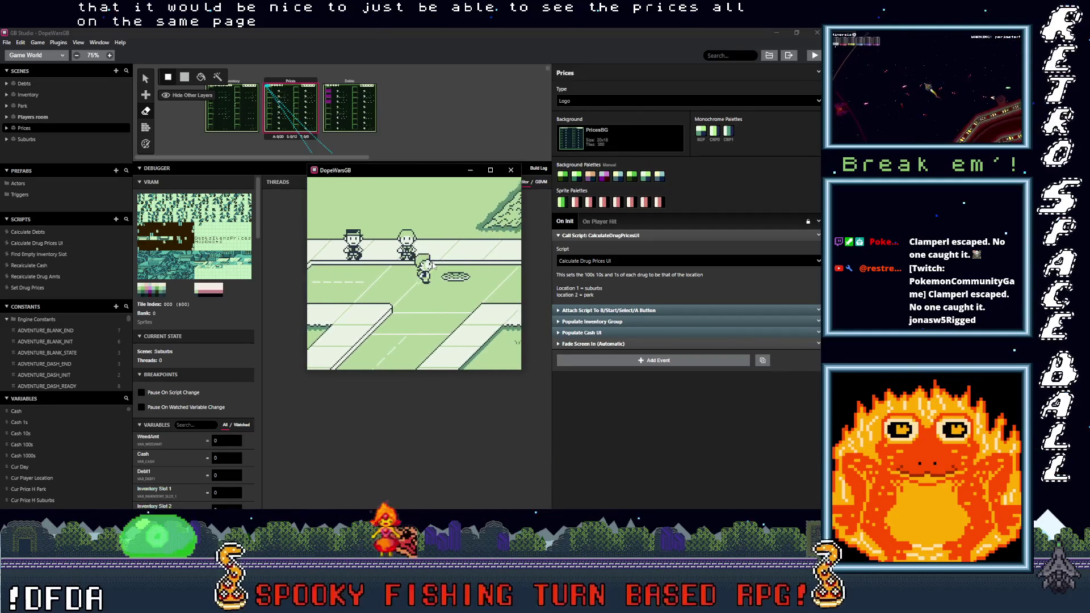
click(512, 170)
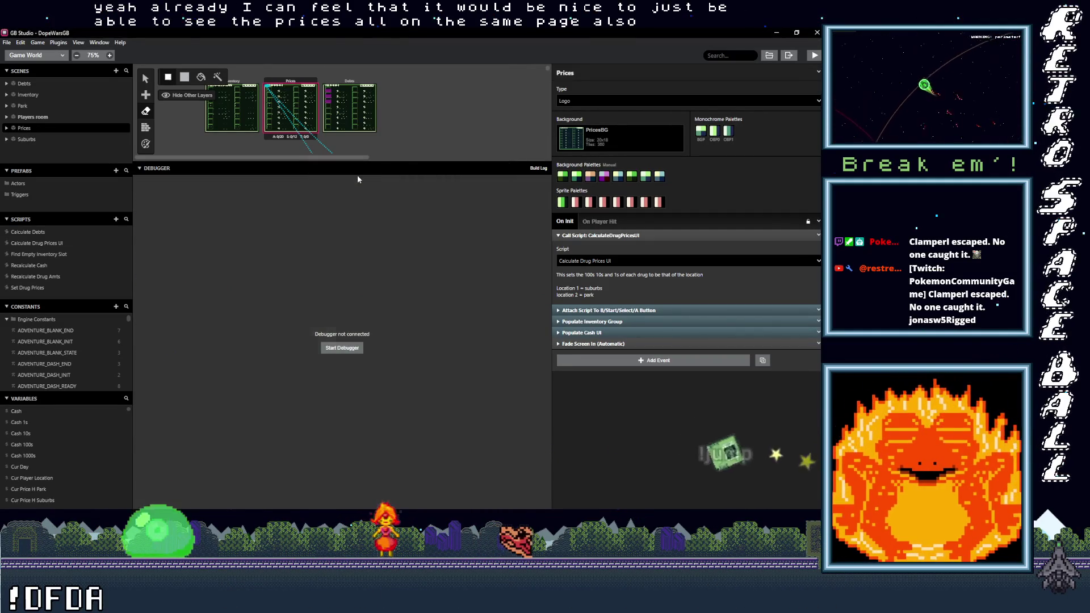
Step: Select the Suburbs scene's Trigger 2, which changes scene to Park at (49,126) facing up
drag(350, 159, 363, 422)
scroll(169, 171, down, 5)
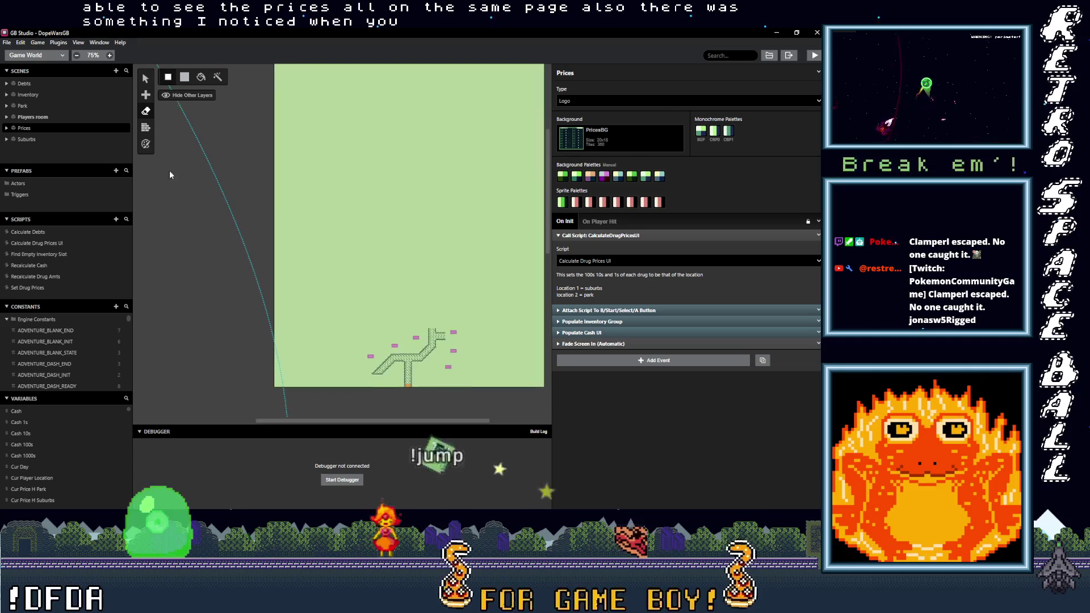
scroll(213, 183, down, 3)
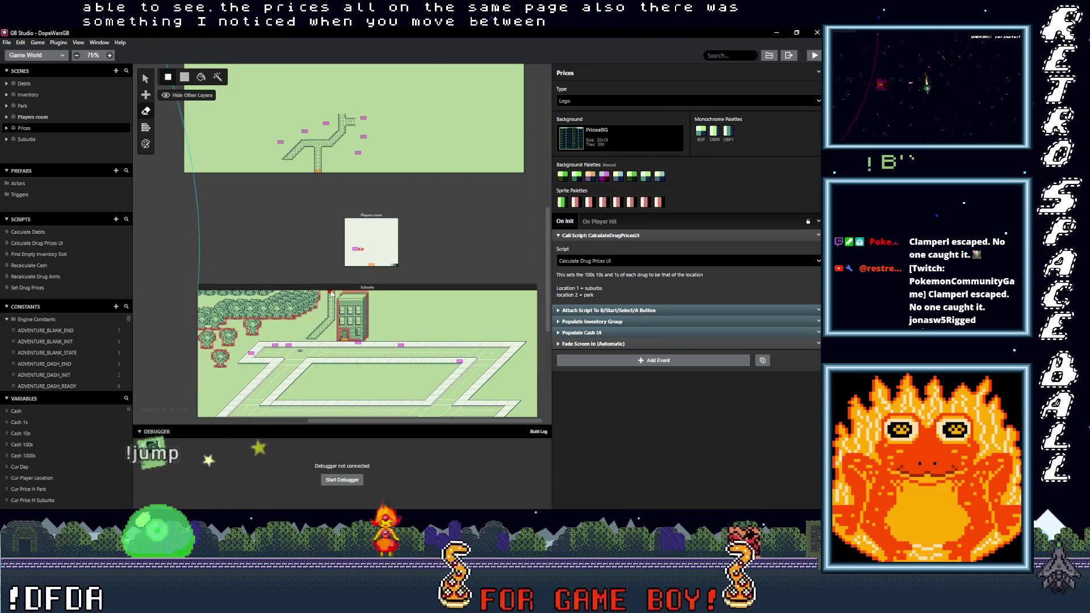
click(333, 294)
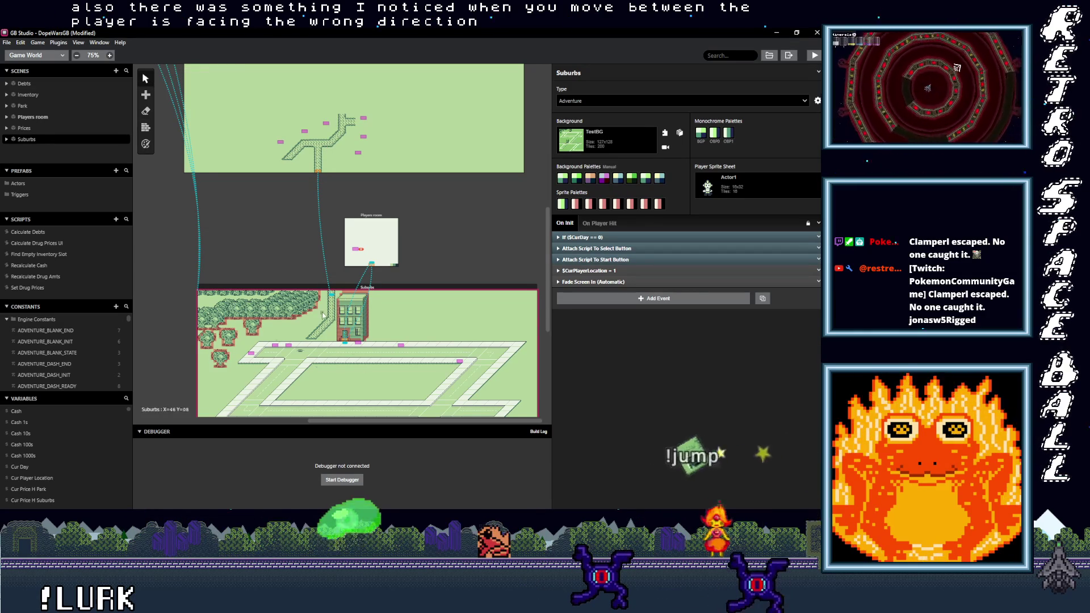
scroll(335, 316, up, 2)
scroll(341, 273, down, 2)
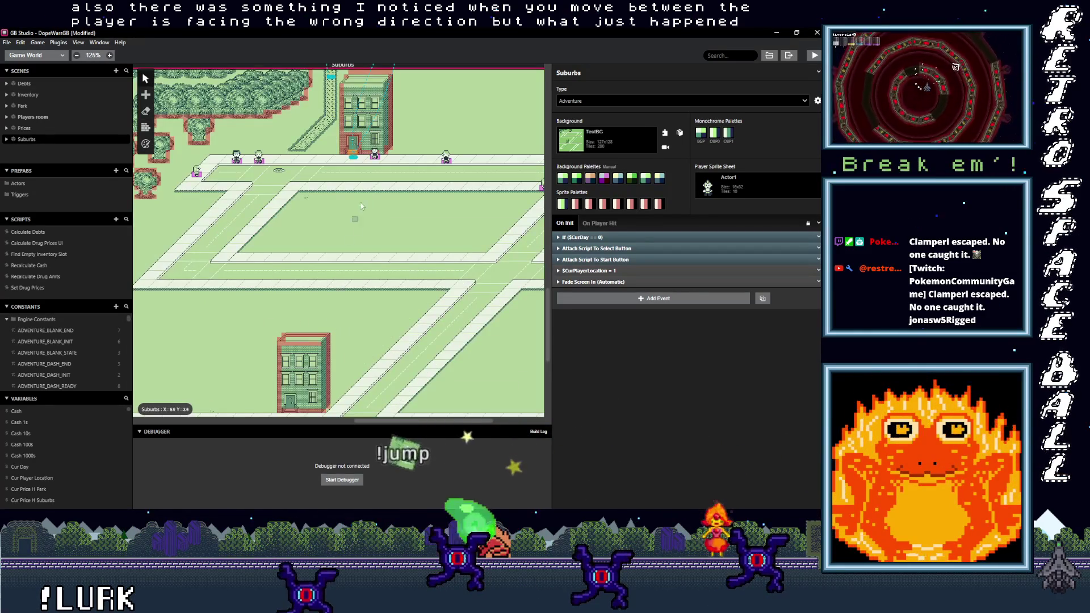
scroll(352, 245, up, 3)
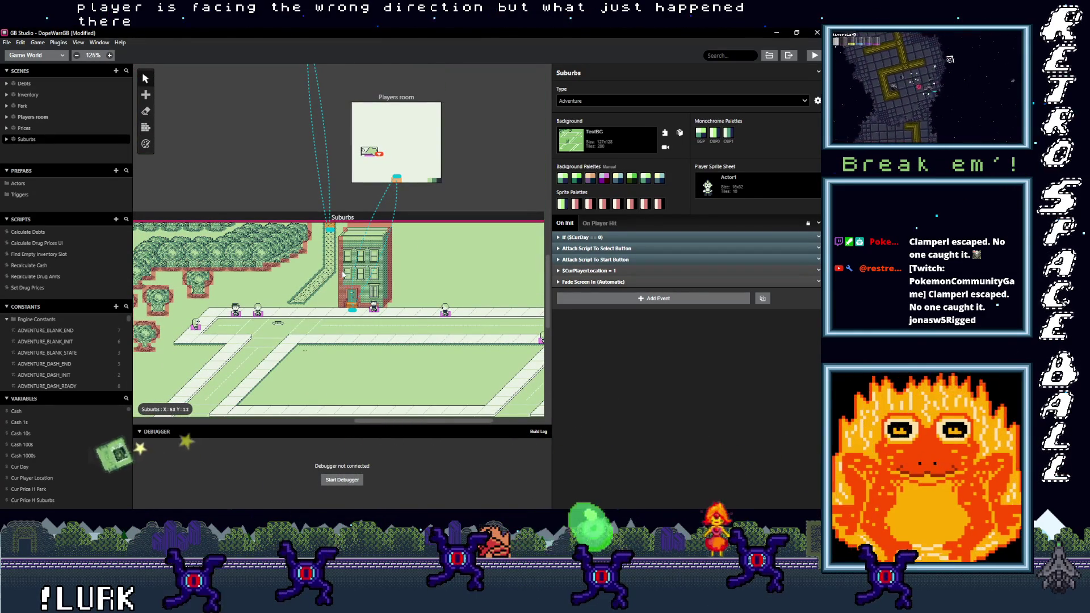
click(330, 228)
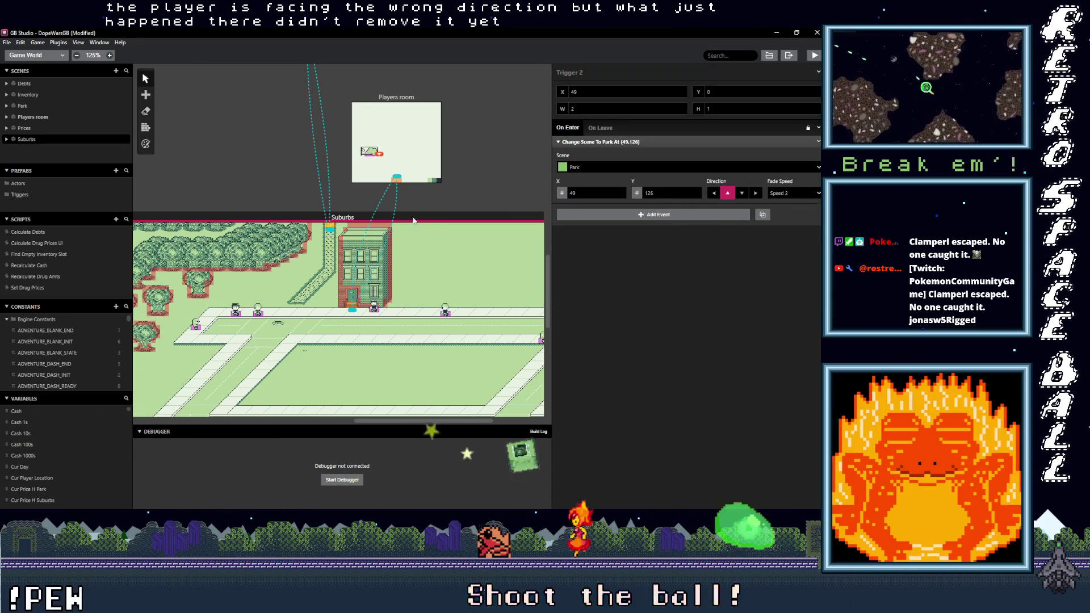
Step: Inspect the scene-change triggers linking Park, Suburbs and Players room
scroll(277, 350, up, 4)
click(285, 220)
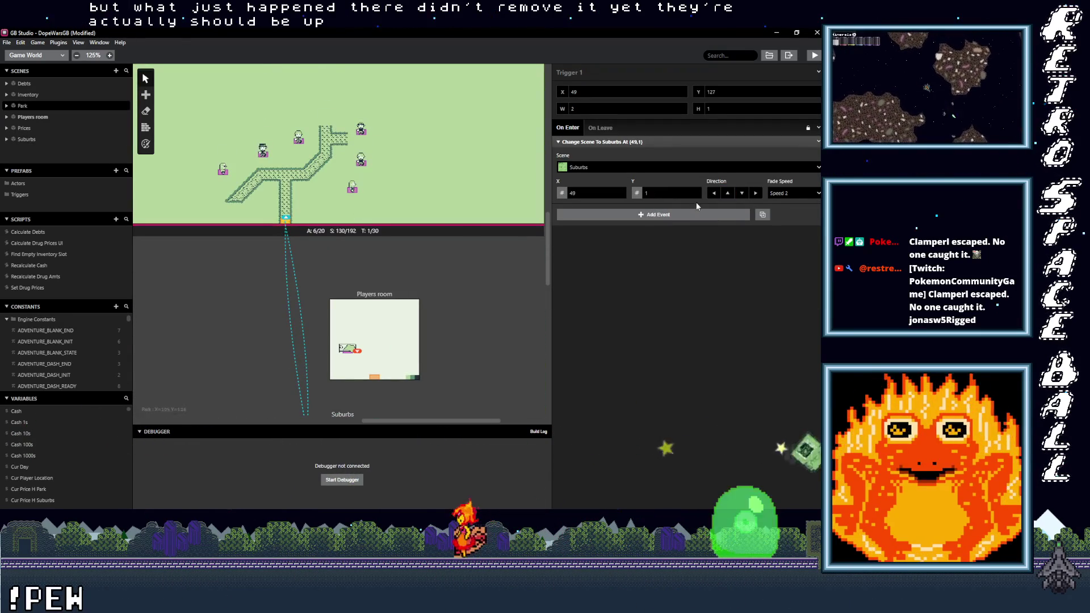
scroll(351, 344, down, 3)
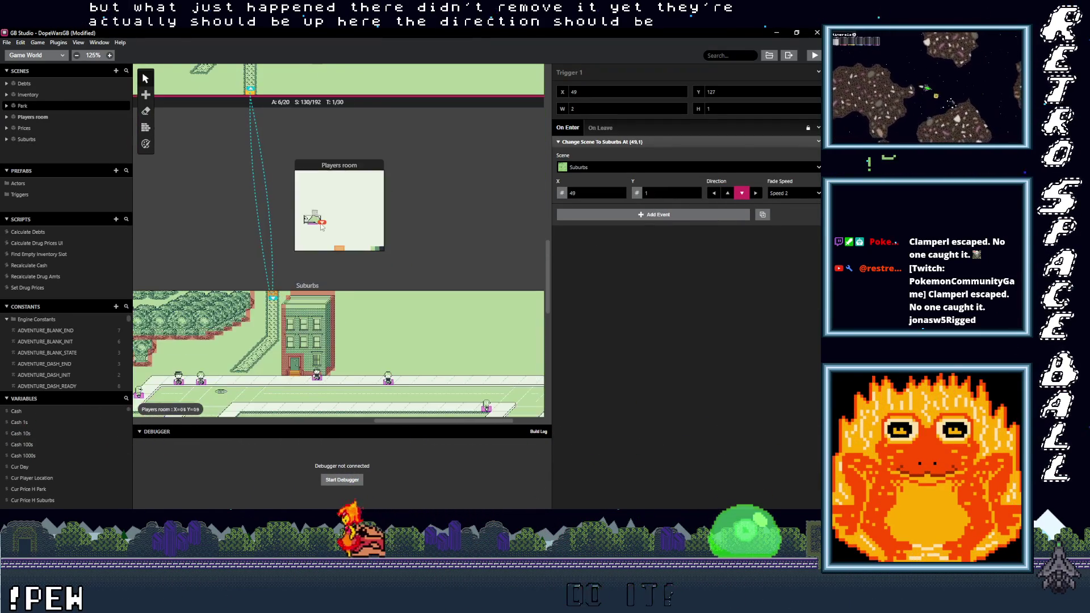
click(298, 355)
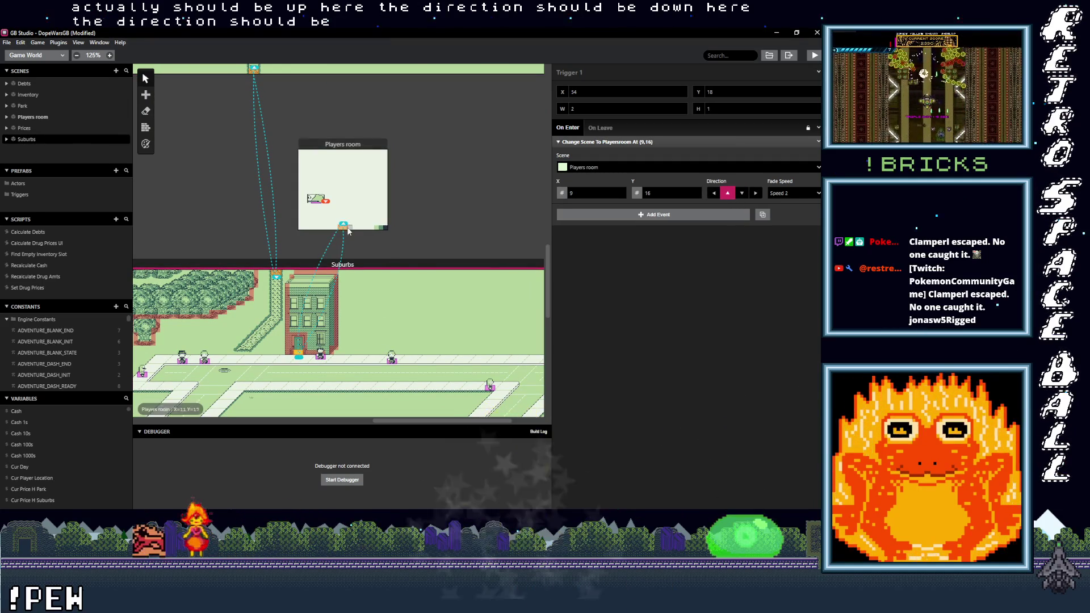
click(343, 226)
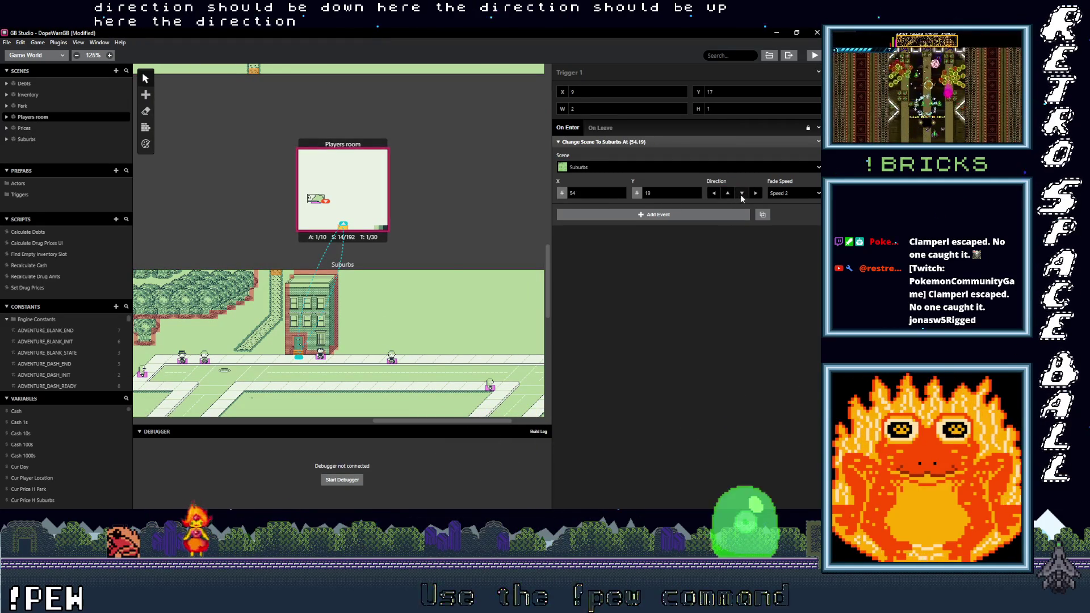
Step: Pan to the Park scene and select Actor 2, the weed dealer, to view its On Interact script
scroll(361, 312, left, 3)
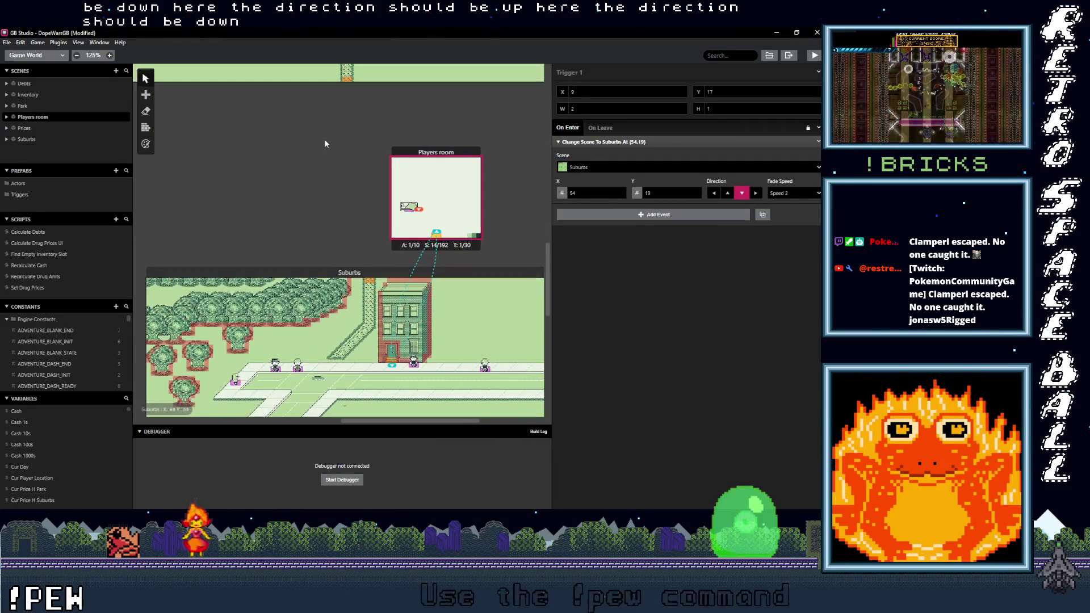
drag(325, 139, 291, 299)
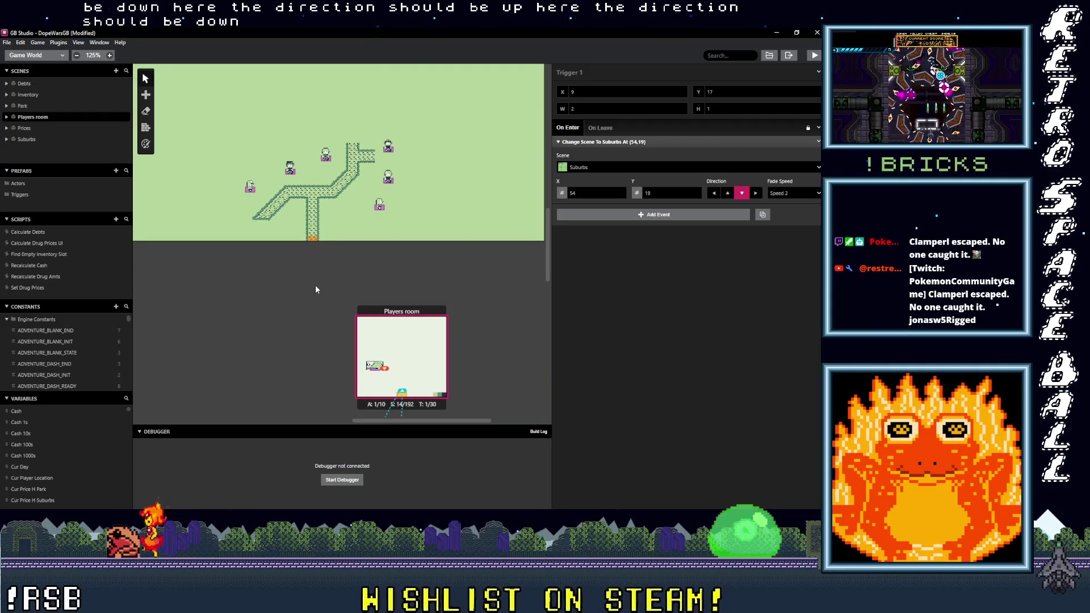
scroll(297, 272, down, 3)
scroll(279, 244, down, 2)
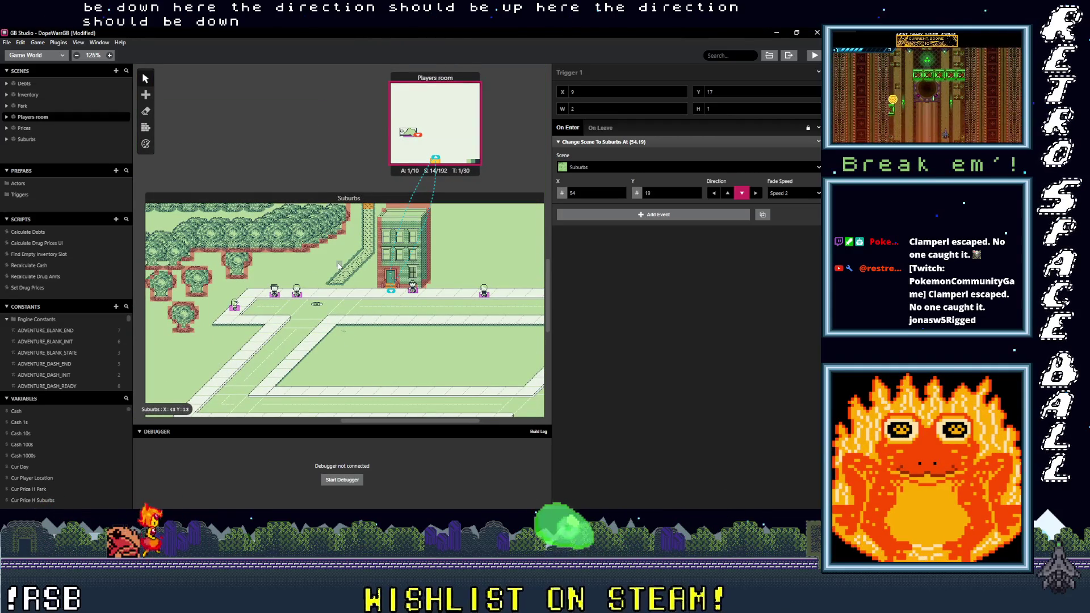
scroll(339, 247, up, 5)
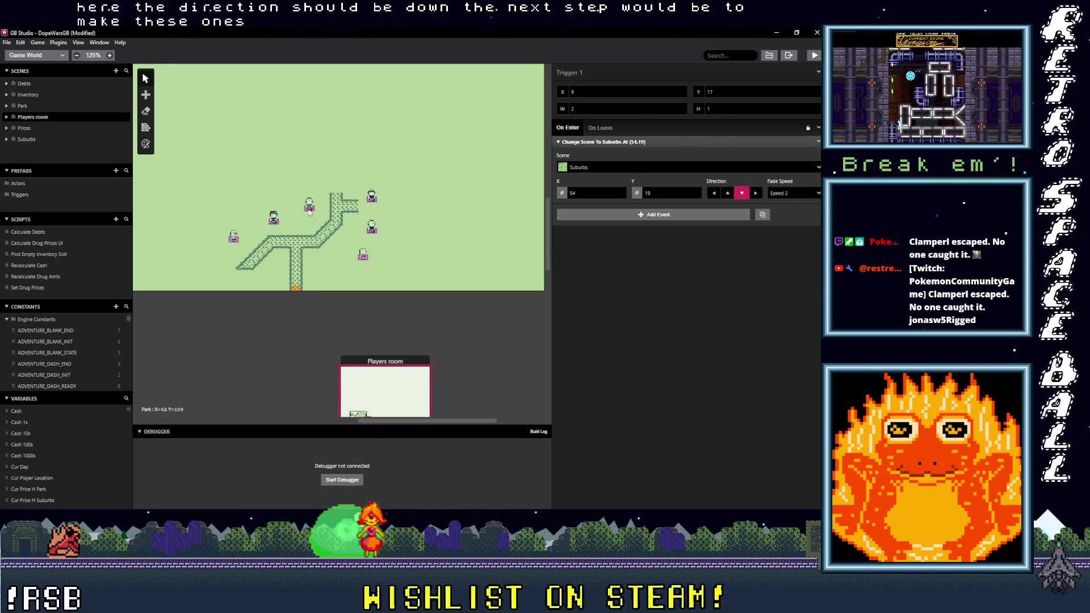
click(234, 240)
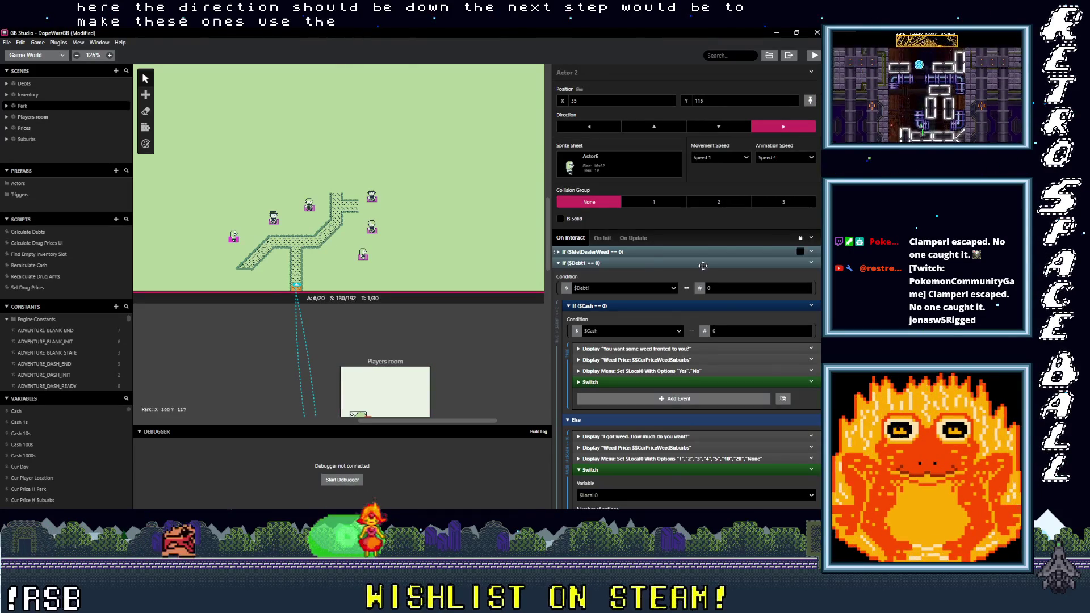
Step: Inspect the weed price message and the yes/no answer switch beneath it
click(696, 360)
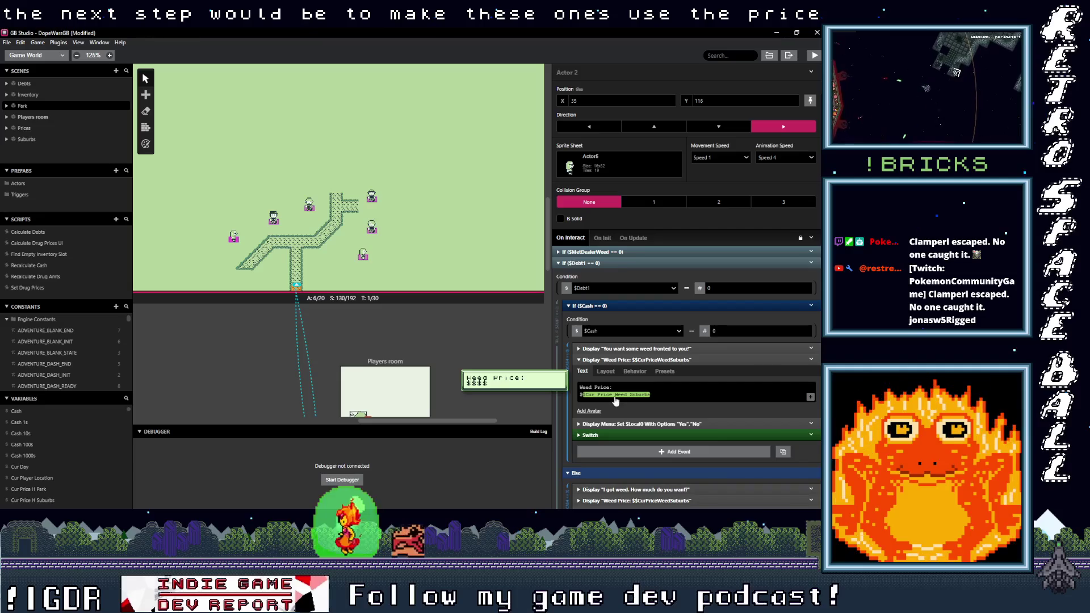
click(679, 360)
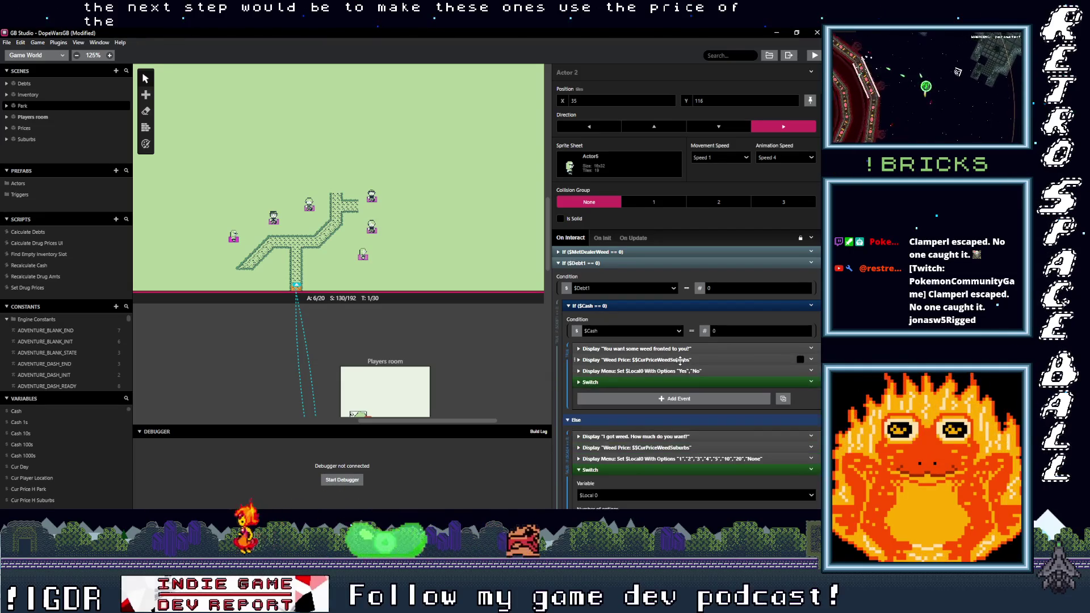
click(650, 381)
scroll(654, 383, down, 5)
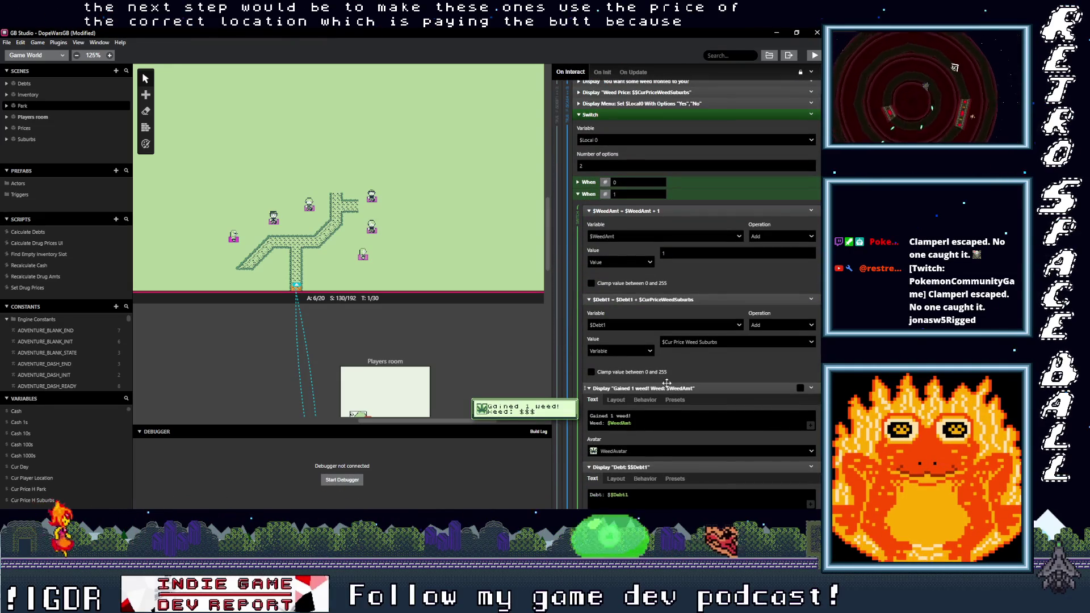
scroll(671, 383, down, 3)
scroll(672, 389, down, 3)
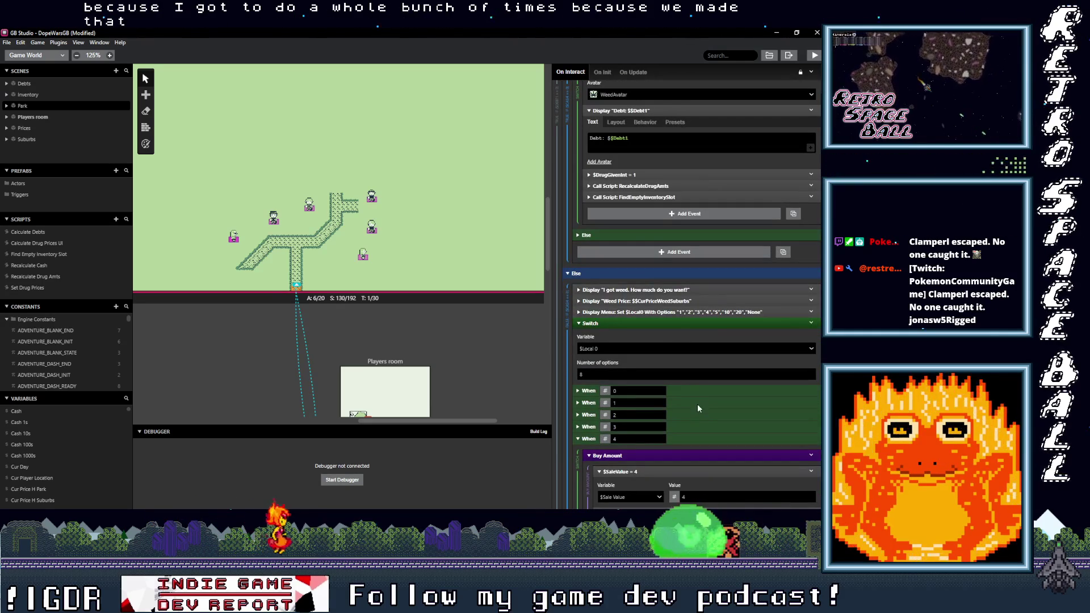
scroll(718, 398, up, 5)
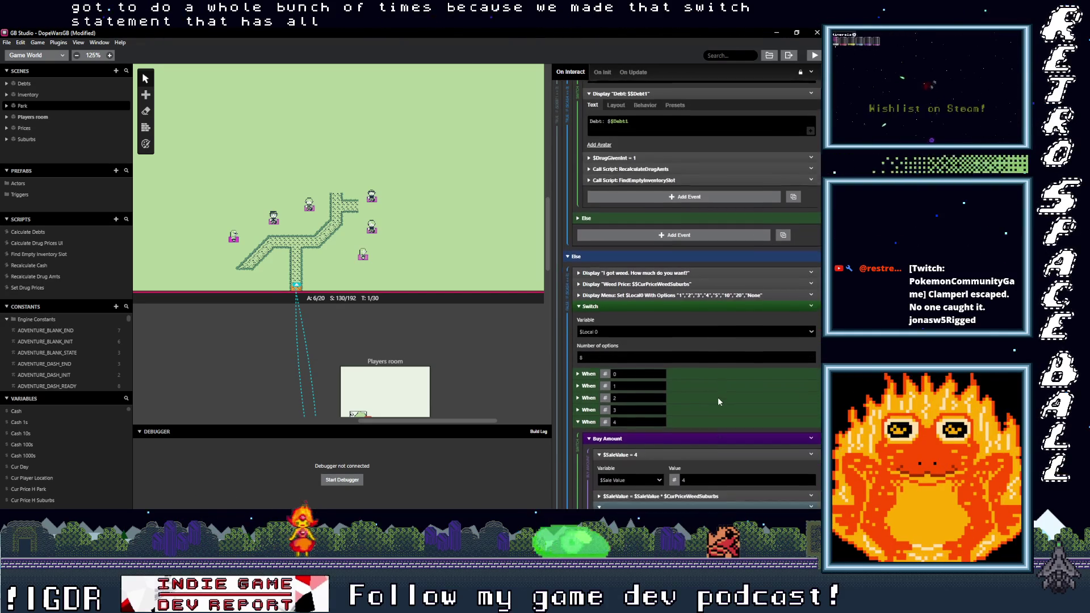
scroll(716, 397, up, 5)
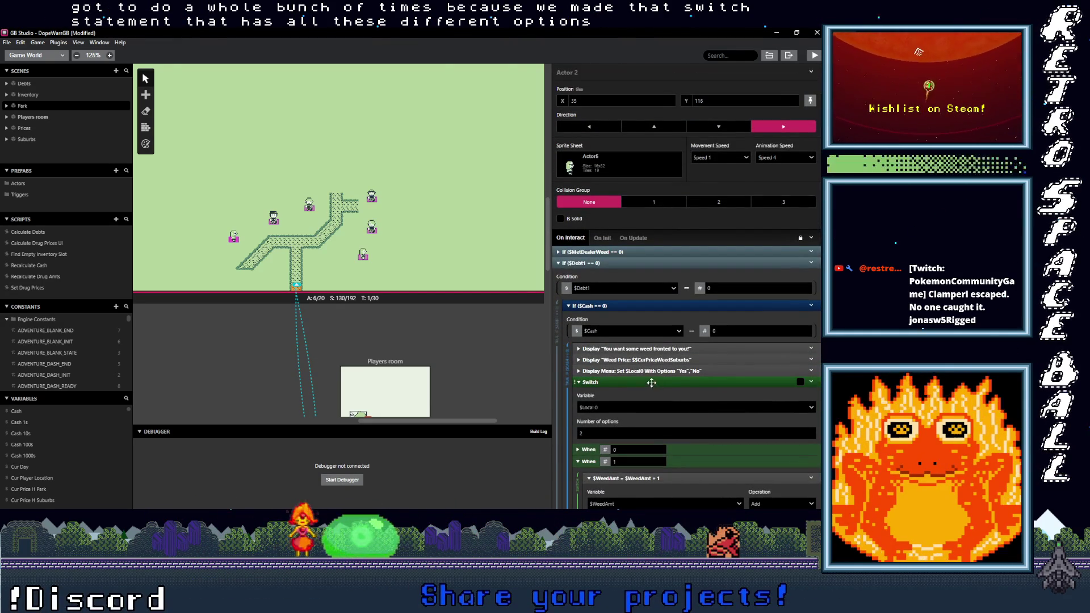
click(659, 384)
Step: Change the weed price message's variable to Cur Price Weed Park
click(665, 360)
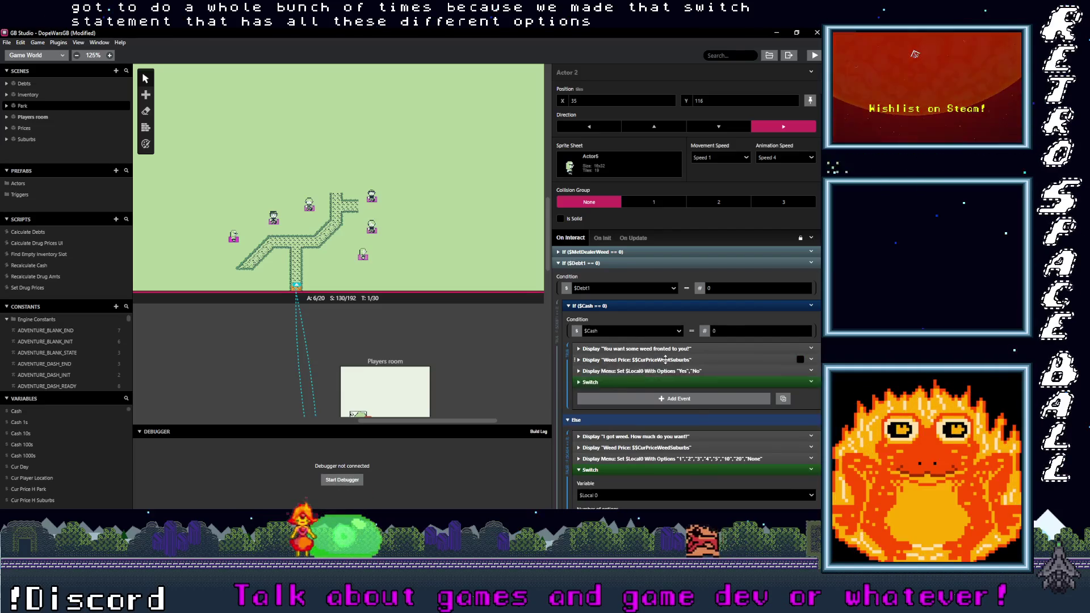
click(629, 400)
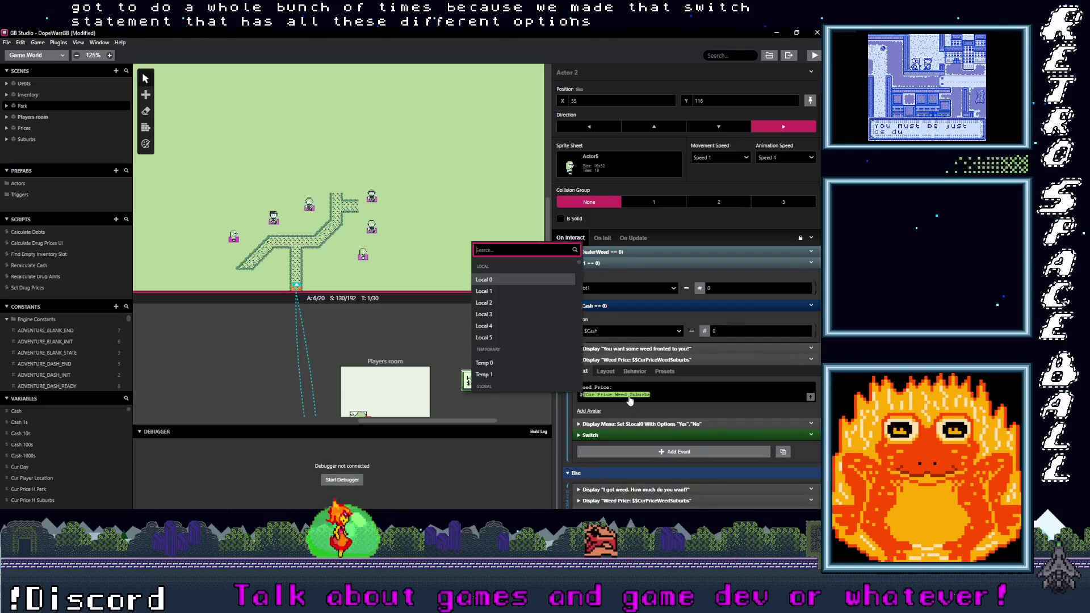
text(cur)
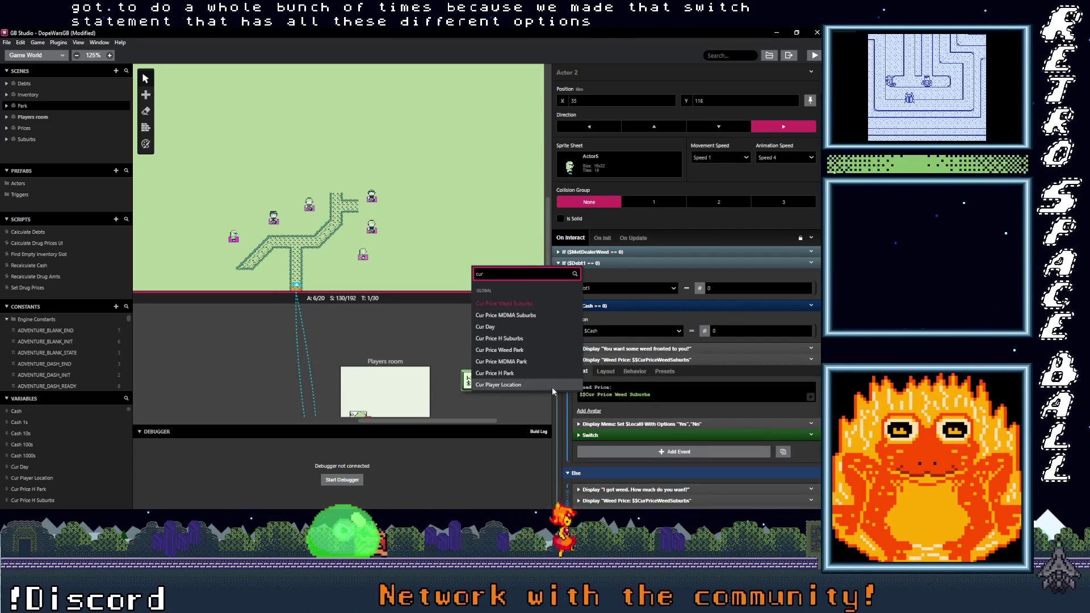
click(511, 349)
scroll(625, 393, down, 2)
Step: Select and copy the price variable text in the dialogue, then expand the switch below
click(639, 263)
key(Escape)
click(659, 262)
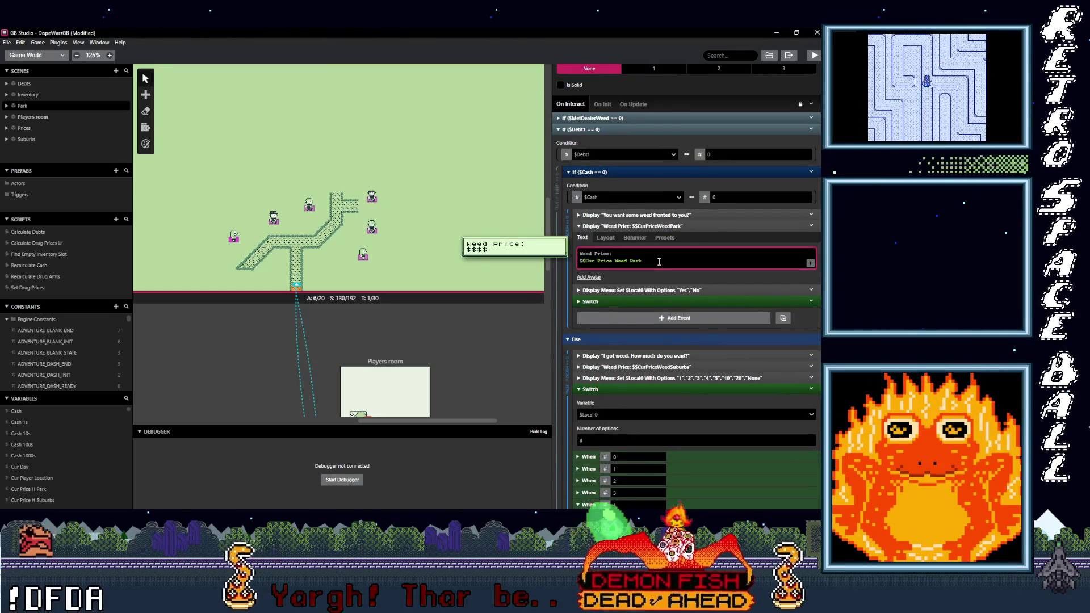
drag(659, 262, 584, 269)
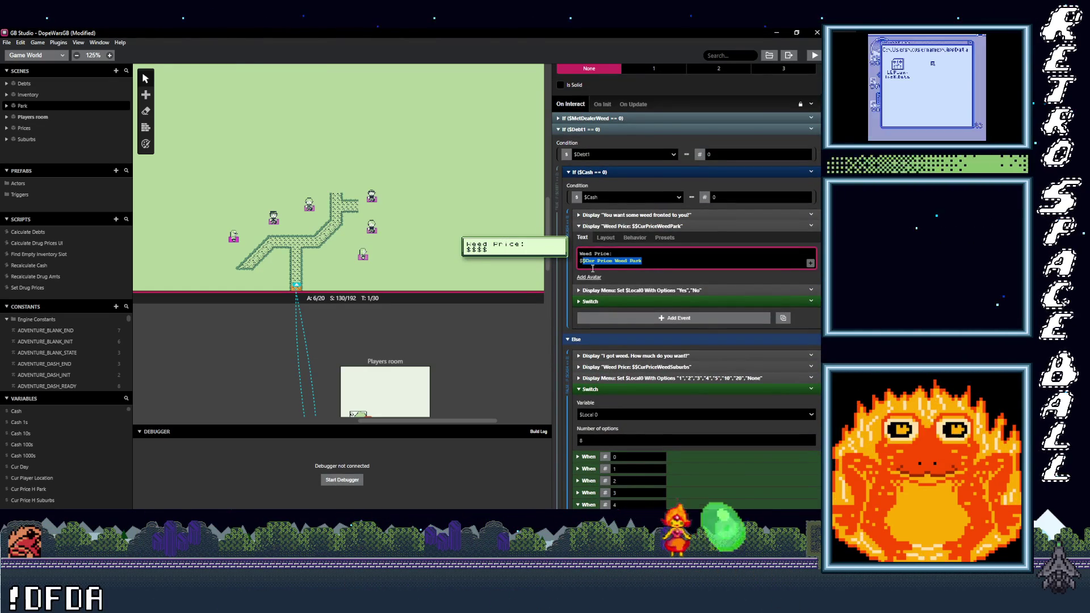
key(ctrl+c)
click(591, 302)
scroll(642, 306, down, 1)
scroll(642, 302, down, 2)
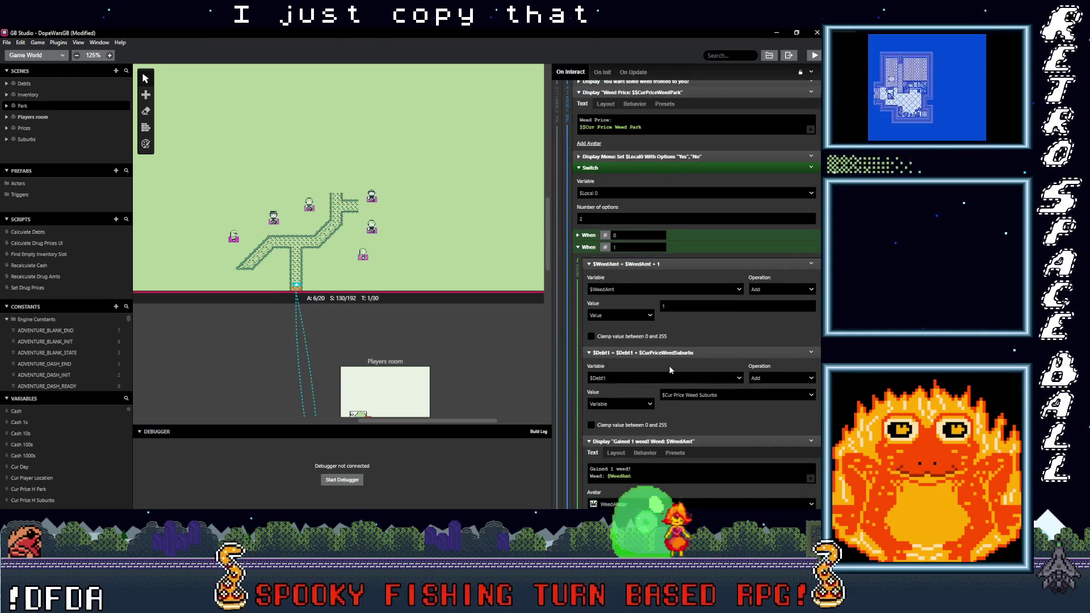
Step: Replace the value added to $Debt1 with Cur Price Weed Park via a 'cur pric' search
click(691, 395)
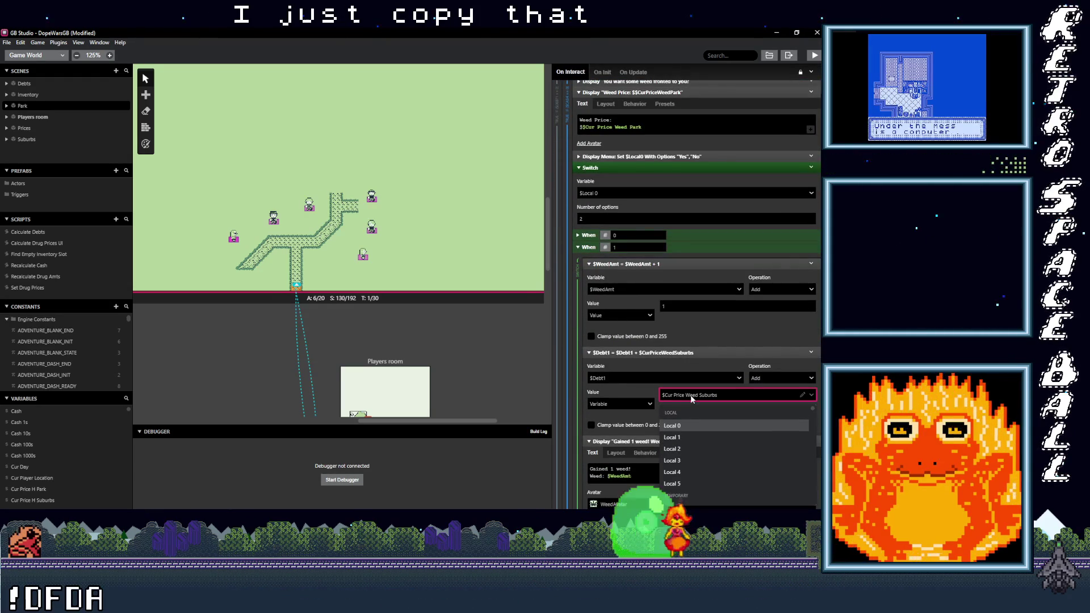
click(690, 397)
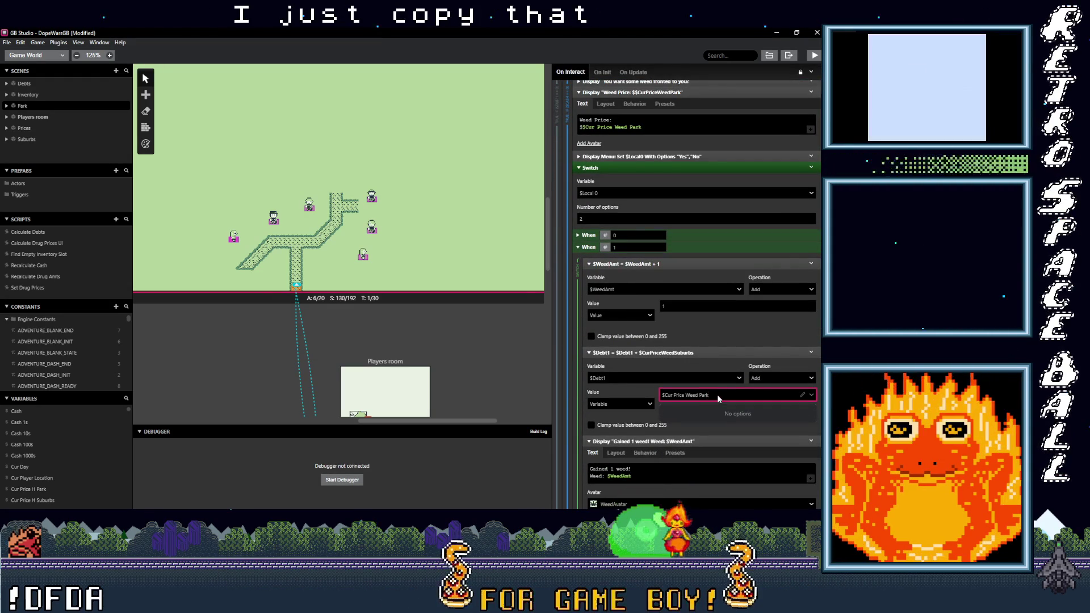
click(671, 395)
click(656, 390)
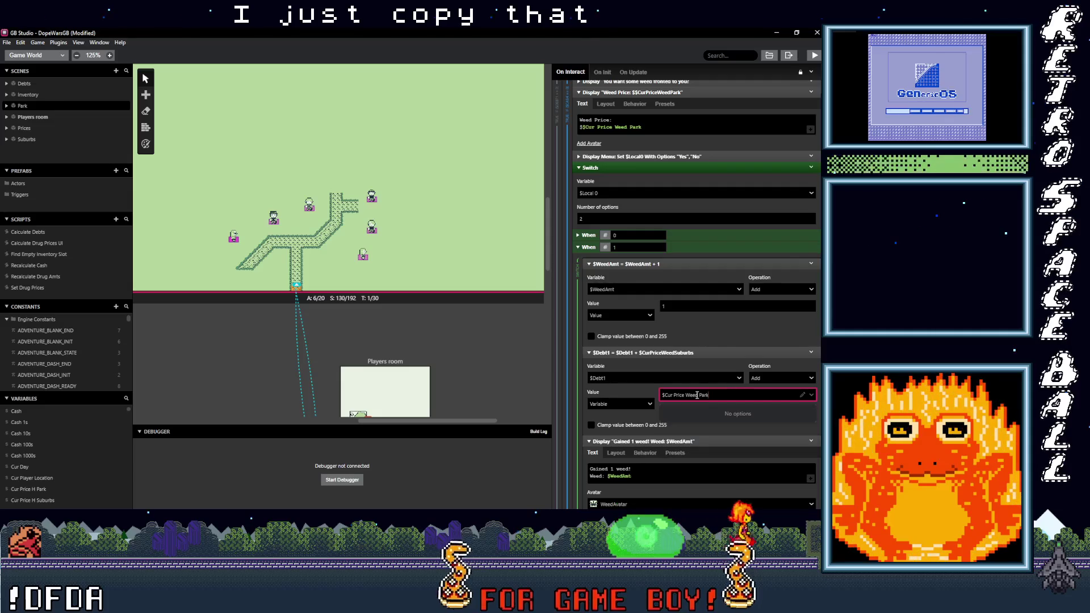
click(704, 395)
text(c)
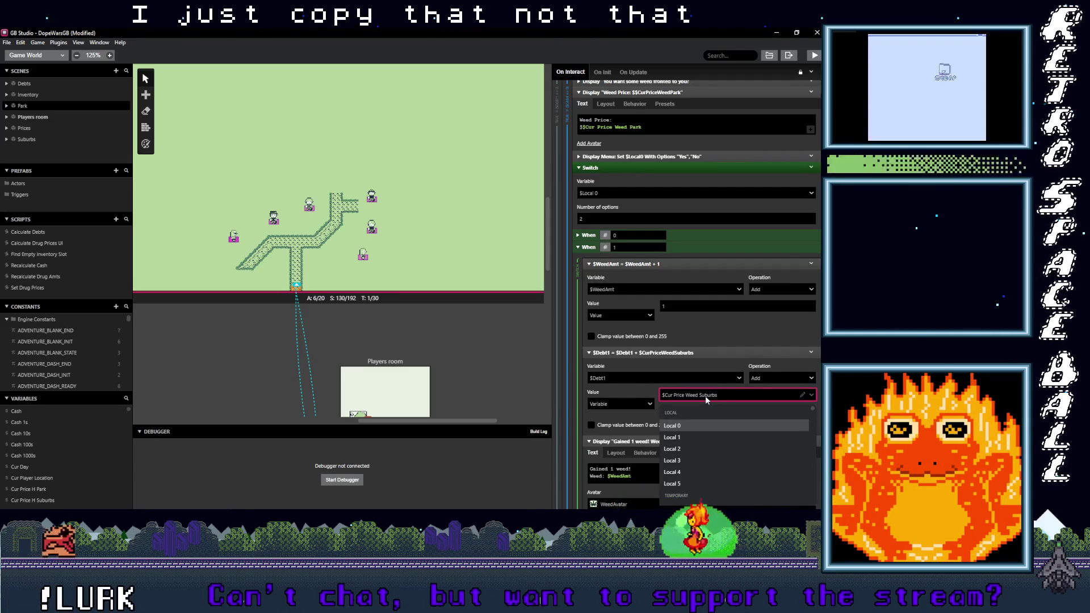
text(ur pric)
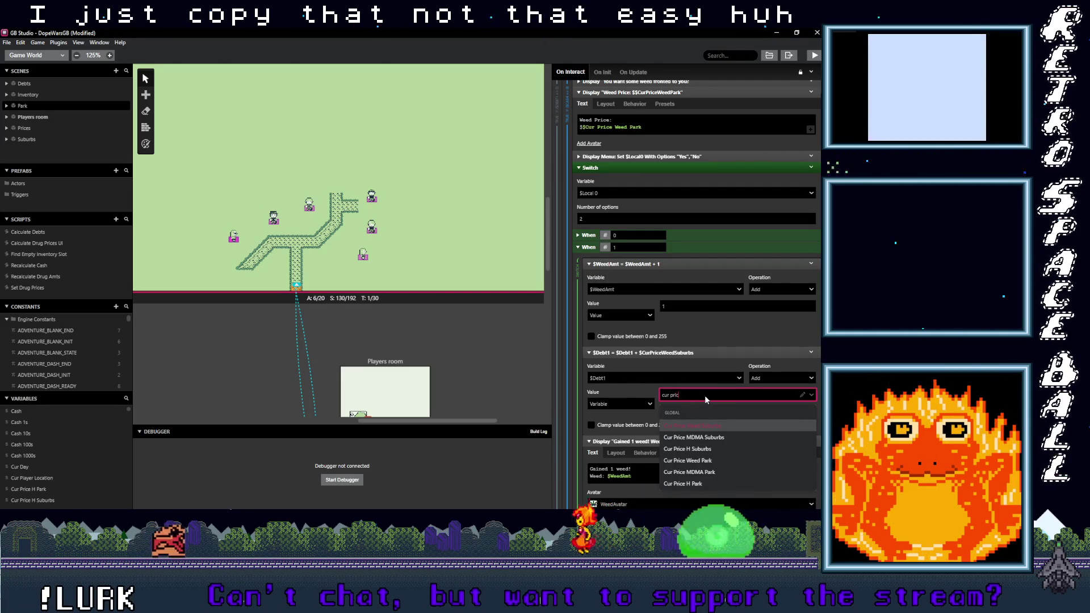
click(702, 460)
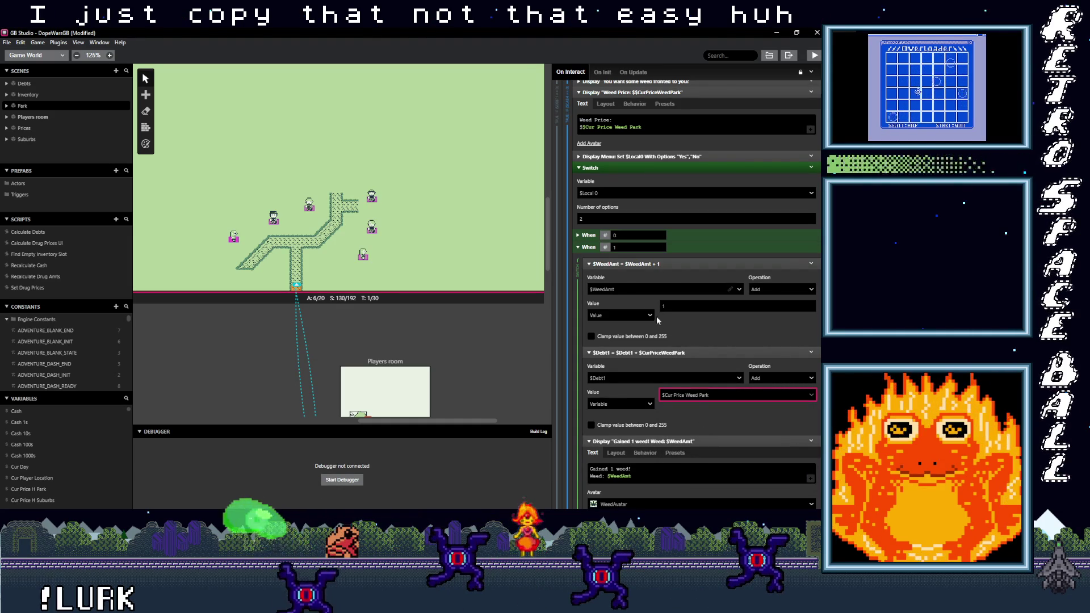
scroll(668, 365, down, 3)
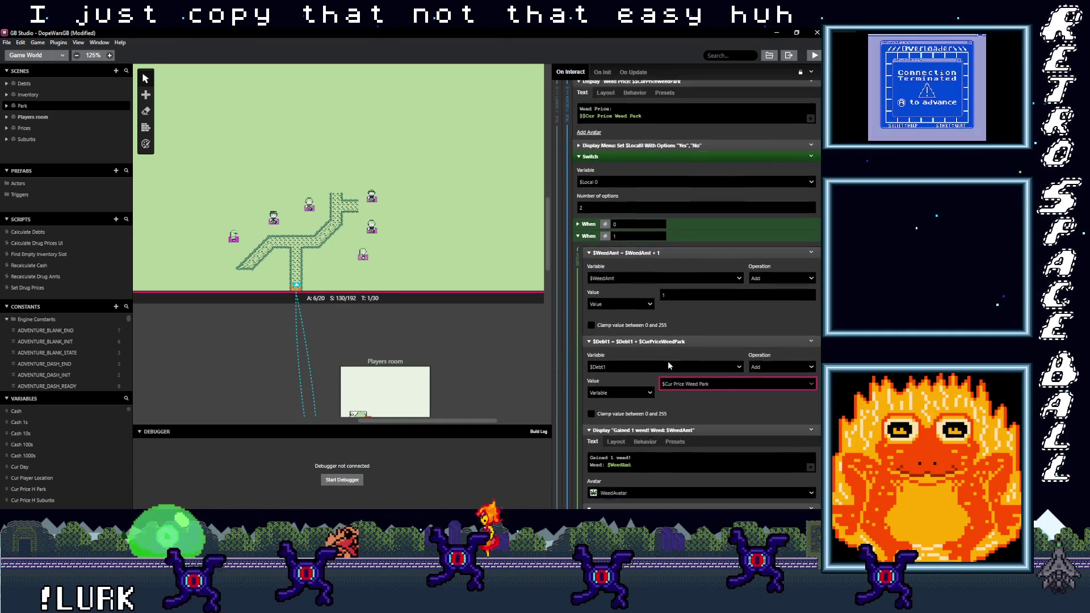
scroll(653, 389, down, 2)
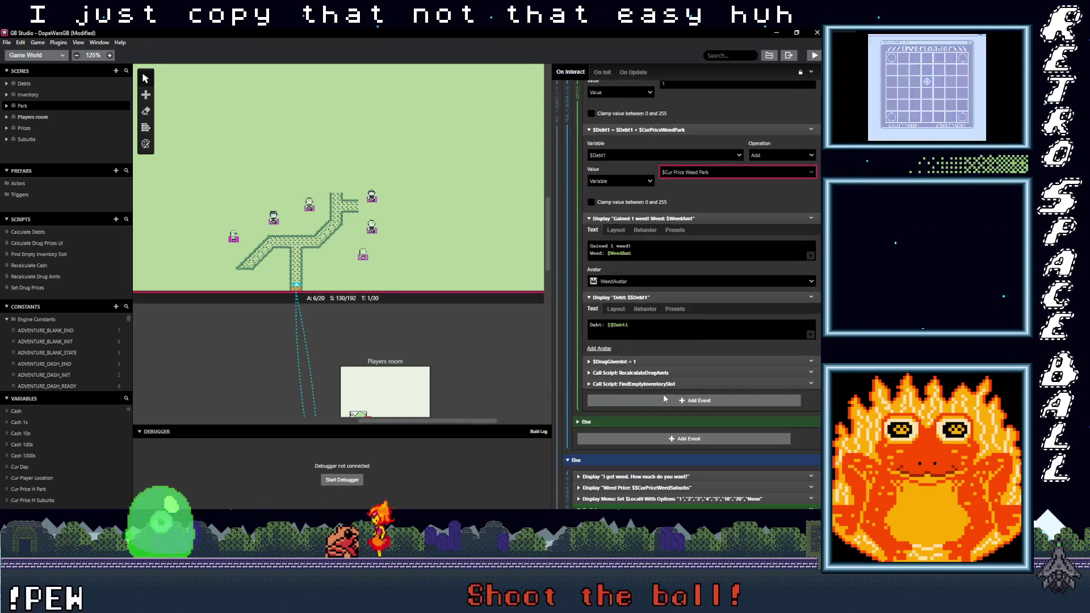
scroll(665, 394, down, 4)
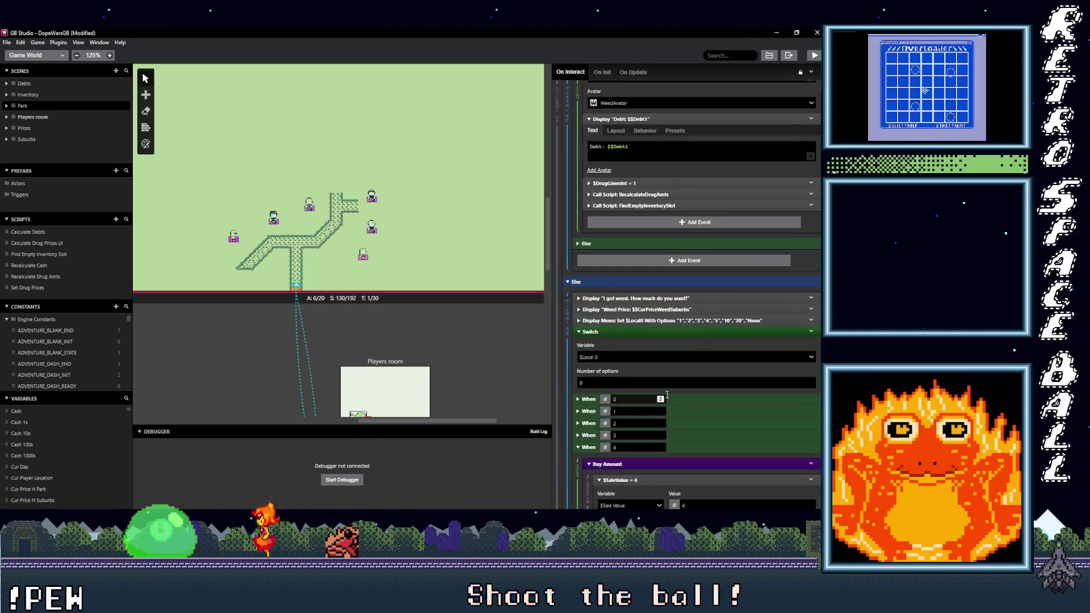
Step: Make the one-unit buy case multiply the sale value by Cur Price Weed Park
scroll(668, 376, down, 2)
click(684, 322)
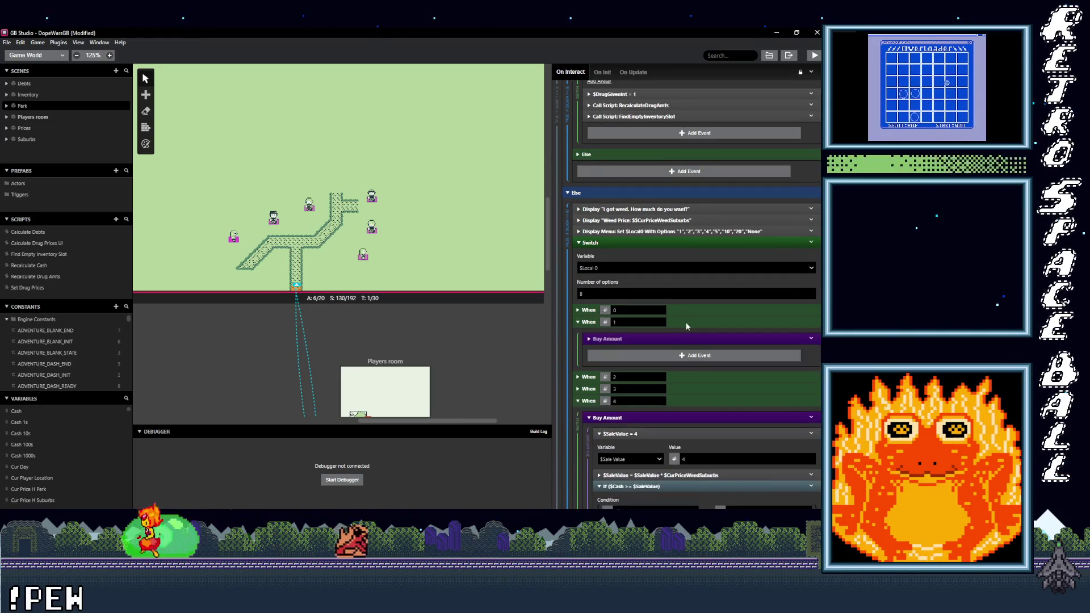
scroll(684, 321, down, 1)
click(672, 295)
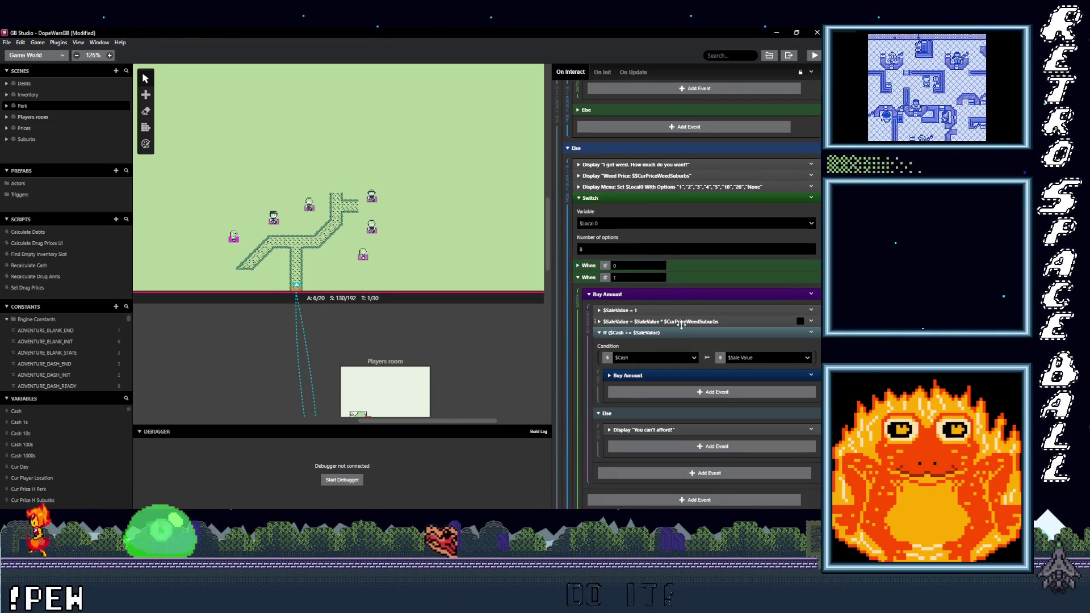
click(684, 321)
click(708, 363)
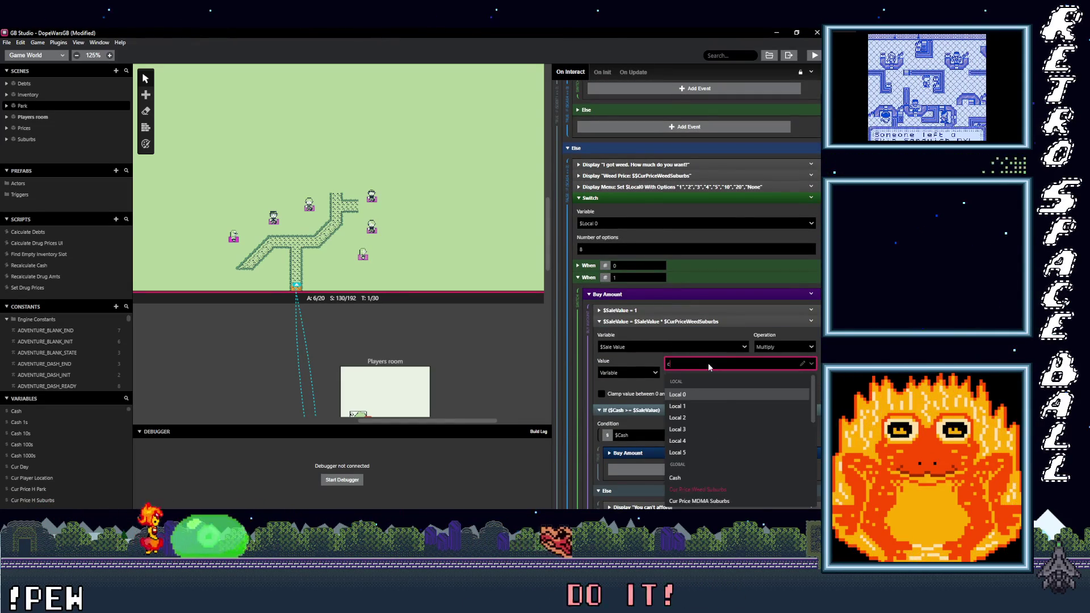
text(cur pric)
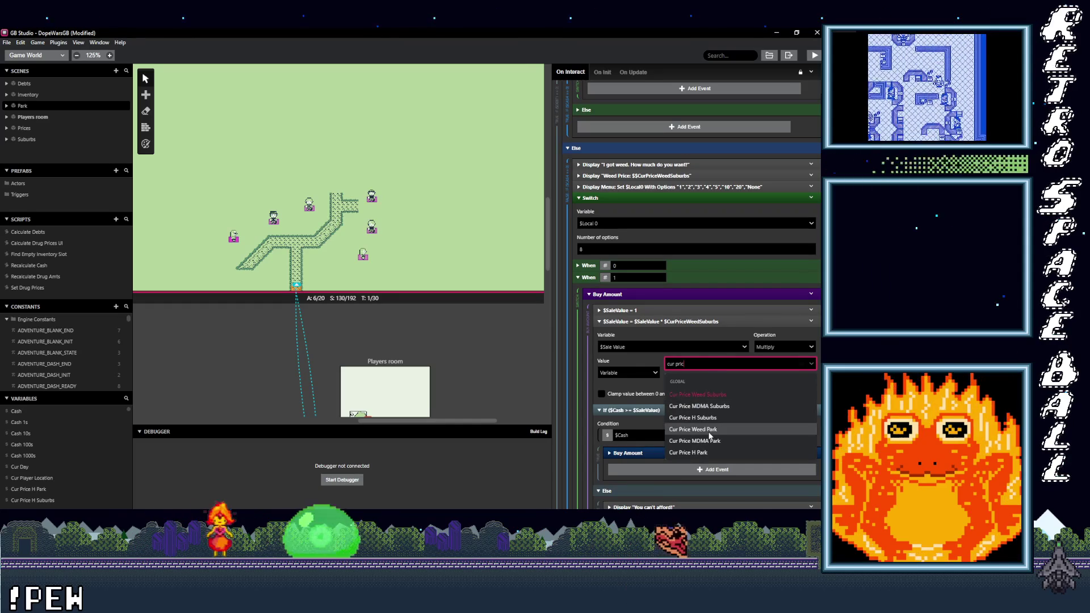
click(693, 429)
scroll(686, 406, down, 2)
Step: Set the two-unit buy case's sale value multiplier to Cur Price Weed Park
click(683, 364)
scroll(690, 365, down, 1)
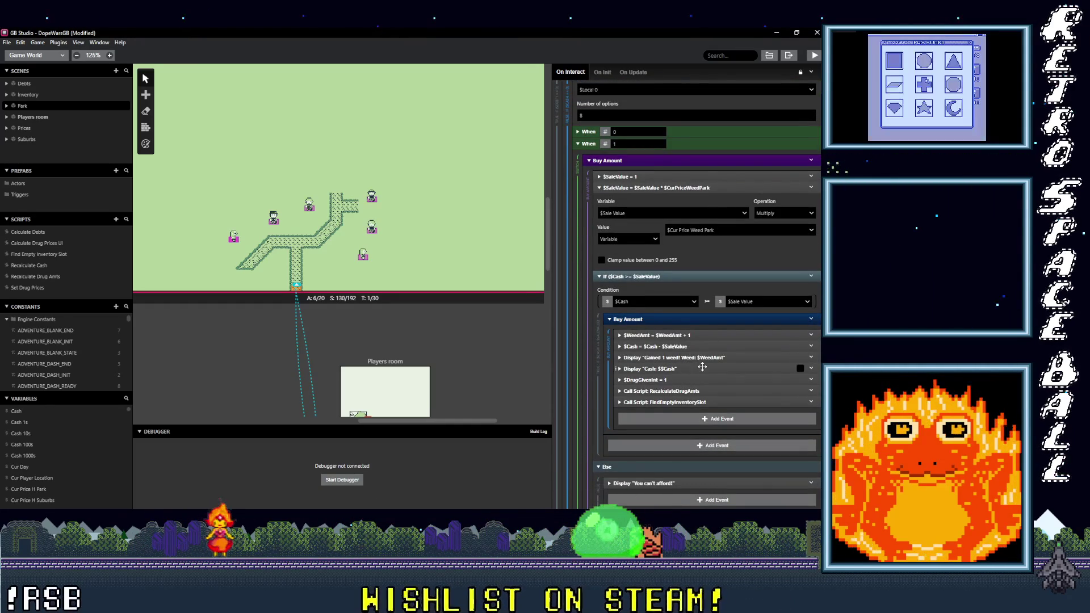
scroll(690, 408, down, 4)
click(687, 398)
scroll(698, 398, down, 2)
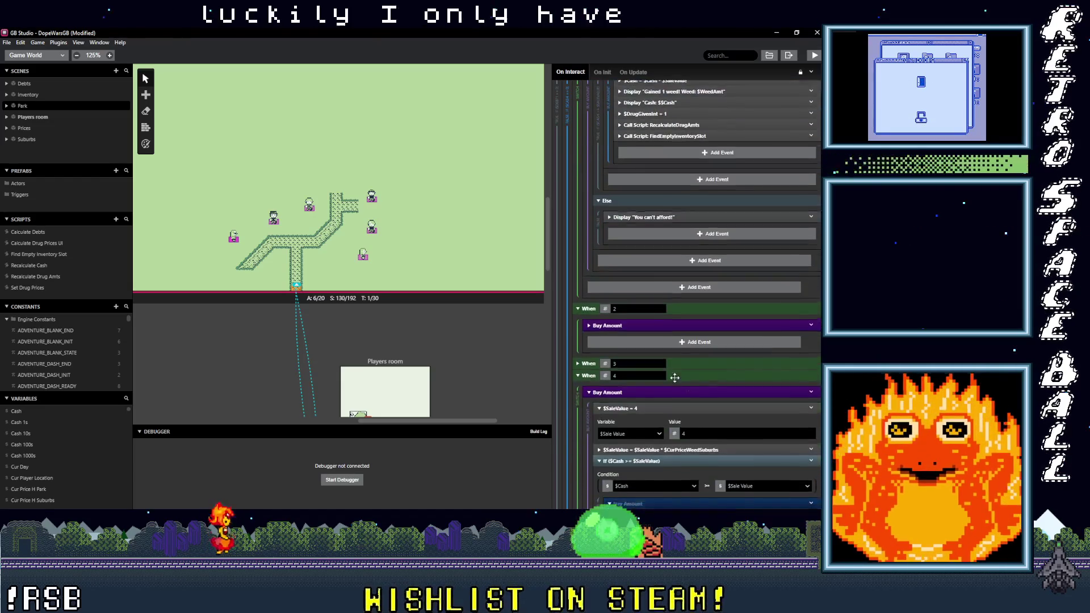
click(678, 325)
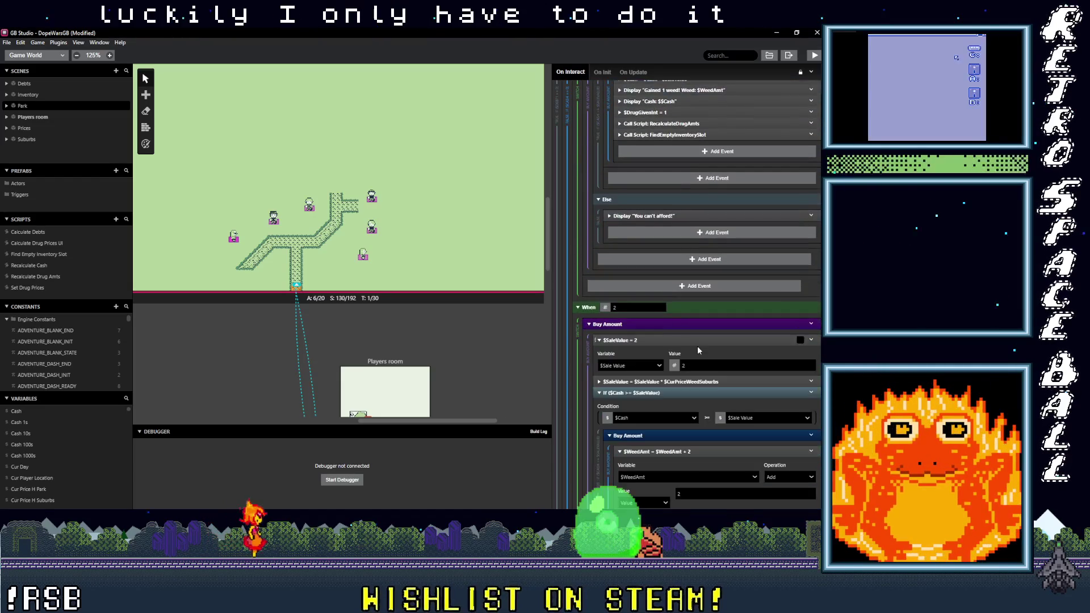
click(696, 381)
click(707, 426)
text(cur)
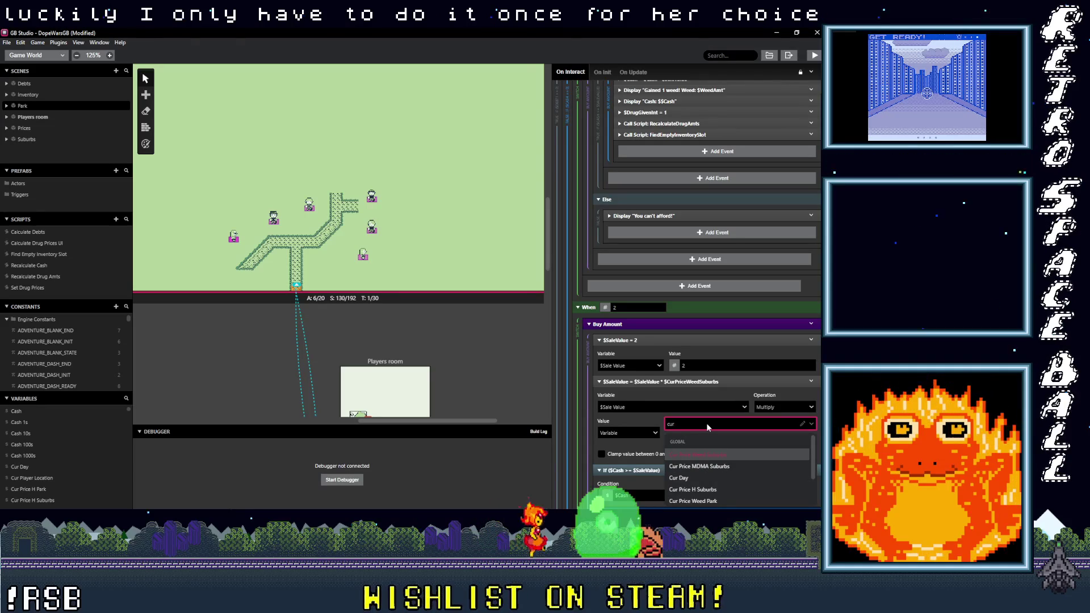
click(704, 501)
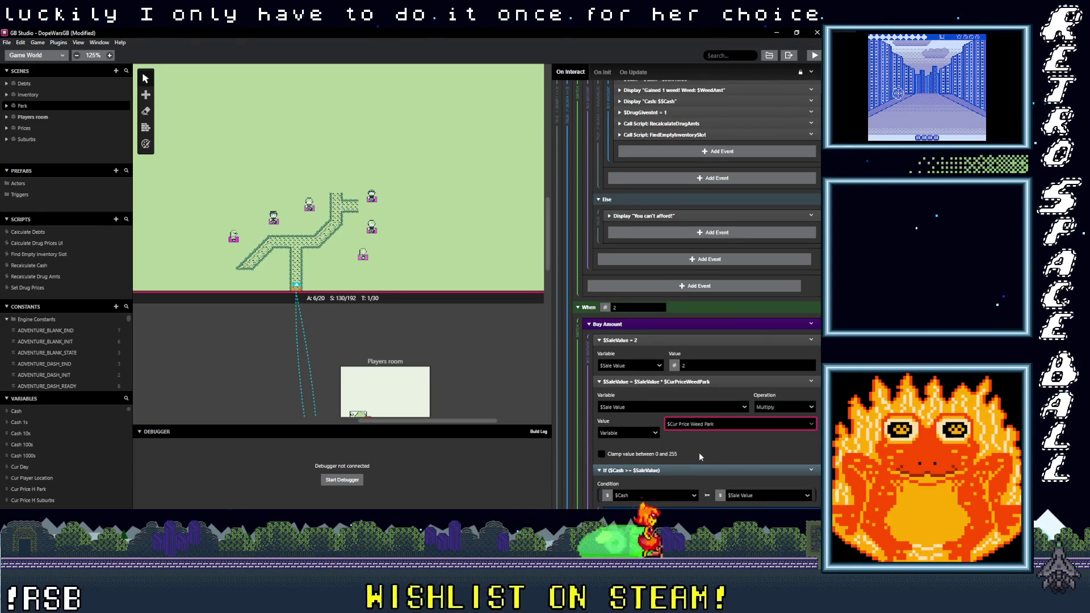
scroll(708, 450, down, 3)
Step: Set the three-unit buy case's multiplier to Cur Price Weed Park
scroll(709, 450, down, 2)
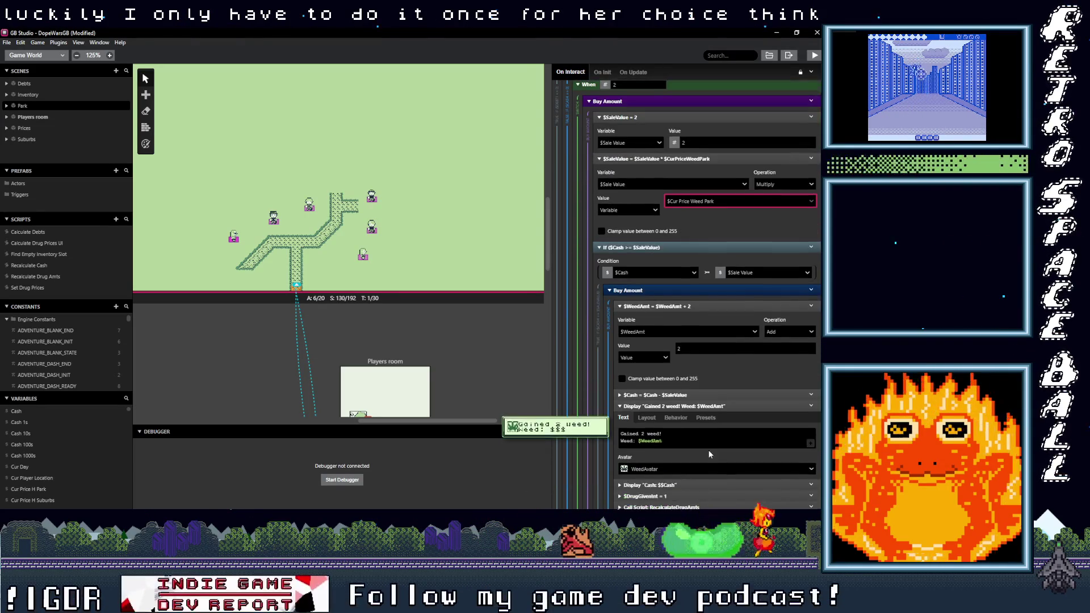
scroll(710, 452, down, 1)
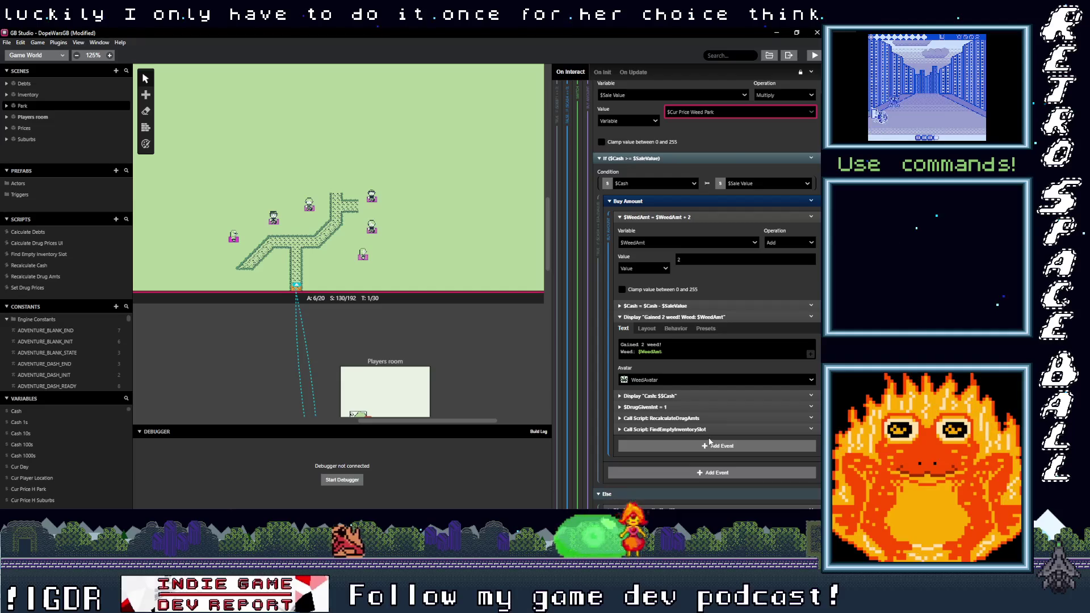
scroll(709, 440, down, 4)
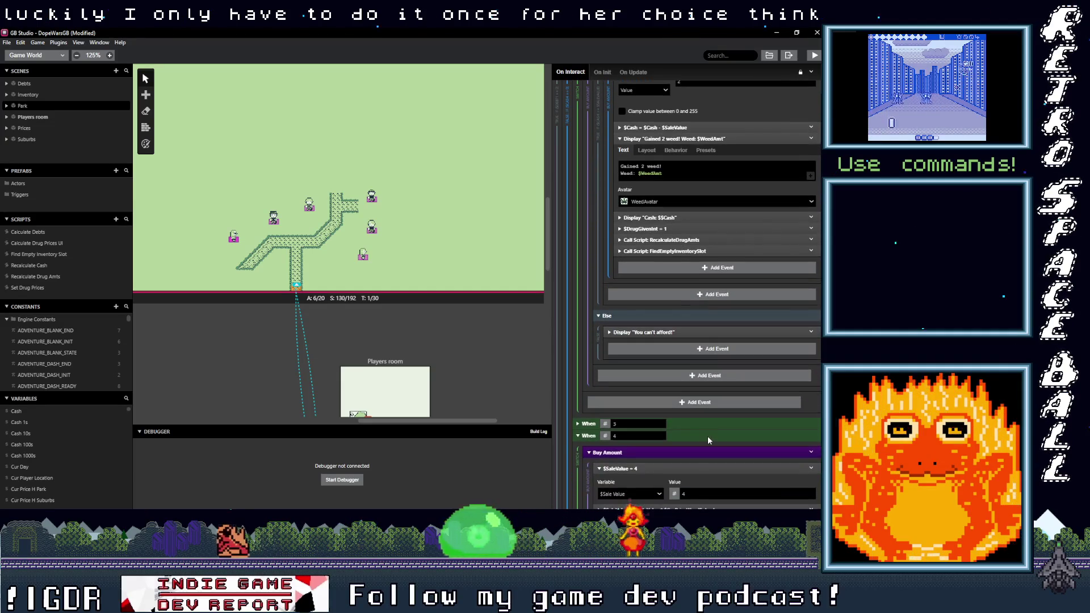
click(698, 424)
scroll(703, 449, down, 2)
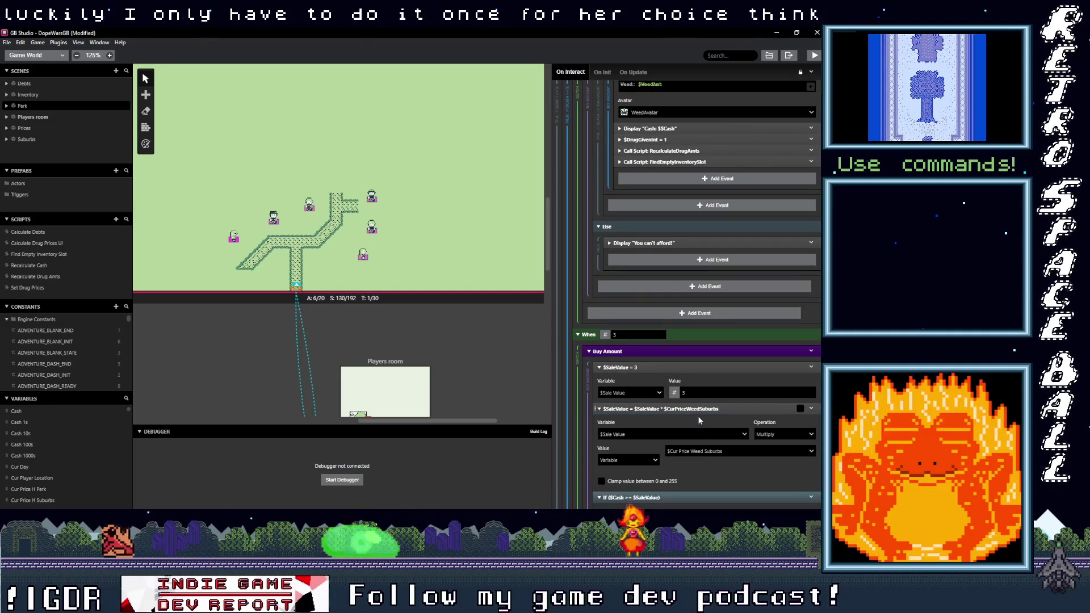
click(704, 451)
text(cur pric)
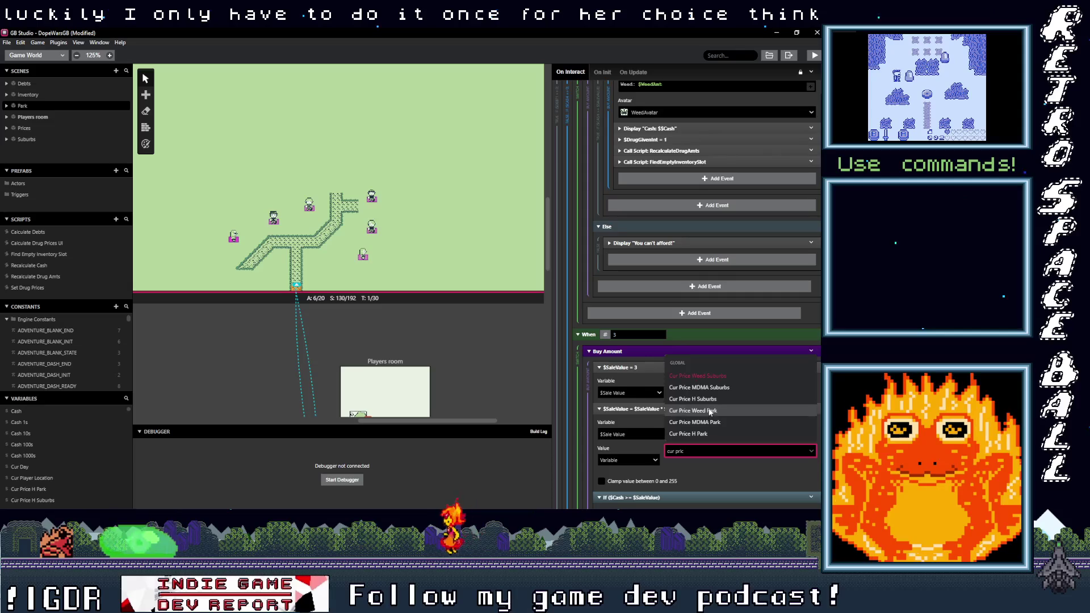
click(710, 411)
scroll(697, 444, down, 4)
Step: Set the four-unit buy case's multiplier to Cur Price Weed Park
scroll(697, 444, down, 2)
scroll(697, 444, down, 2)
scroll(697, 442, down, 4)
scroll(689, 430, down, 2)
scroll(716, 409, down, 2)
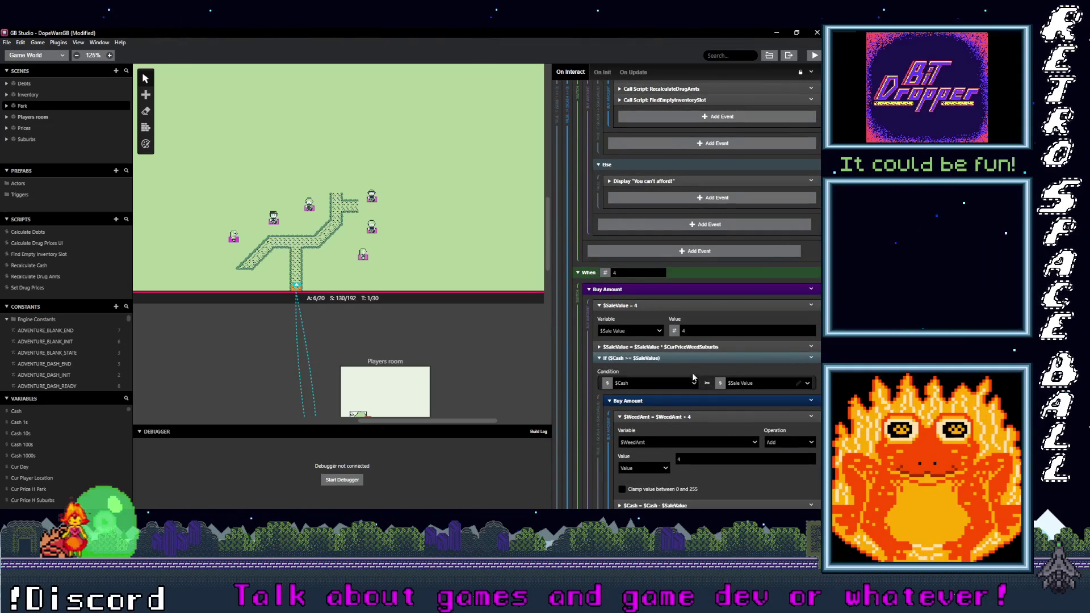
click(690, 347)
click(711, 390)
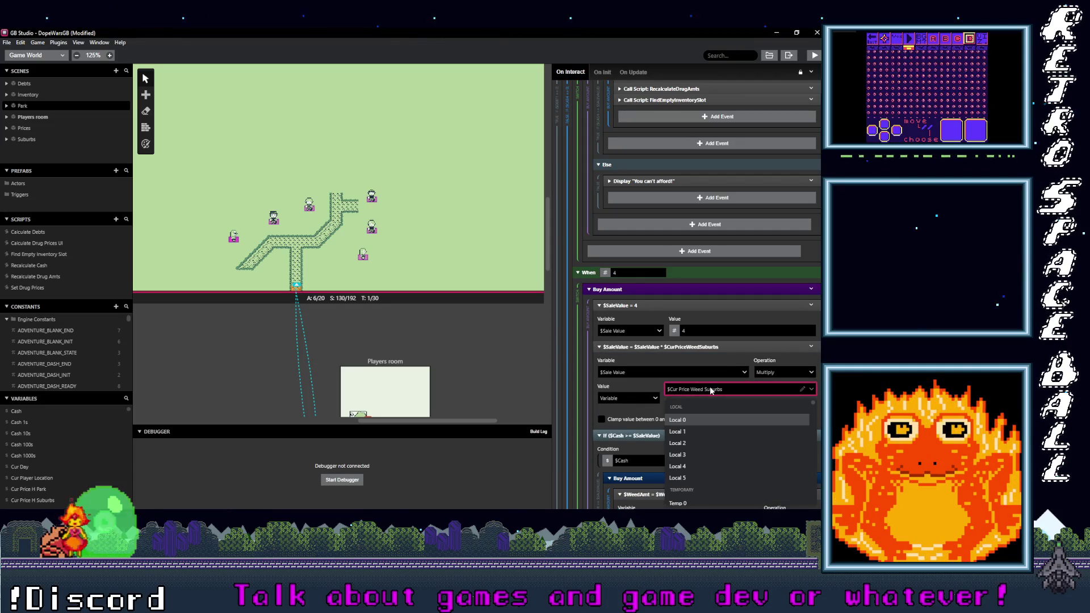
text(cur)
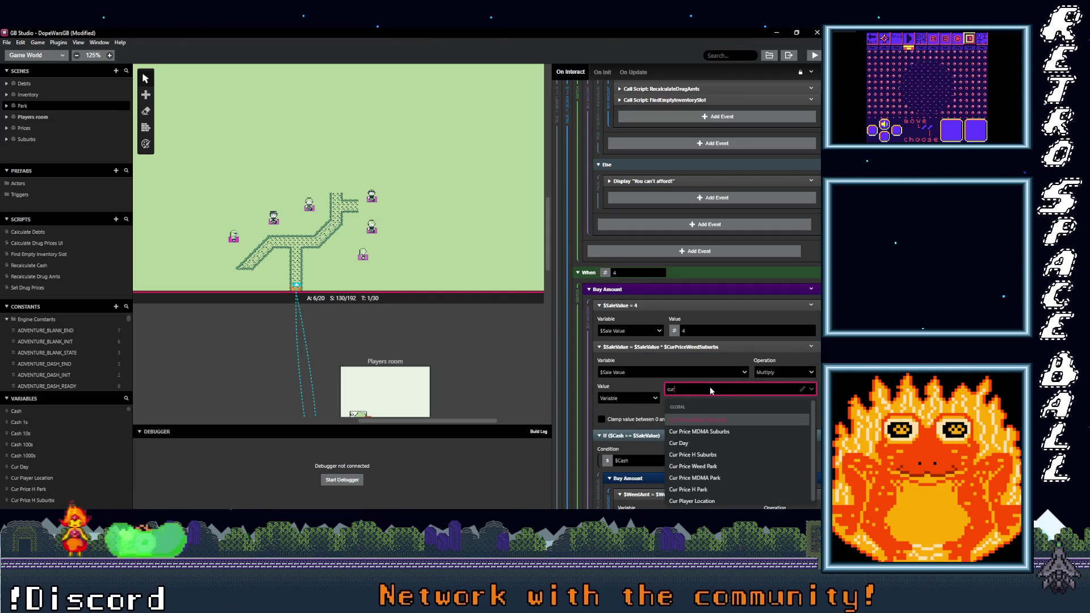
text( price wee)
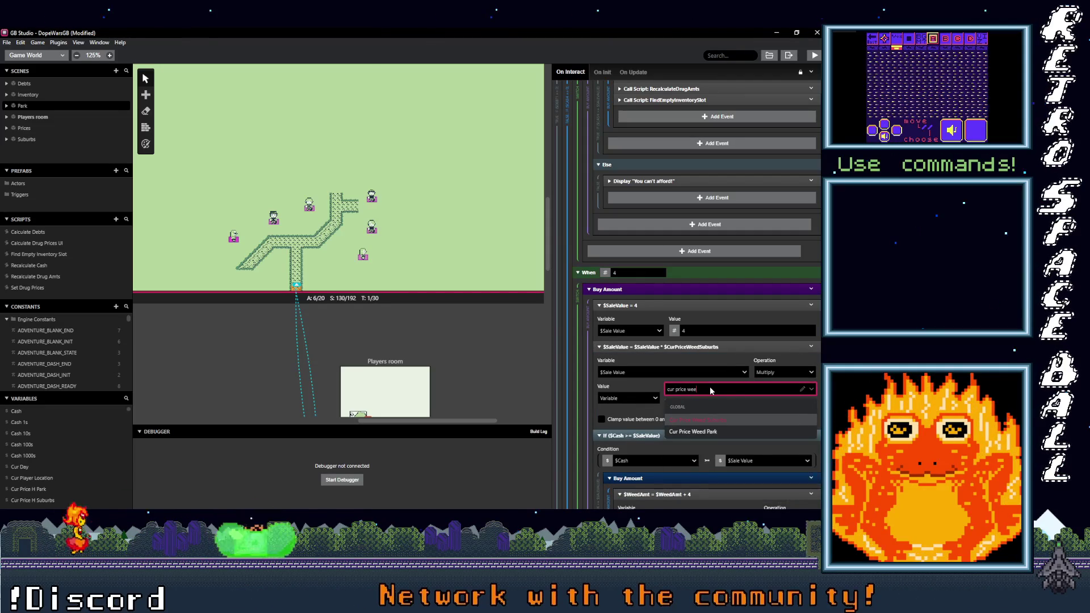
click(715, 432)
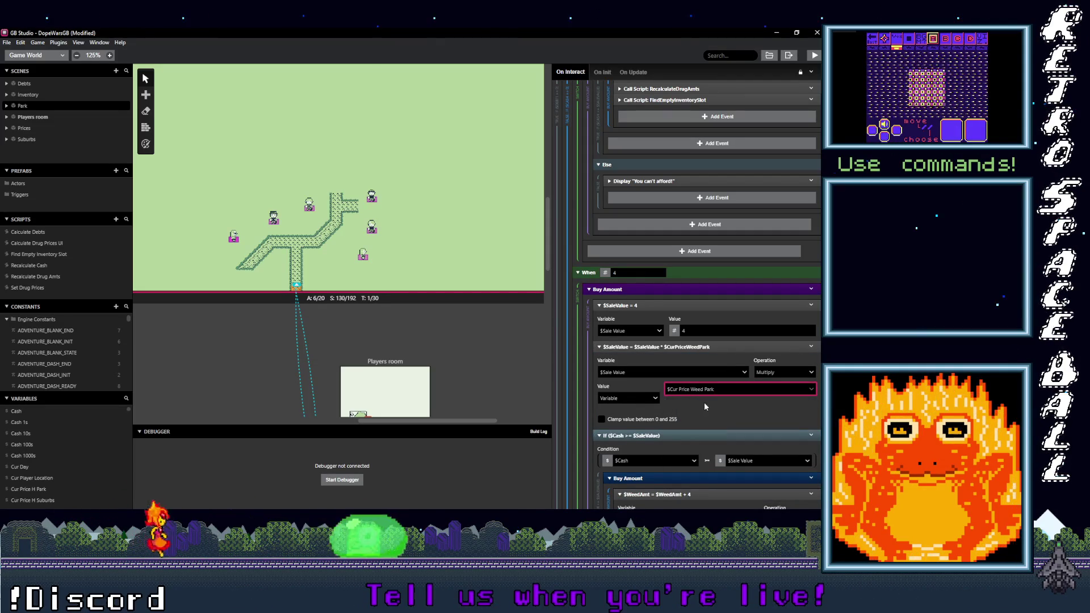
scroll(706, 409, down, 1)
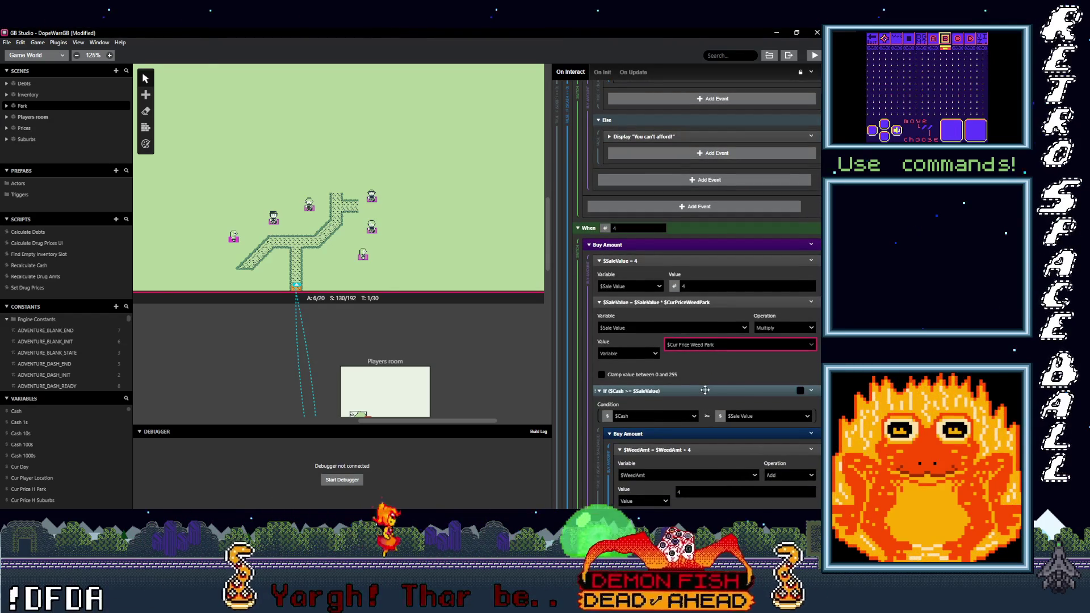
Step: Search the five-unit multiplier's variable list for 'cur price wee'
scroll(705, 380, down, 3)
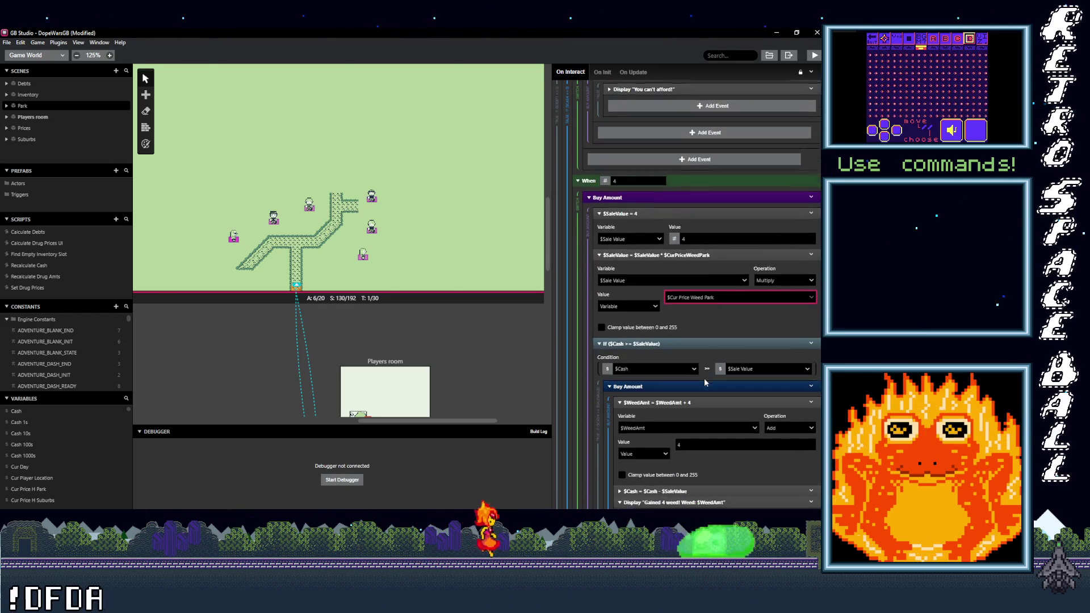
scroll(705, 380, down, 2)
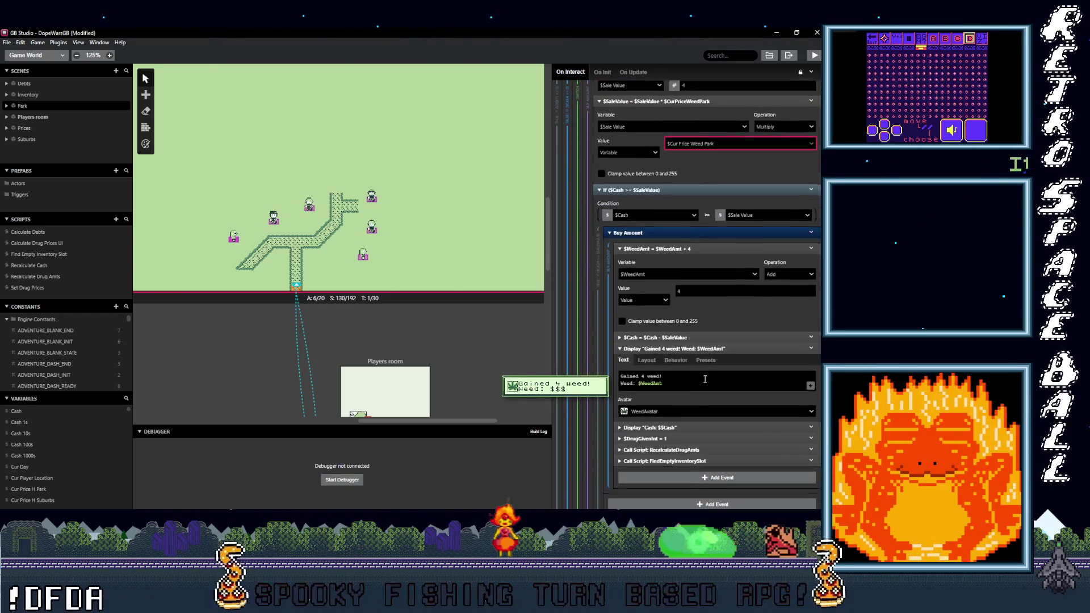
scroll(704, 378, down, 6)
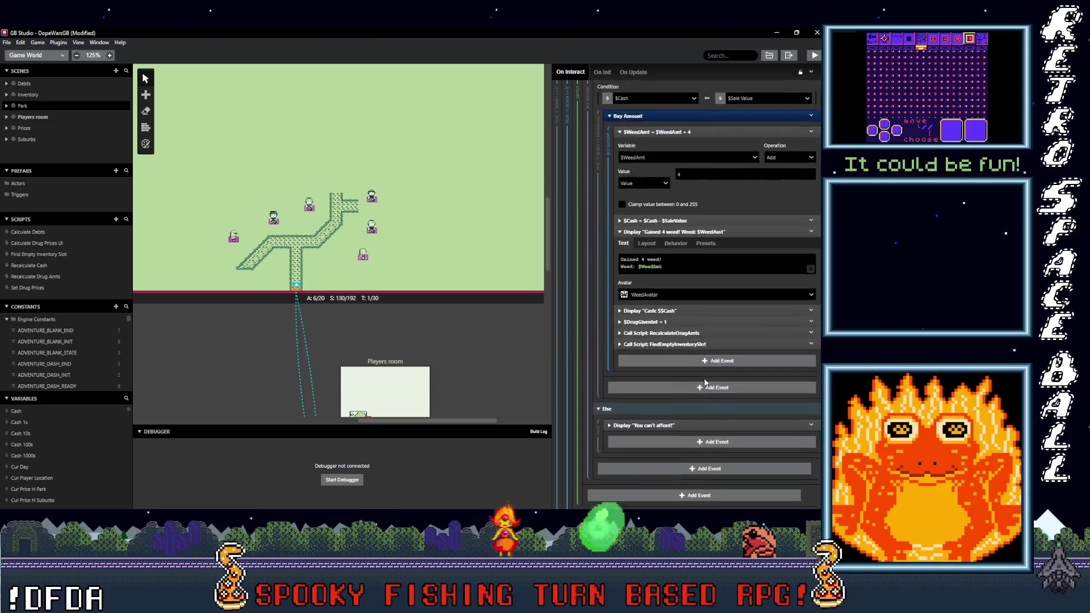
scroll(693, 380, down, 1)
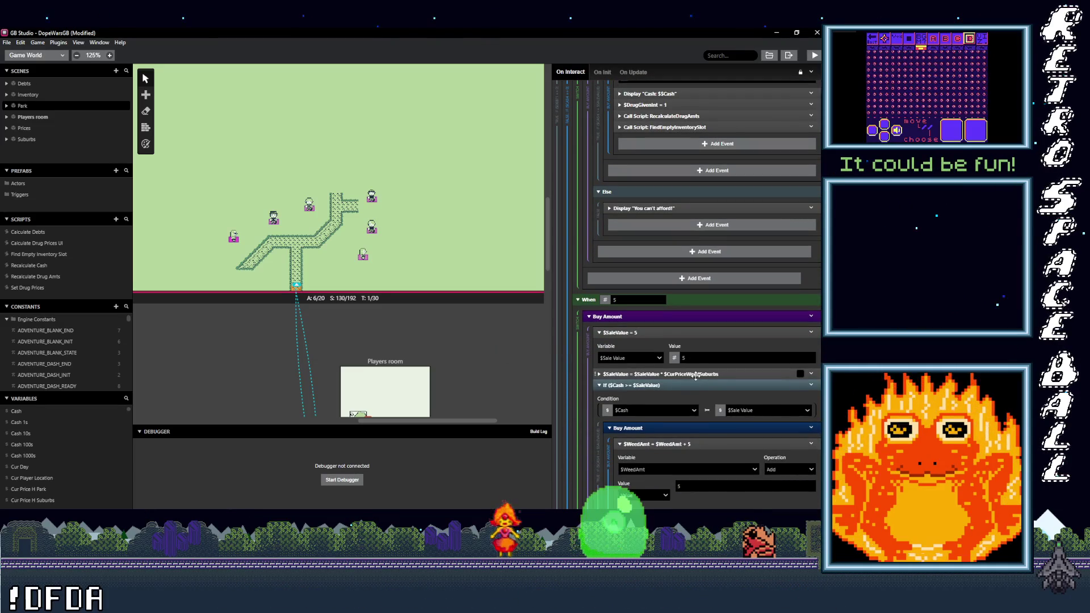
click(696, 374)
click(706, 418)
text(cur price weed Park)
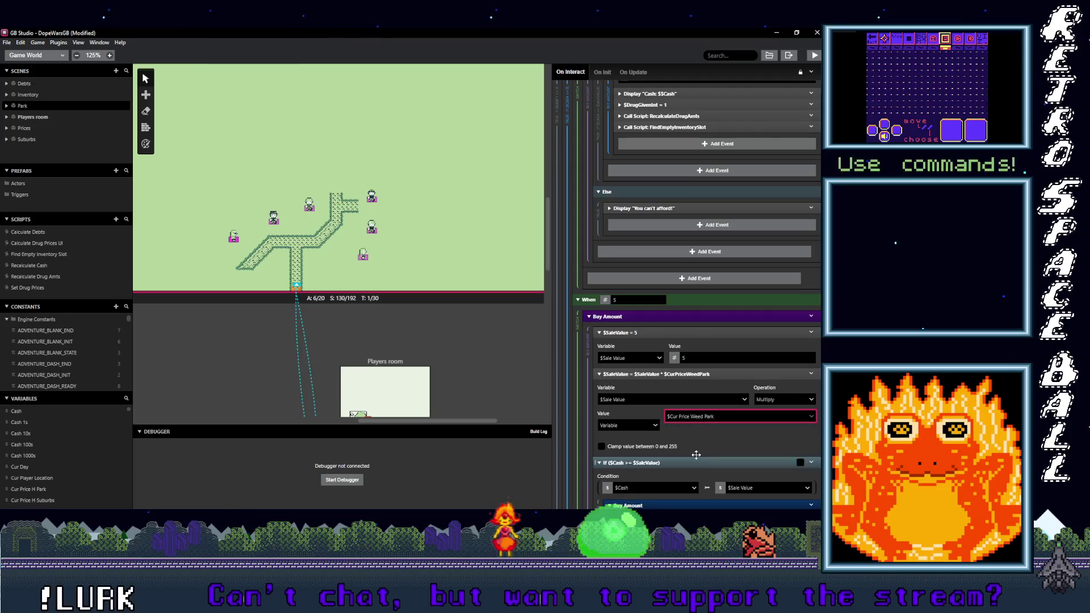
scroll(696, 455, down, 3)
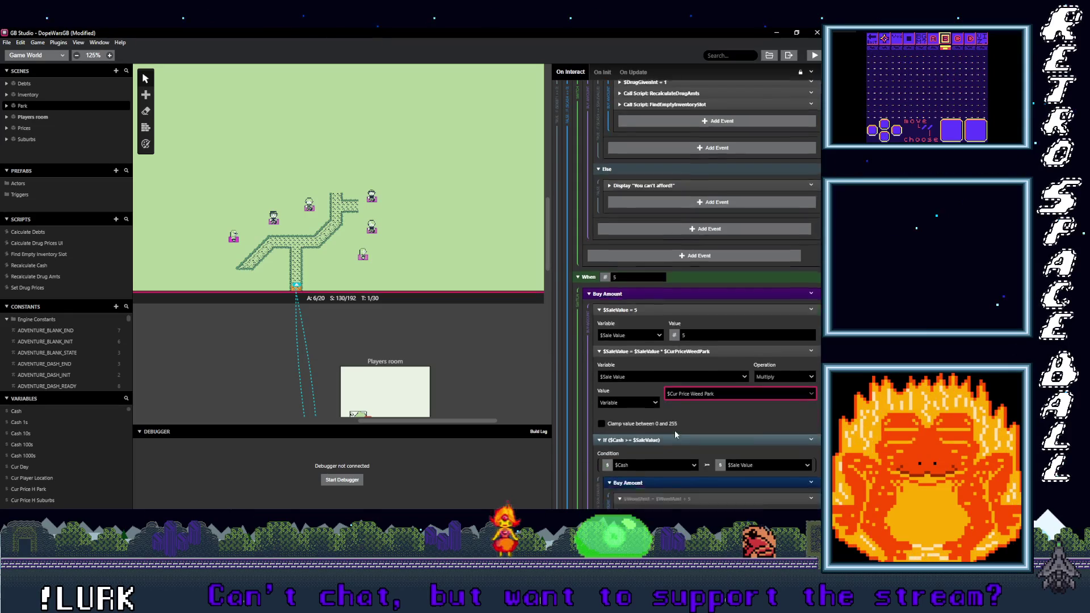
scroll(682, 432, down, 5)
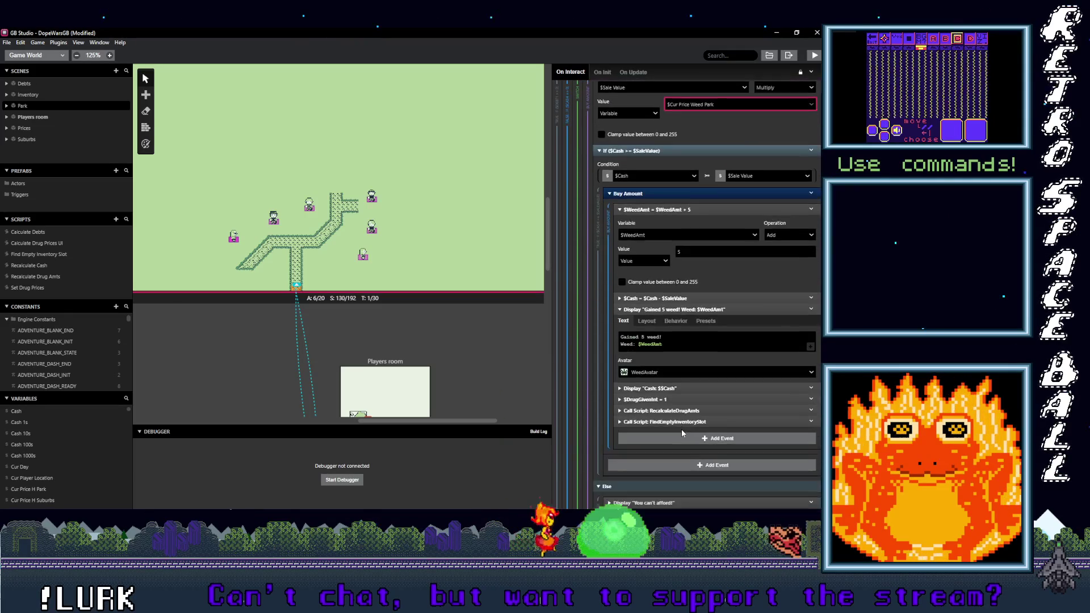
scroll(682, 429, down, 1)
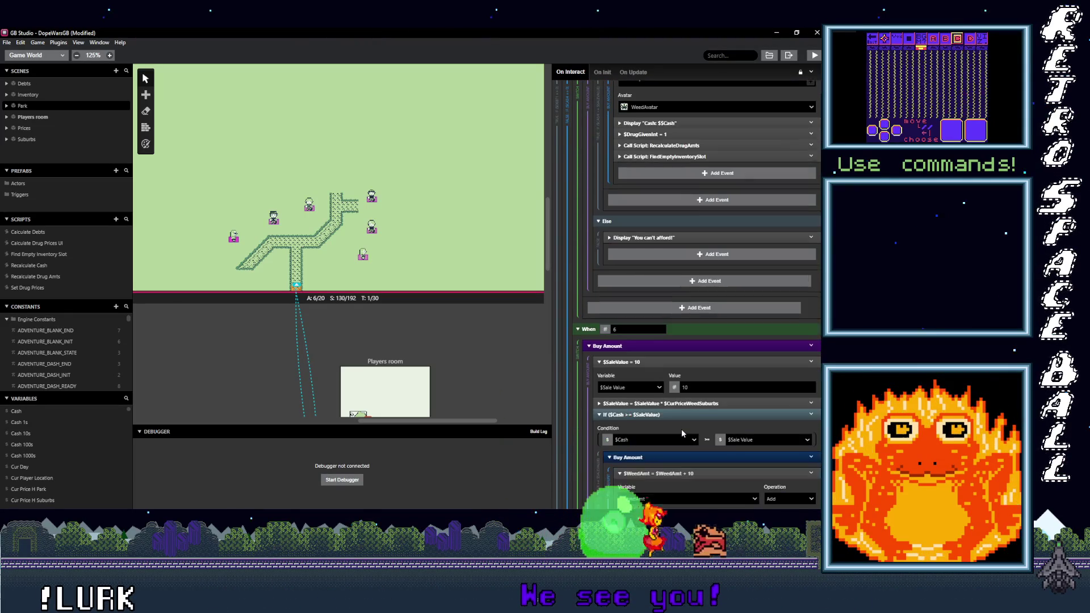
Step: Search the 10-unit multiplier's variable list for 'cur price we'
click(682, 423)
scroll(687, 417, down, 1)
click(693, 399)
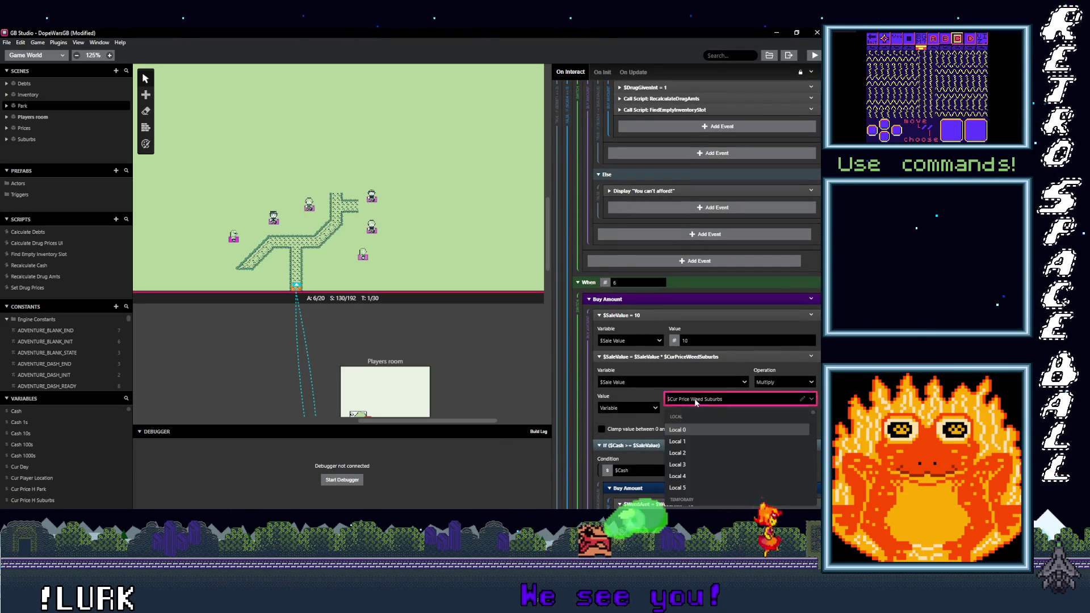
text(cur price we)
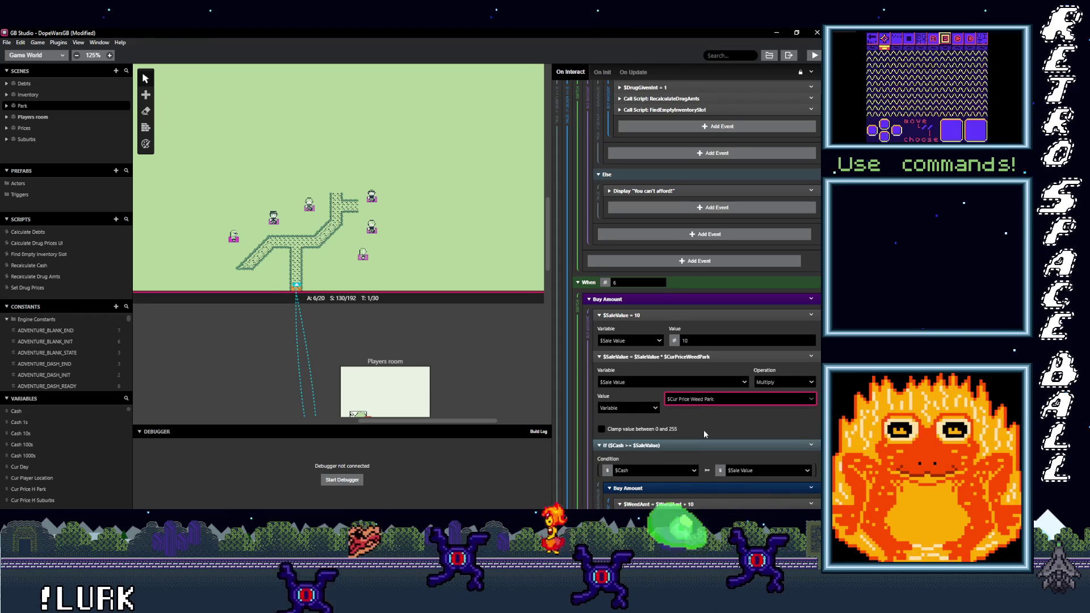
scroll(704, 414, down, 4)
scroll(705, 415, down, 4)
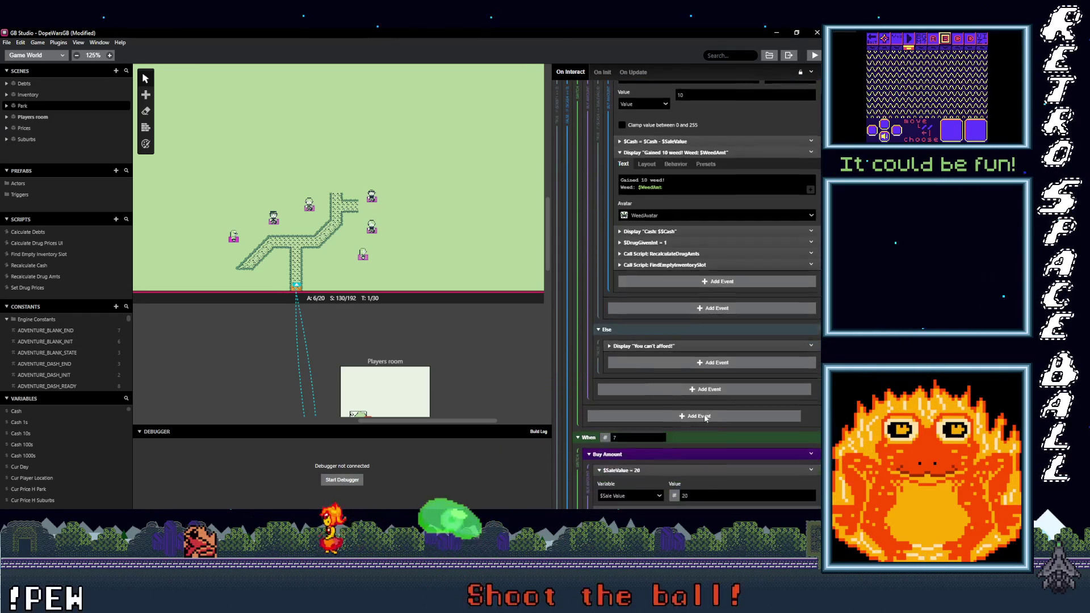
scroll(704, 419, down, 3)
Step: Set the 20-unit multiplier to Cur Price Weed Park, reaching the debt payoff branch
click(697, 382)
text(r price we)
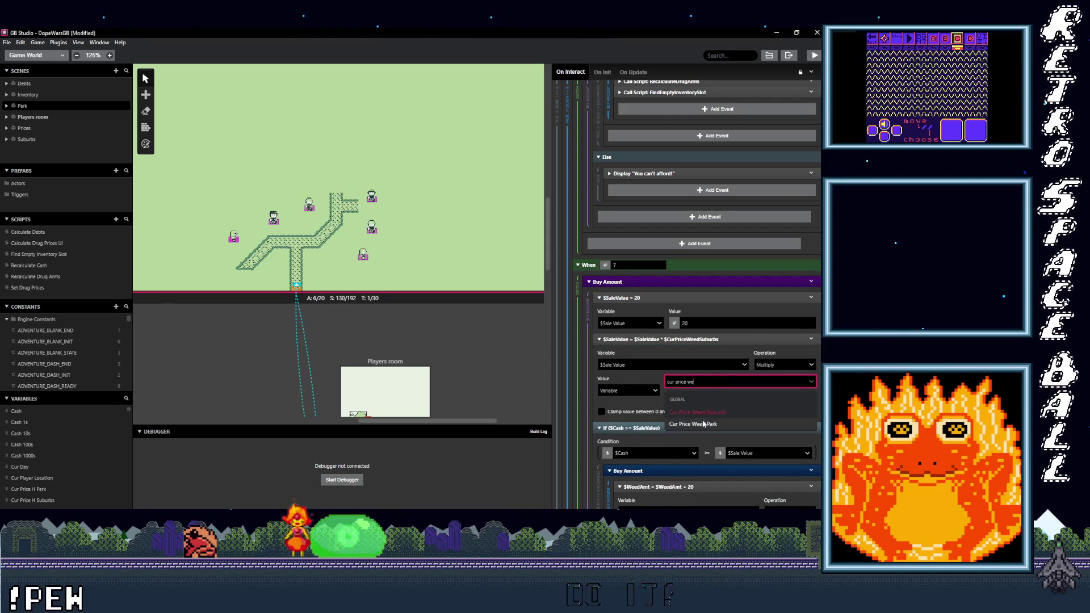
click(703, 424)
scroll(694, 398, down, 6)
scroll(694, 401, down, 10)
scroll(693, 397, down, 3)
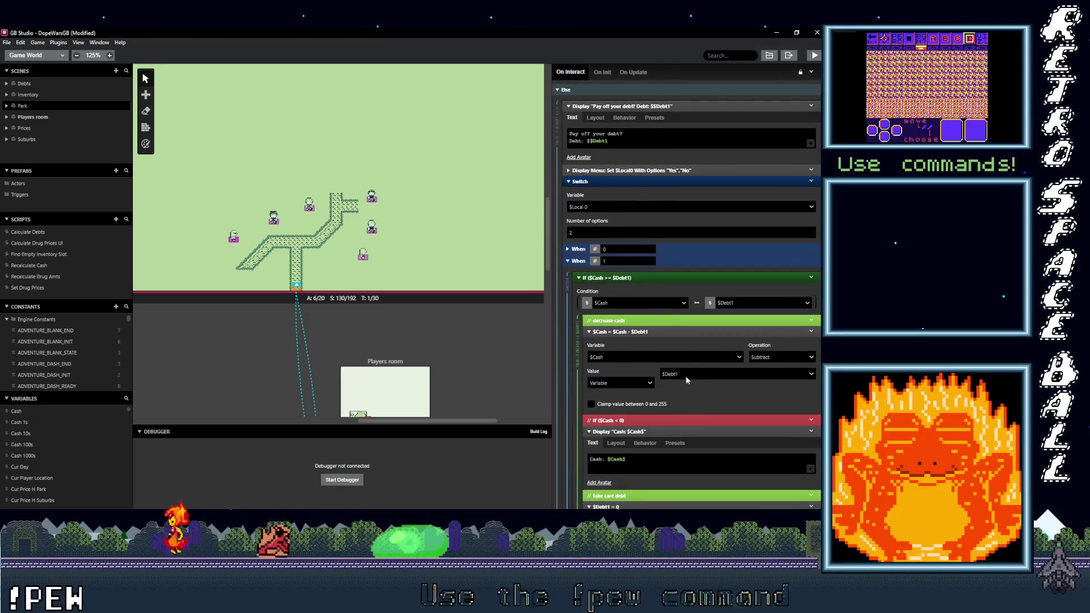
scroll(711, 339, down, 2)
scroll(710, 339, up, 1)
scroll(710, 338, up, 5)
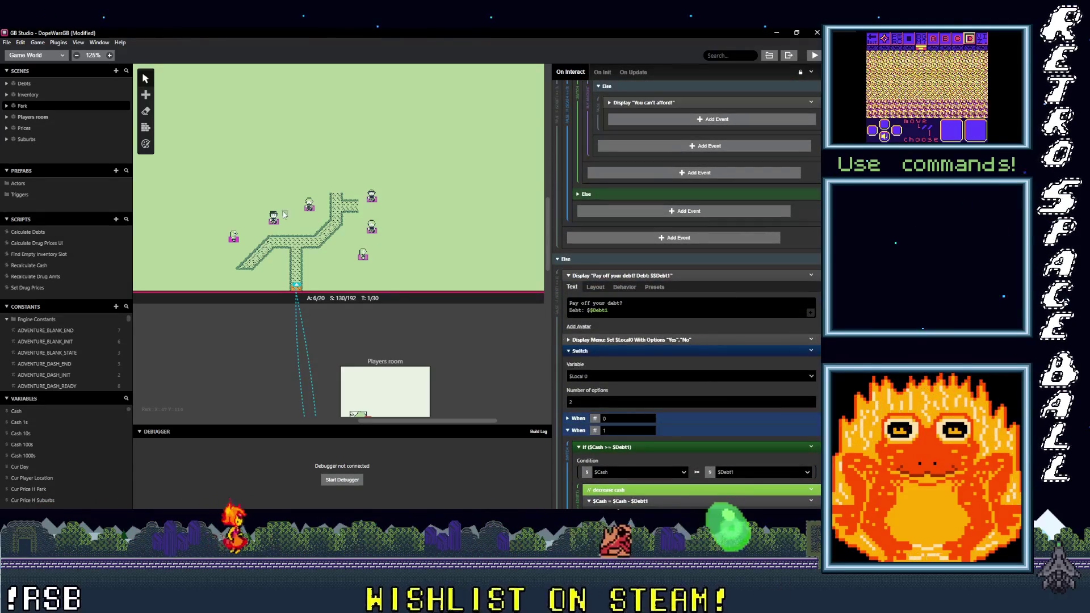
Step: On Actor 3, make the first MDMA price message show Cur Price MDMA Park
click(275, 223)
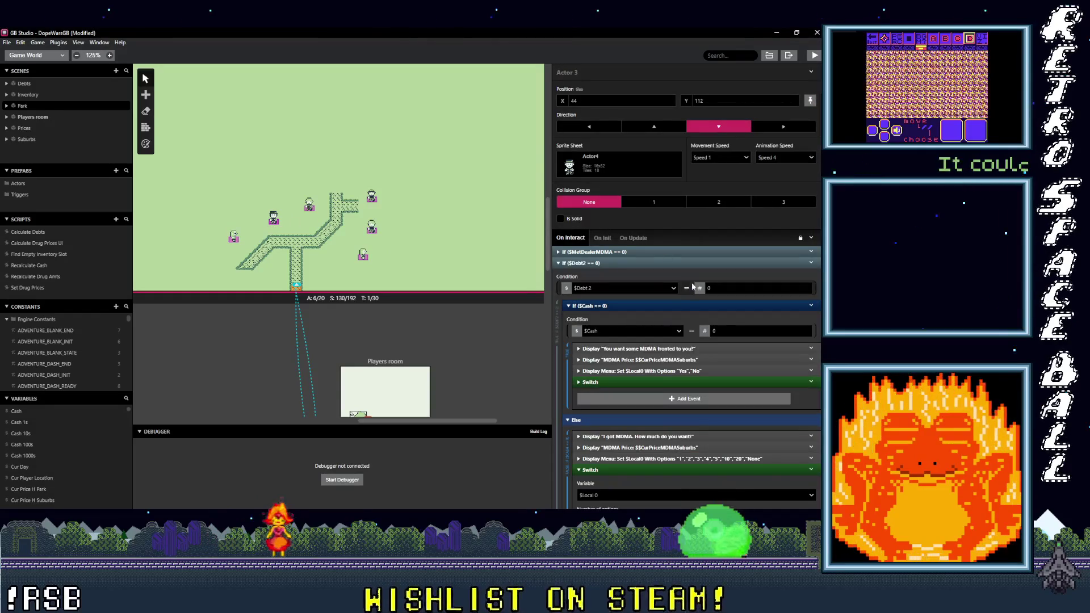
click(694, 361)
click(624, 399)
text(cur price)
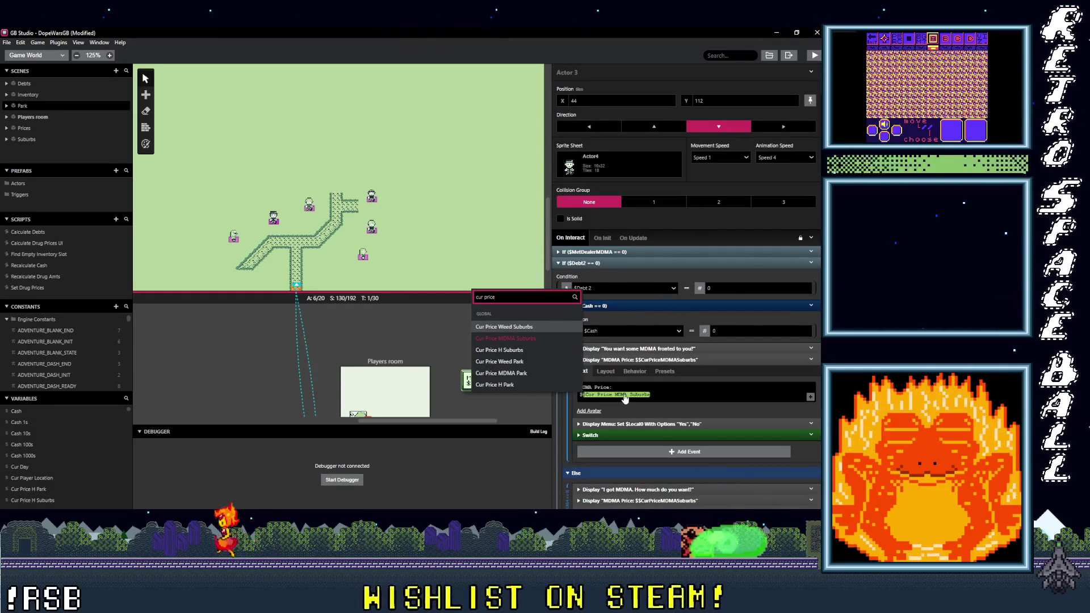
click(534, 373)
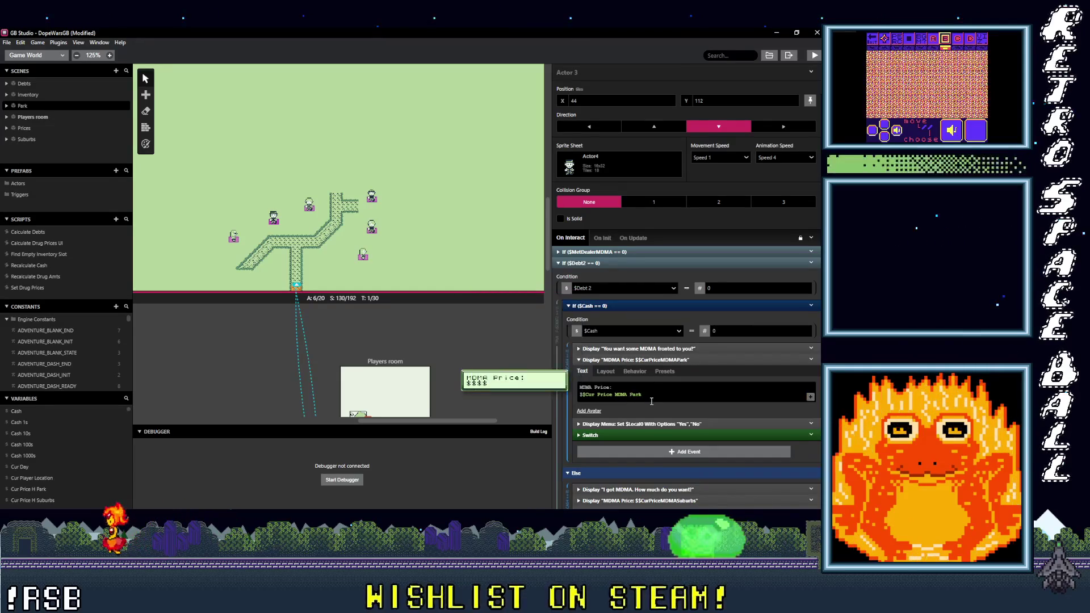
scroll(652, 407, down, 2)
Step: Make the yes-branch debt increase add Cur Price MDMA Park to $Debt2
click(634, 348)
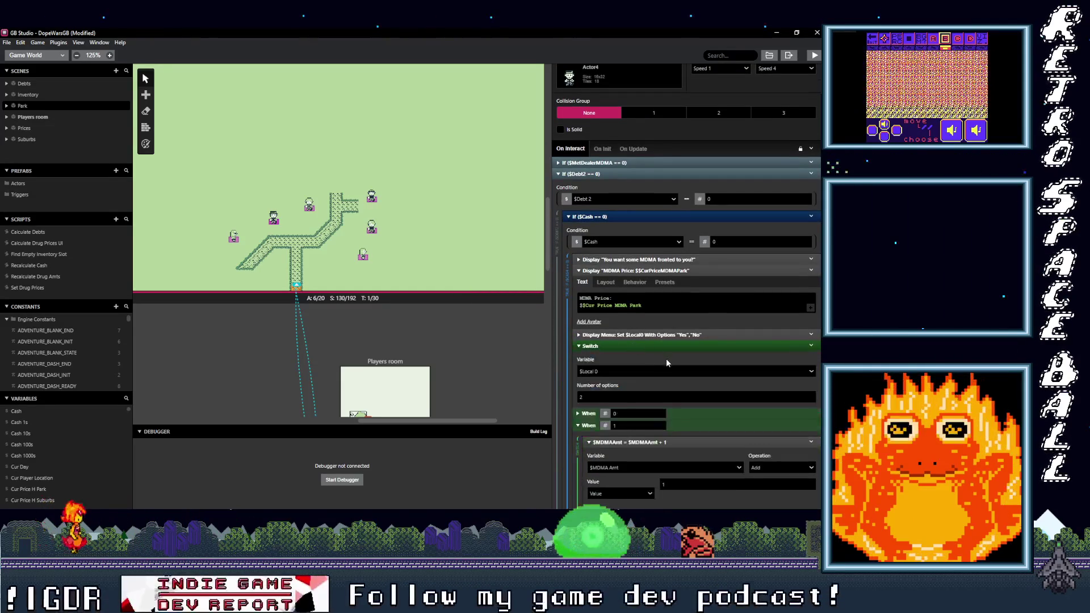
scroll(653, 355, down, 4)
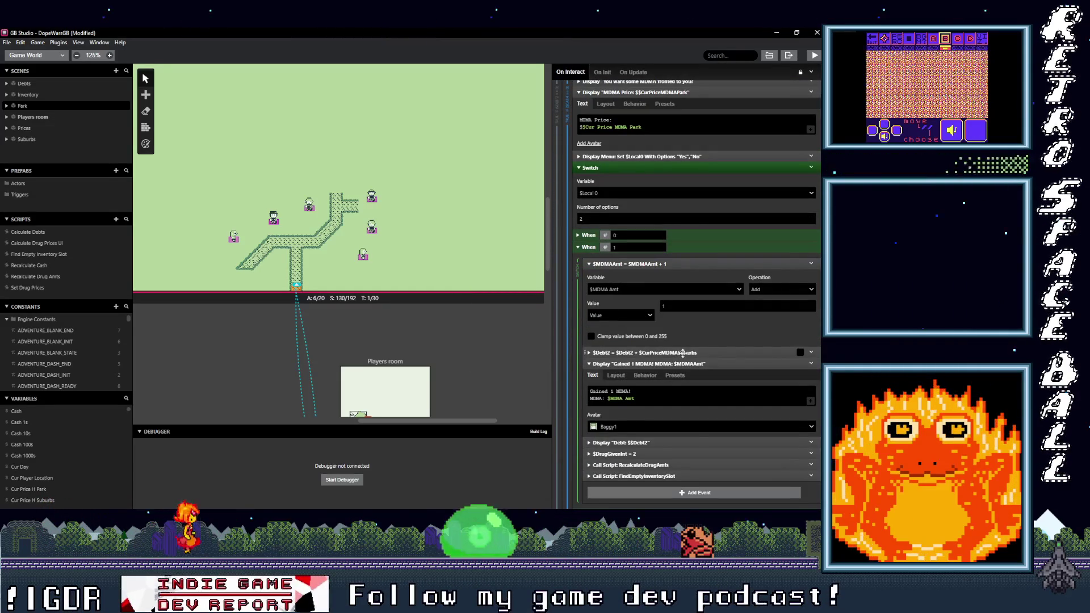
click(665, 353)
click(697, 398)
text(cur price )
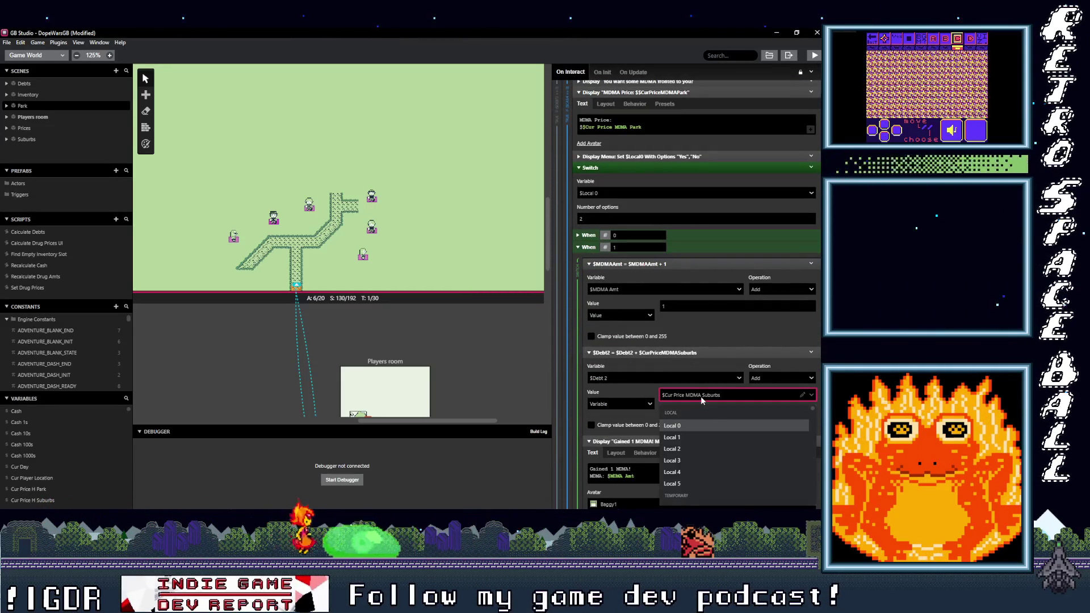
text(m)
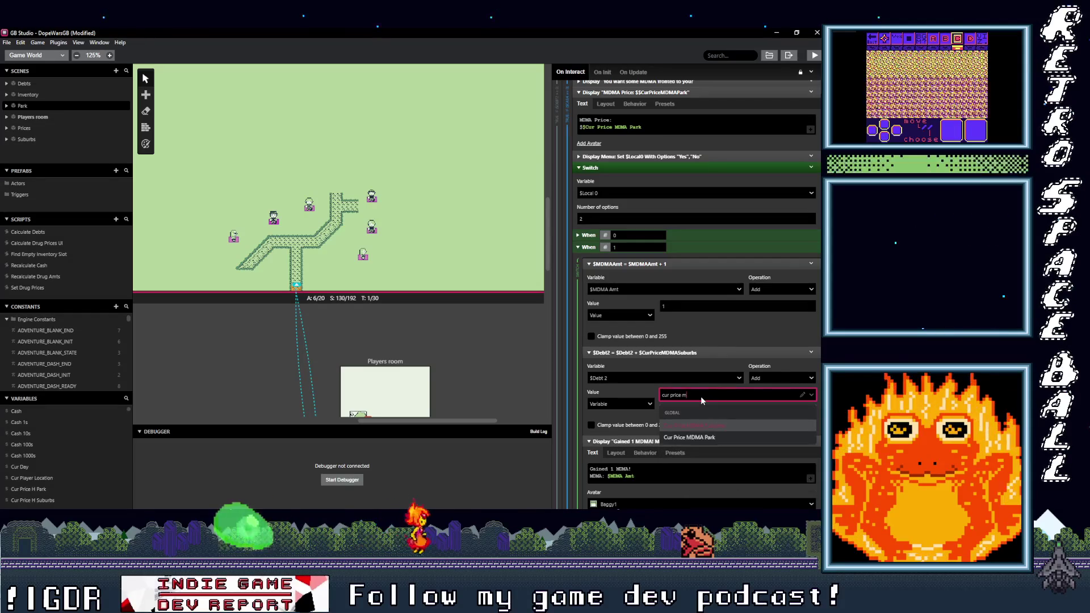
click(708, 438)
scroll(691, 420, down, 3)
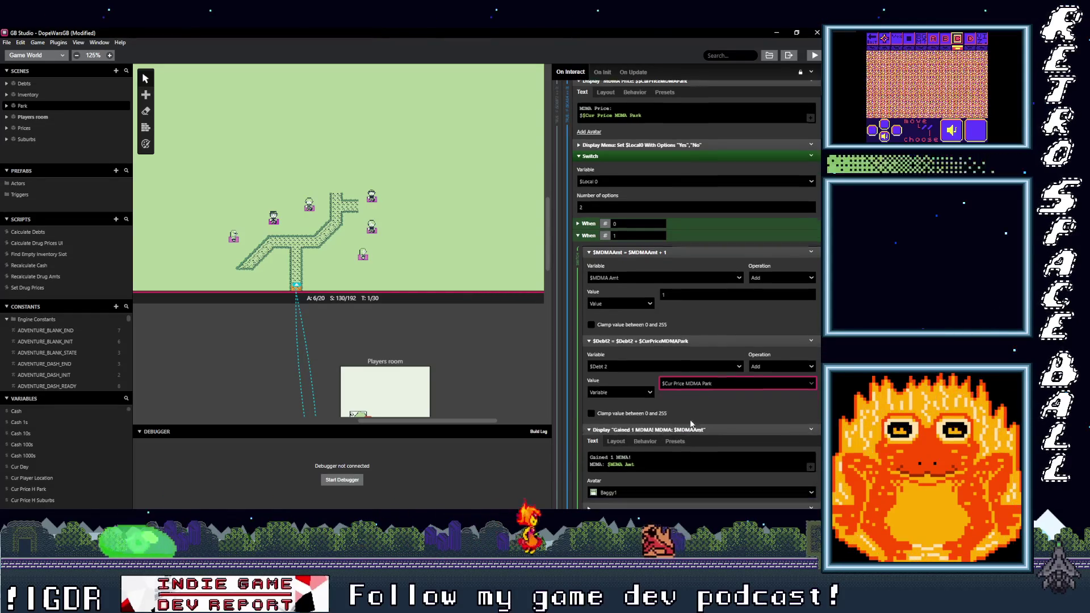
scroll(677, 414, down, 3)
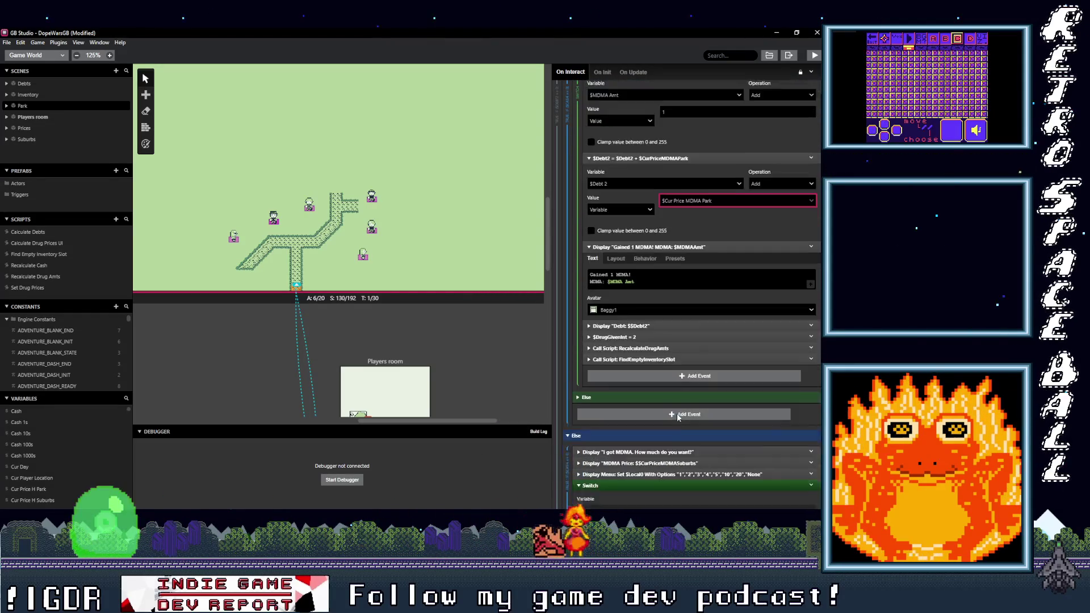
Step: Make the second MDMA price message show Cur Price MDMA Park
click(680, 345)
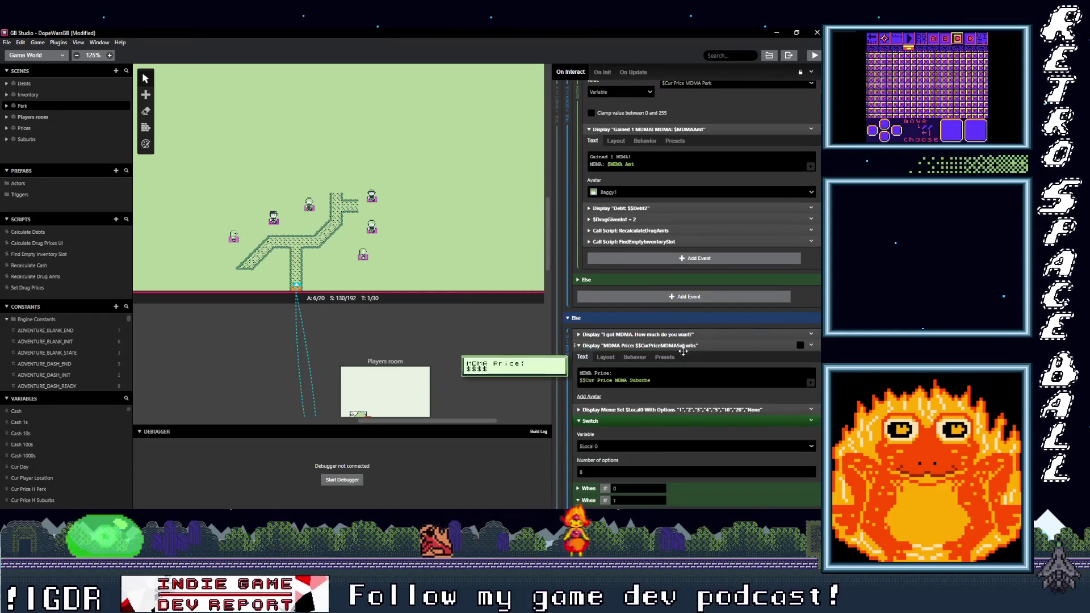
click(637, 386)
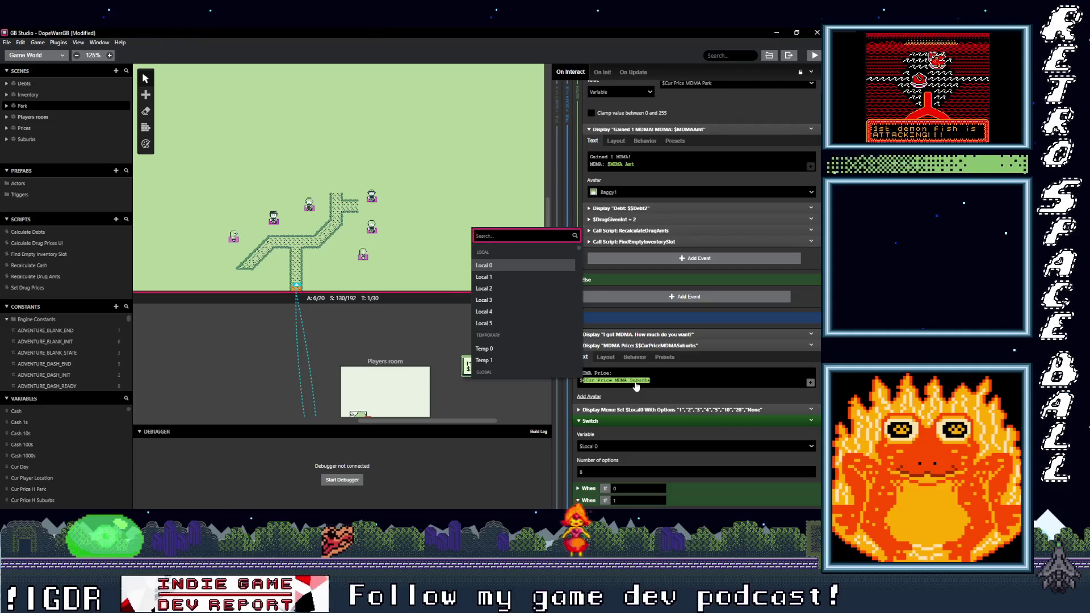
text(cur price md)
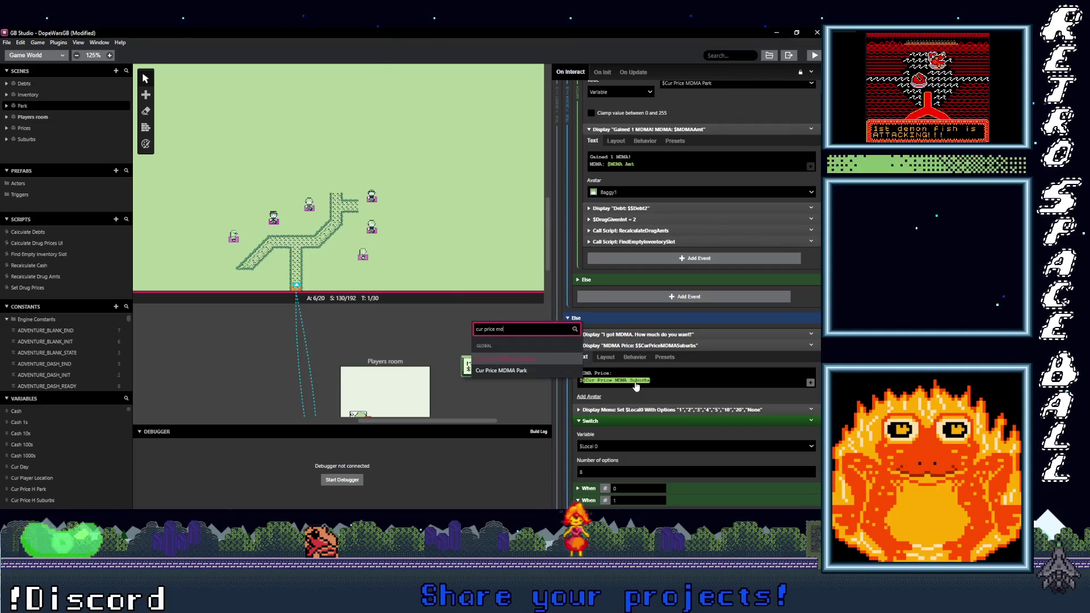
click(502, 371)
scroll(656, 309, down, 3)
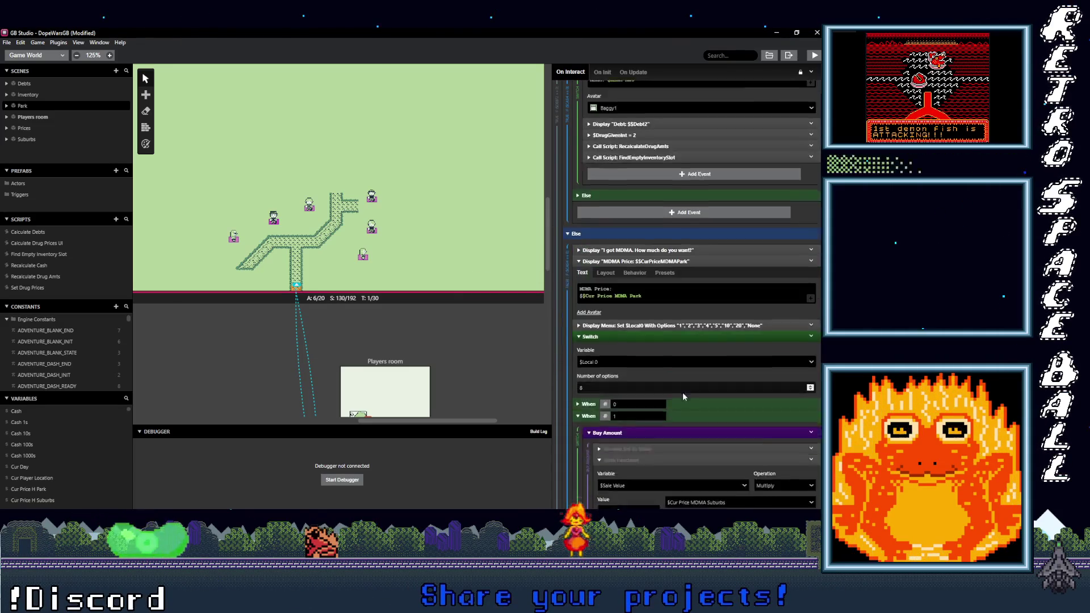
scroll(679, 356, down, 3)
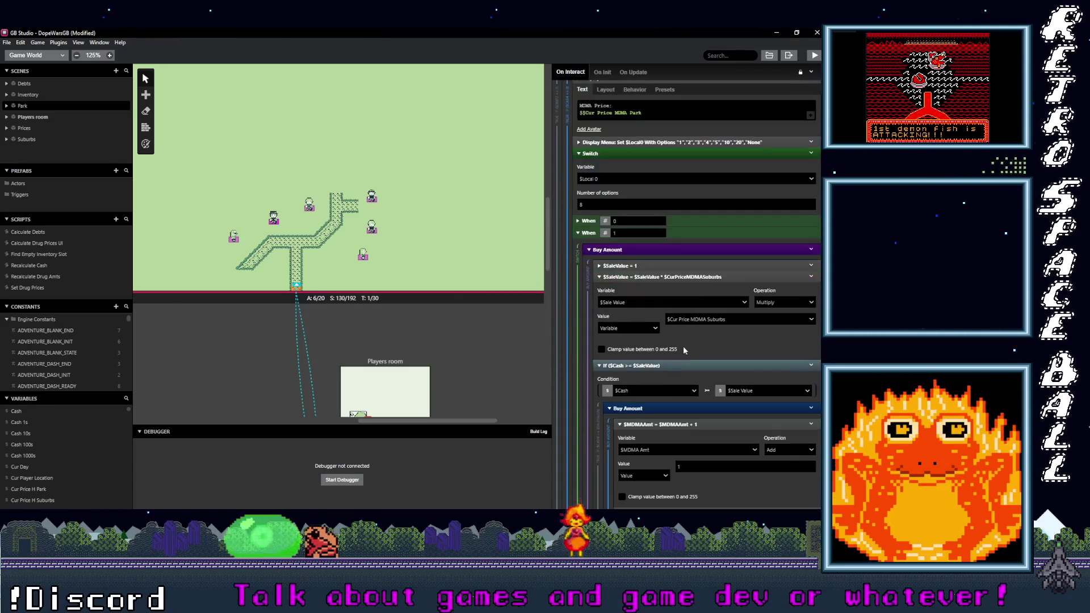
Step: Set the one-unit MDMA cost multiplier to Cur Price MDMA Park
click(712, 320)
text(cu)
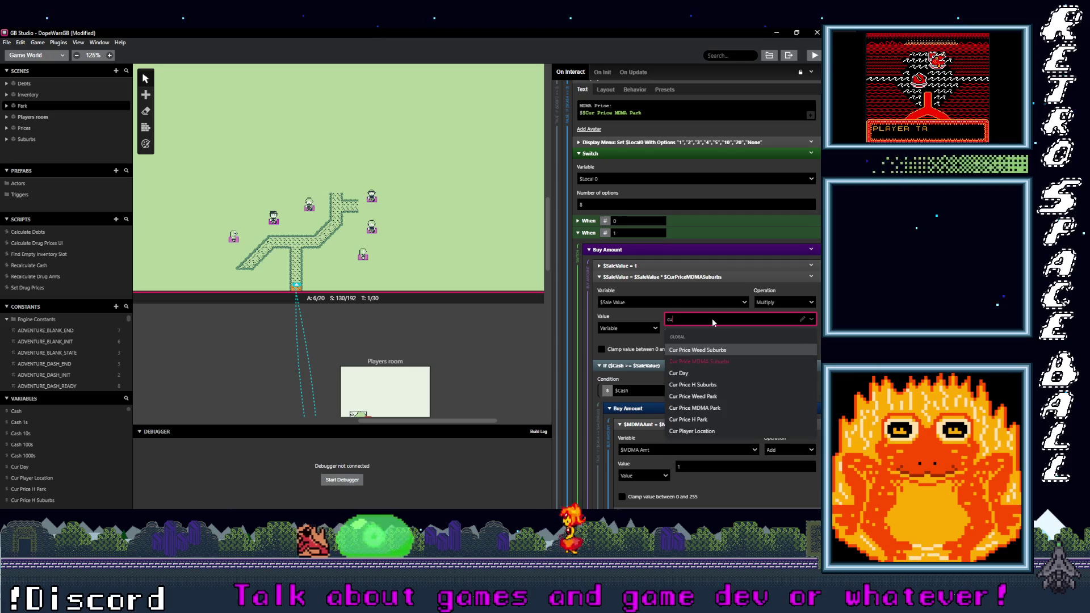
text(r price md)
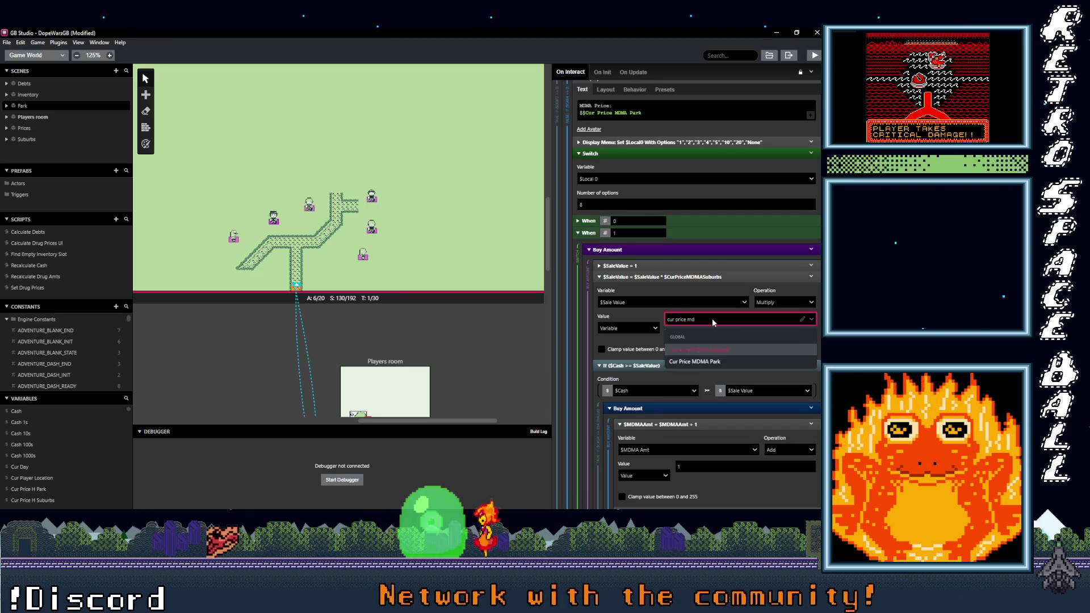
click(708, 363)
scroll(698, 375, down, 4)
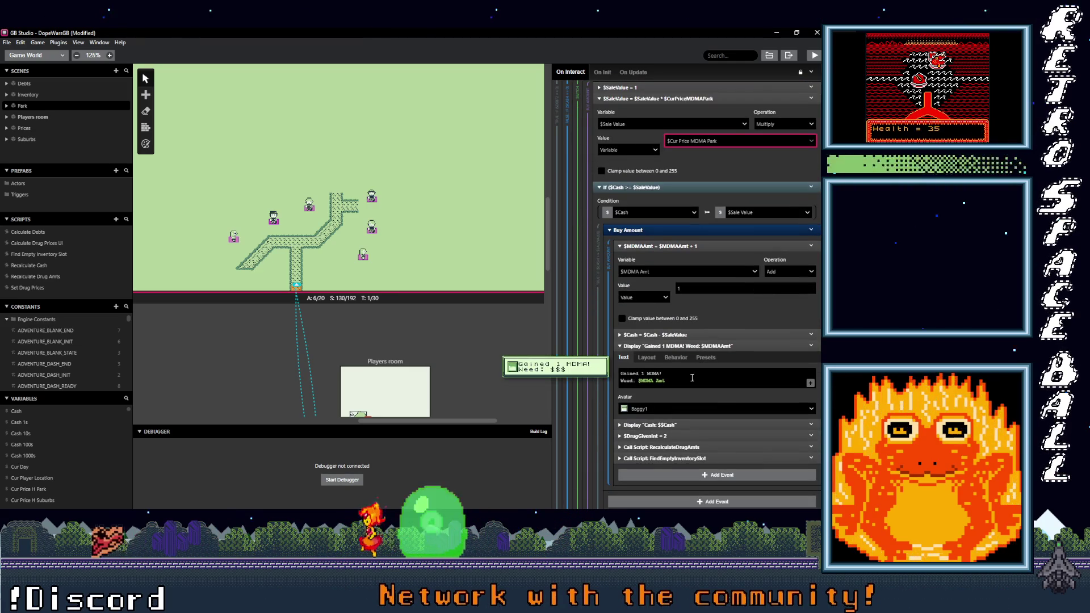
scroll(692, 369, down, 8)
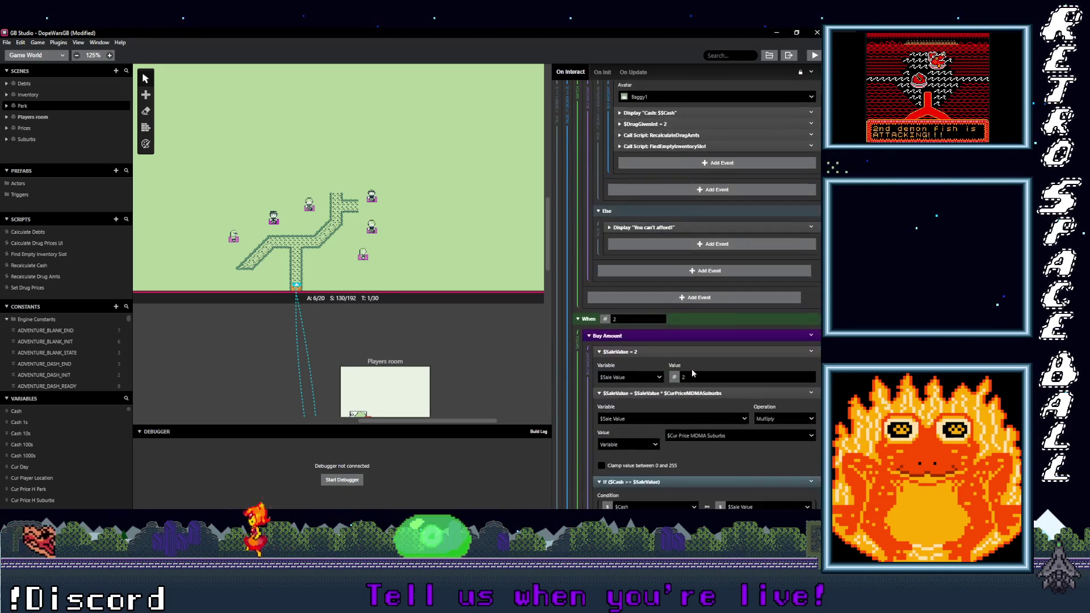
scroll(692, 369, down, 1)
Step: Set the two-unit MDMA cost multiplier to Cur Price MDMA Park
click(714, 346)
text(cur price)
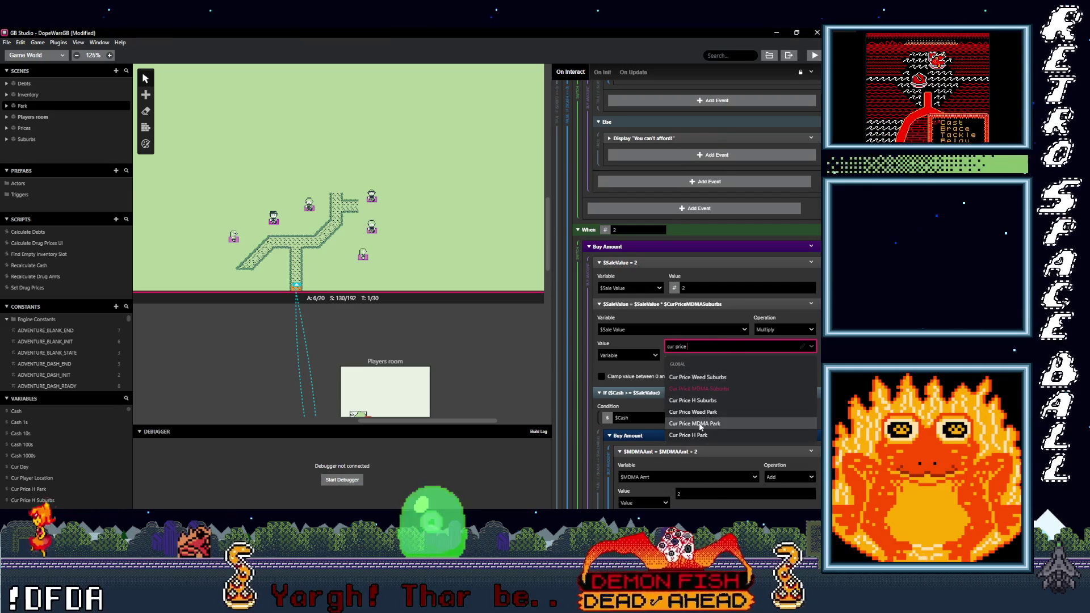
click(732, 423)
scroll(735, 417, down, 7)
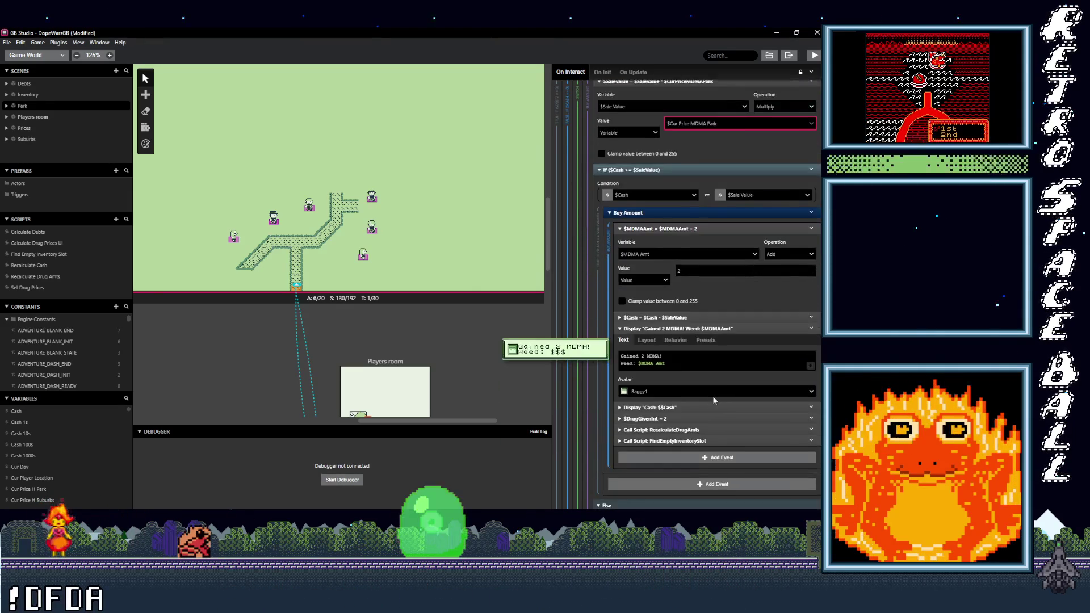
scroll(711, 396, down, 6)
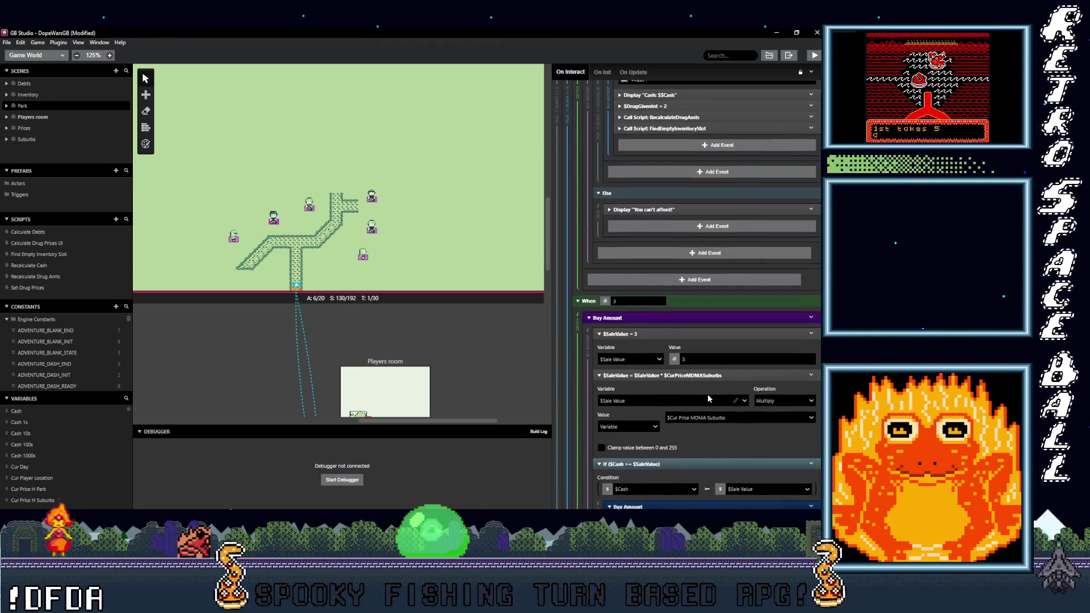
Step: Search variables for the three-unit cost, then cancel, leaving it unchanged
click(705, 375)
text(cur price)
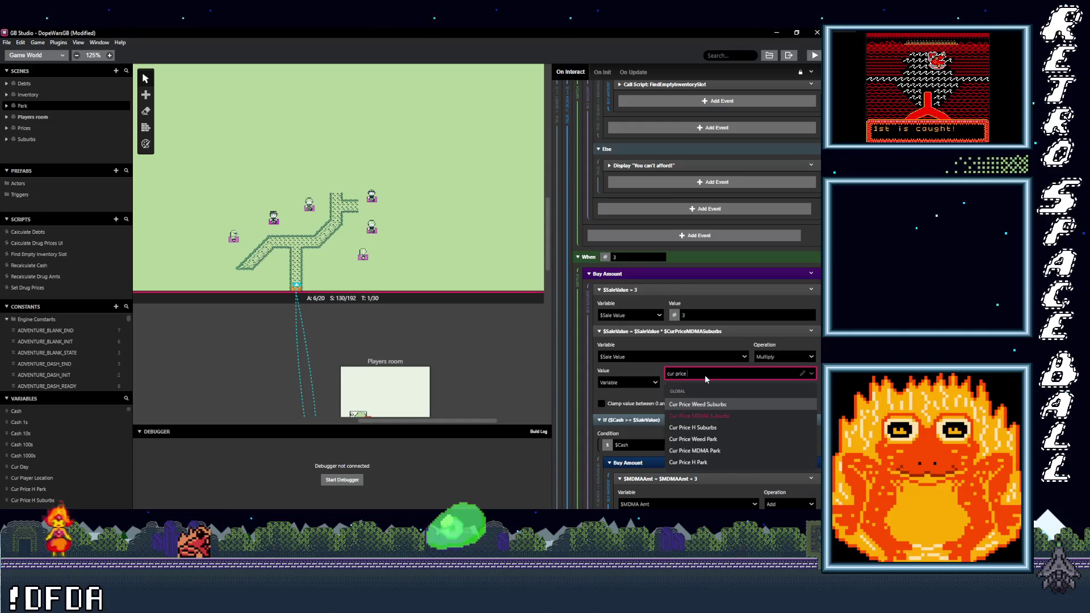
key(Escape)
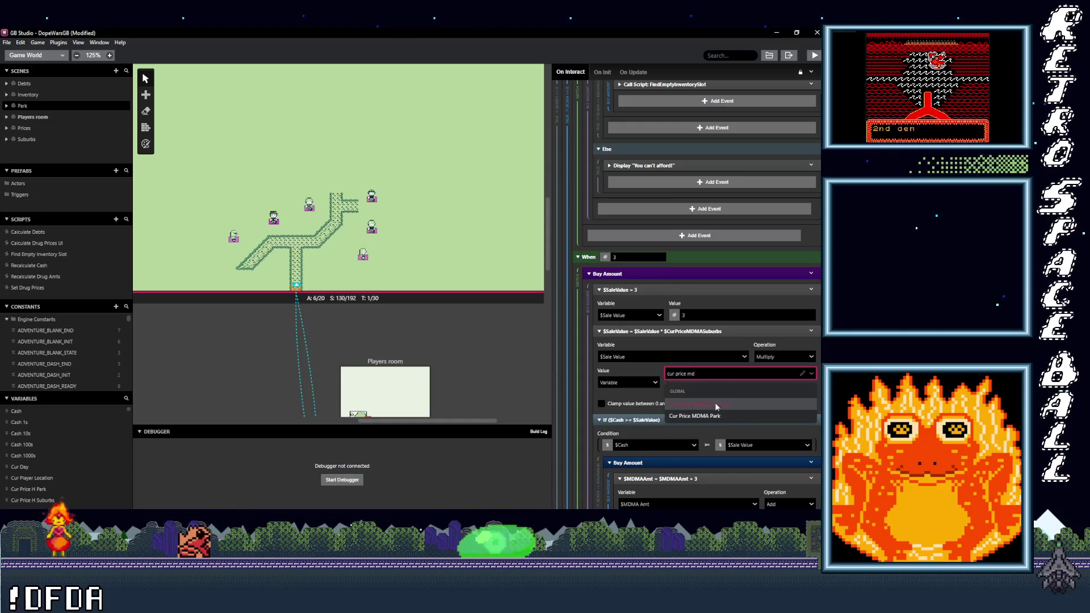
scroll(712, 415, up, 6)
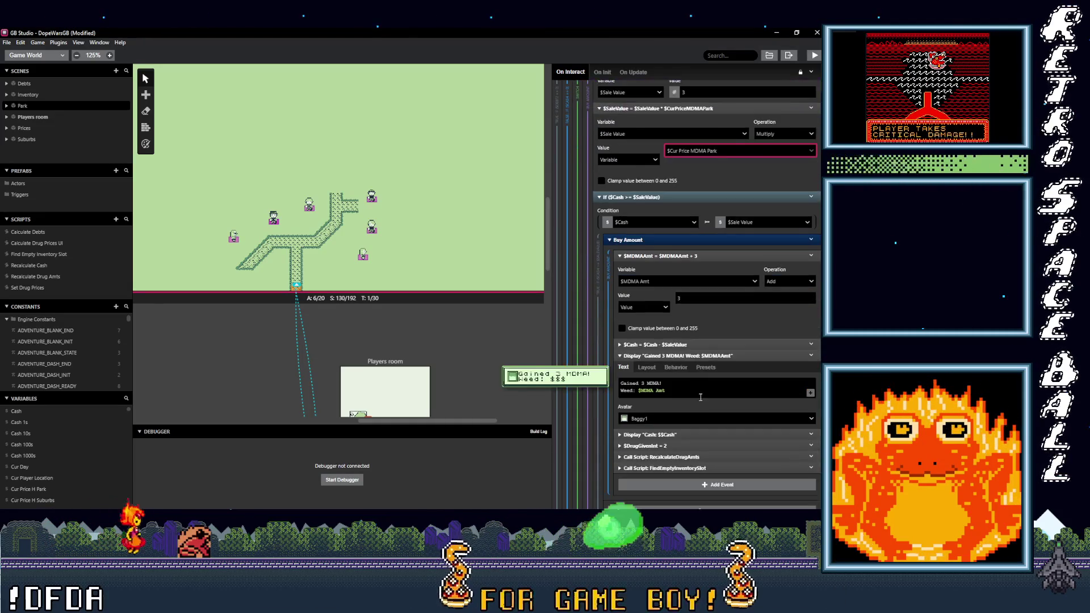
scroll(699, 396, down, 5)
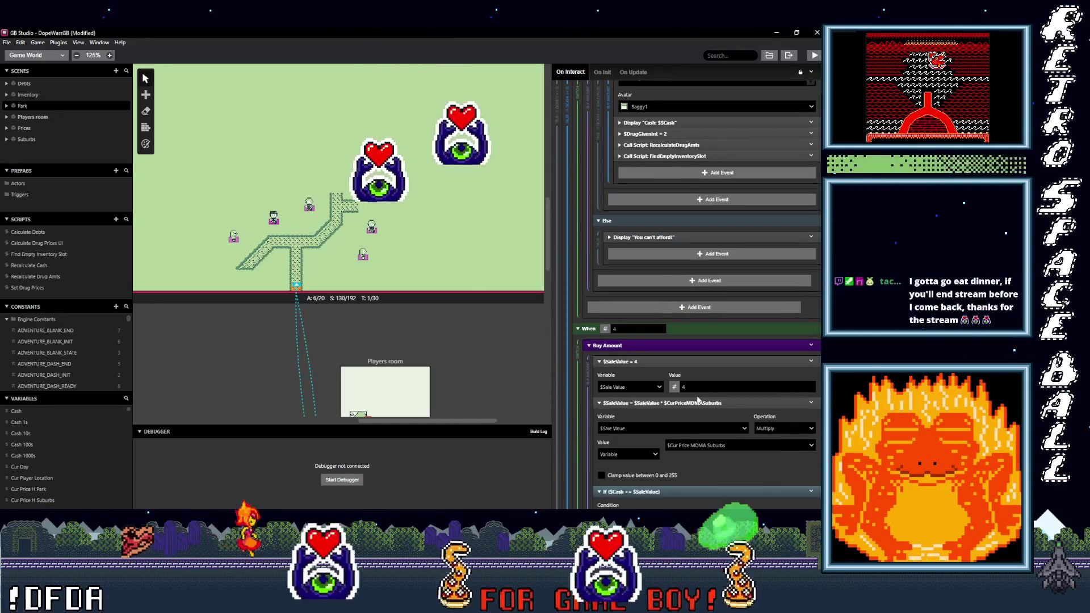
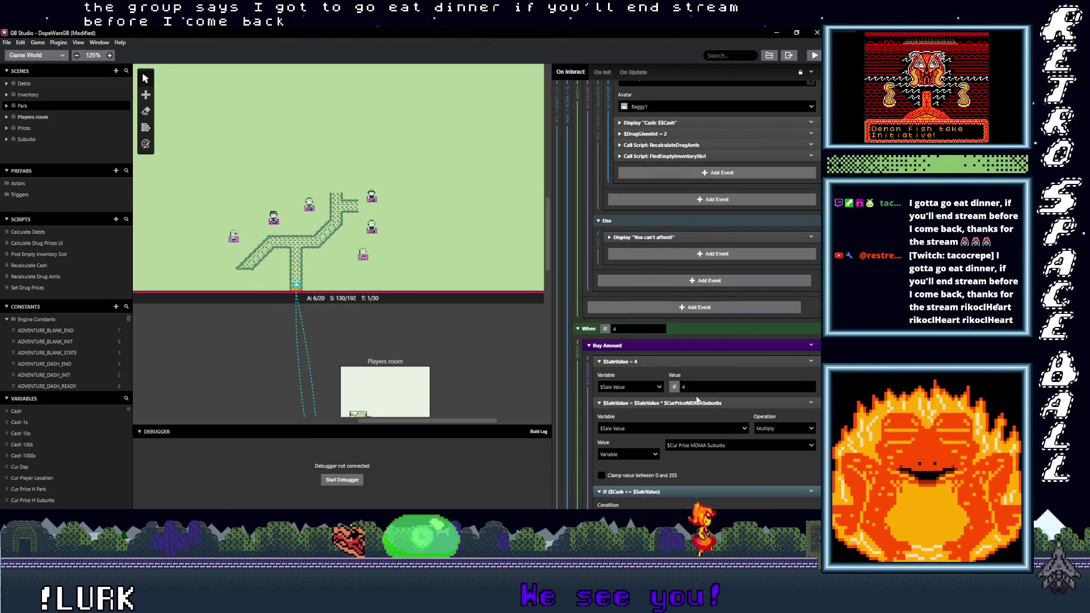
Step: Make the 4- and 5-unit MDMA purchases multiply by Cur Price MDMA Park
scroll(698, 400, down, 3)
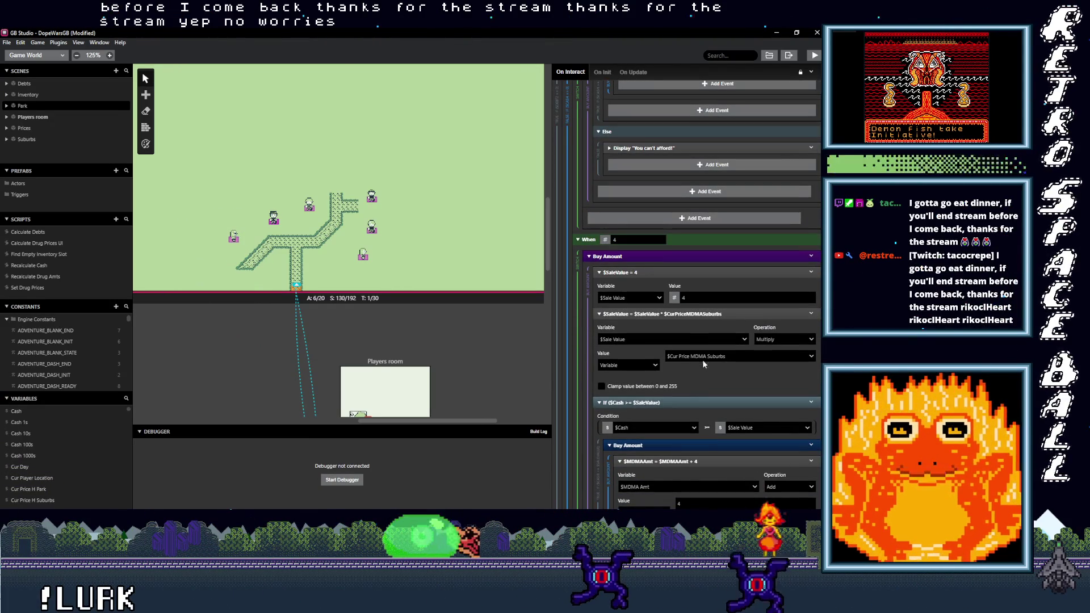
click(704, 356)
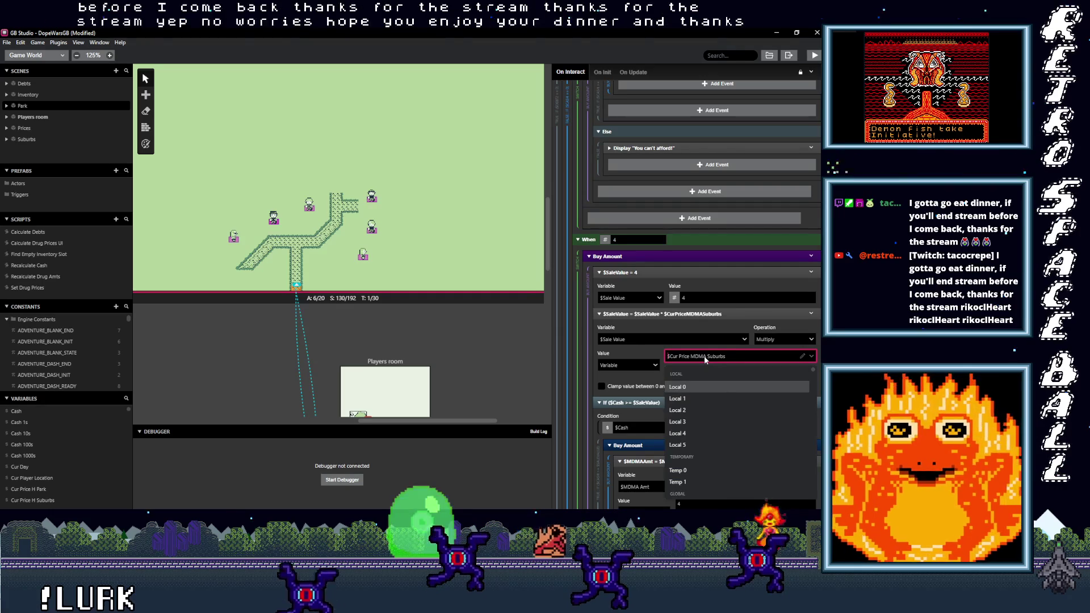
text(cur)
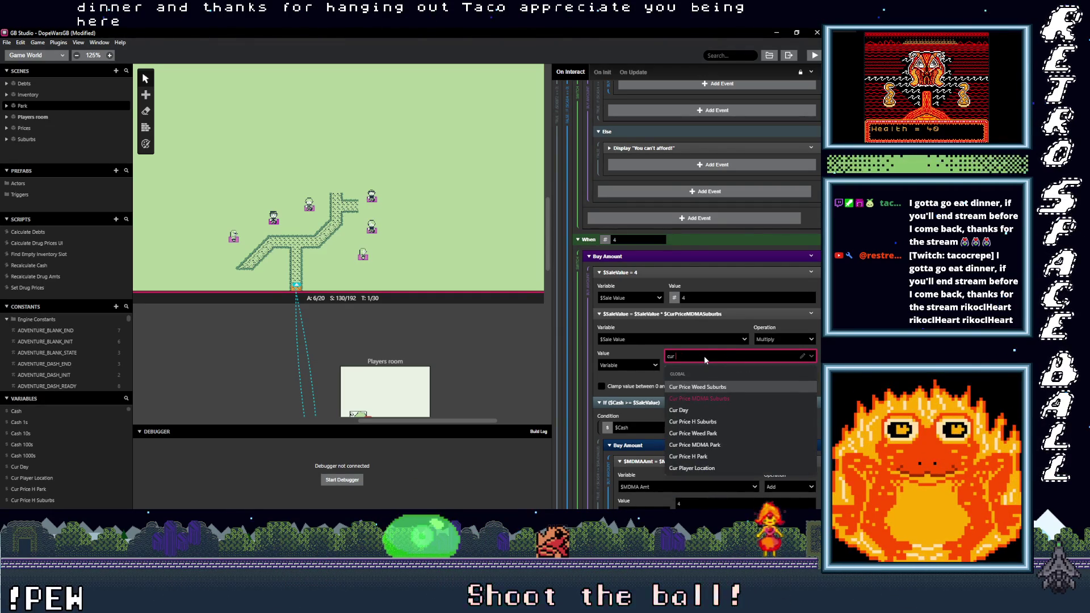
click(707, 445)
scroll(698, 415, down, 4)
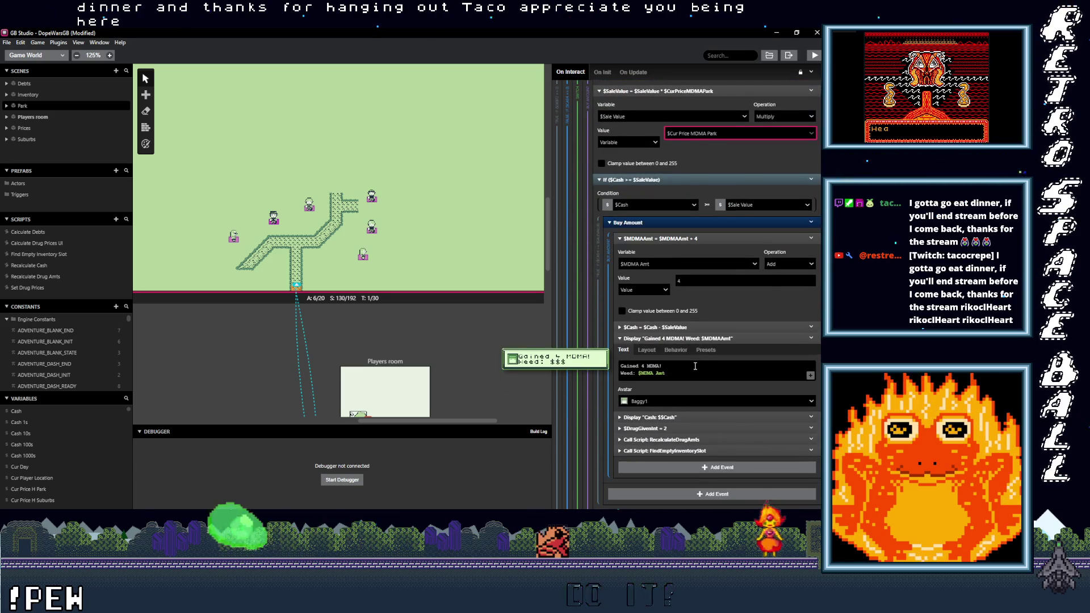
scroll(695, 366, down, 4)
scroll(696, 373, down, 3)
click(701, 382)
text(c)
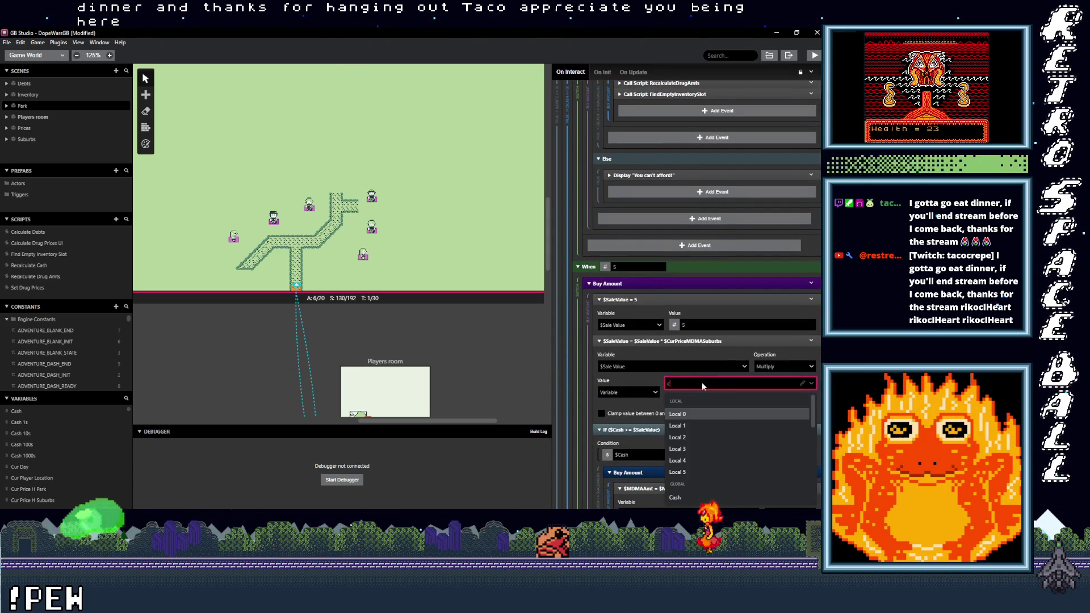
text(ur price)
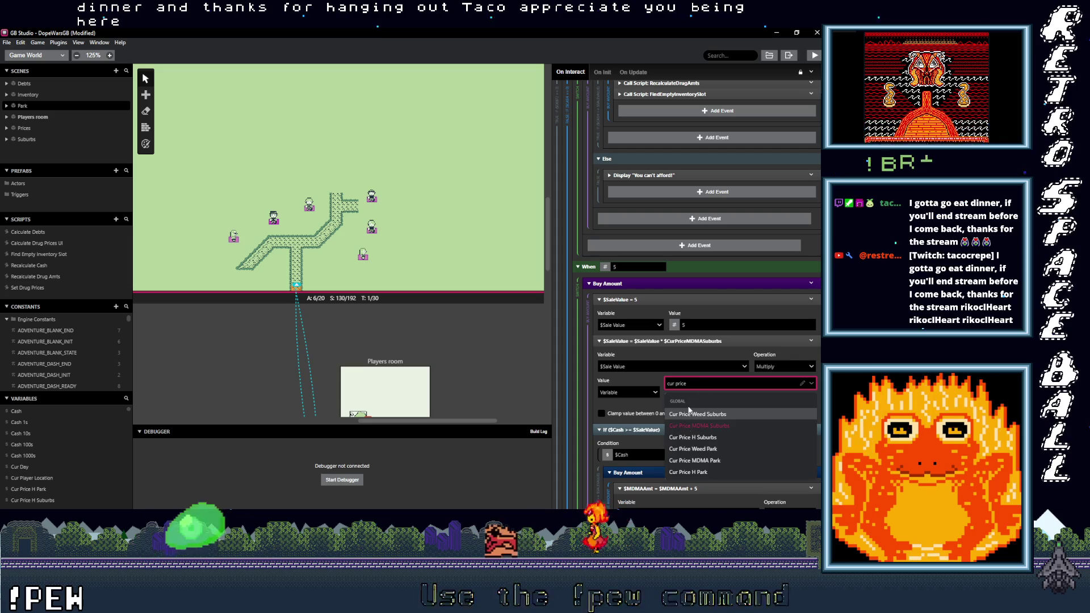
click(702, 461)
Step: Make the 10- and 20-unit MDMA purchases multiply by Cur Price MDMA Park
scroll(704, 452, down, 4)
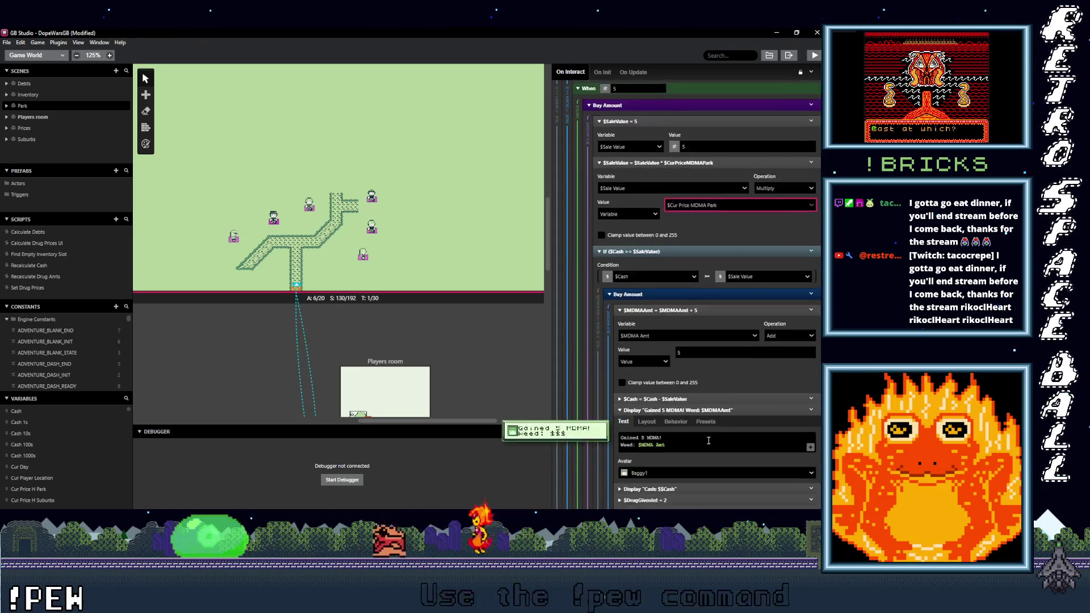
scroll(699, 443, down, 3)
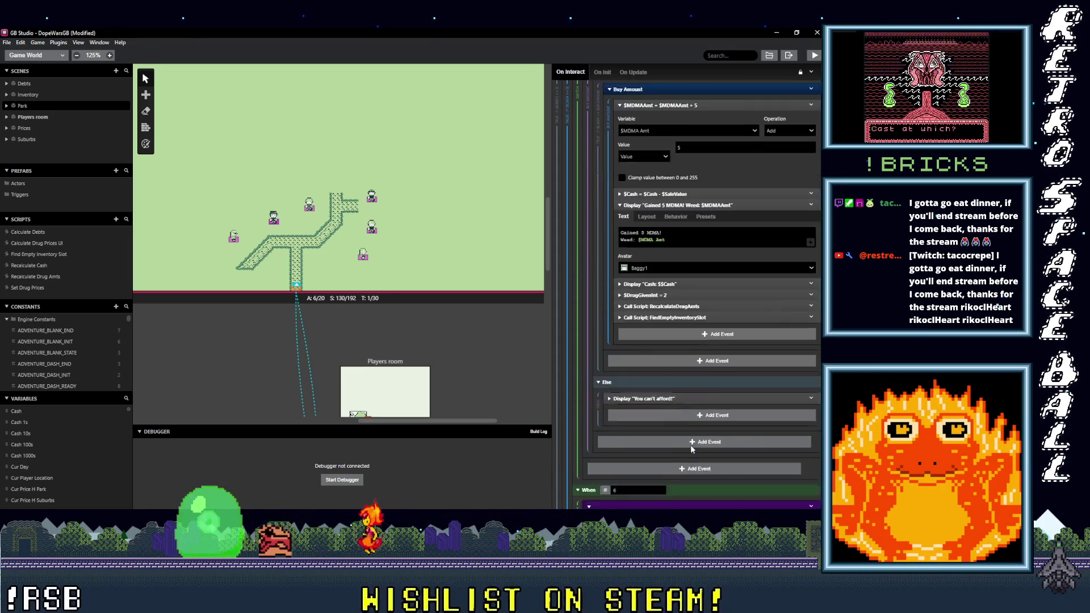
scroll(691, 441, down, 3)
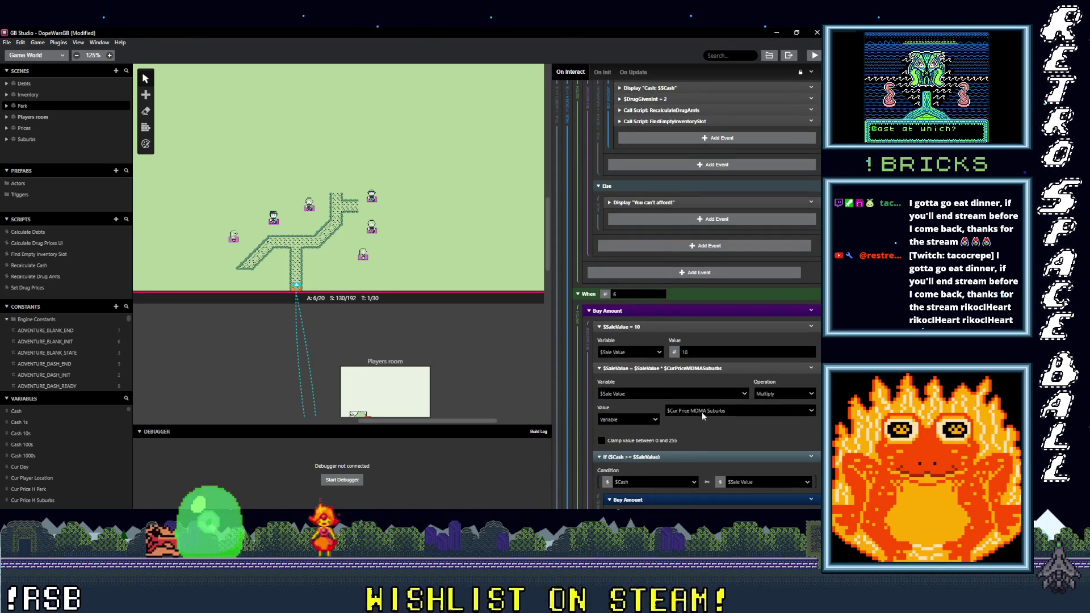
click(704, 411)
text(cur price)
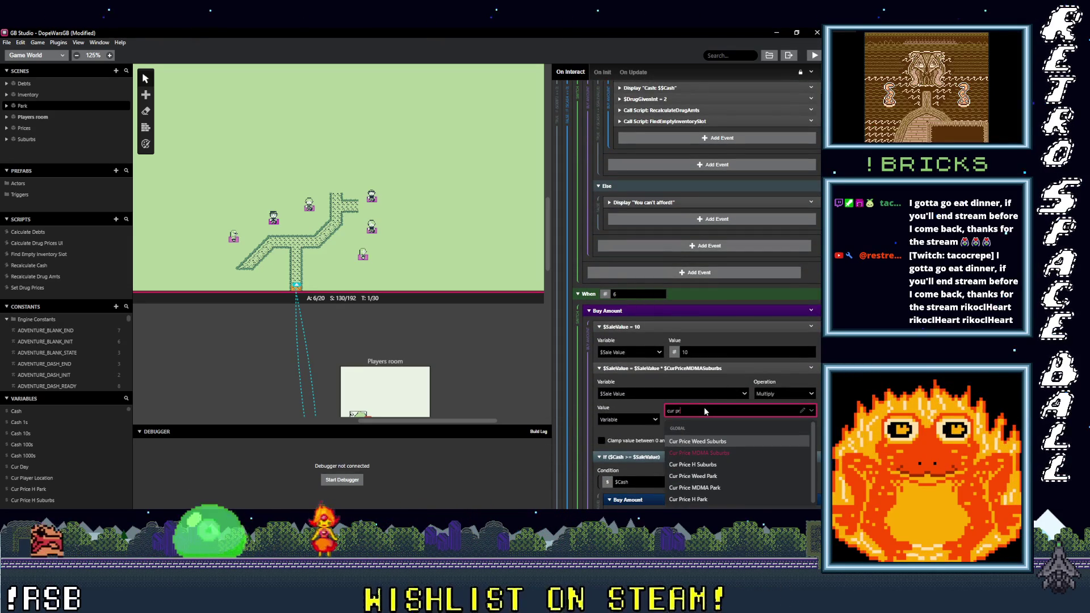
click(708, 487)
scroll(693, 436, down, 3)
scroll(691, 419, down, 10)
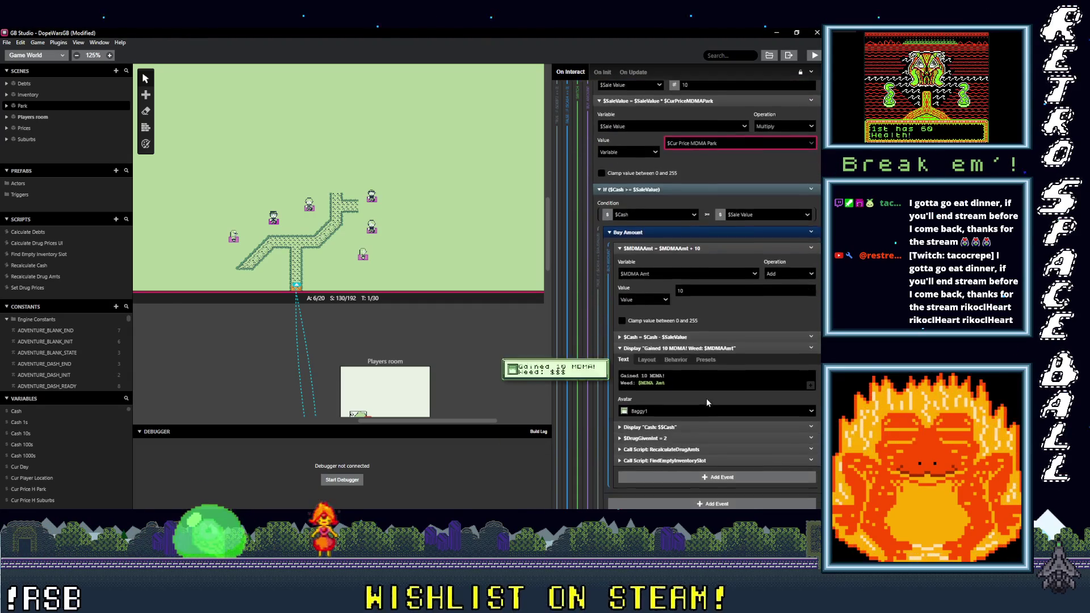
scroll(702, 396, down, 1)
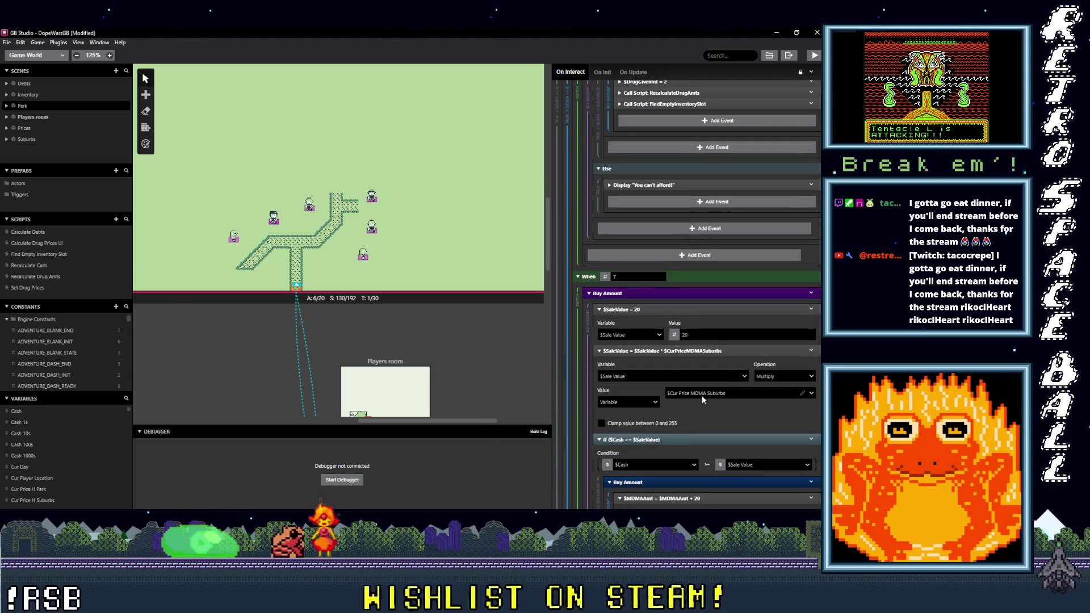
click(703, 396)
text(cur price)
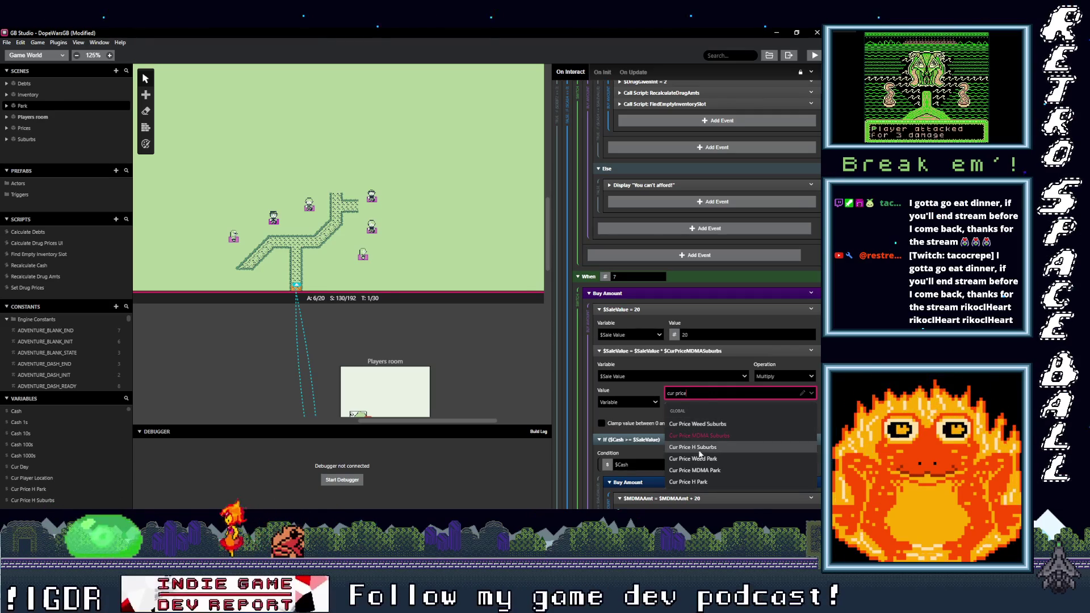
click(708, 471)
scroll(696, 415, down, 5)
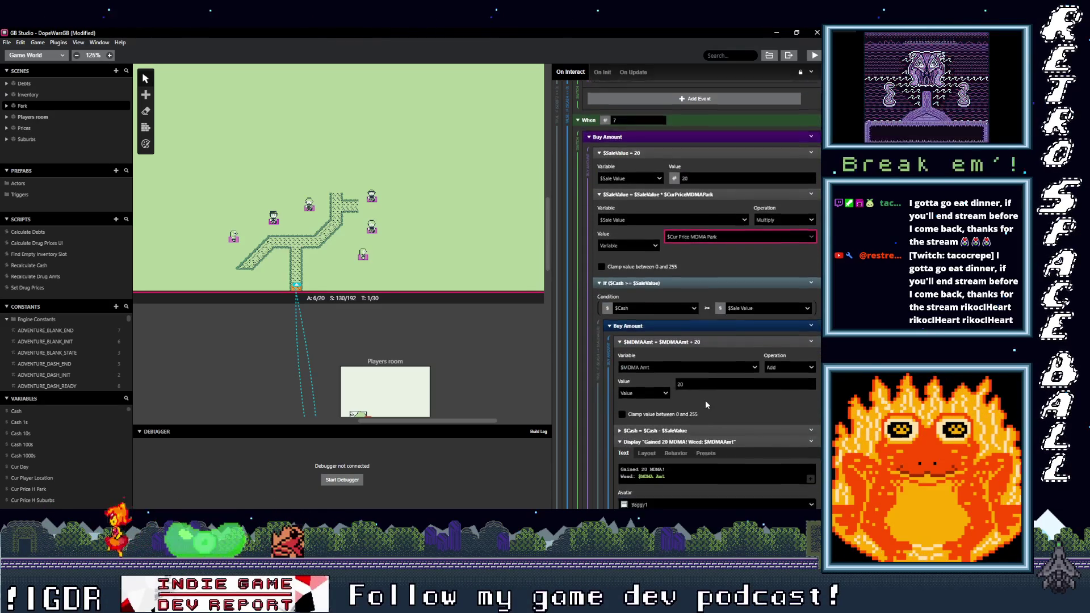
scroll(705, 400, down, 15)
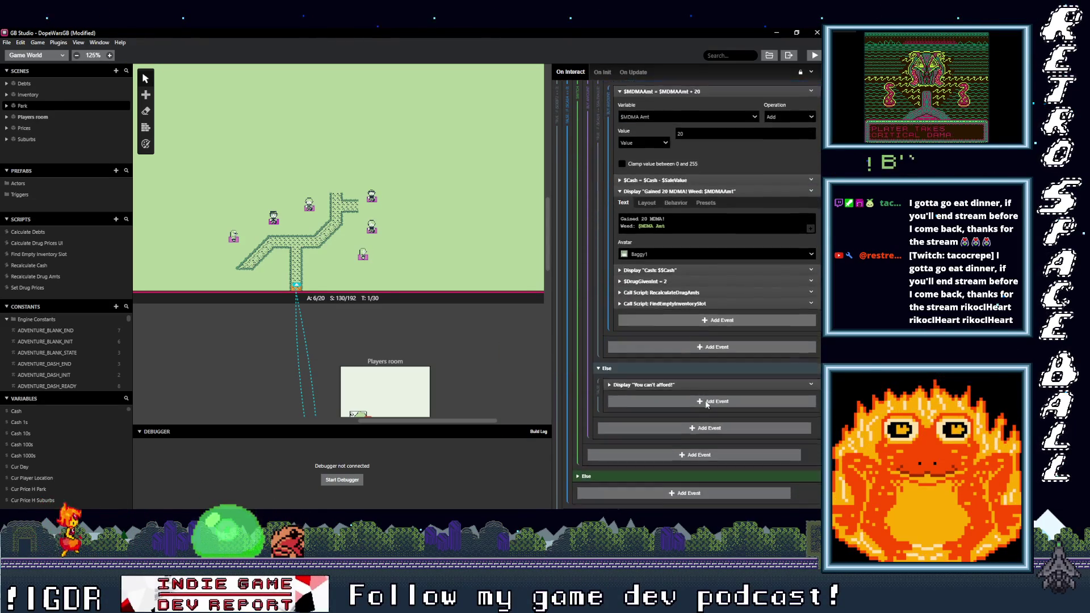
scroll(706, 400, down, 7)
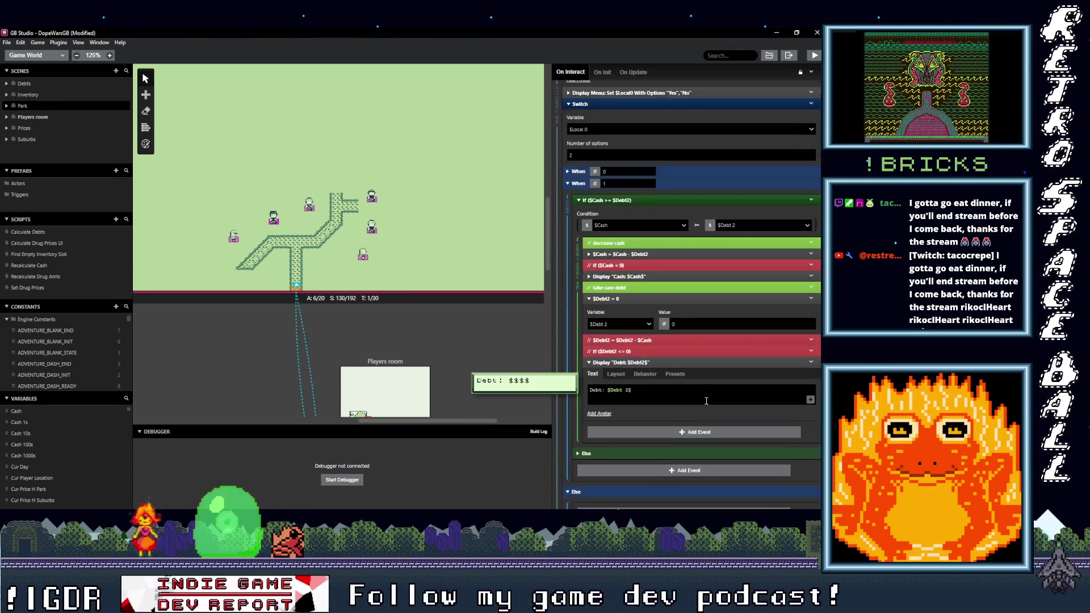
Step: In Actor 5's script, make the first H Price message show Cur Price H Park
click(310, 209)
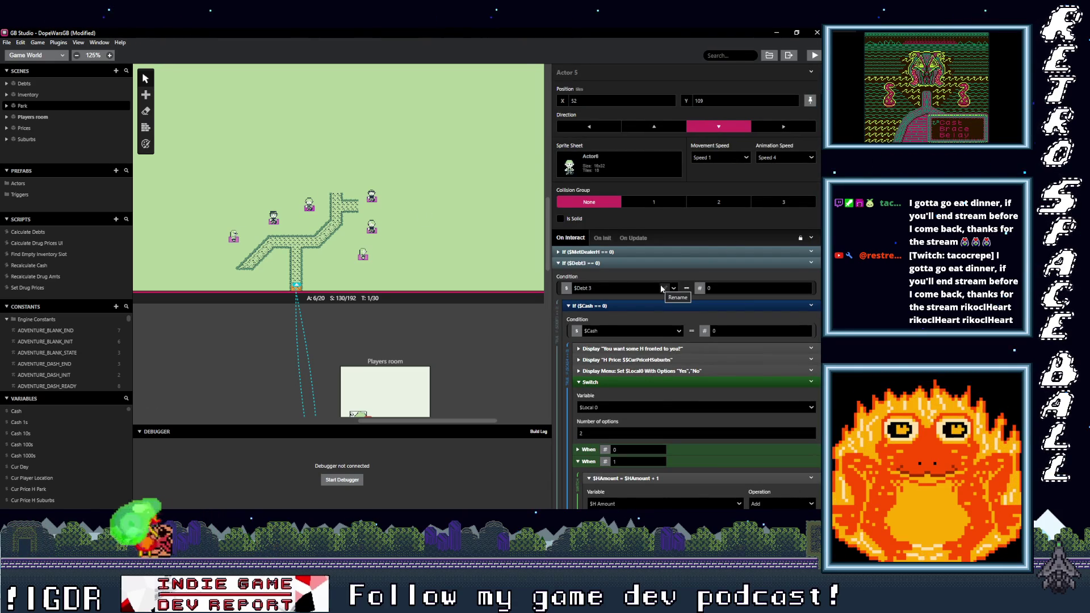
click(674, 357)
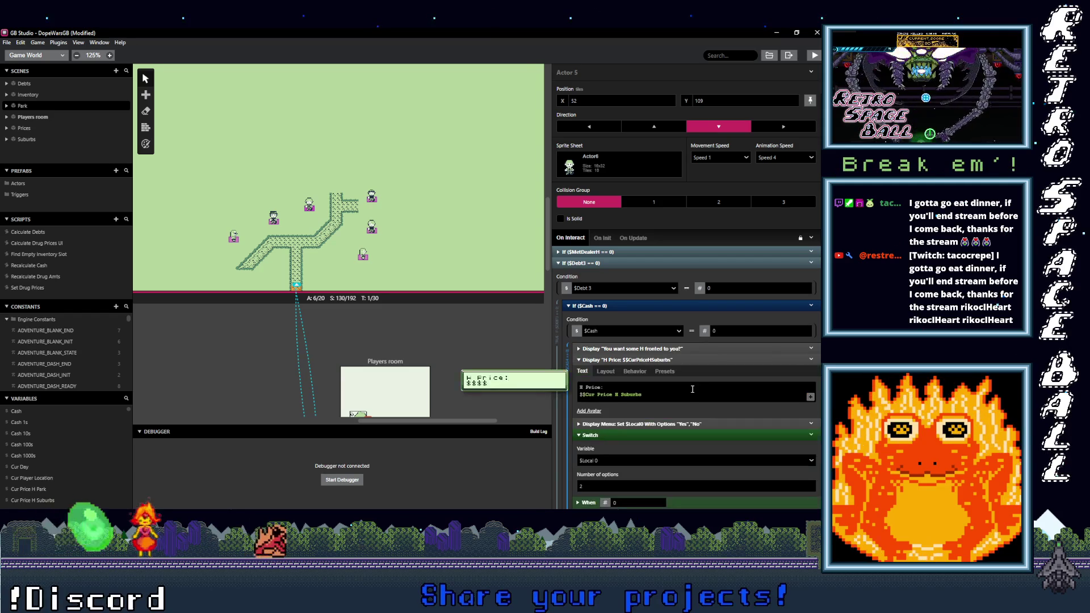
click(616, 396)
text(cur price h)
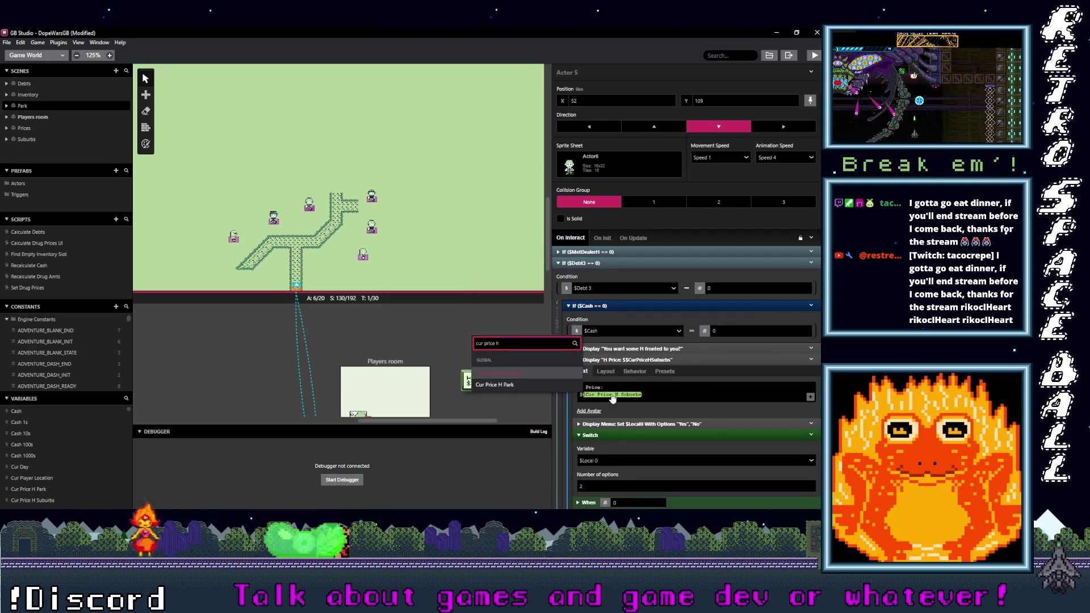
click(559, 384)
Step: Add Cur Price H Park to the Debt 3 total instead of the Suburbs price
scroll(648, 397, down, 4)
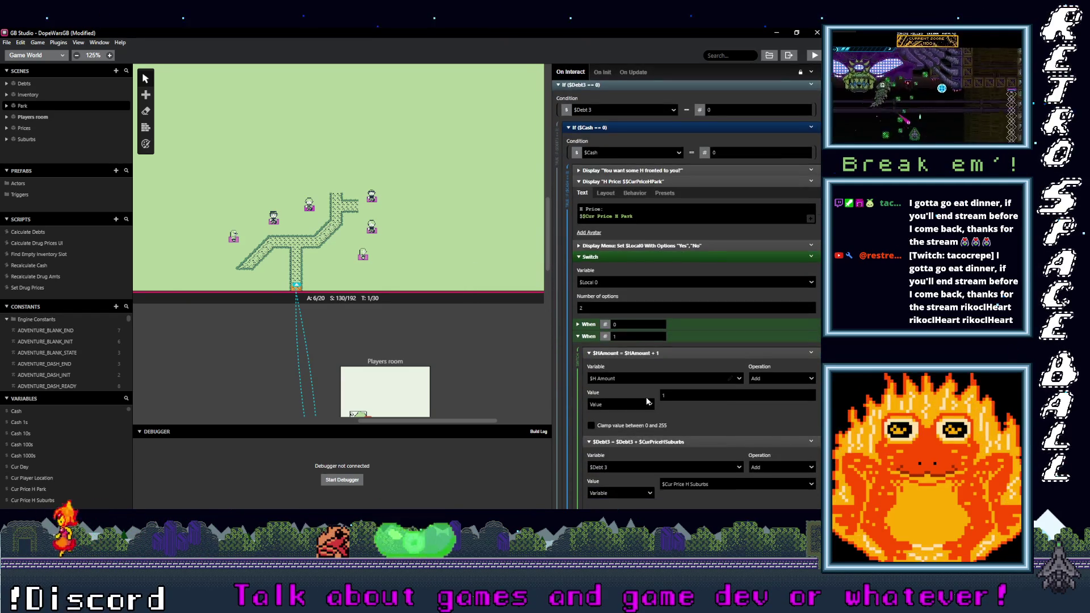
scroll(648, 397, down, 1)
click(690, 395)
text(cur)
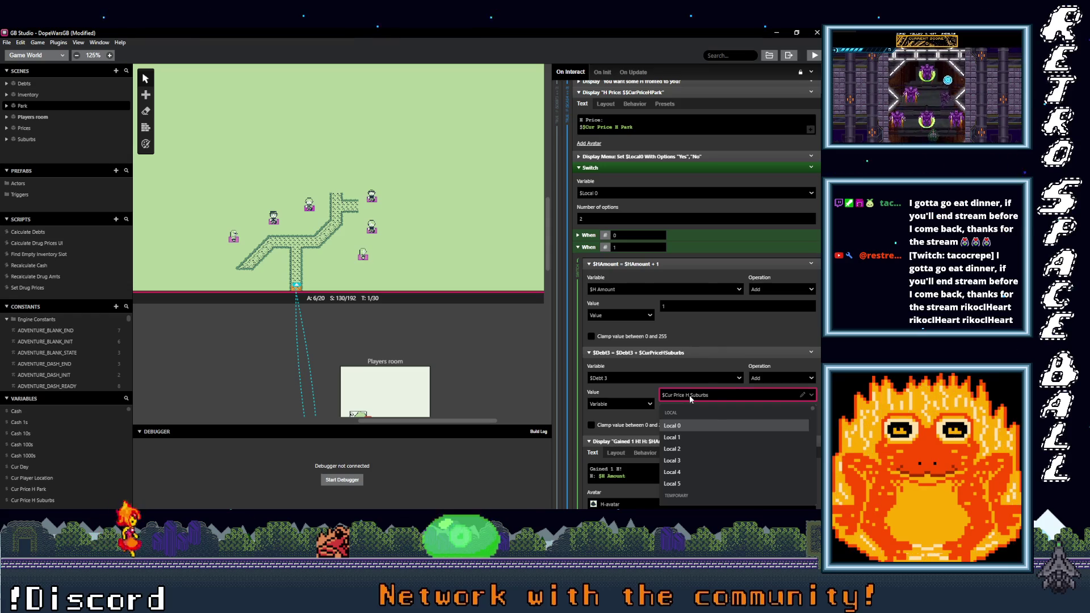
text( price h)
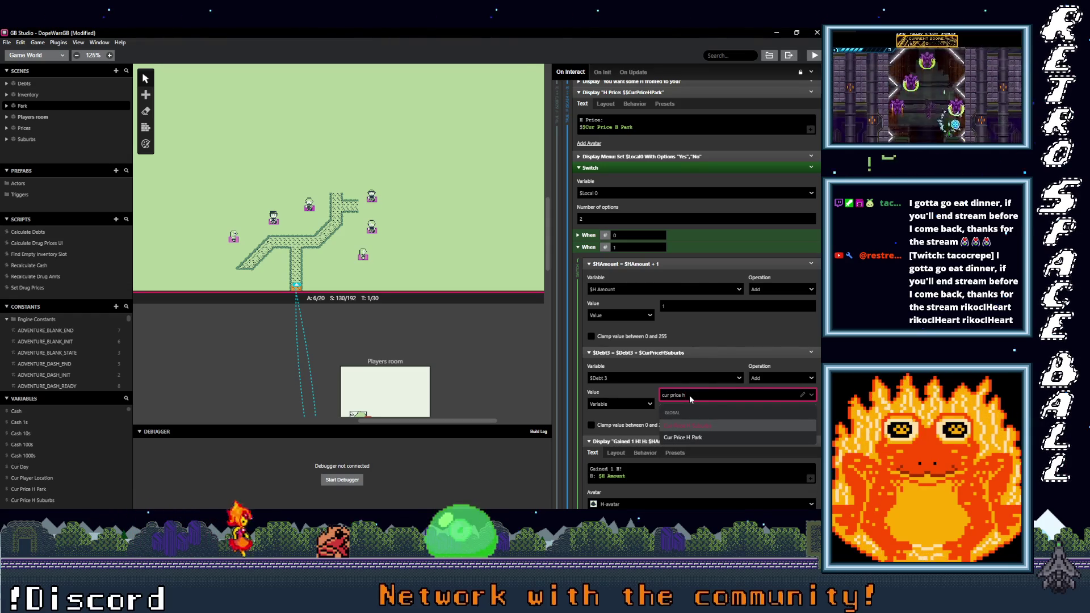
click(684, 438)
Step: Make the second H Price message show Cur Price H Park
scroll(670, 414, down, 4)
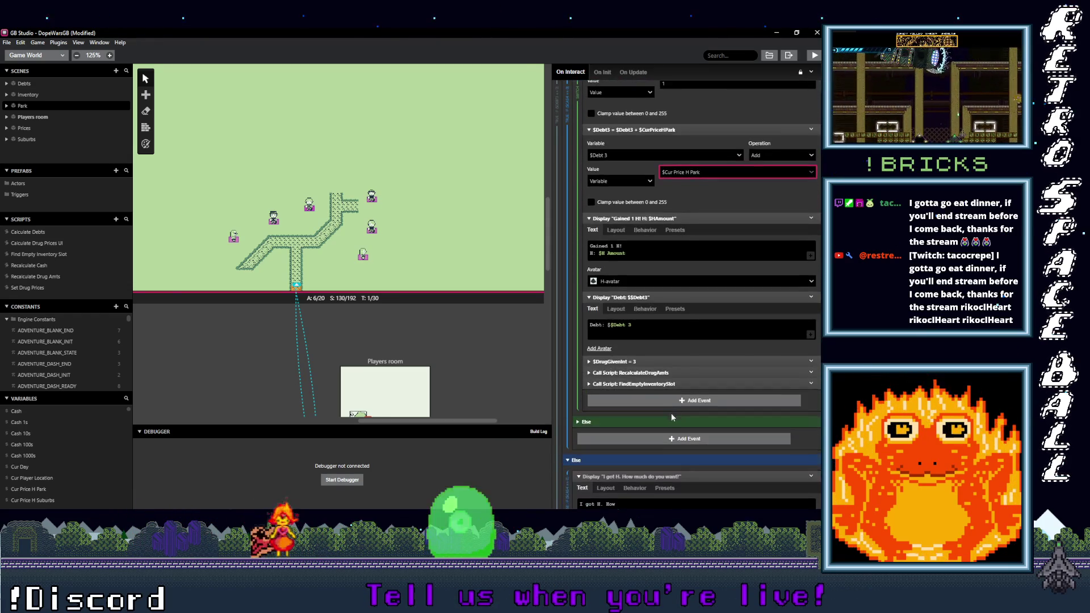
scroll(676, 410, down, 3)
click(627, 401)
click(626, 401)
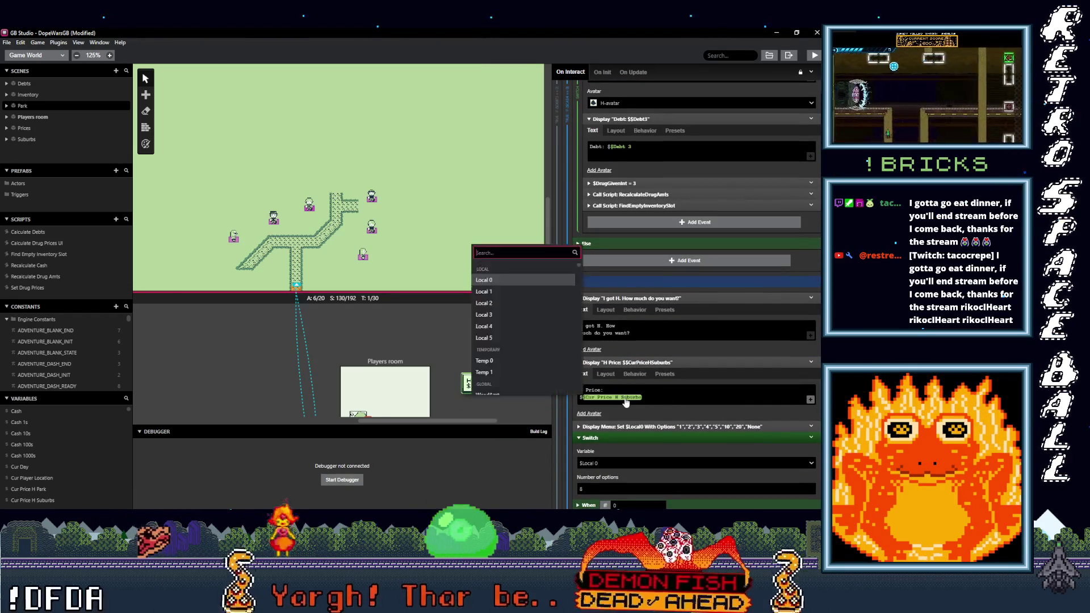
text(cur price h)
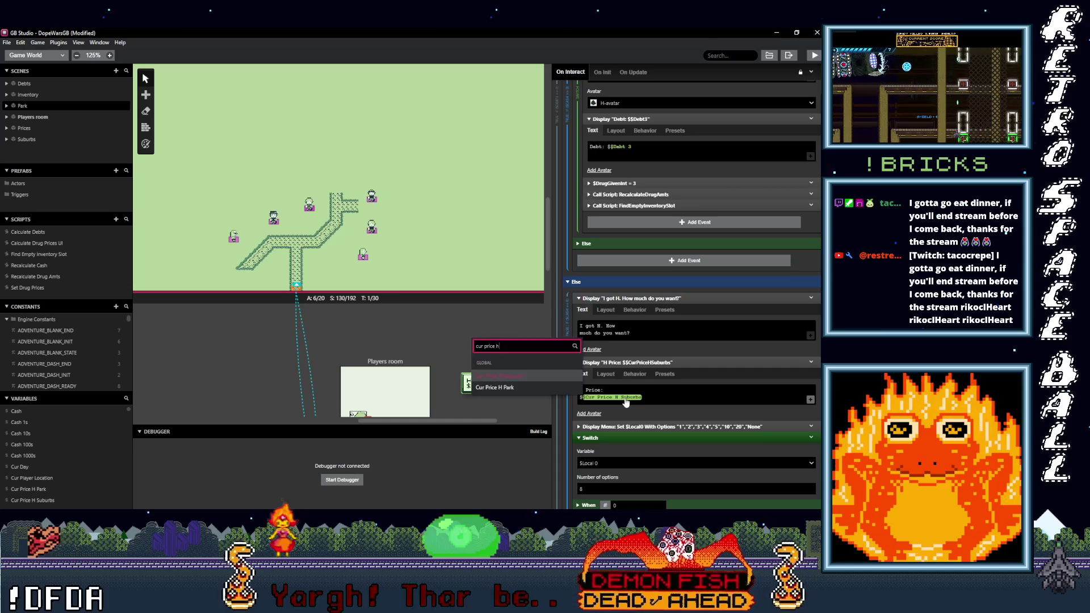
click(520, 388)
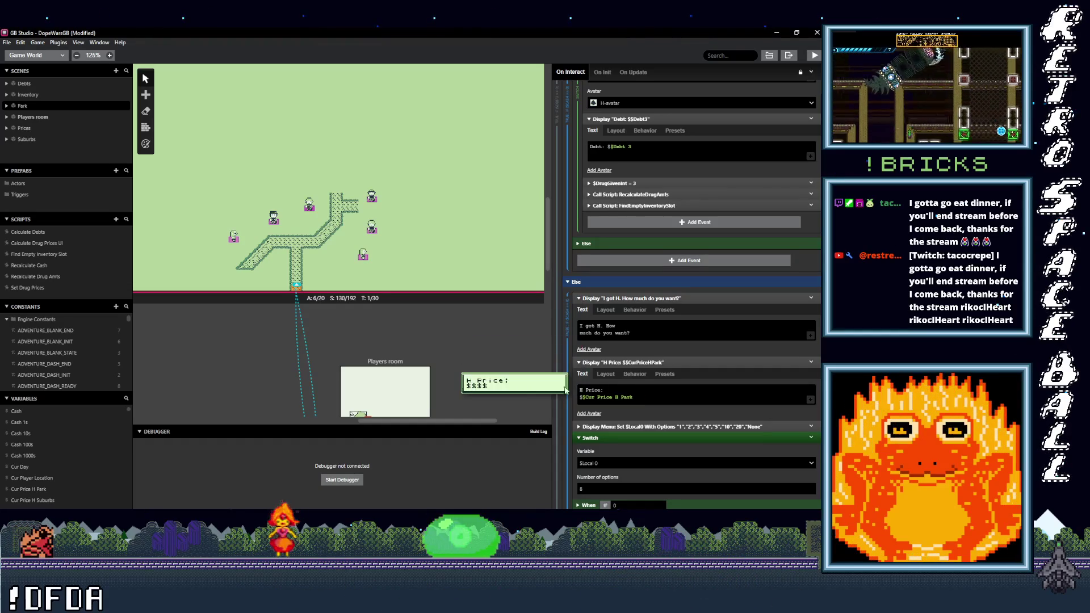
scroll(671, 415, down, 3)
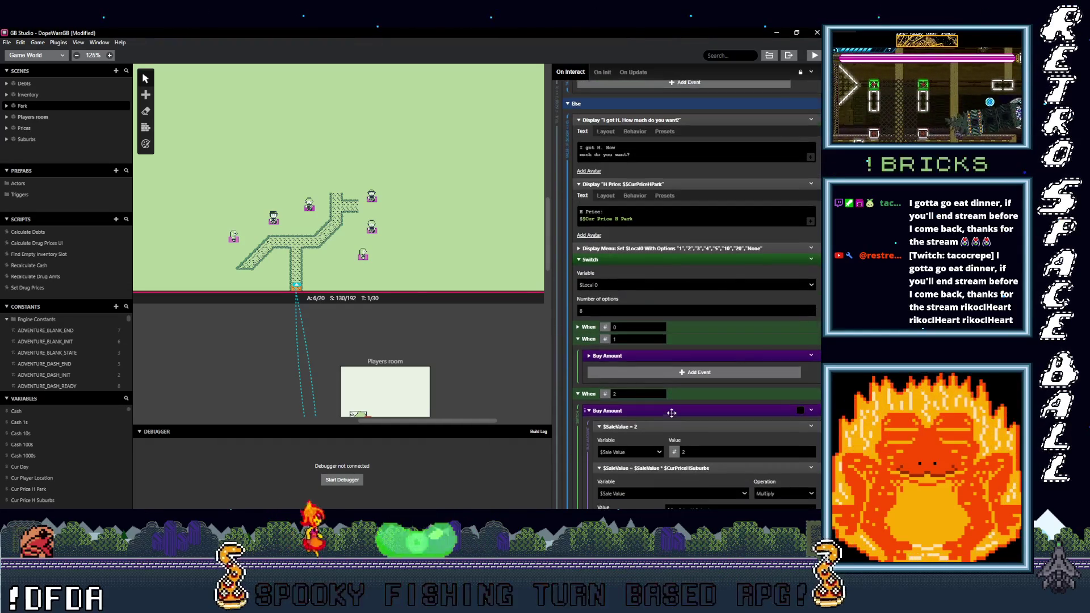
Step: Set the 1- and 2-unit H purchase multipliers to Cur Price H Park
alt+click(663, 373)
scroll(694, 379, down, 1)
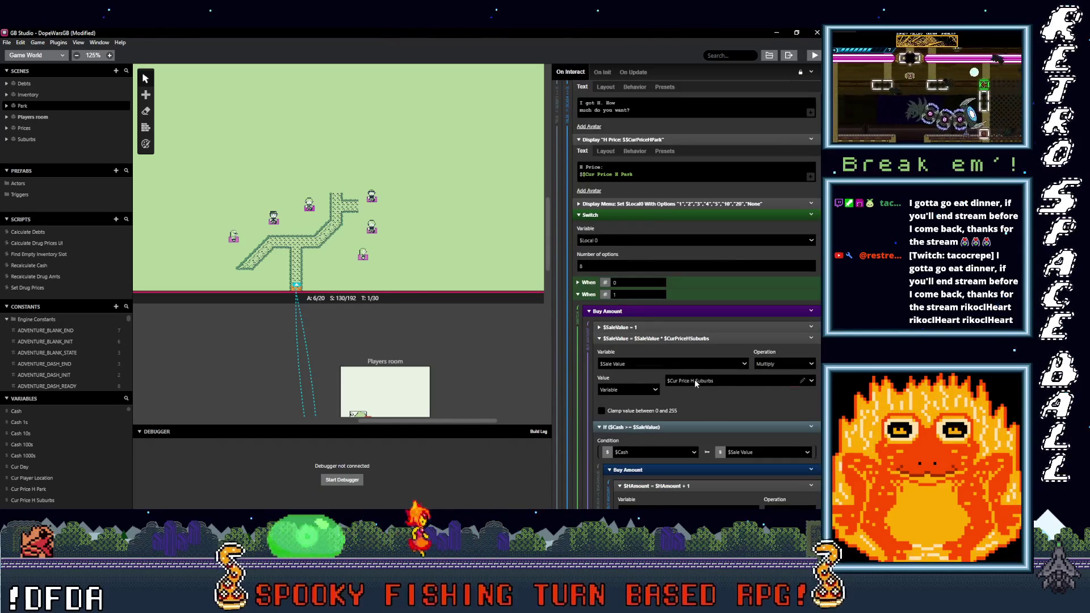
click(696, 381)
text(cur price h)
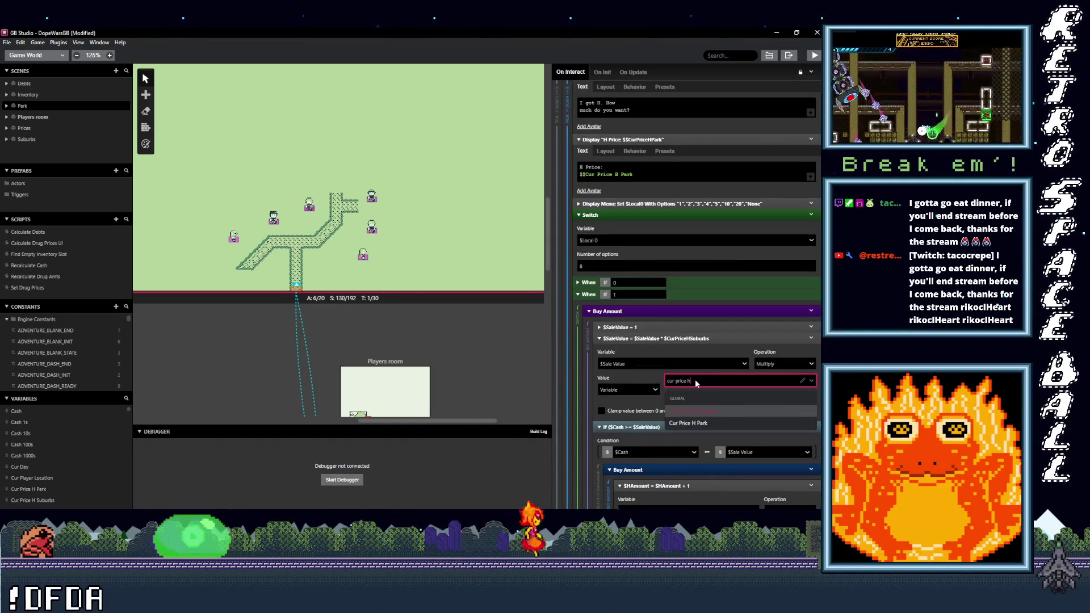
click(690, 423)
scroll(698, 398, down, 6)
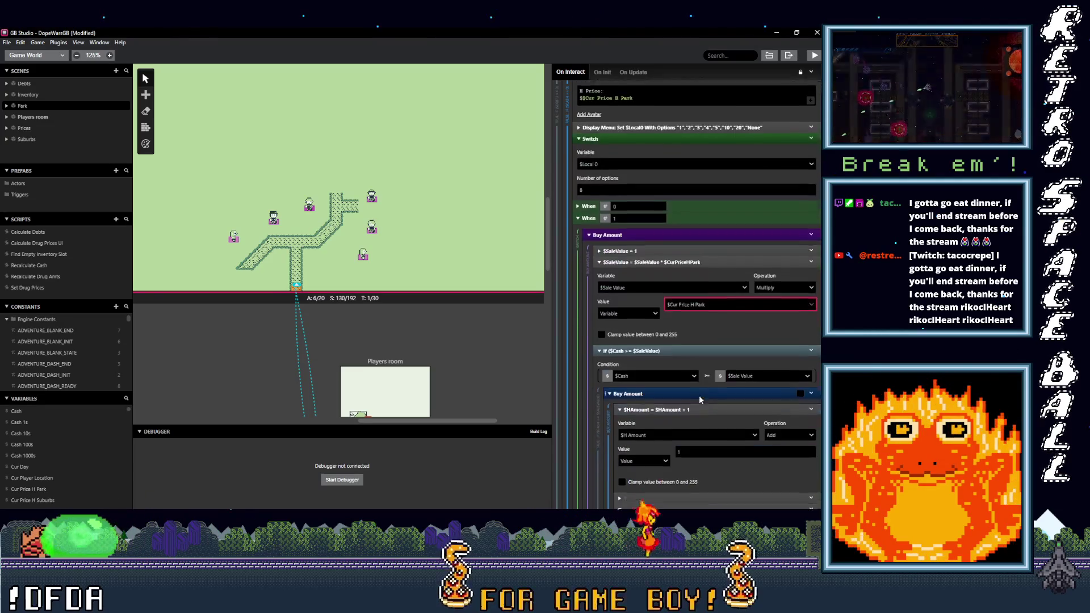
scroll(703, 384, down, 5)
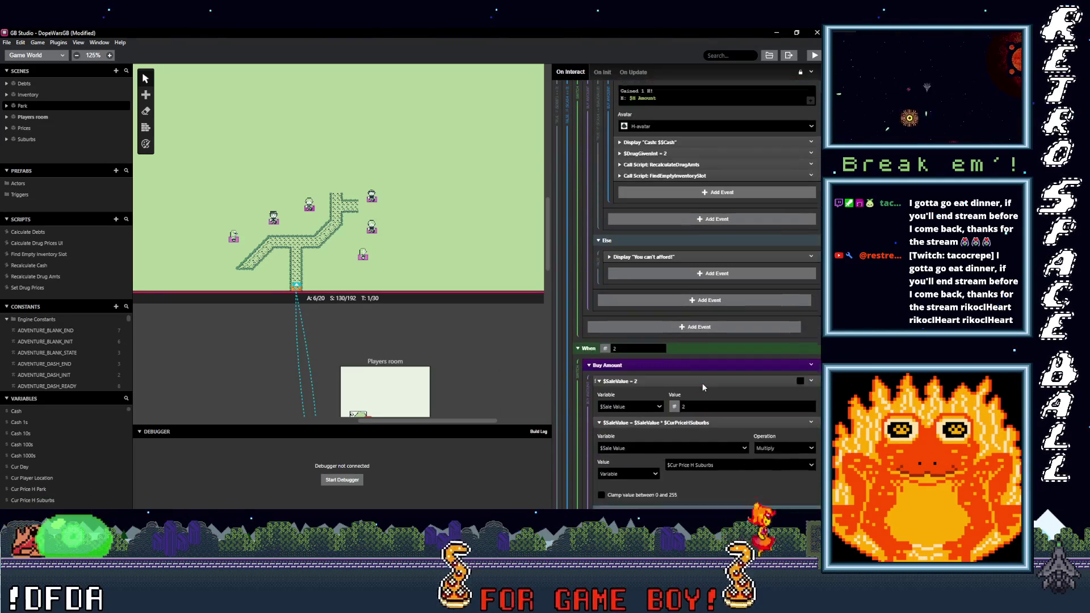
click(707, 409)
text(ur price h)
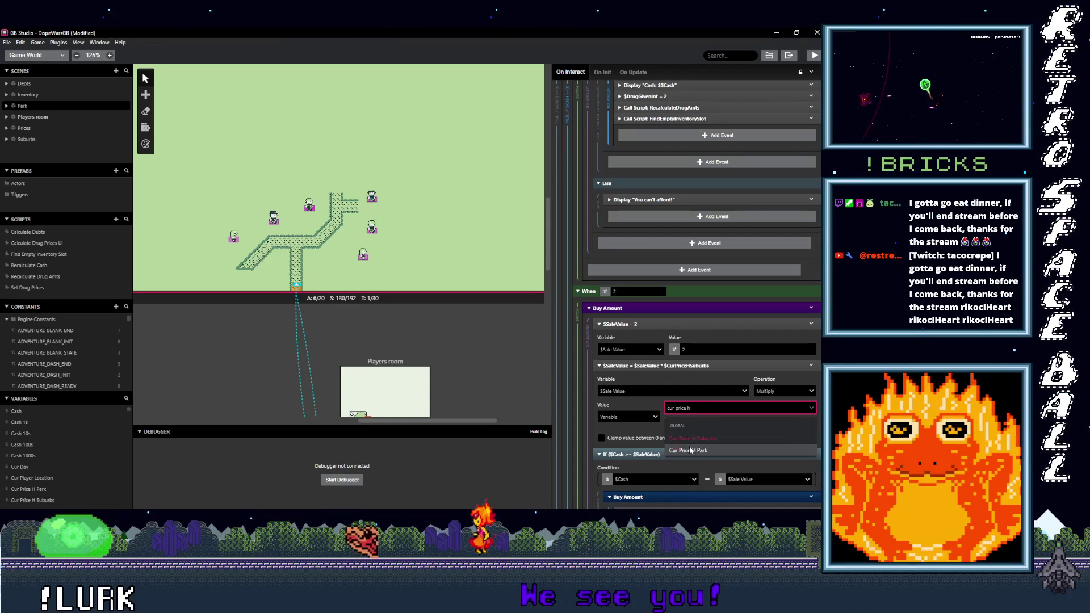
Step: Set the 3- and 4-unit H purchase multipliers to Cur Price H Park
scroll(707, 426, down, 5)
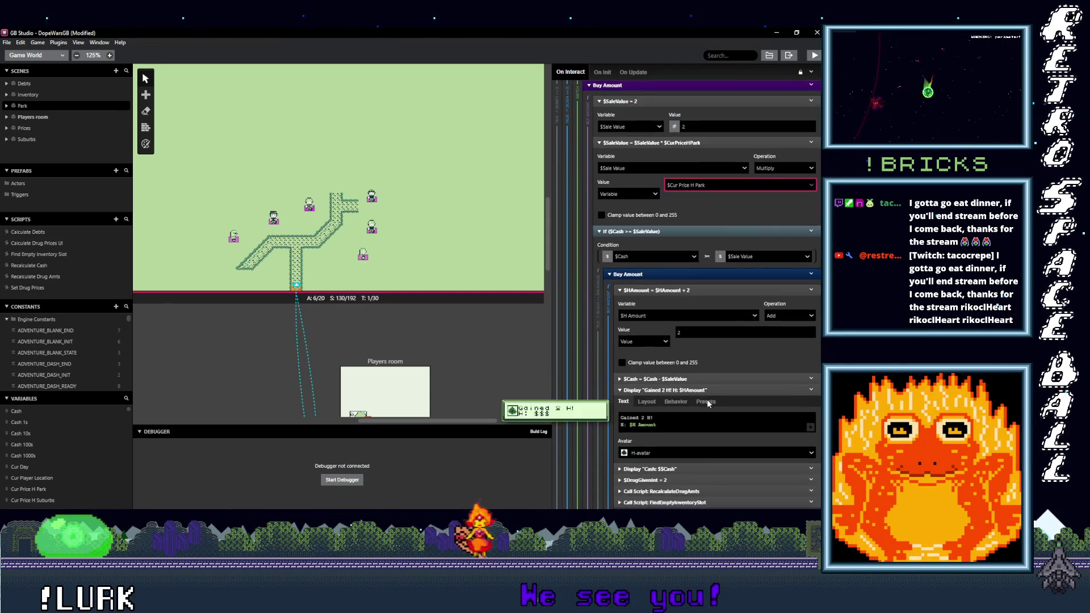
scroll(706, 400, down, 3)
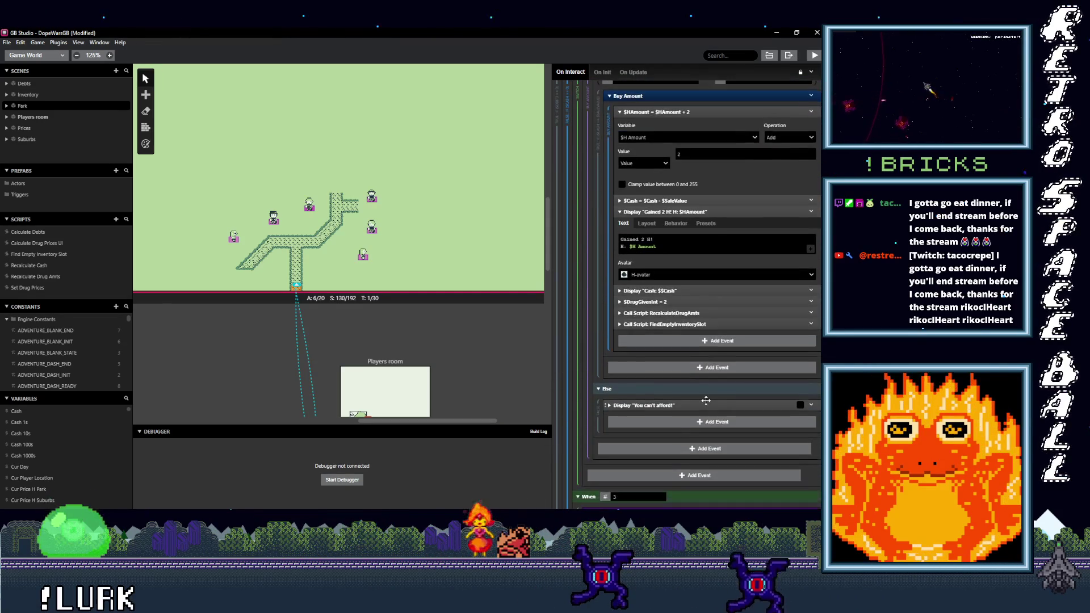
scroll(709, 415, down, 3)
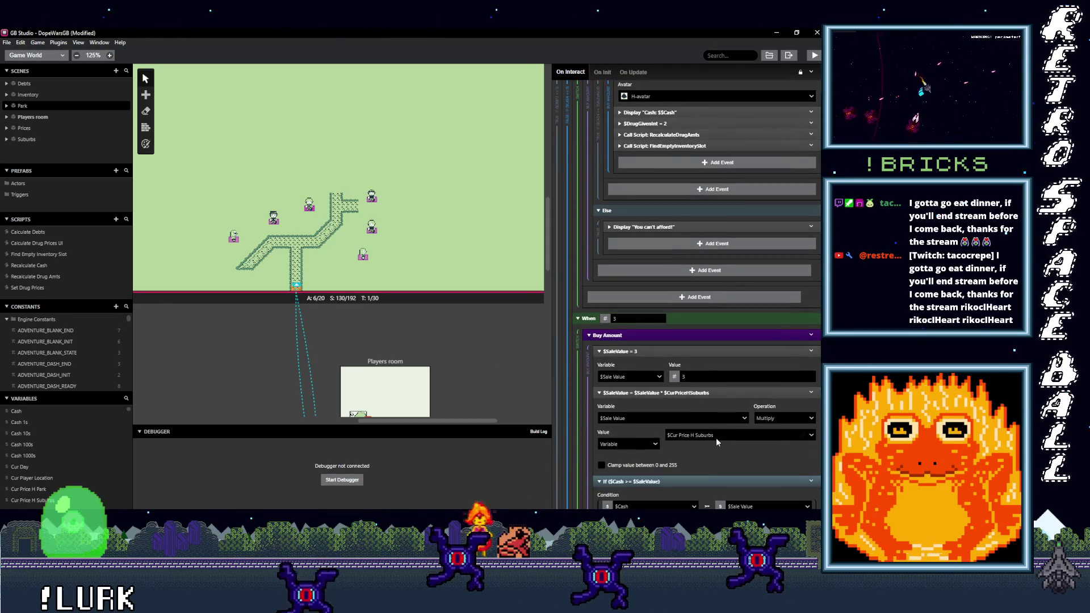
click(713, 435)
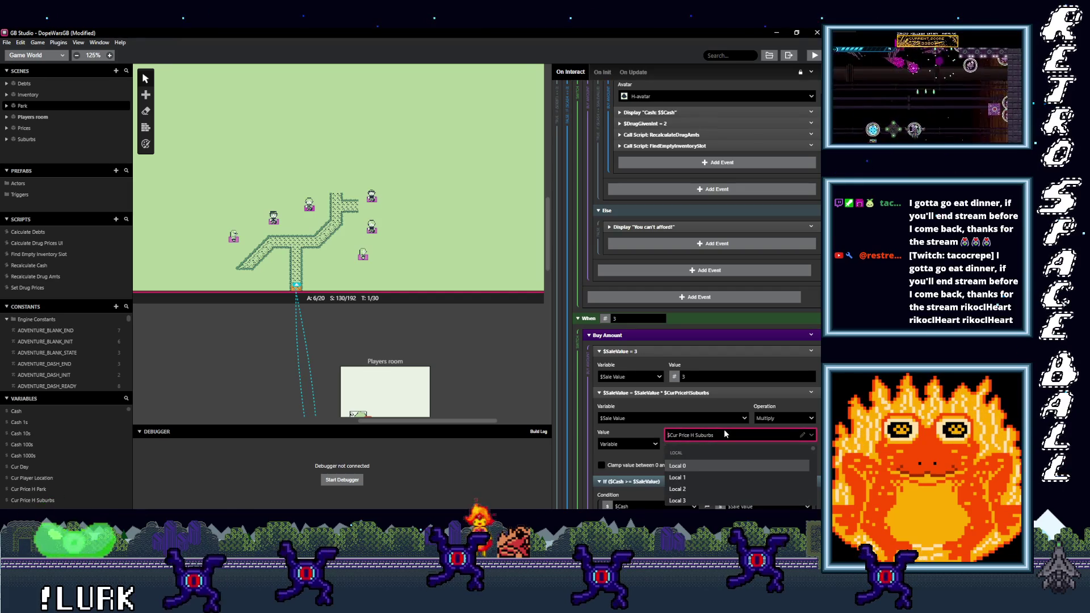
text(cur price h)
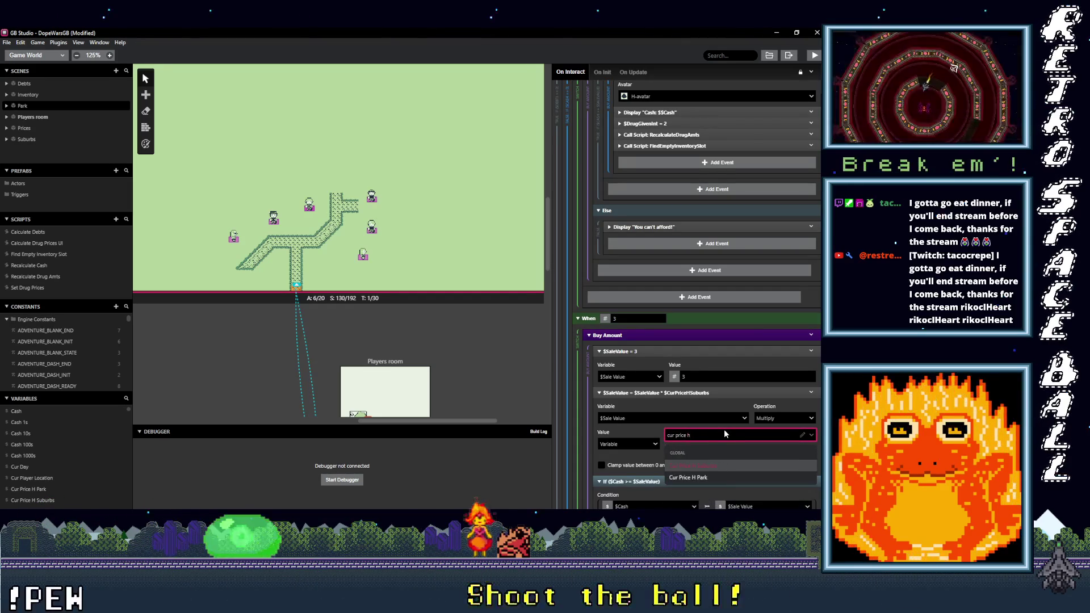
scroll(720, 428, up, 3)
scroll(717, 426, up, 1)
scroll(718, 427, up, 2)
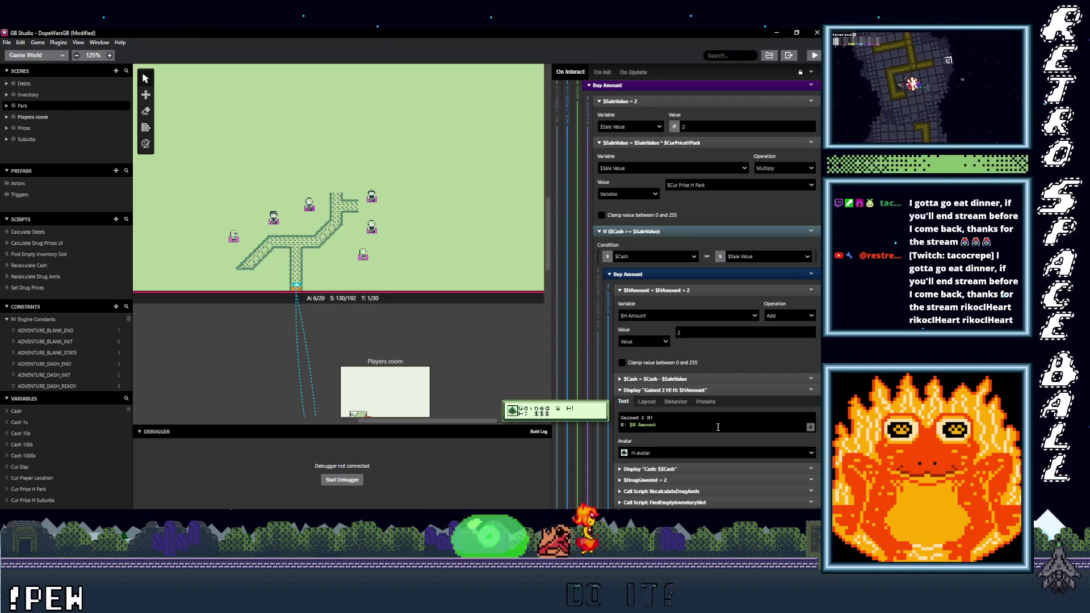
scroll(717, 426, down, 5)
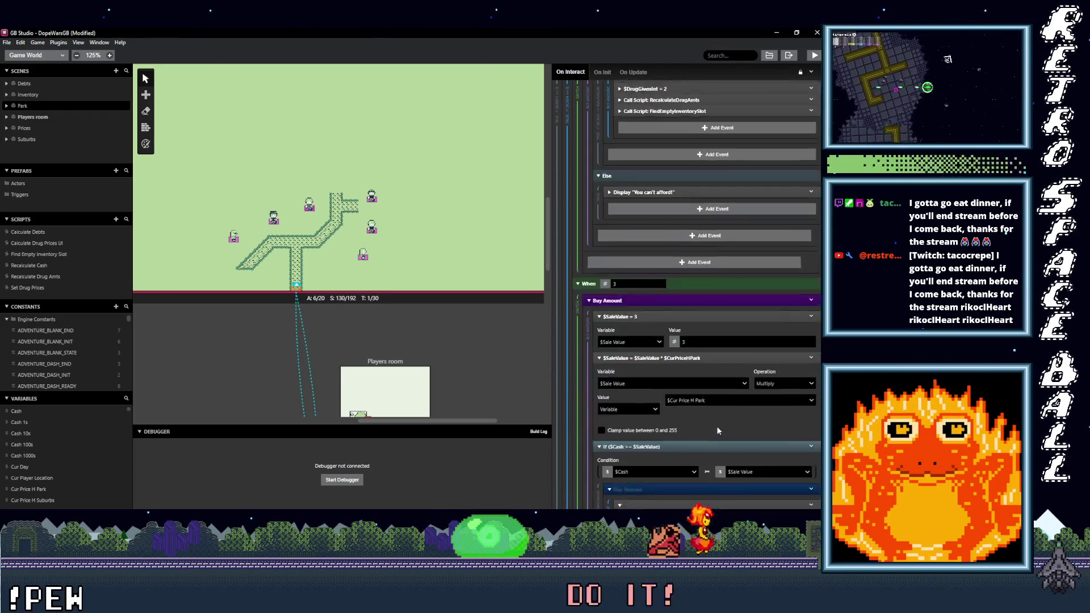
scroll(716, 426, down, 5)
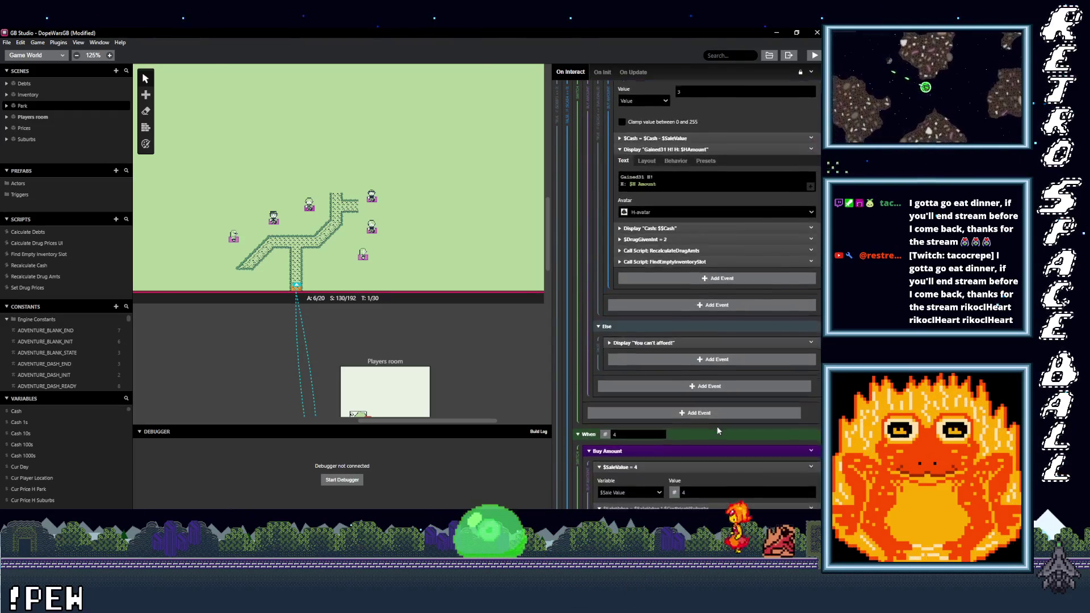
click(718, 418)
text(cur price h)
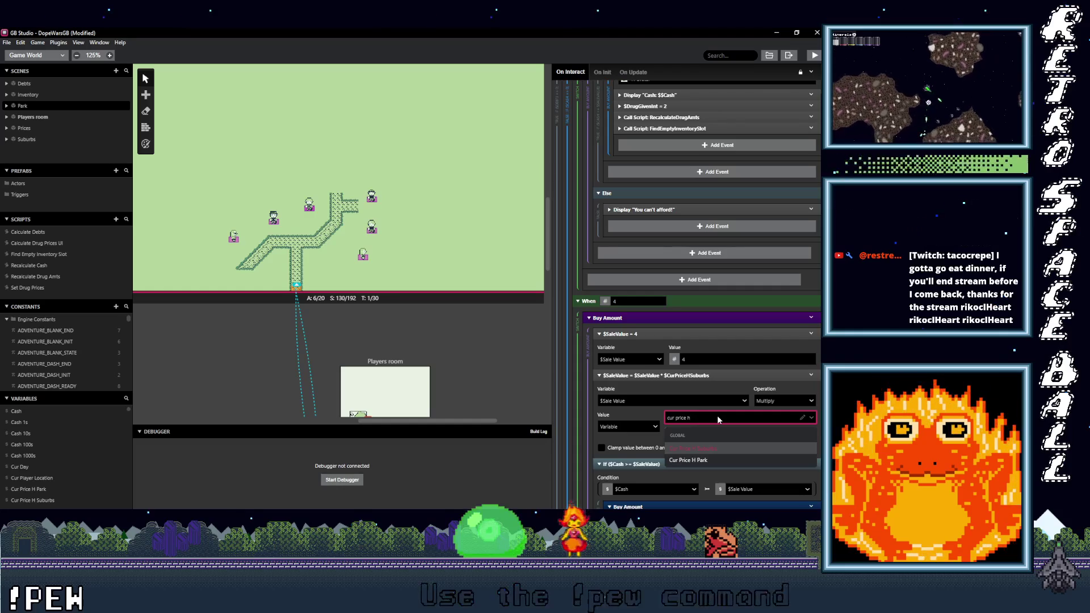
click(690, 460)
scroll(719, 436, down, 3)
scroll(721, 425, down, 2)
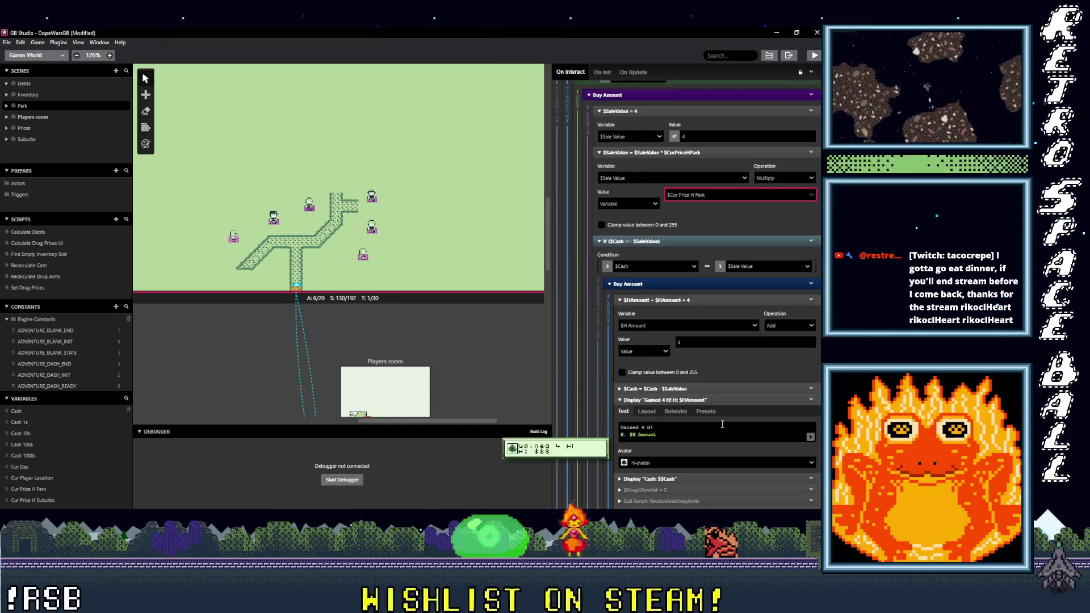
scroll(721, 424, down, 6)
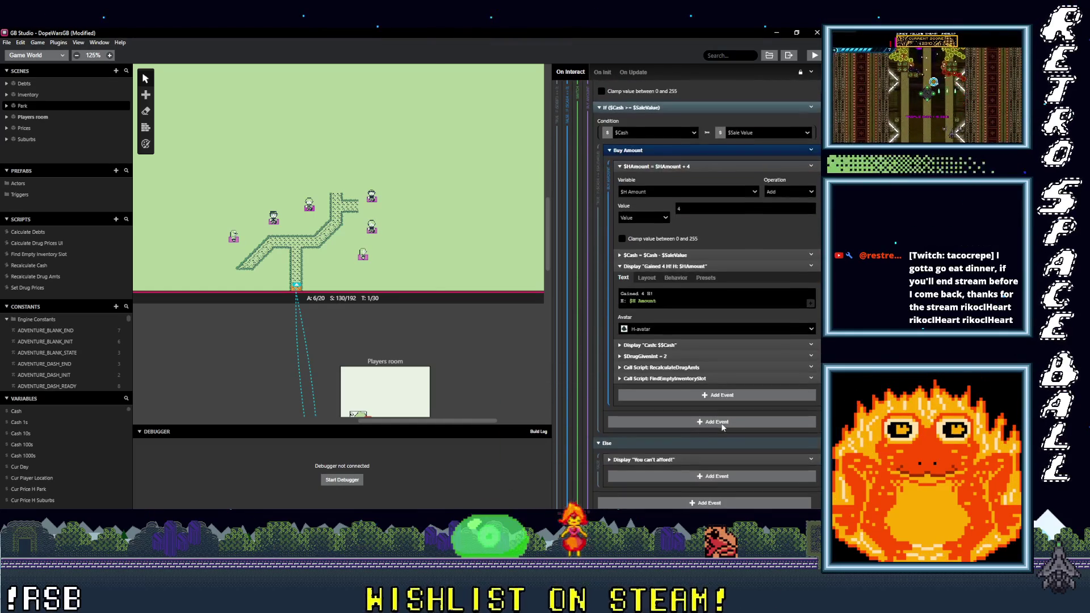
scroll(722, 426, down, 1)
Step: Set the 5-, 10- and 20-unit H purchase multipliers to Cur Price H Park
click(715, 401)
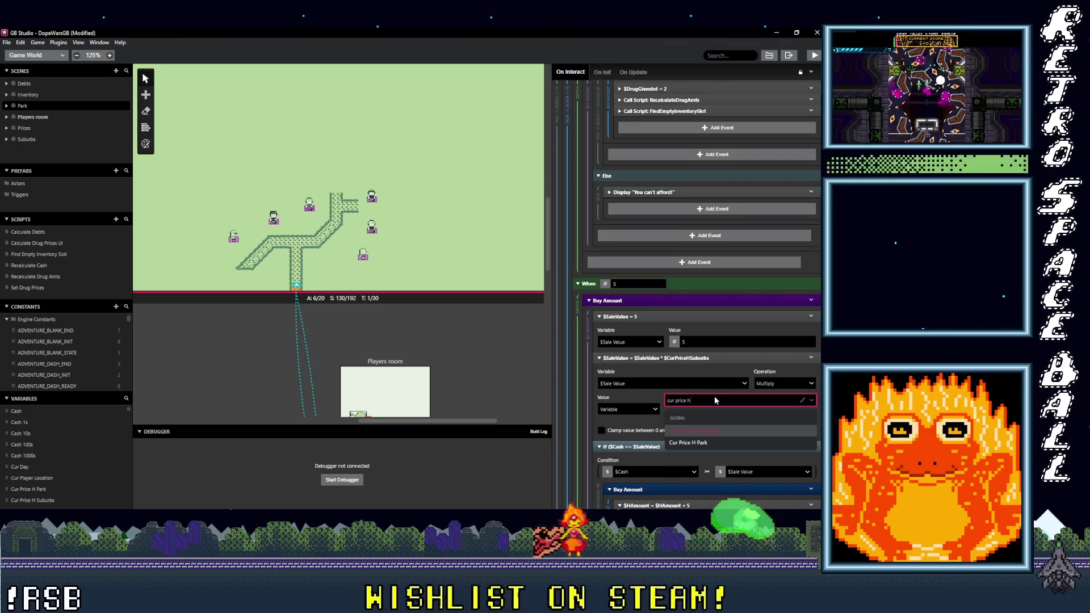
scroll(720, 429, down, 7)
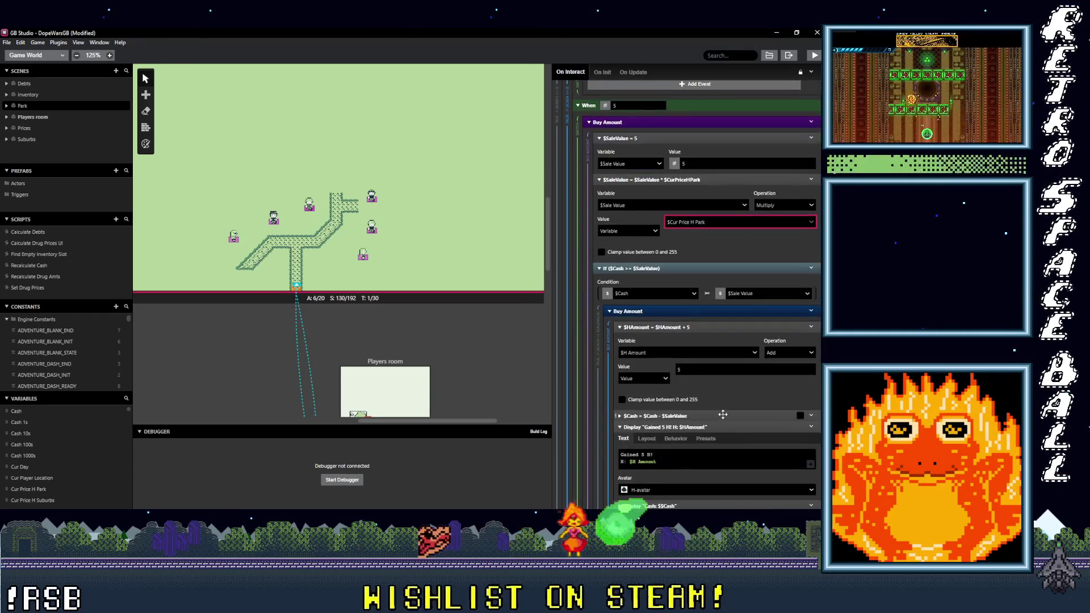
scroll(723, 416, down, 4)
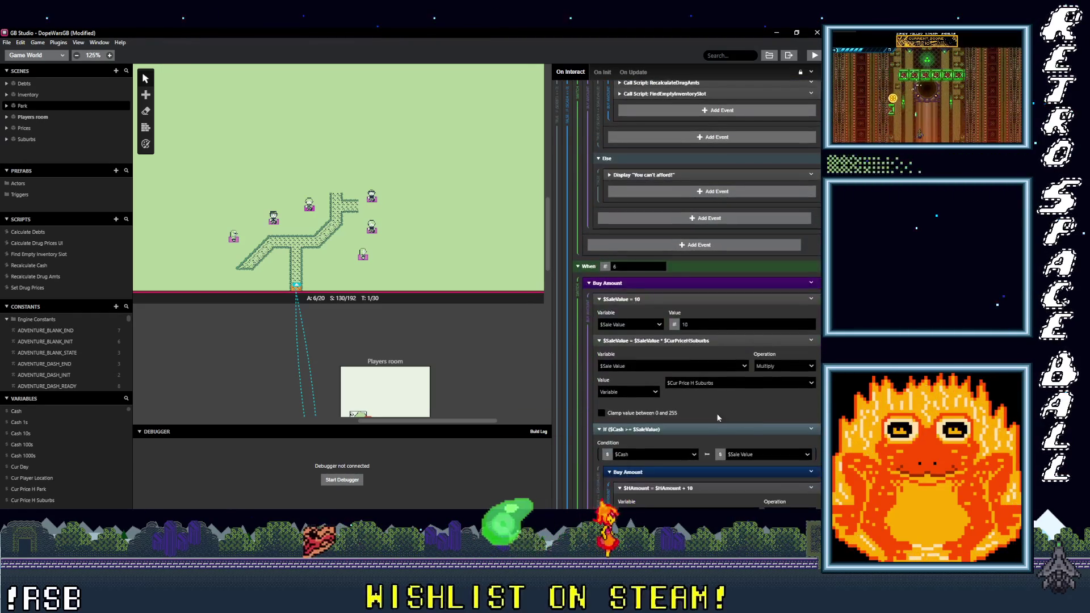
click(709, 384)
text(r pr)
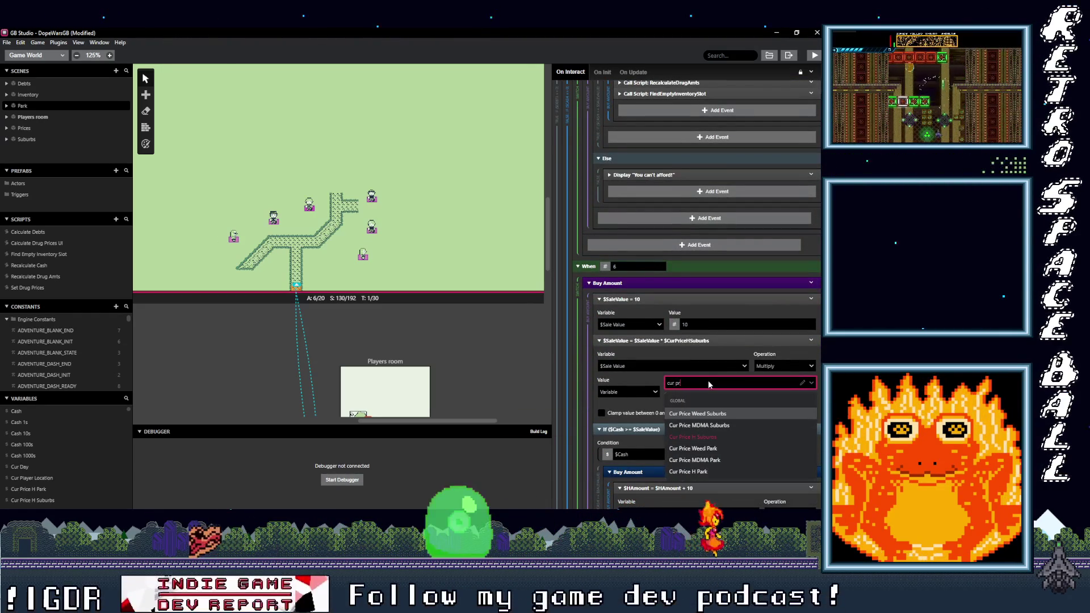
text(ice h)
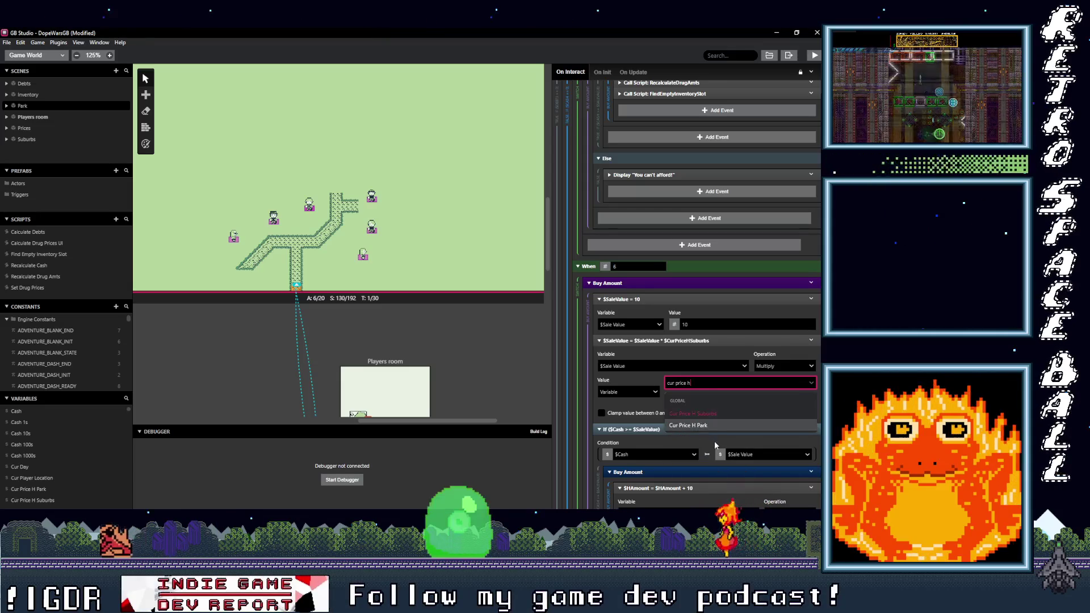
click(706, 426)
scroll(708, 409, down, 7)
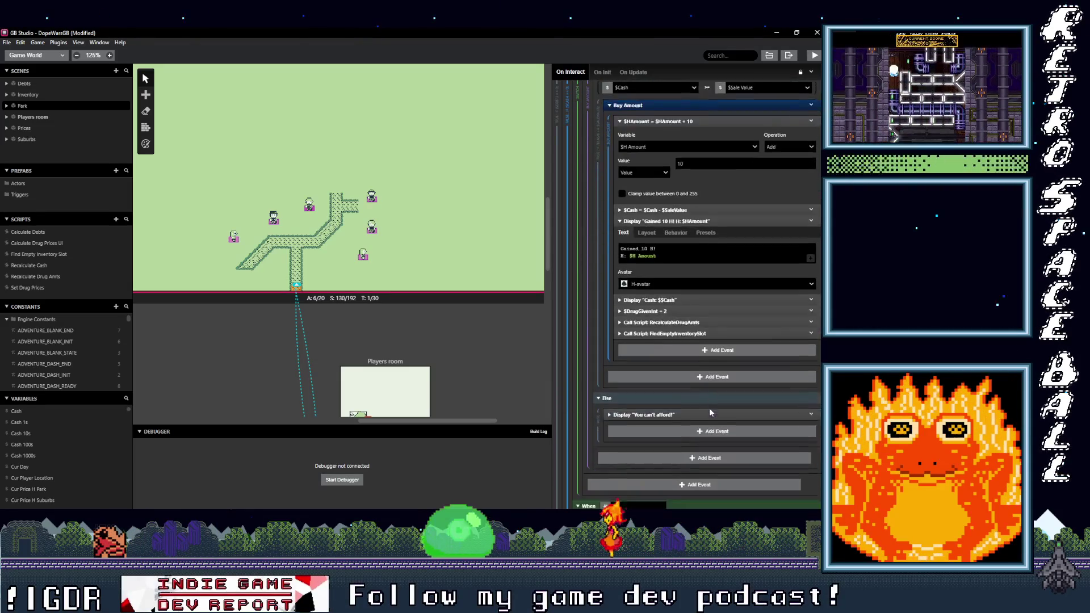
scroll(708, 412, down, 4)
click(702, 367)
text(cur pric)
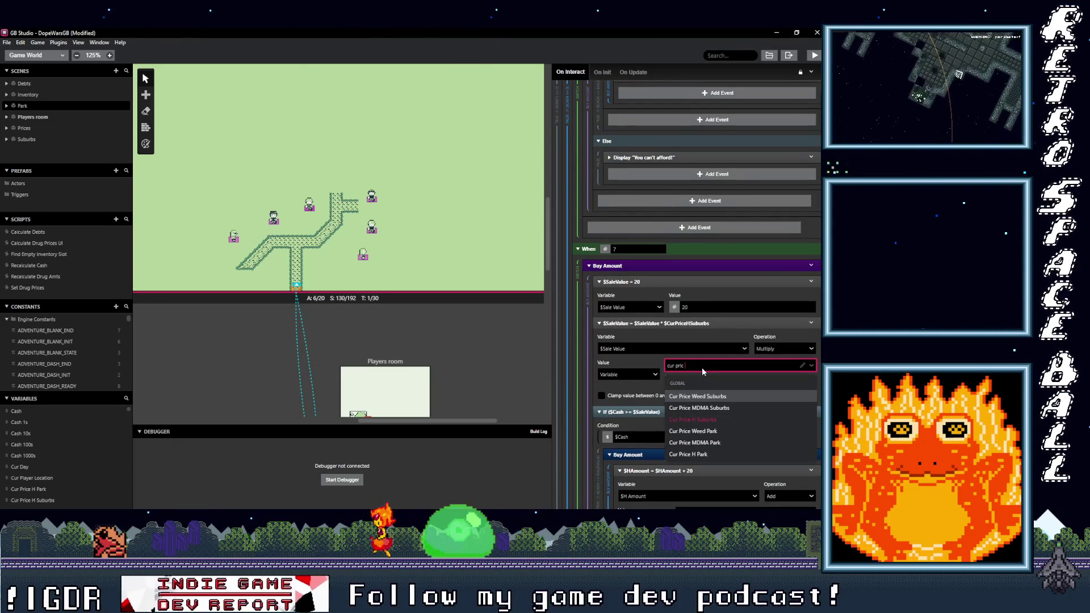
text(e h)
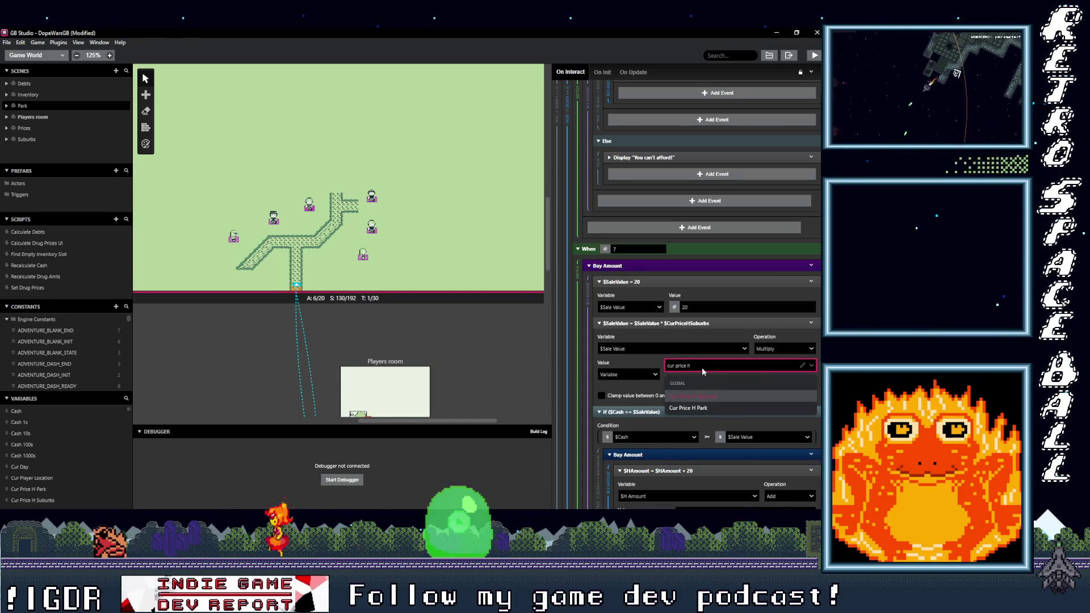
click(710, 405)
scroll(714, 387, down, 3)
scroll(713, 388, down, 15)
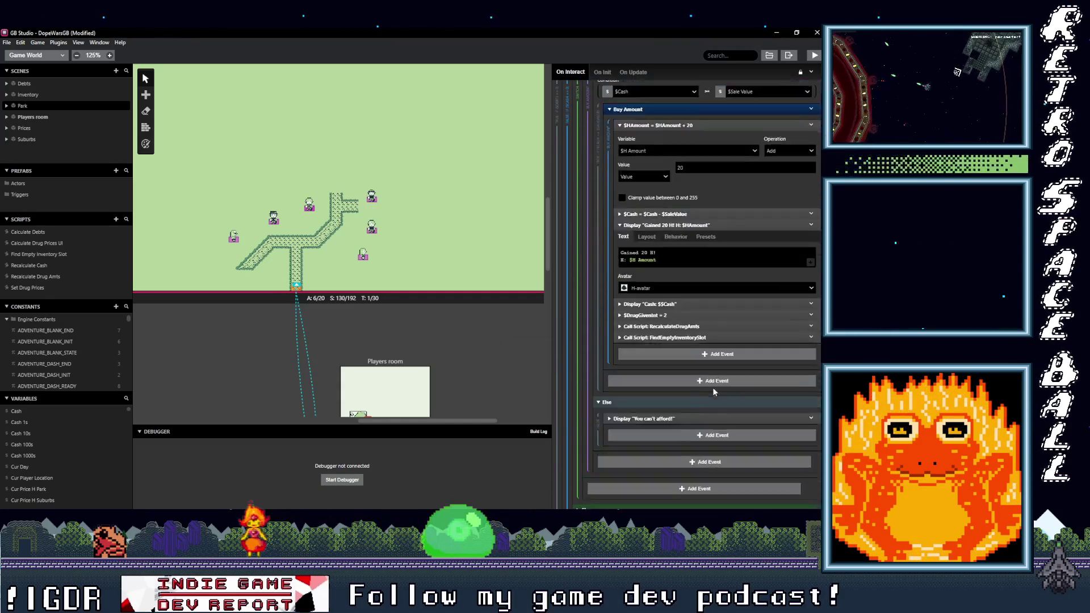
scroll(713, 390, down, 5)
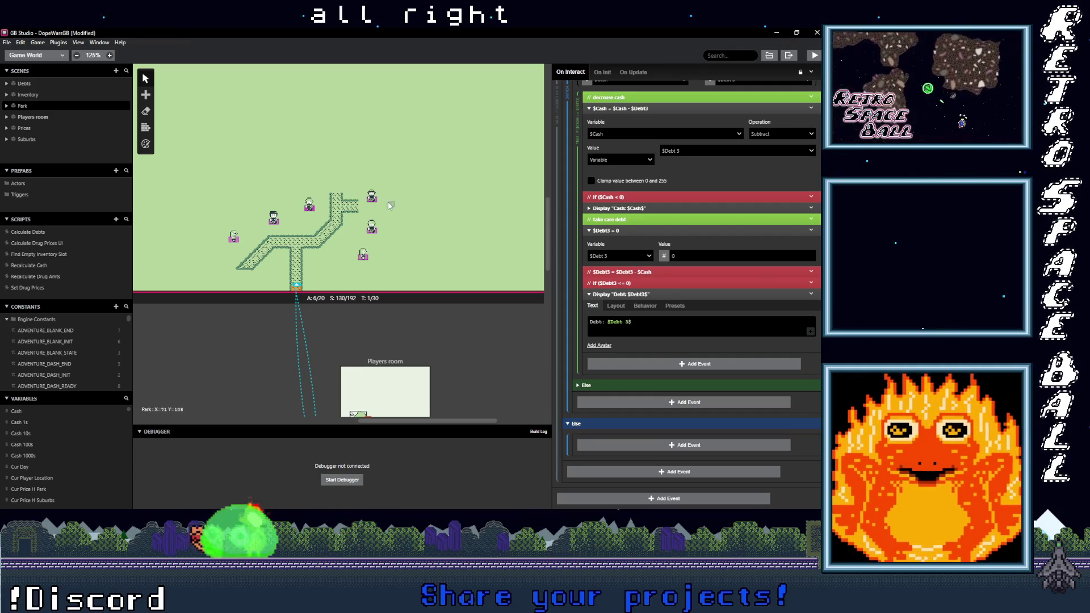
click(371, 199)
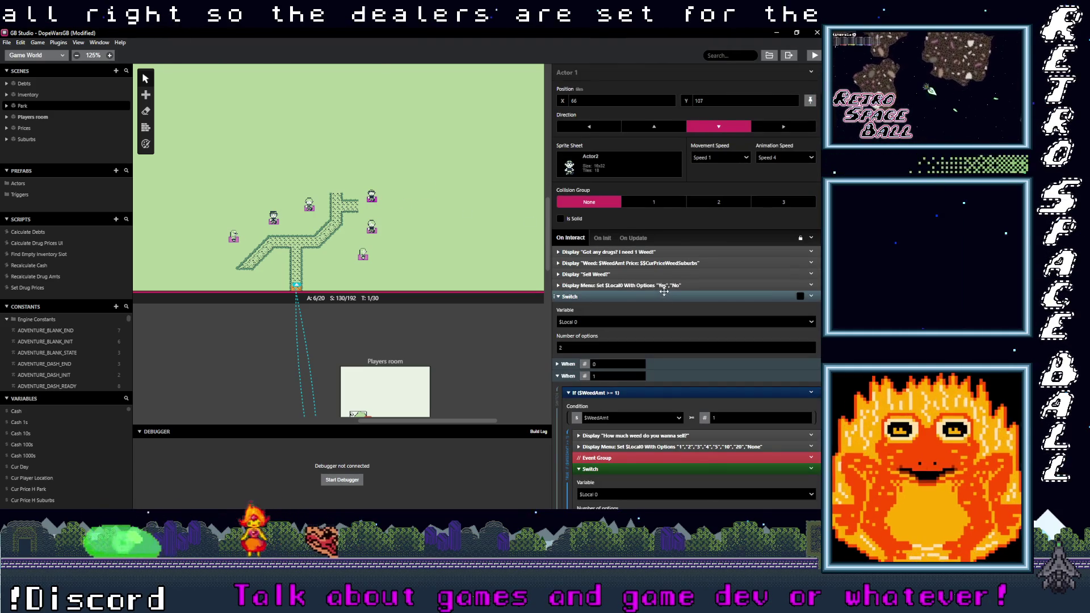
Step: Make the Weed dealer's price message show Cur Price Weed Park, then expand the sell-1 calculation
click(663, 263)
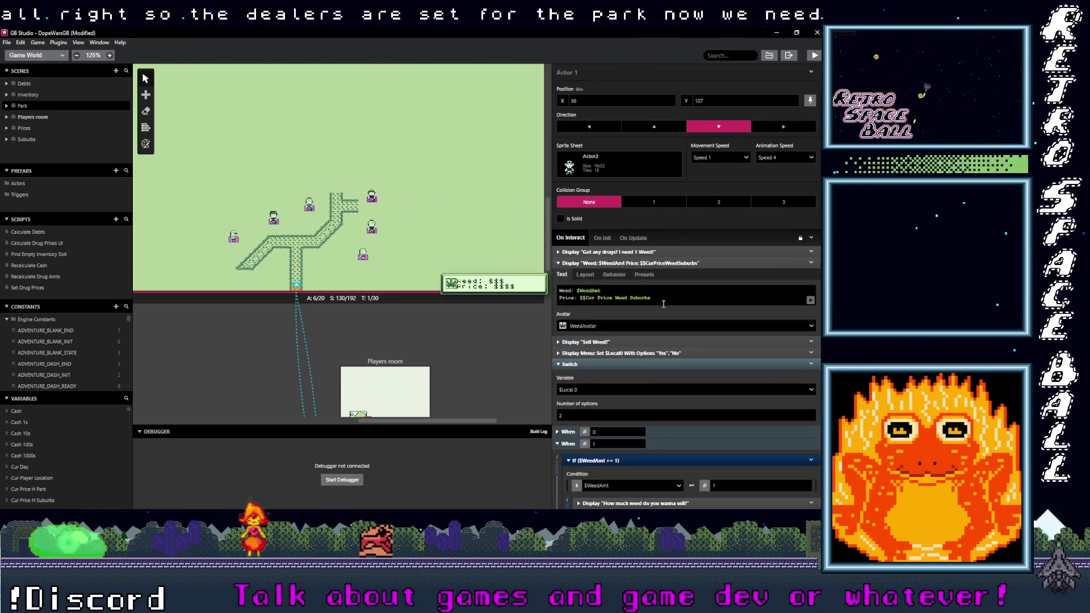
click(614, 298)
text(cur price)
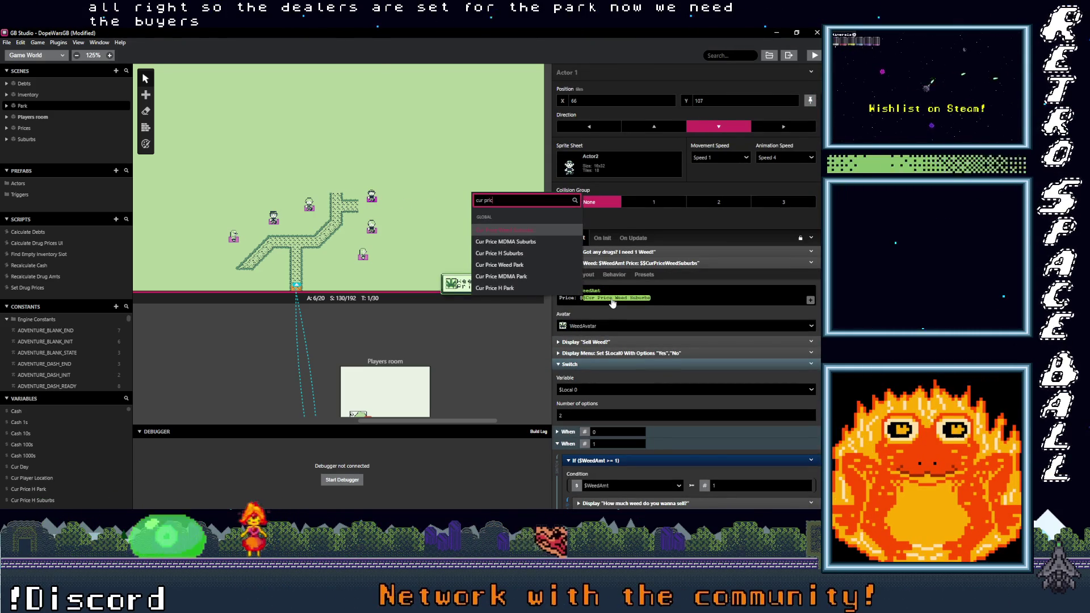
text( w)
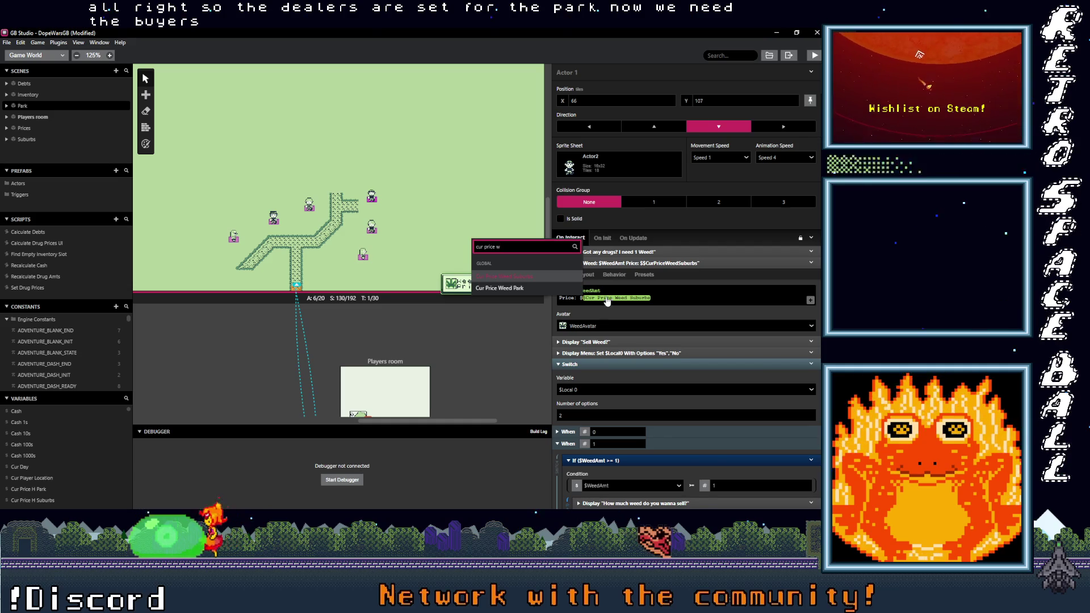
click(548, 287)
scroll(655, 364, down, 5)
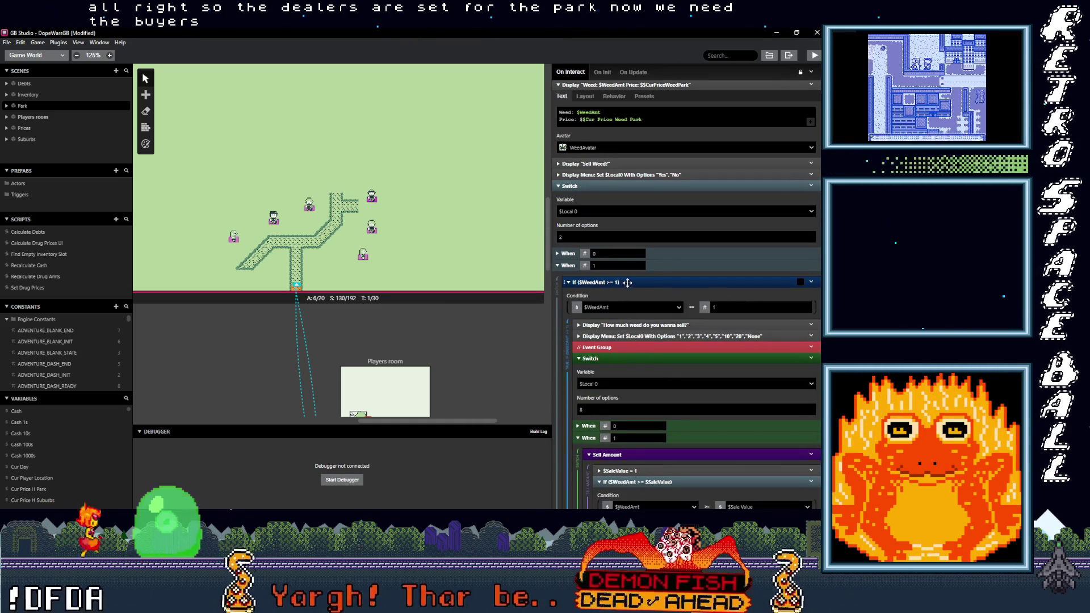
scroll(668, 326, down, 1)
scroll(670, 334, down, 2)
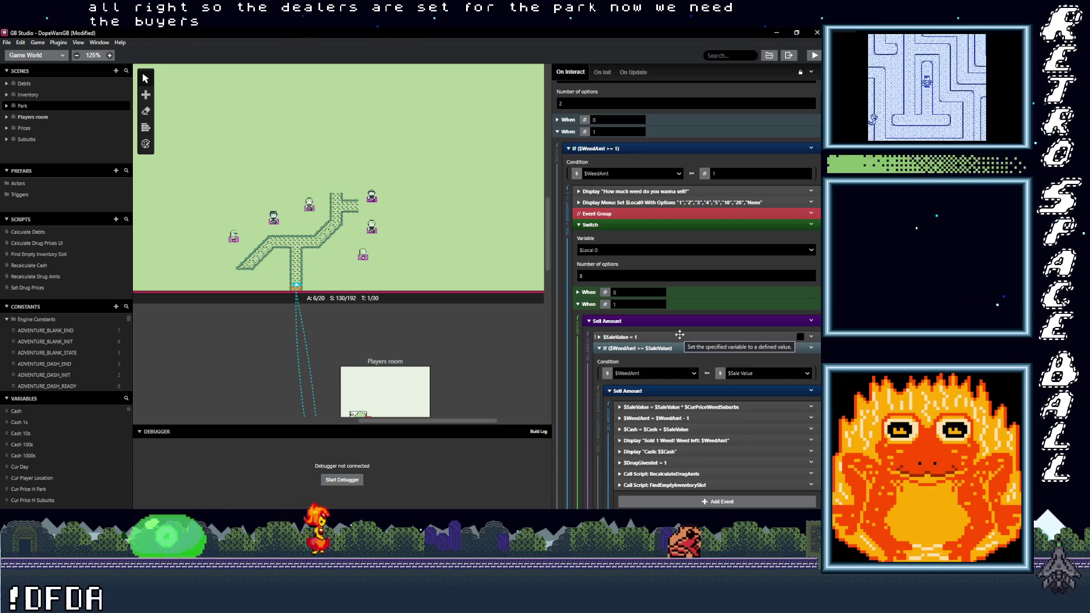
scroll(679, 335, down, 2)
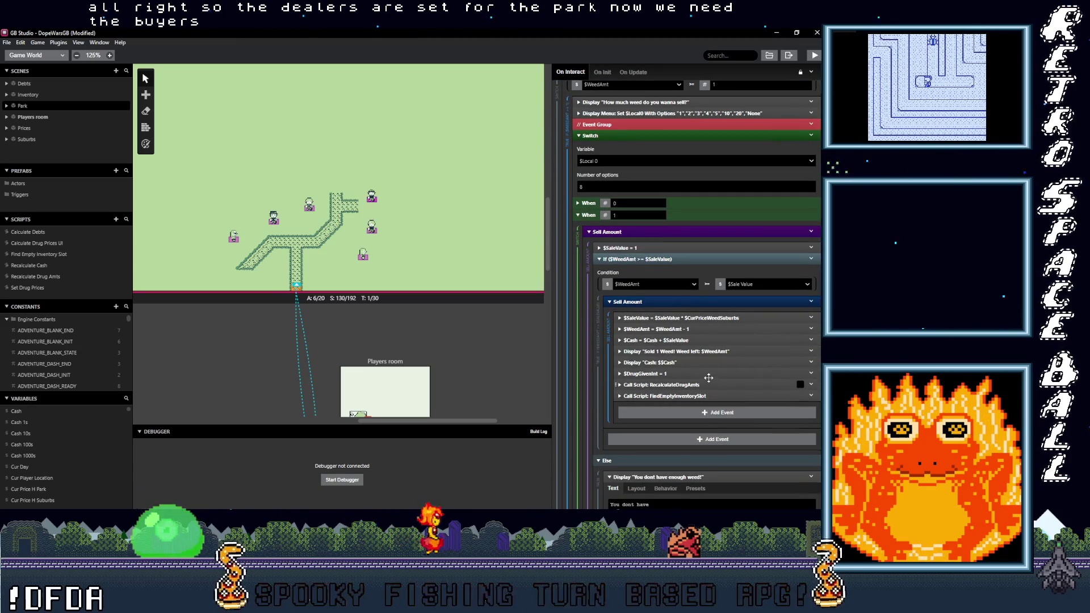
click(718, 317)
Step: Set the sell-1 and sell-2 weed sale value multipliers to Cur Price Weed Park
click(710, 361)
text(c)
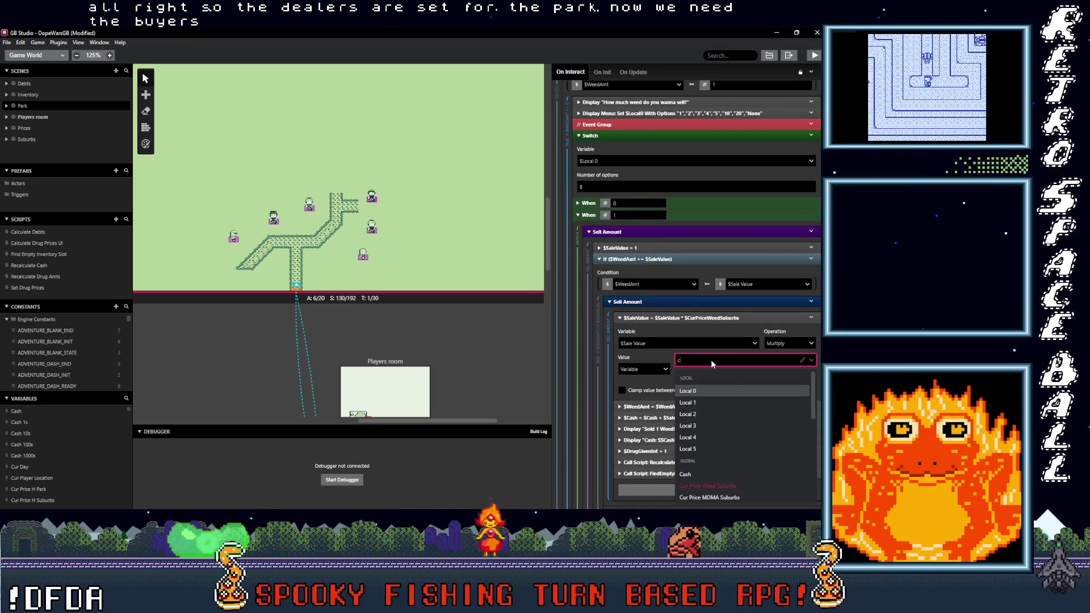
text(ur price)
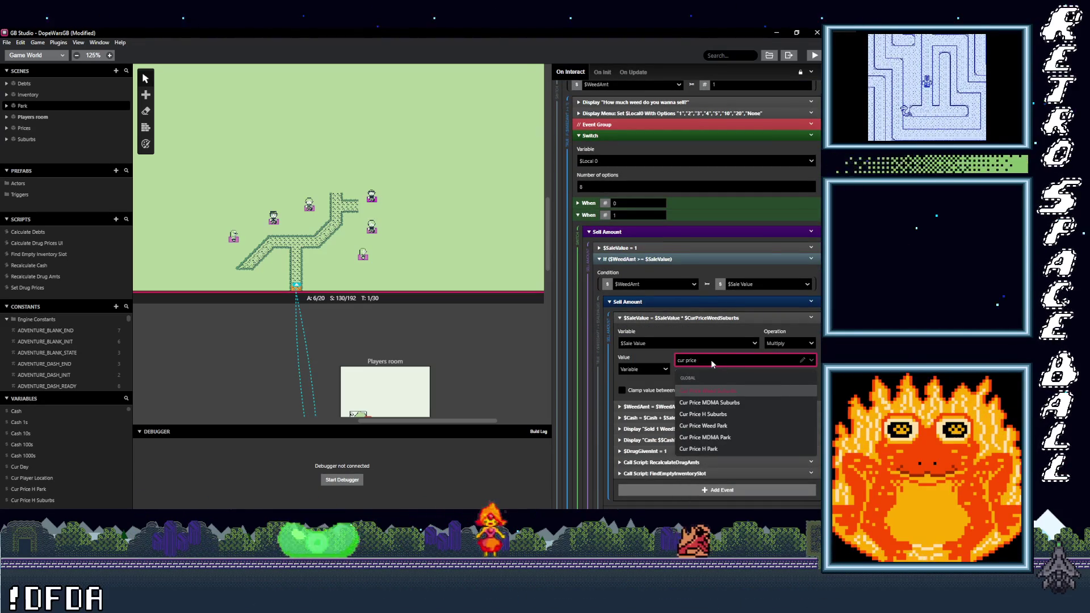
click(721, 426)
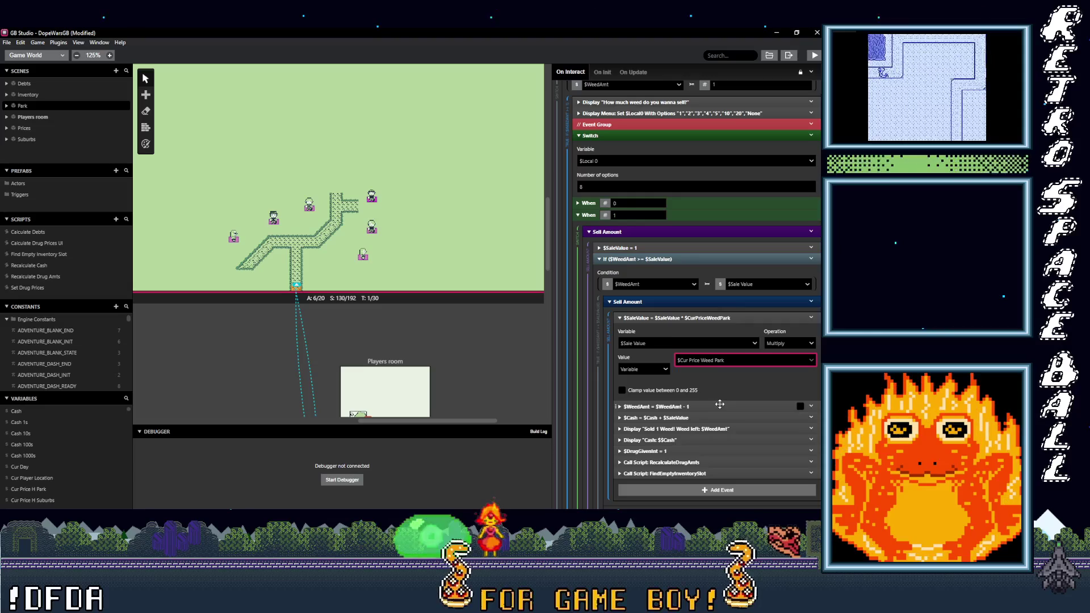
scroll(720, 405, down, 1)
scroll(698, 377, down, 6)
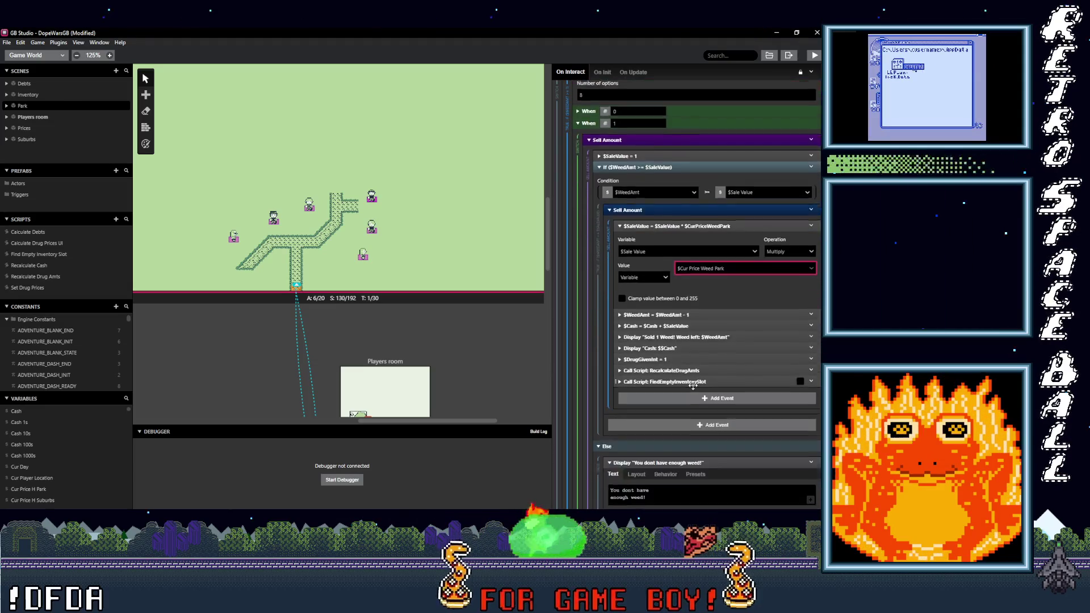
scroll(698, 391, down, 2)
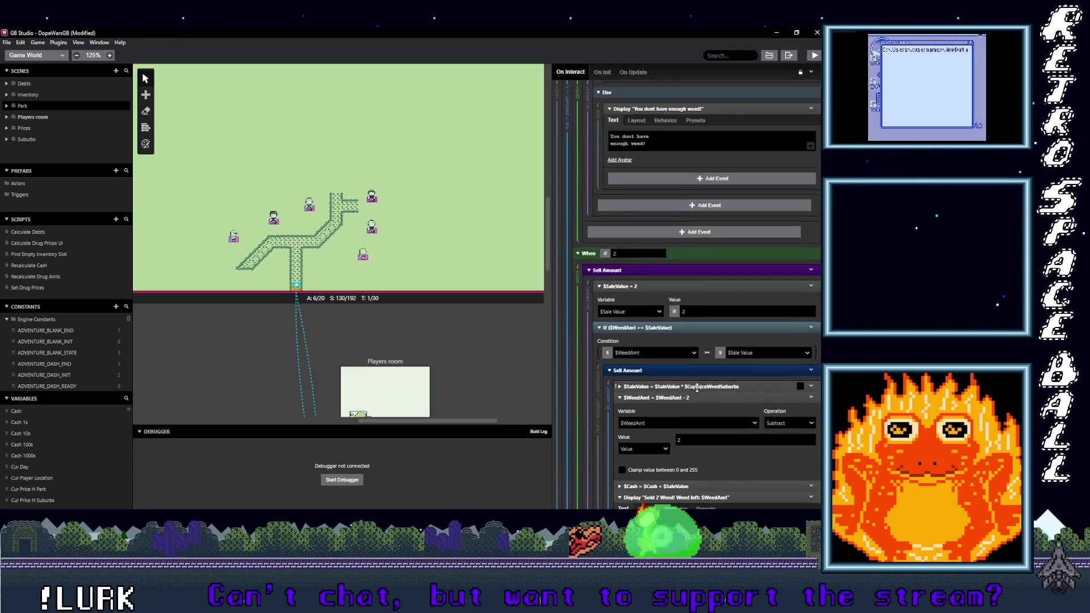
click(681, 342)
click(724, 385)
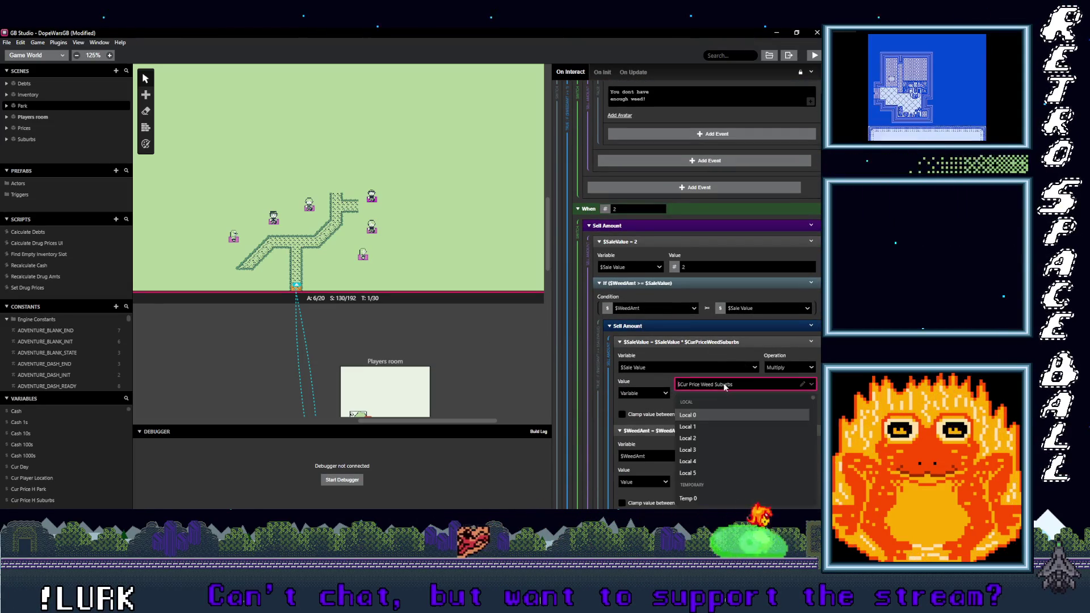
text(cur price we)
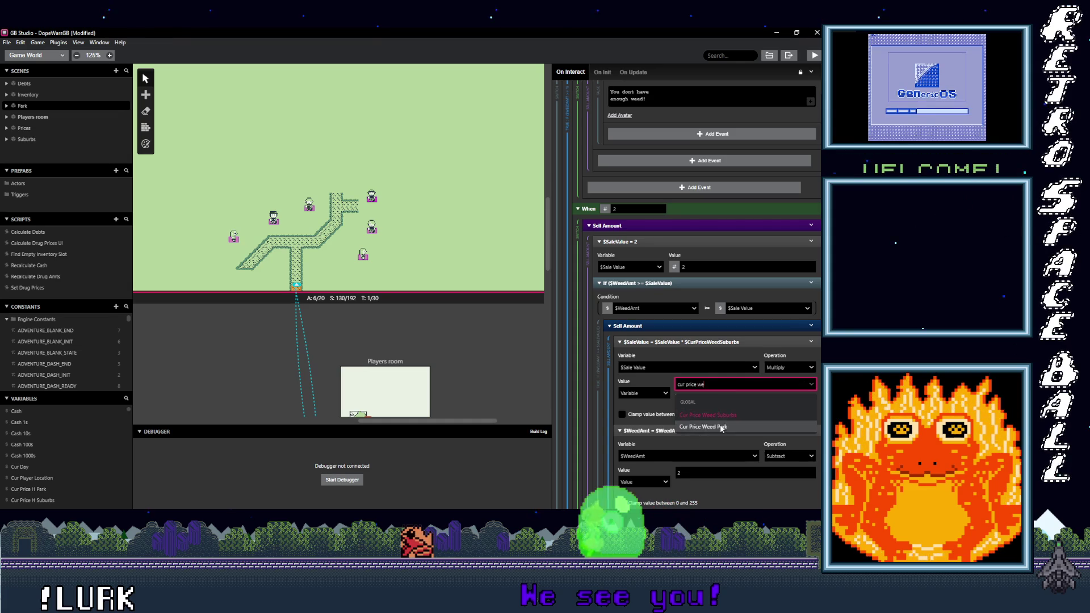
click(722, 426)
Step: Set the sell-3 and sell-4 weed sale value multipliers to Cur Price Weed Park
scroll(721, 409, down, 5)
scroll(720, 409, down, 5)
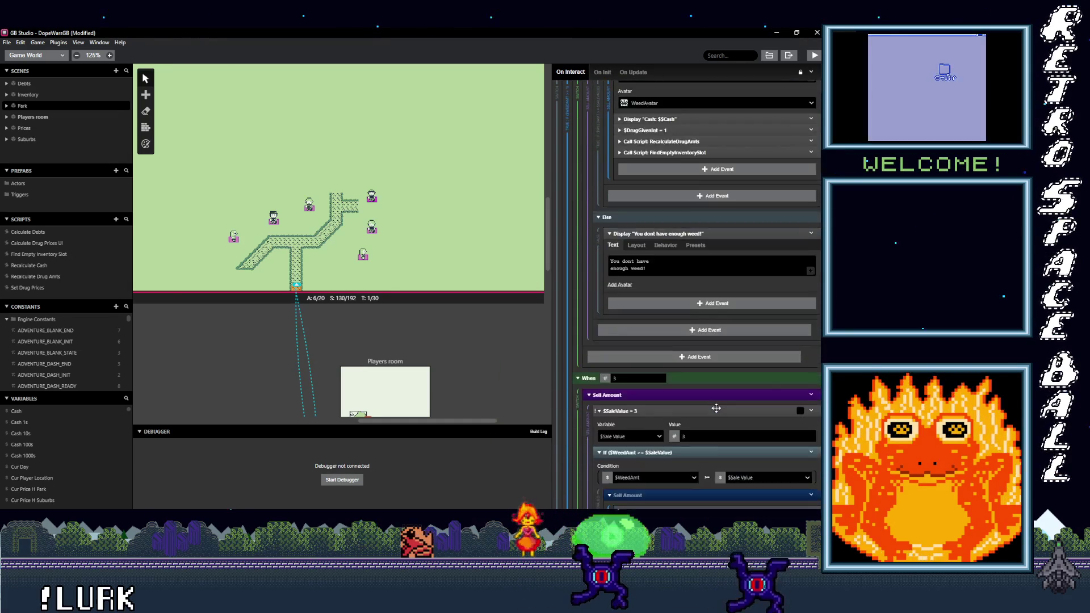
scroll(709, 408, down, 1)
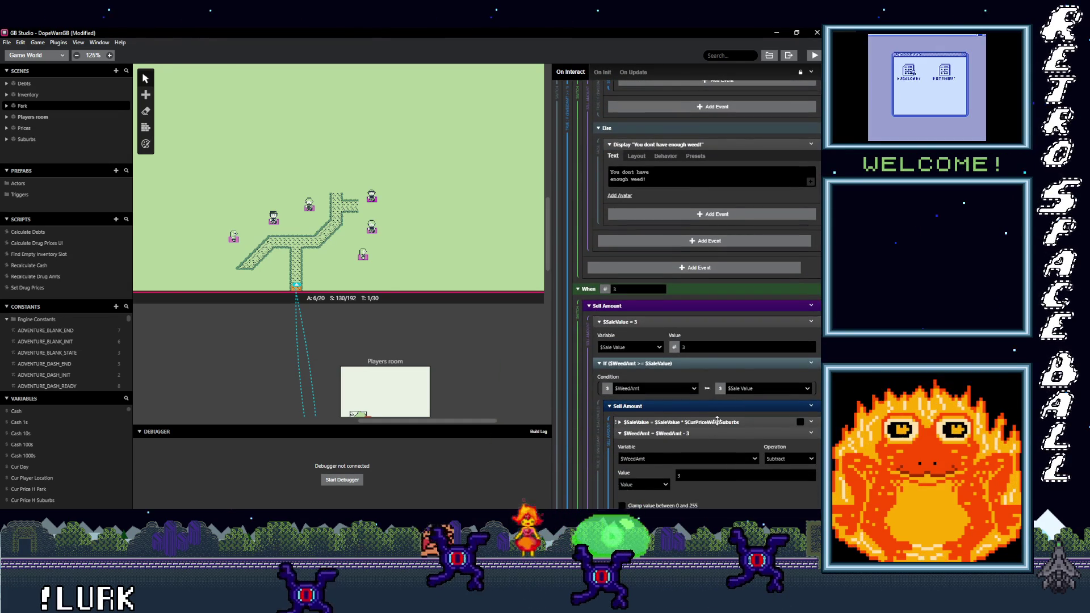
click(718, 422)
scroll(718, 420, down, 1)
click(719, 421)
text(r price we)
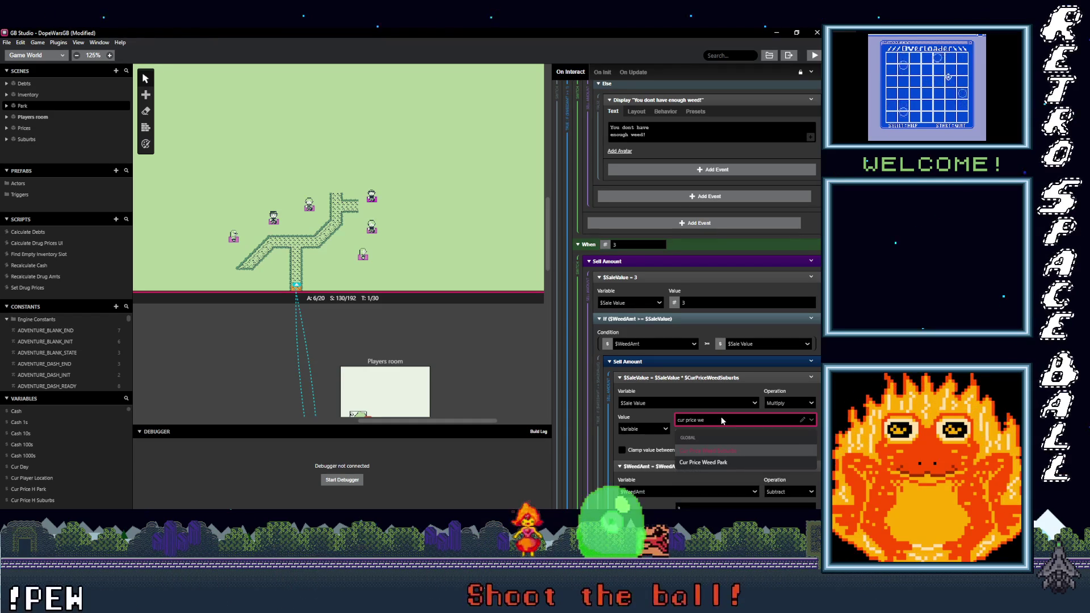
click(704, 463)
scroll(714, 420, down, 6)
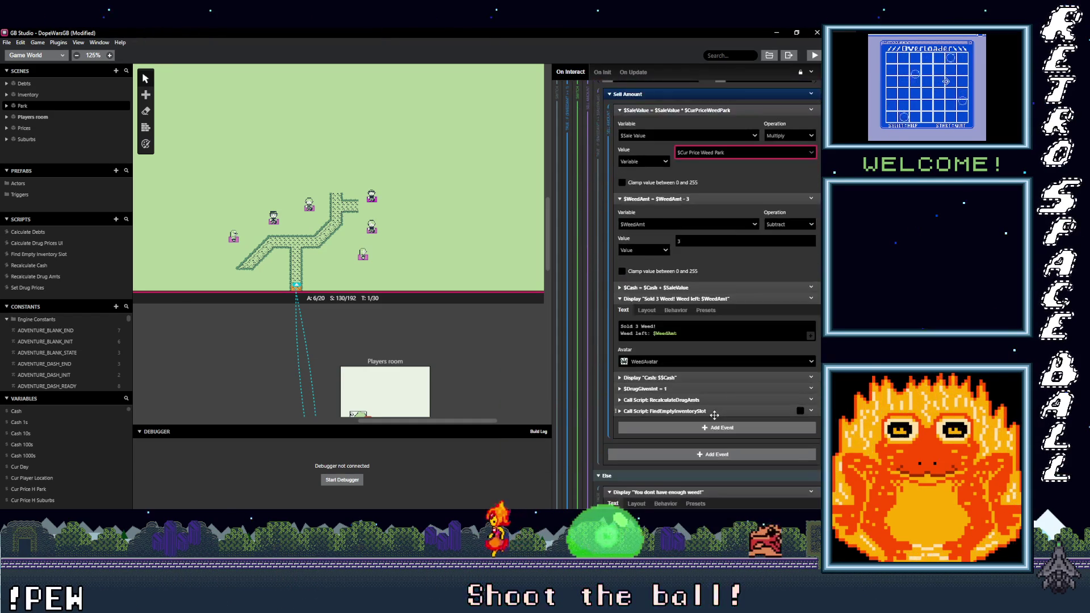
scroll(714, 415, down, 2)
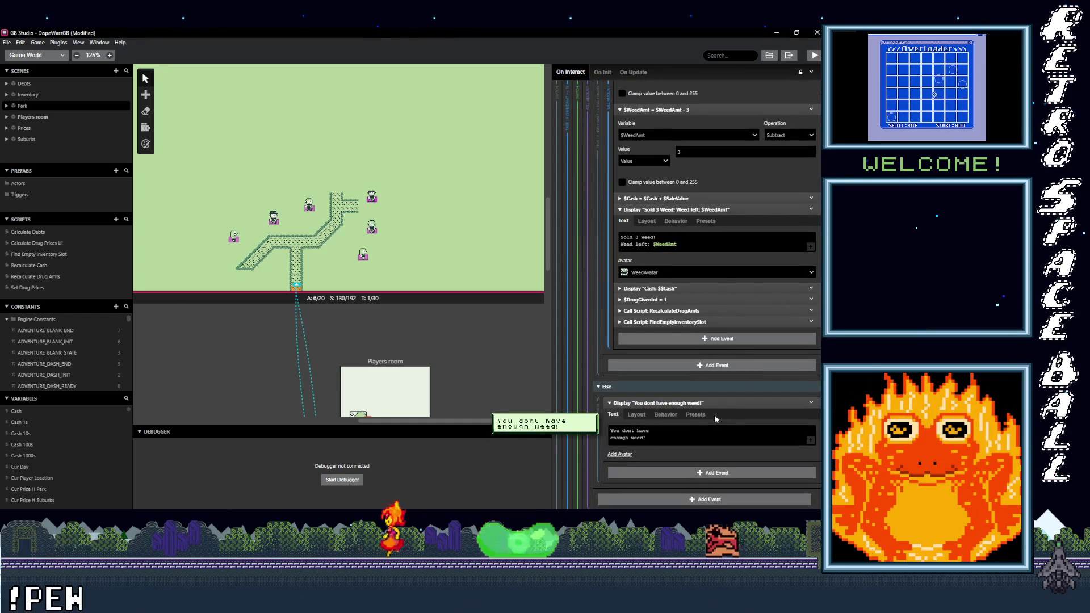
scroll(716, 419, down, 1)
scroll(716, 420, down, 1)
scroll(715, 419, down, 4)
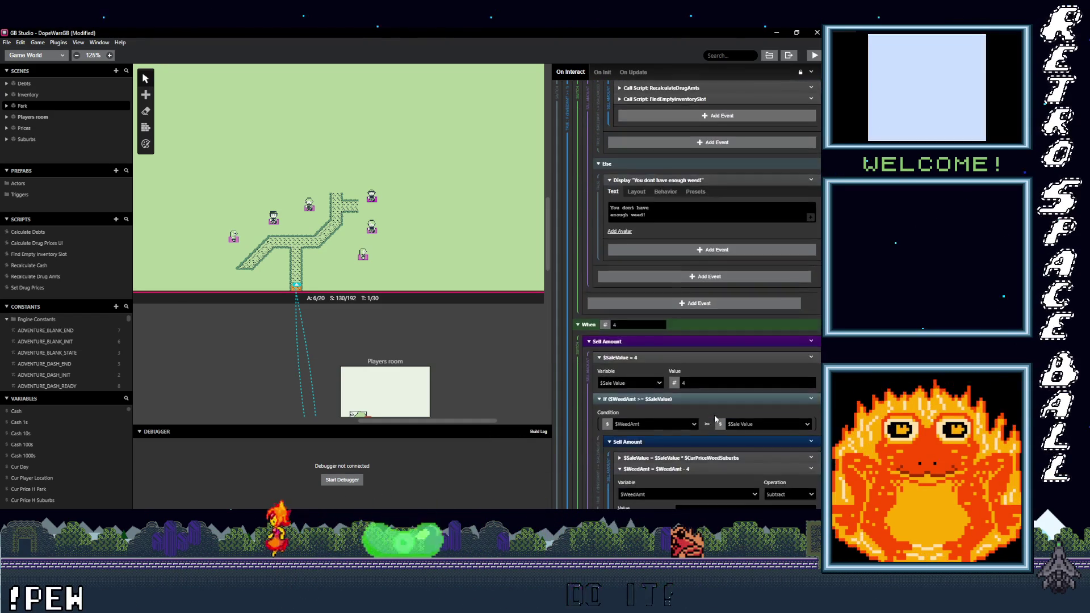
click(728, 413)
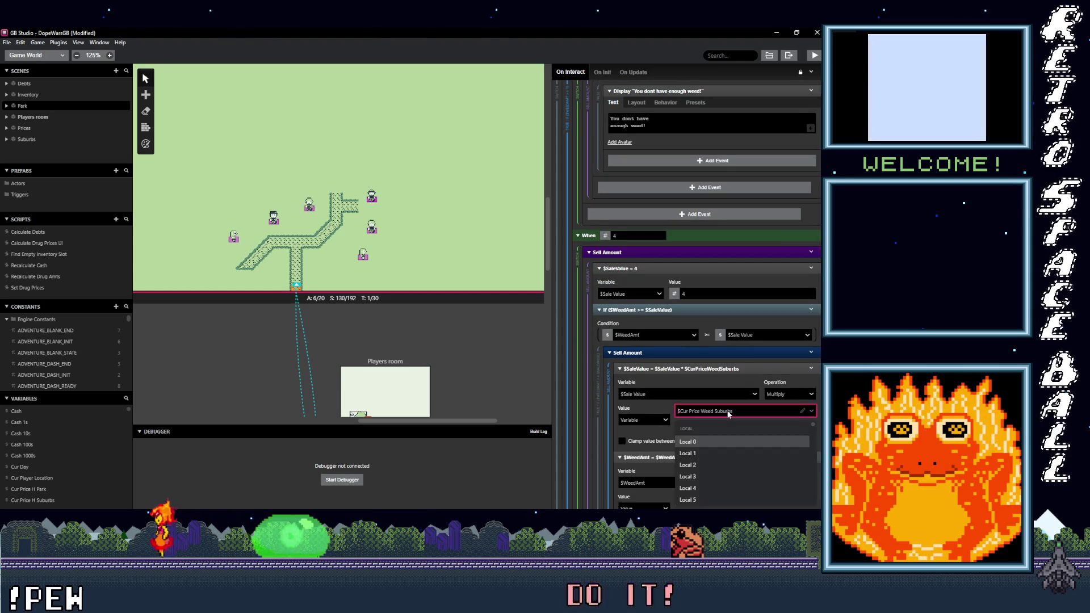
text(cur price we)
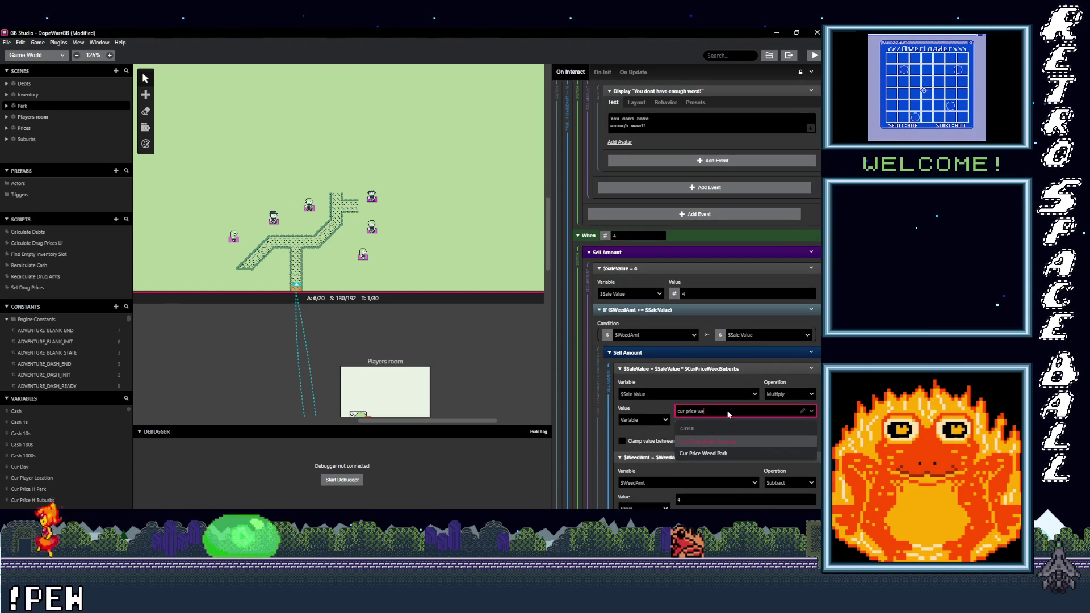
click(719, 453)
scroll(699, 412, down, 6)
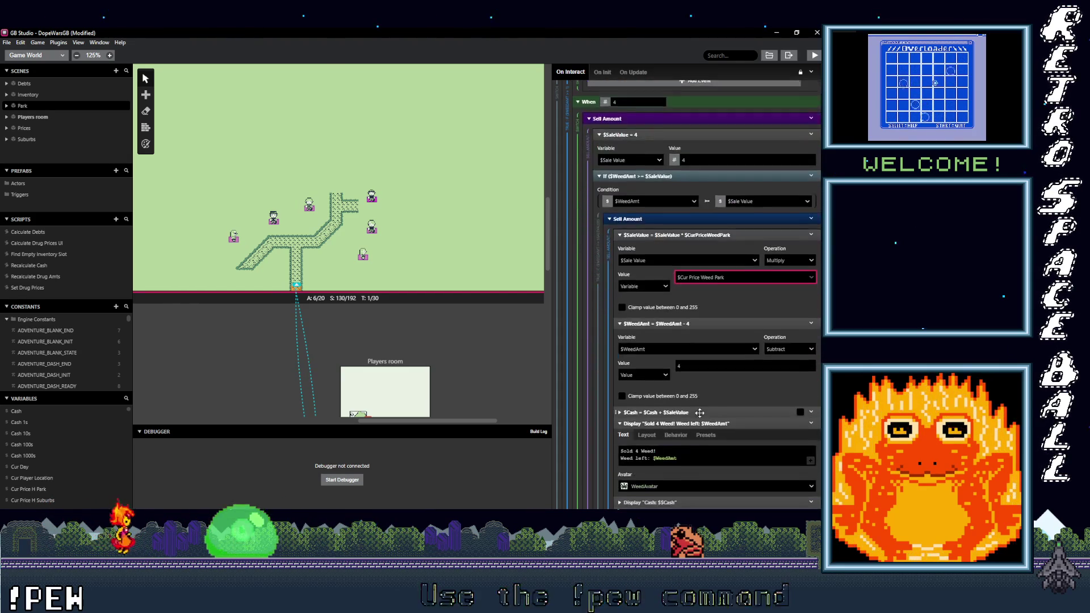
scroll(699, 412, down, 6)
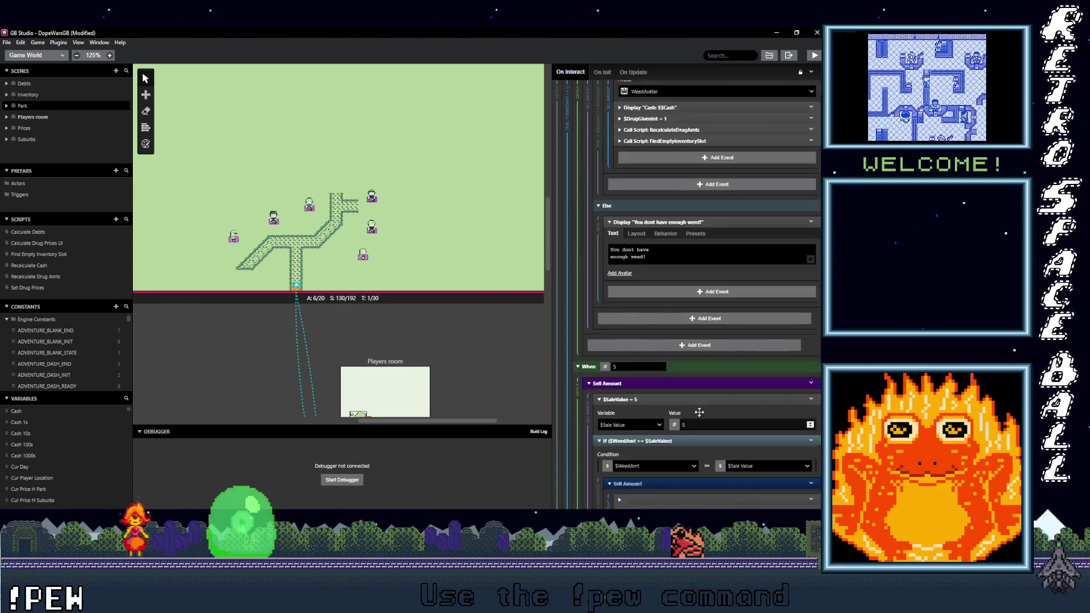
click(706, 361)
click(719, 403)
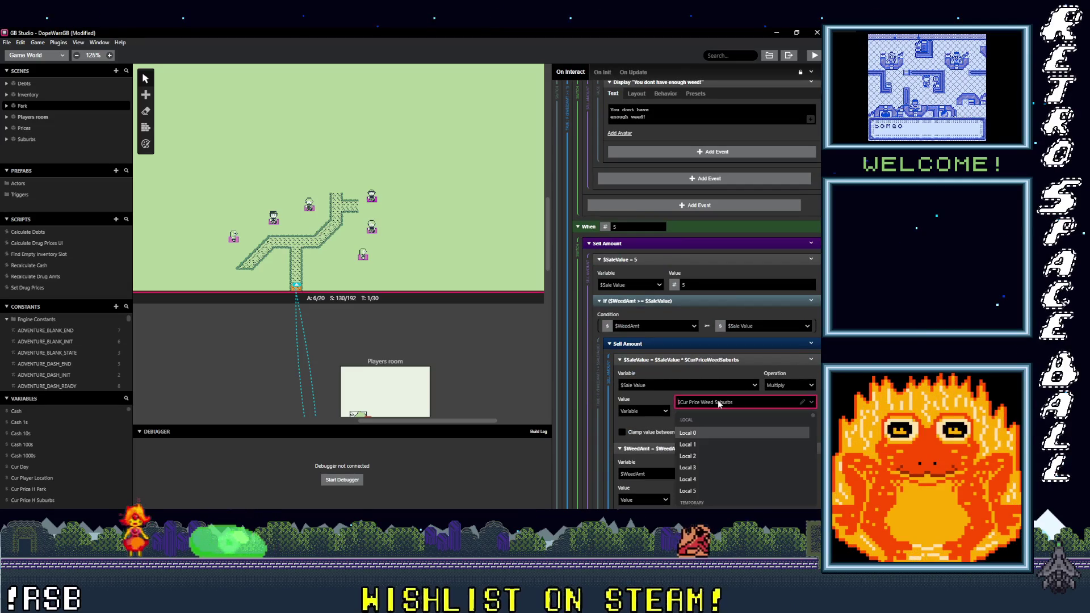
text(cur price we)
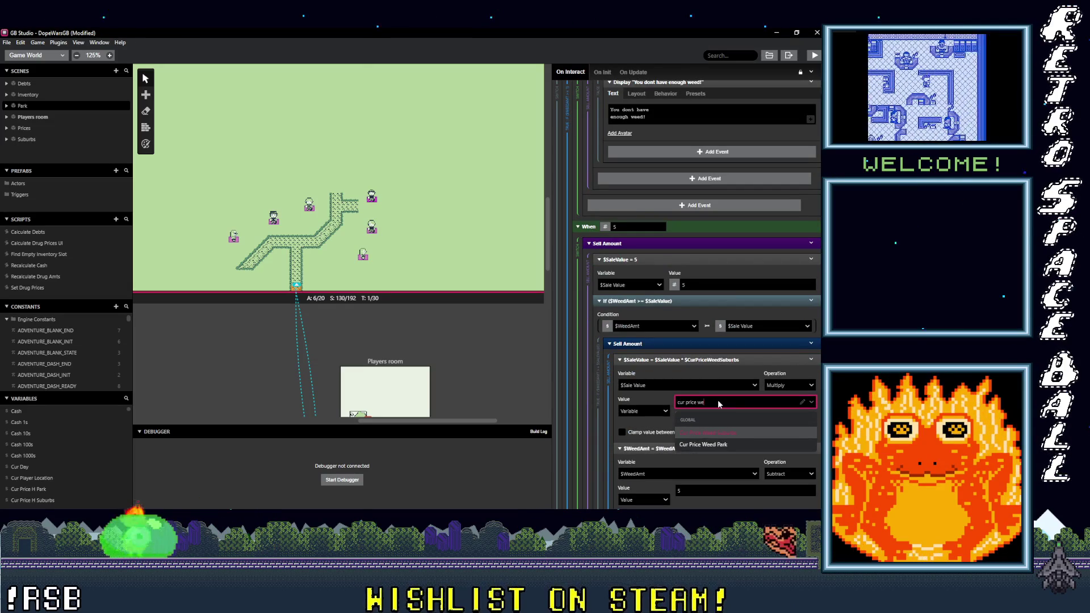
click(720, 444)
scroll(720, 426, down, 5)
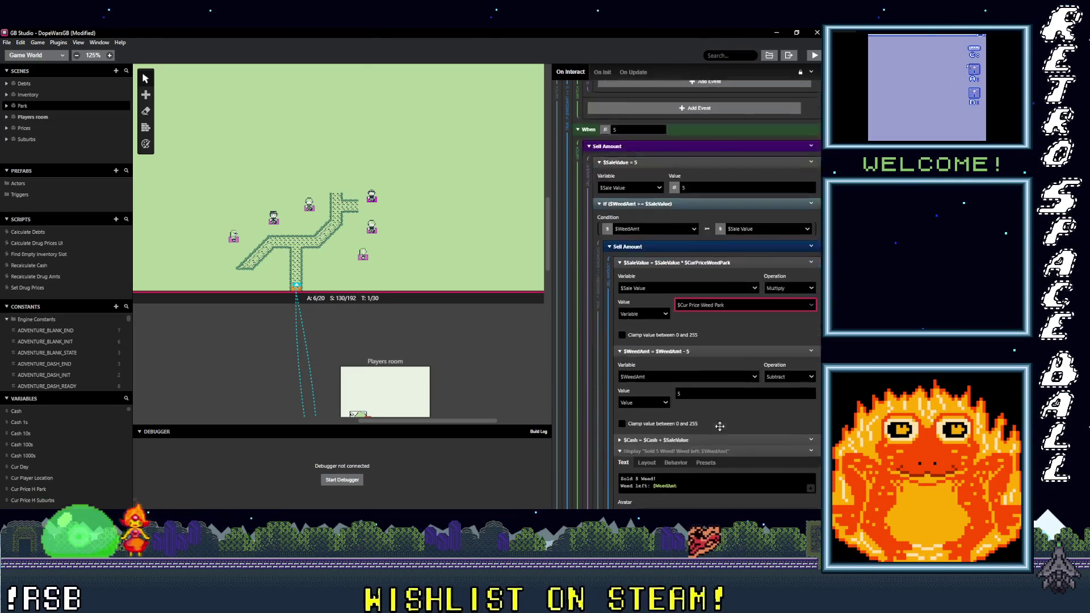
scroll(720, 430, down, 7)
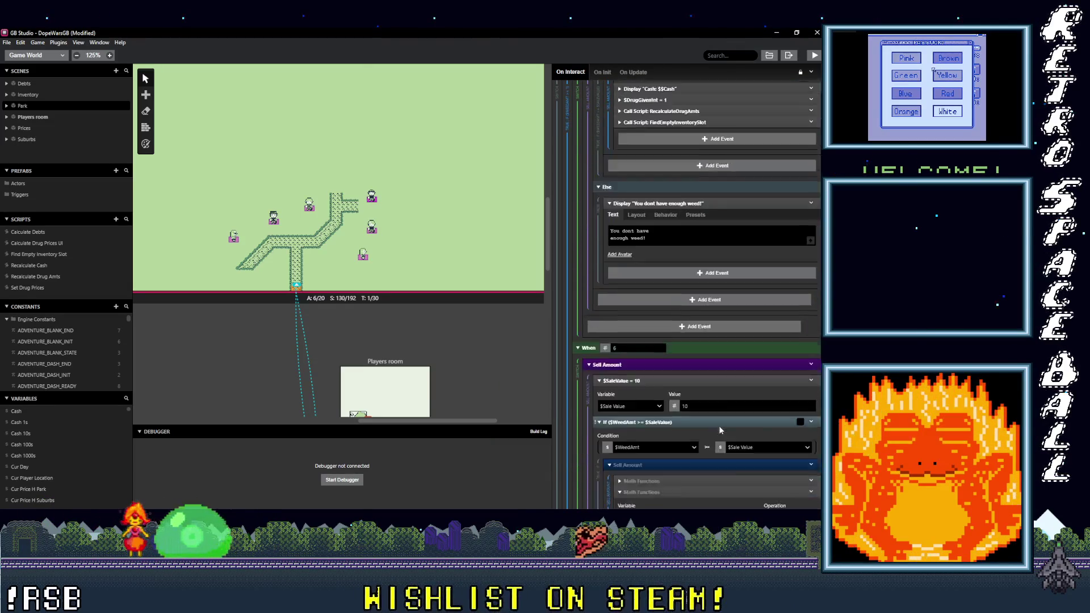
click(722, 395)
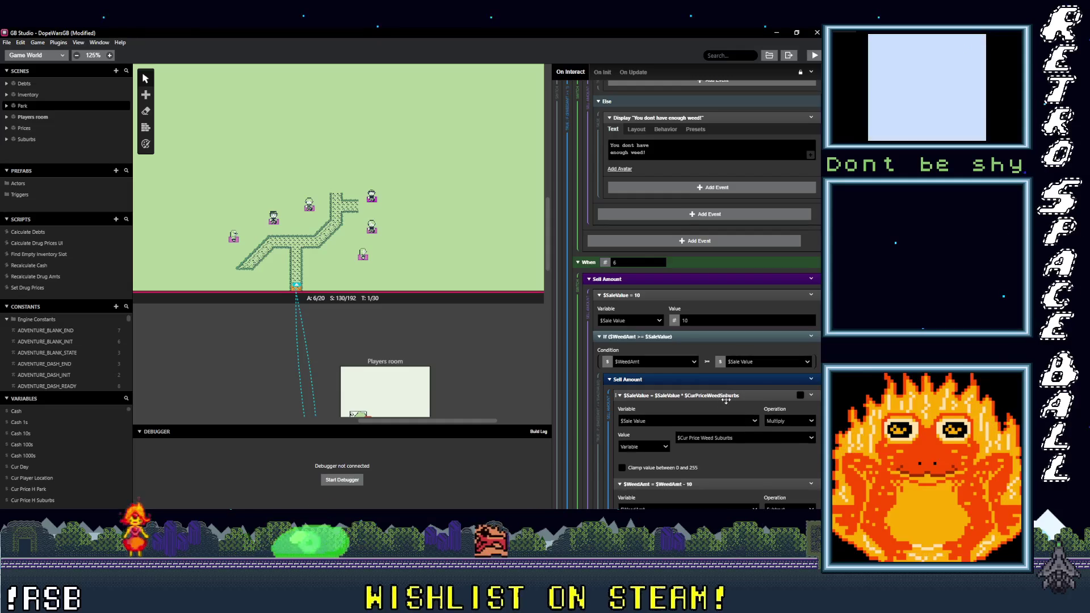
scroll(729, 402, down, 1)
click(721, 395)
text(cur)
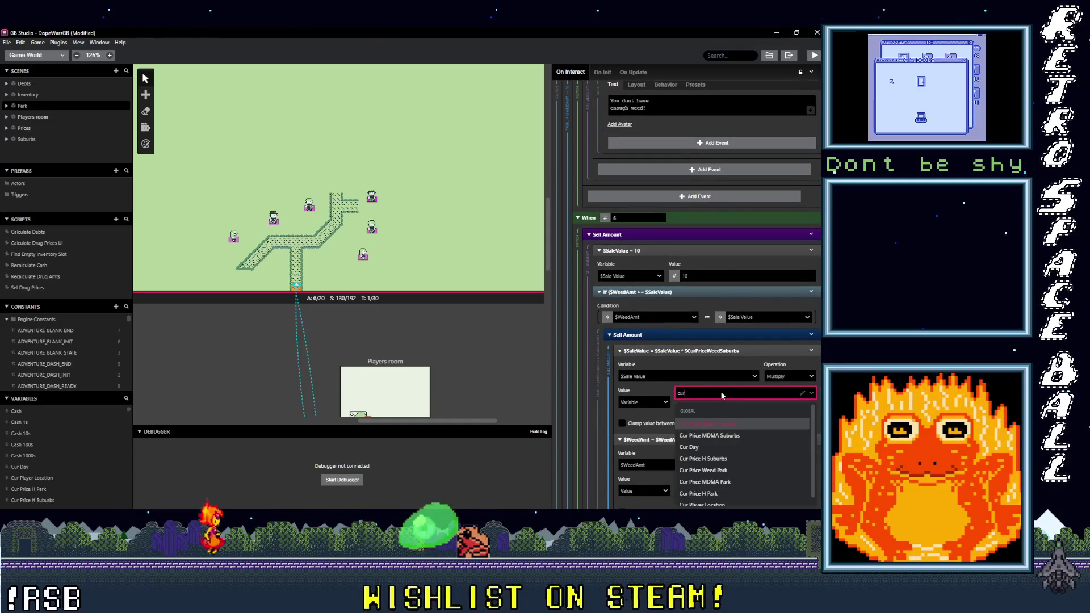
text( price weed p)
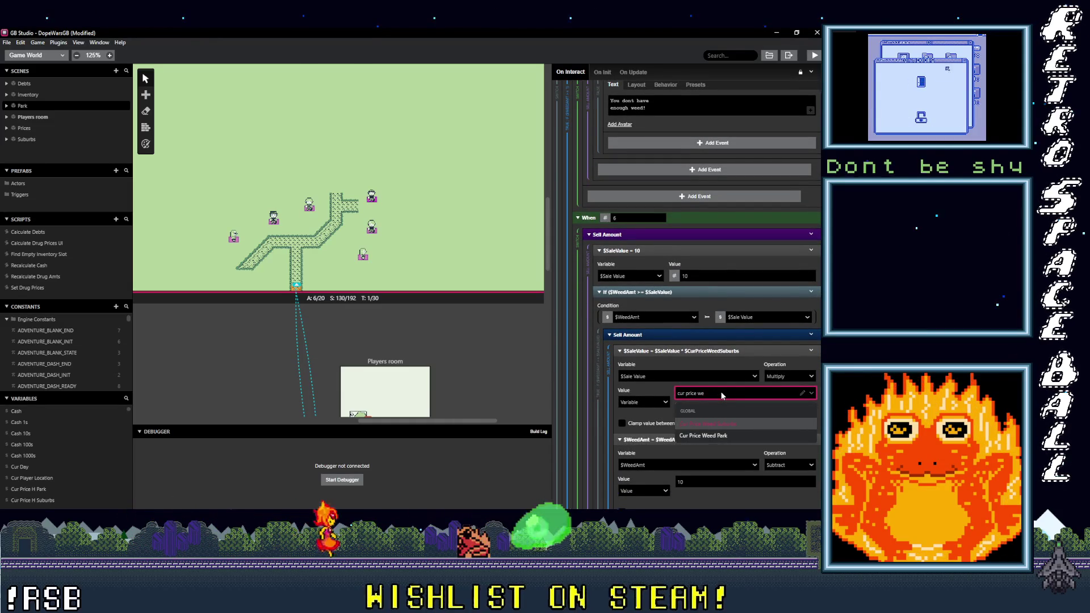
key(Return)
scroll(716, 415, down, 5)
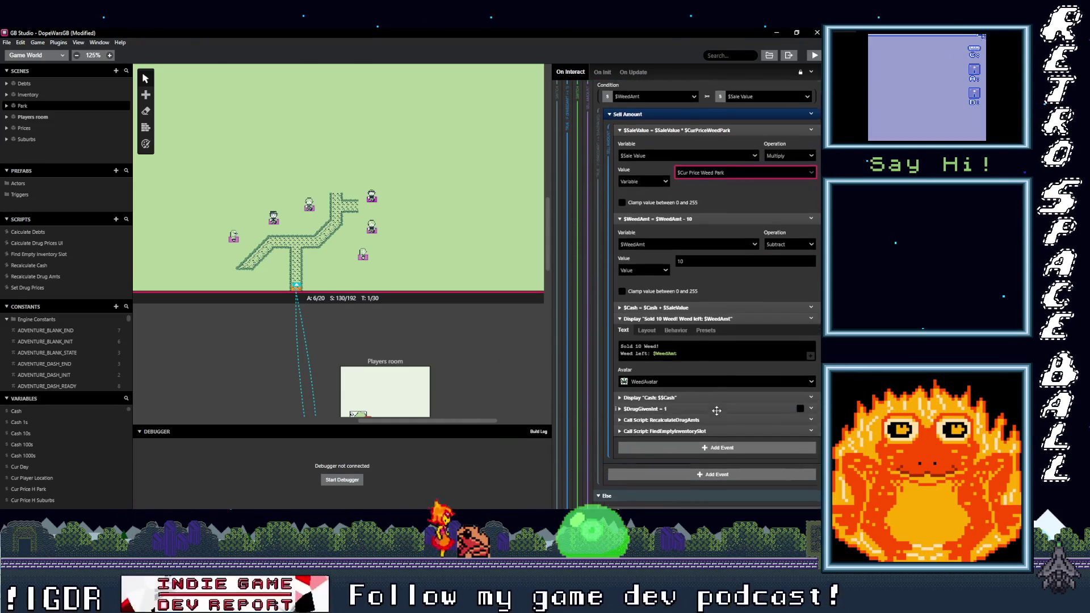
click(711, 494)
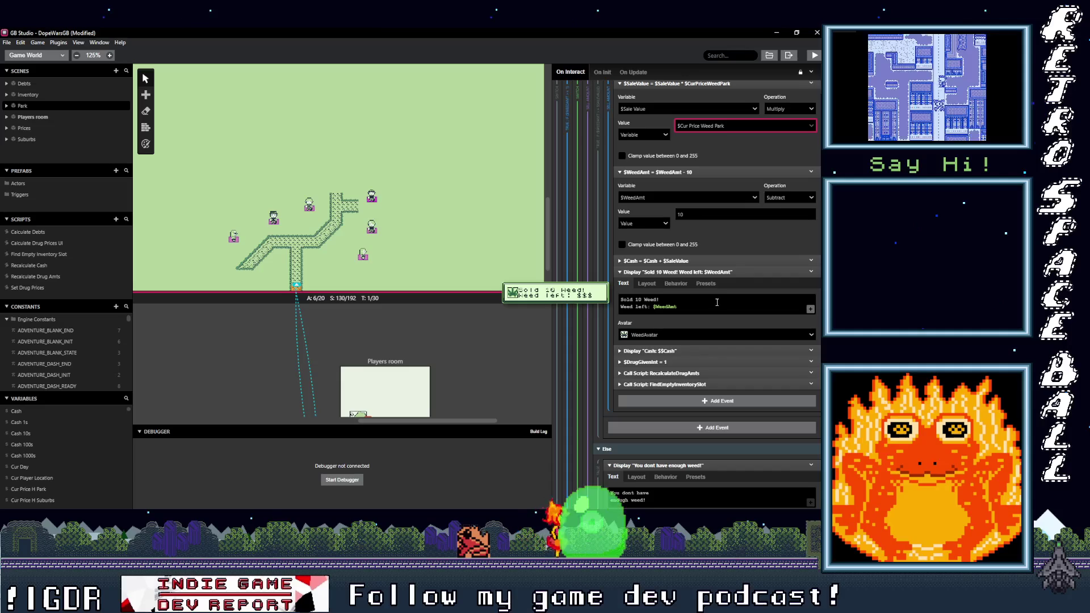
scroll(710, 316, down, 3)
scroll(710, 317, down, 3)
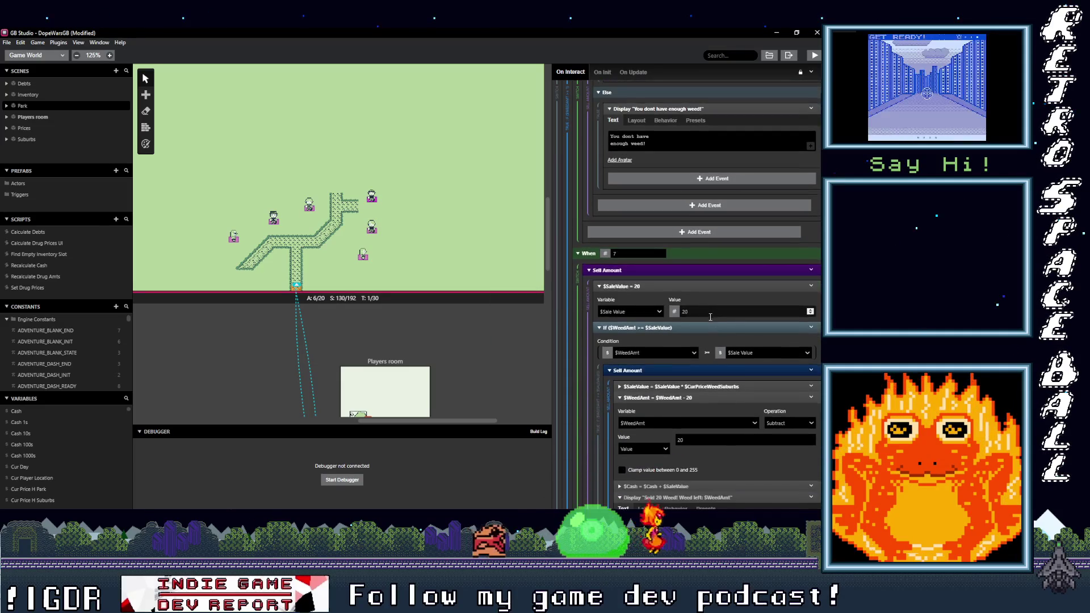
click(730, 386)
click(730, 430)
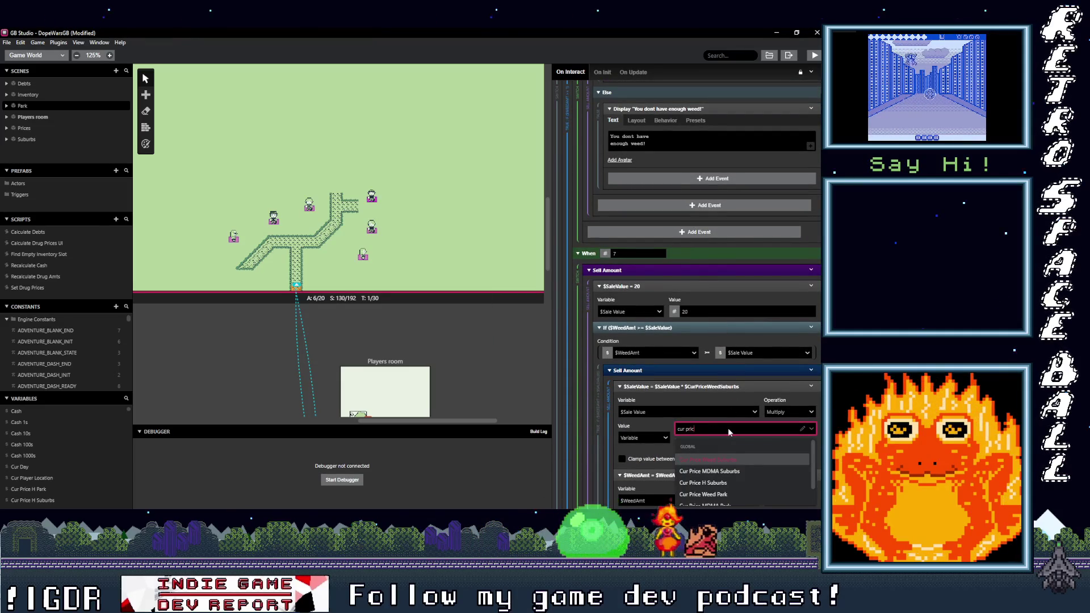
text(e we)
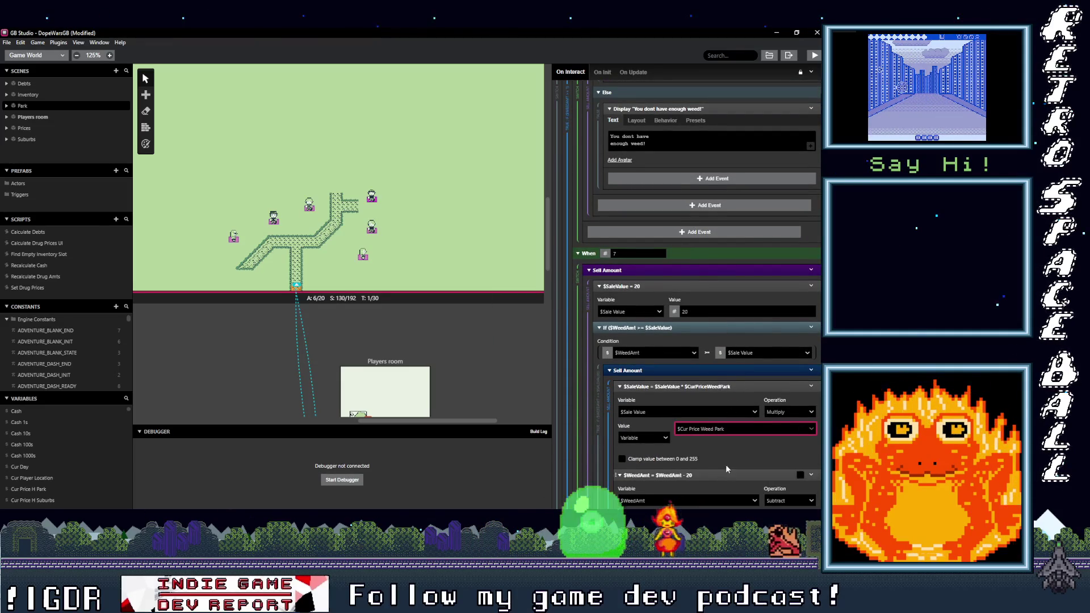
scroll(721, 471, down, 4)
scroll(727, 439, down, 3)
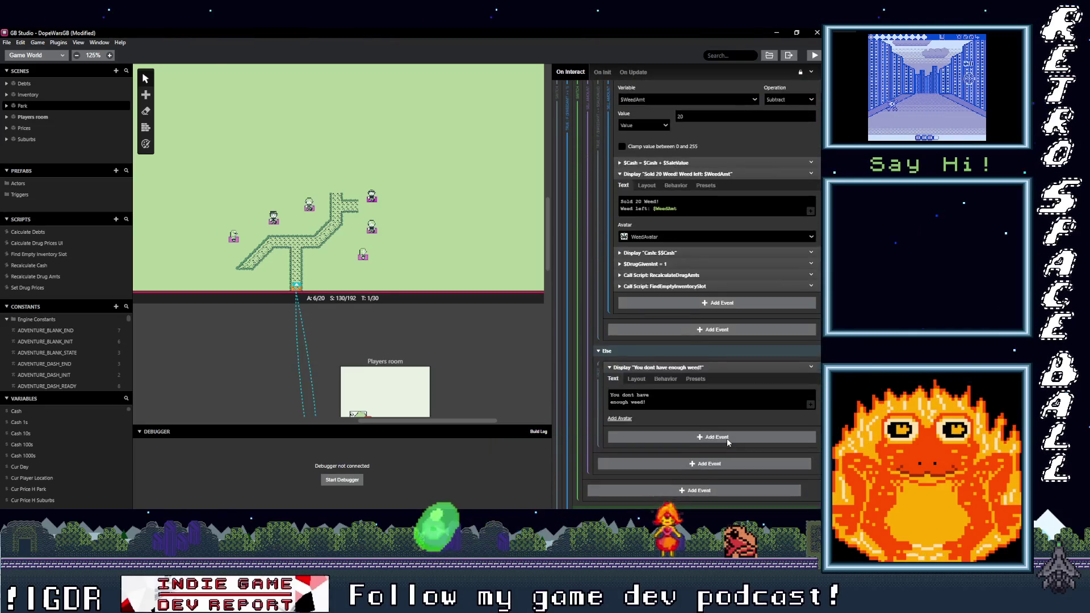
scroll(729, 442, down, 3)
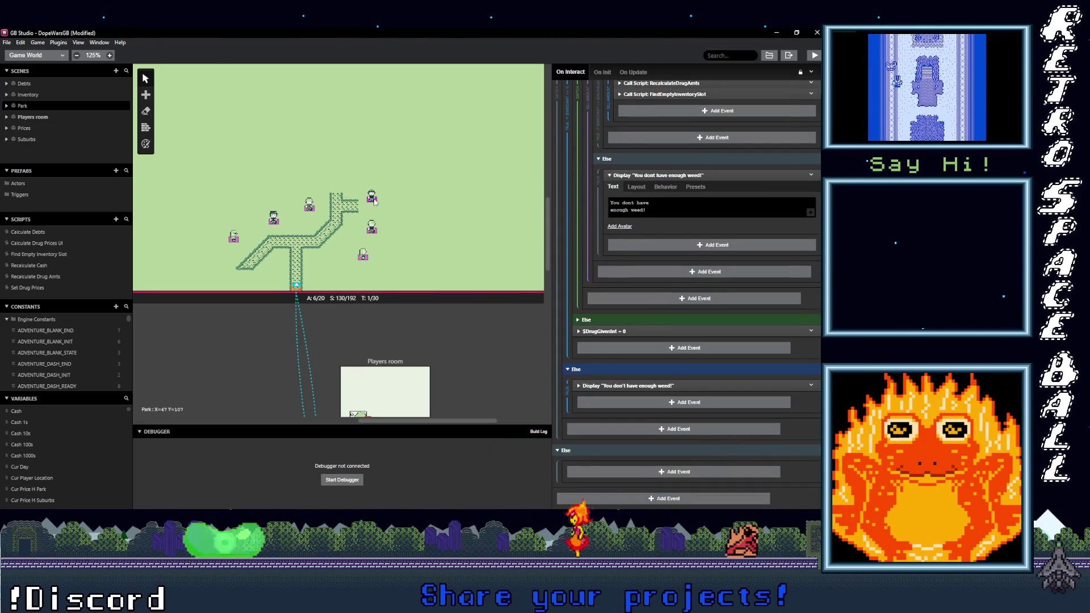
Step: Replace Cur Price H Suburbs with Cur Price H Park in Actor 6's amount-and-price message
click(370, 230)
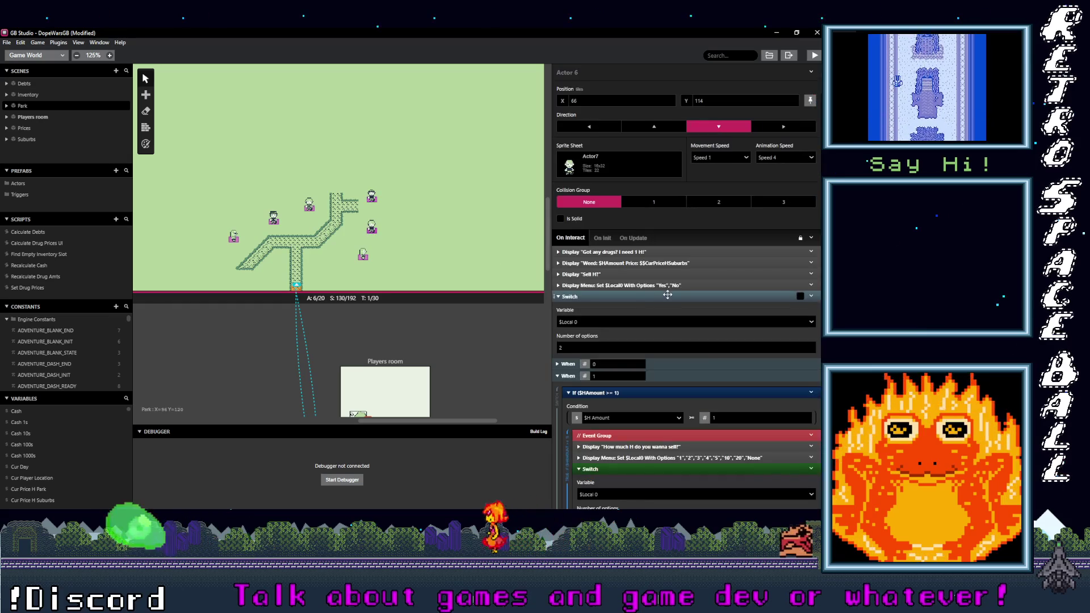
click(640, 264)
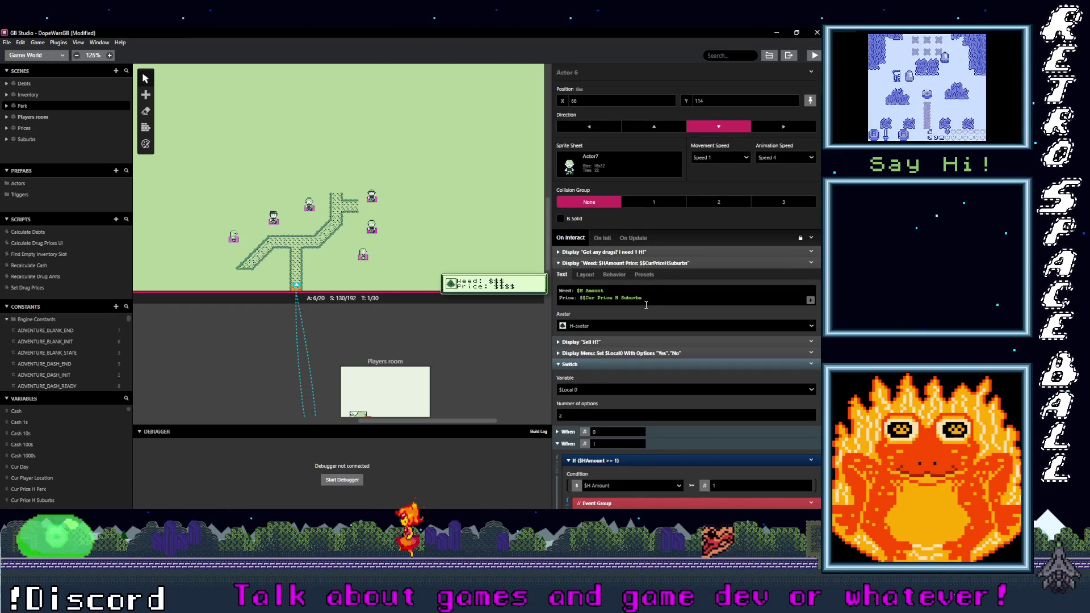
click(620, 300)
text(cur pric)
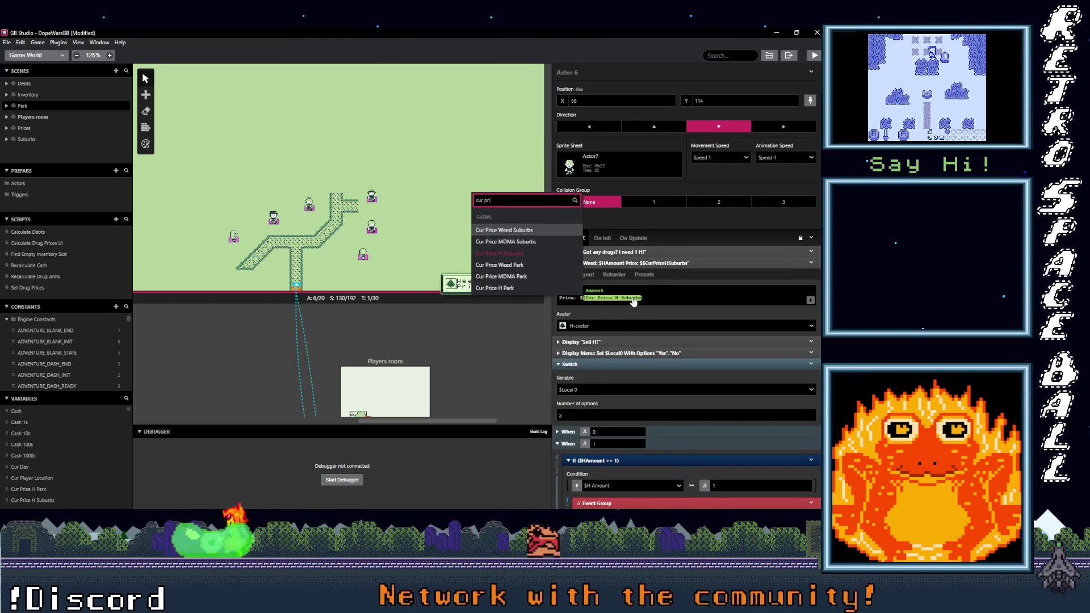
text(e h)
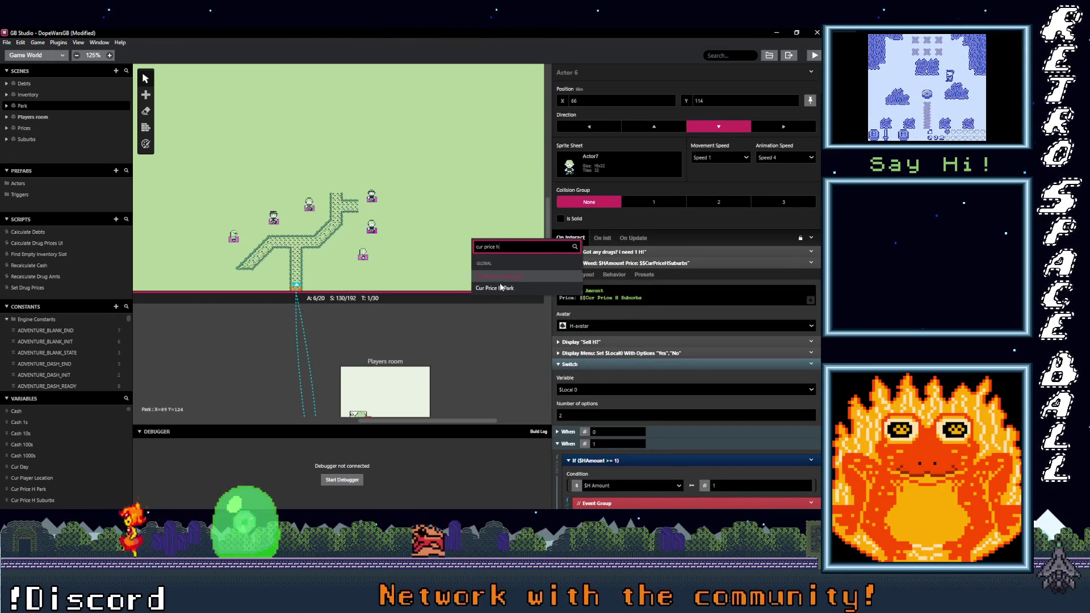
click(494, 287)
scroll(676, 356, down, 5)
Step: Switch the sale-value multiplier for selling 1 and 2 H to Cur Price H Park
scroll(668, 356, down, 5)
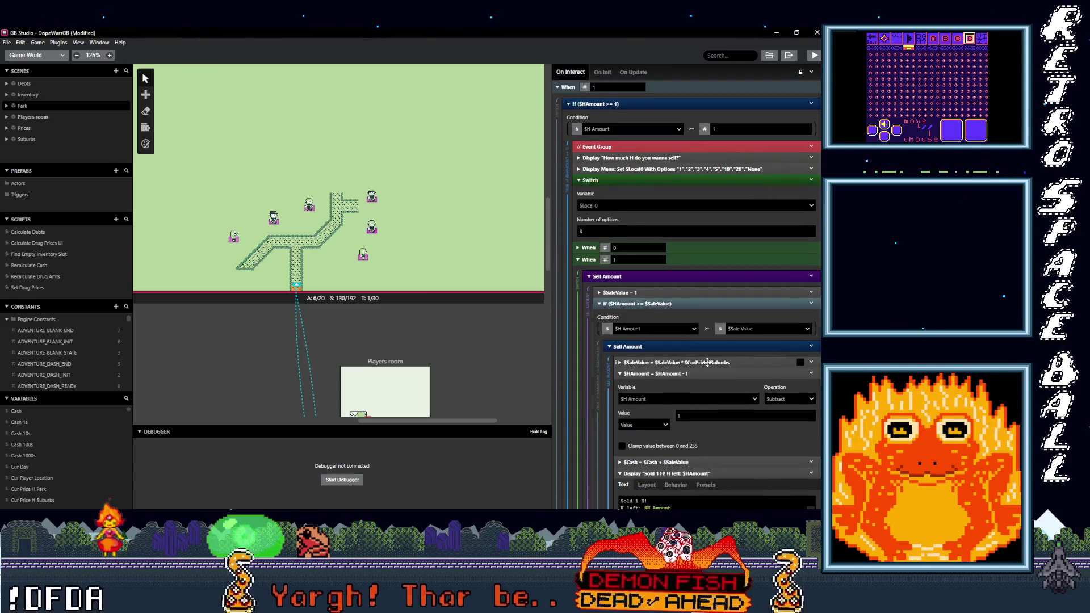
click(707, 363)
click(721, 405)
text(cur pri)
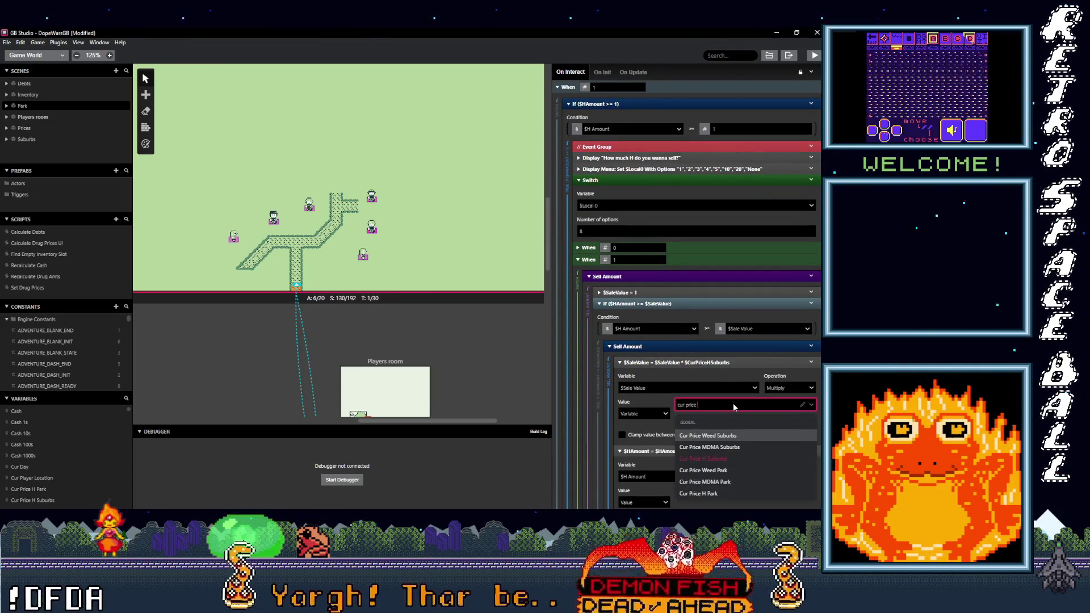
text(ce h)
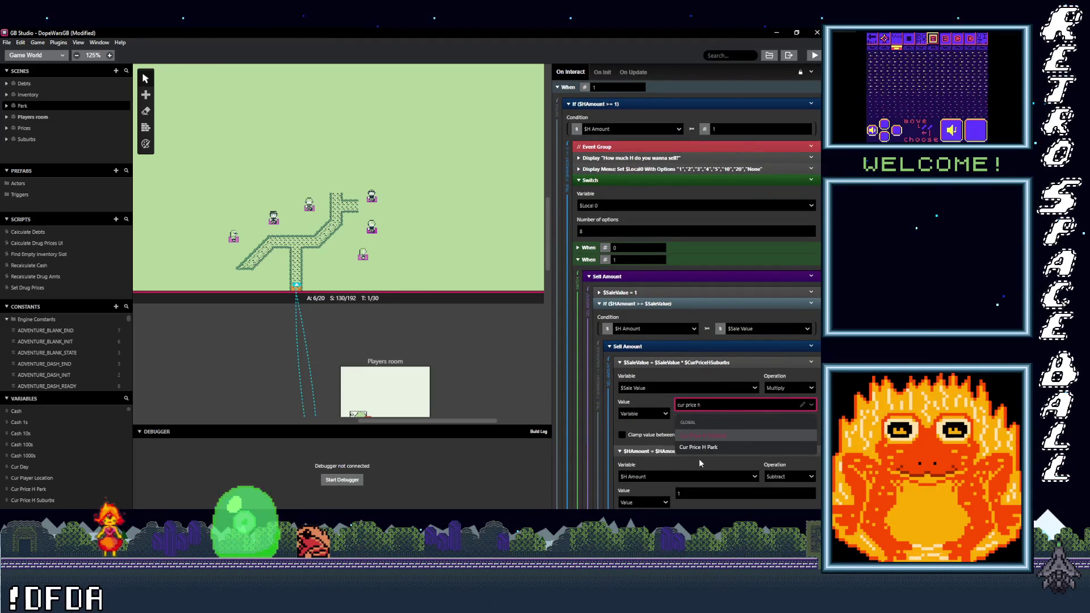
scroll(708, 434, down, 7)
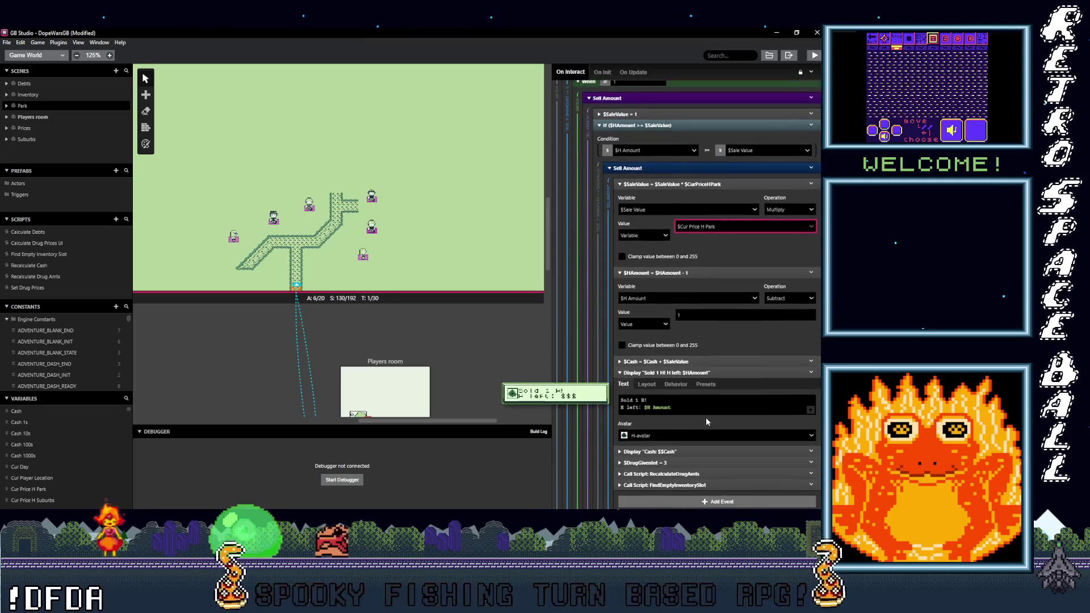
scroll(703, 417, down, 4)
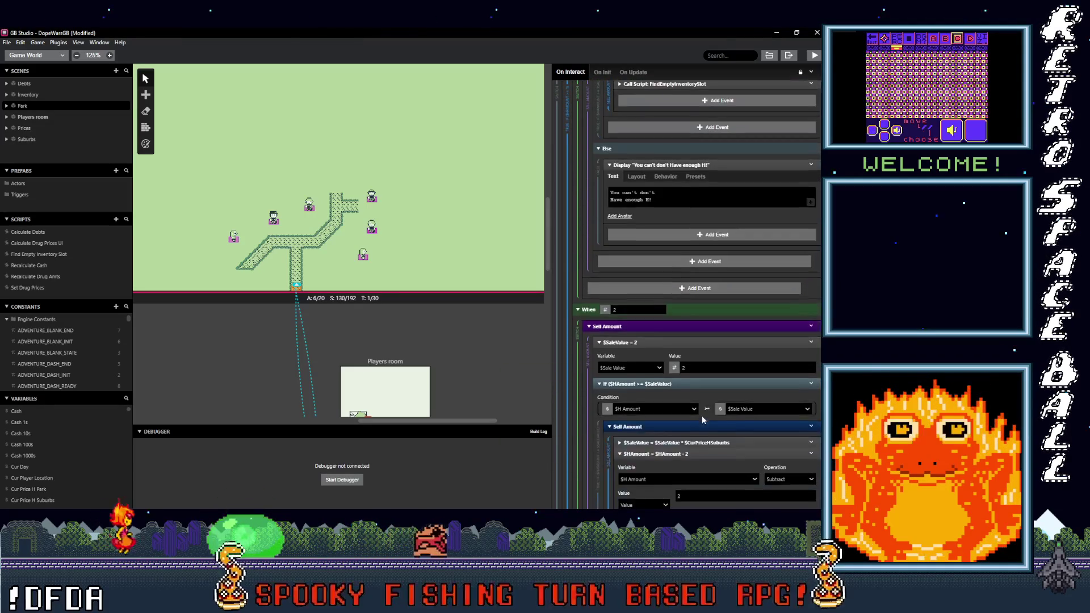
click(718, 442)
text(cur price h)
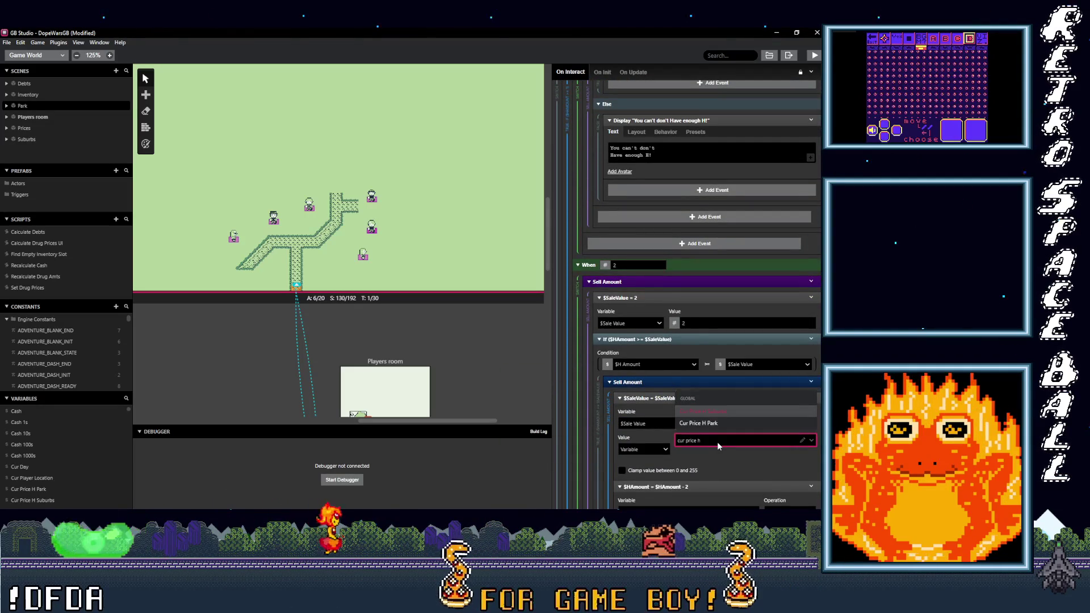
click(712, 423)
Step: Switch the 3- and 4-unit H sale-value multipliers to Cur Price H Park
scroll(729, 422, down, 10)
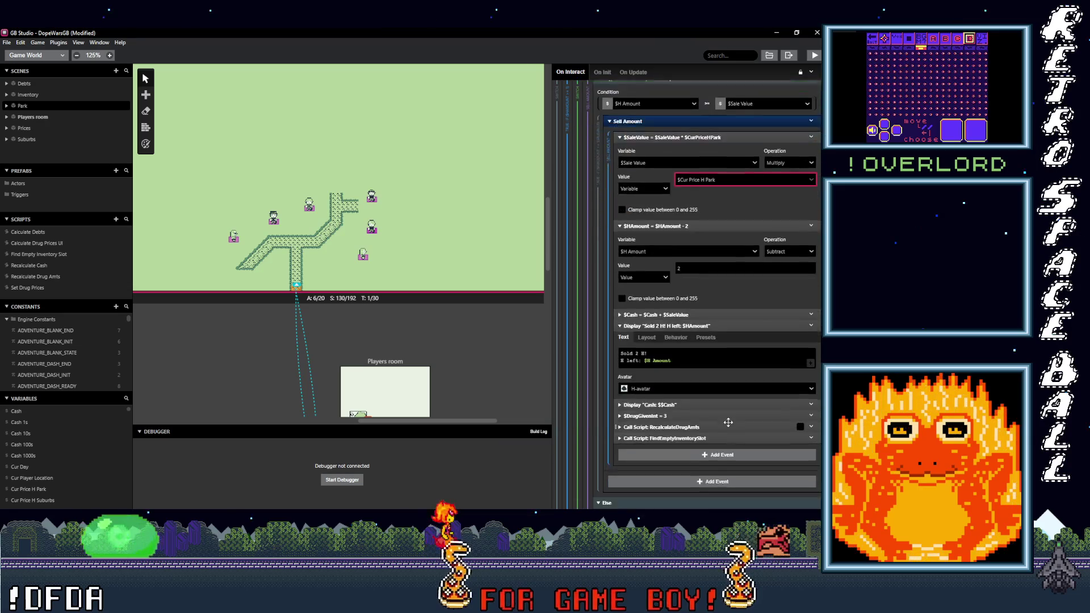
scroll(726, 422, down, 3)
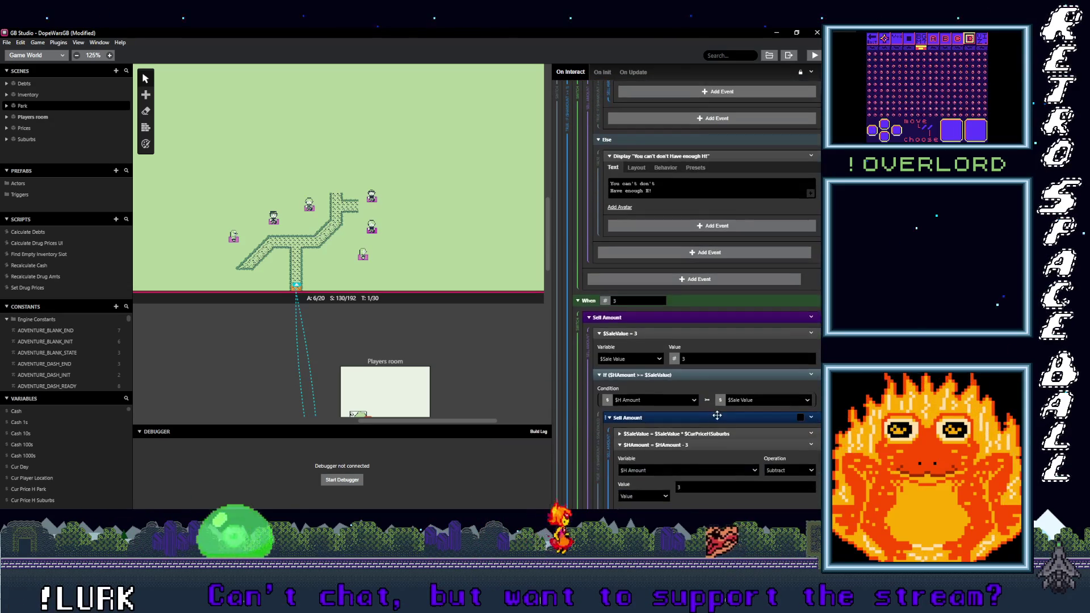
click(716, 434)
scroll(718, 434, down, 2)
click(721, 434)
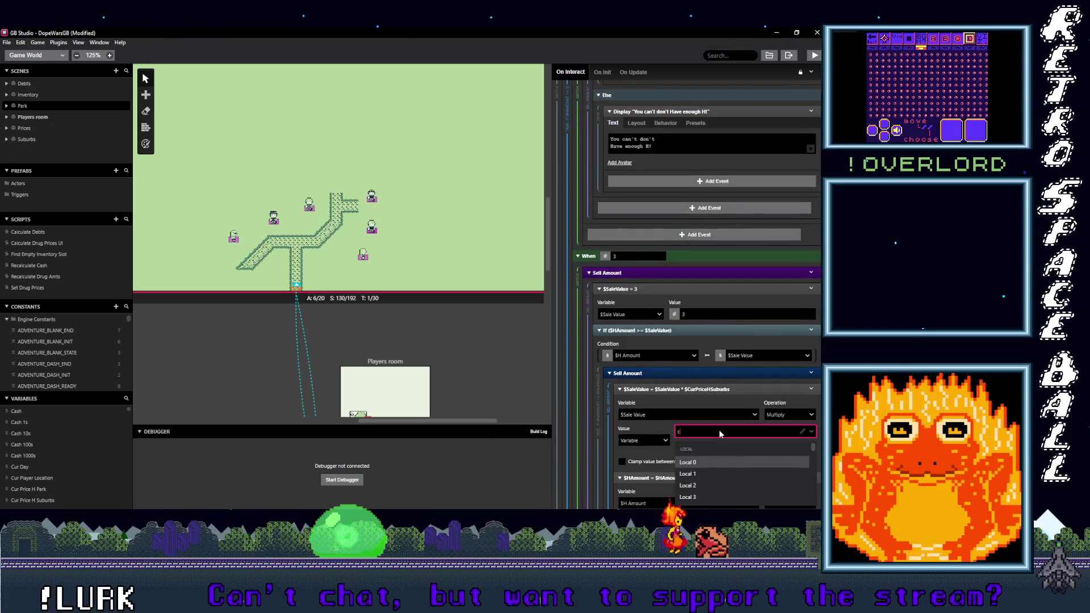
text(ur price h)
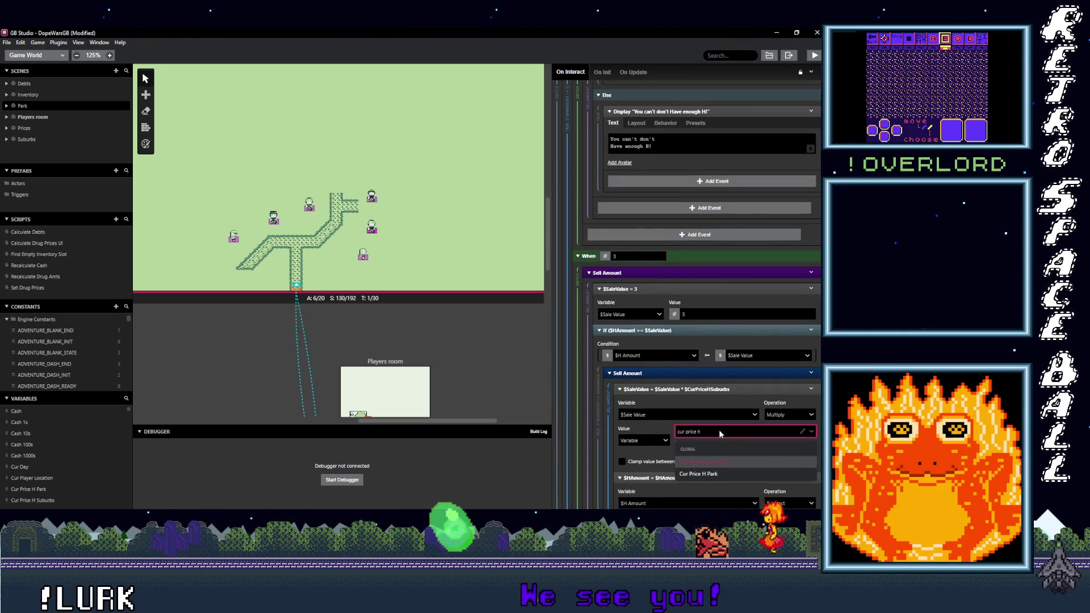
click(712, 474)
scroll(726, 403, down, 10)
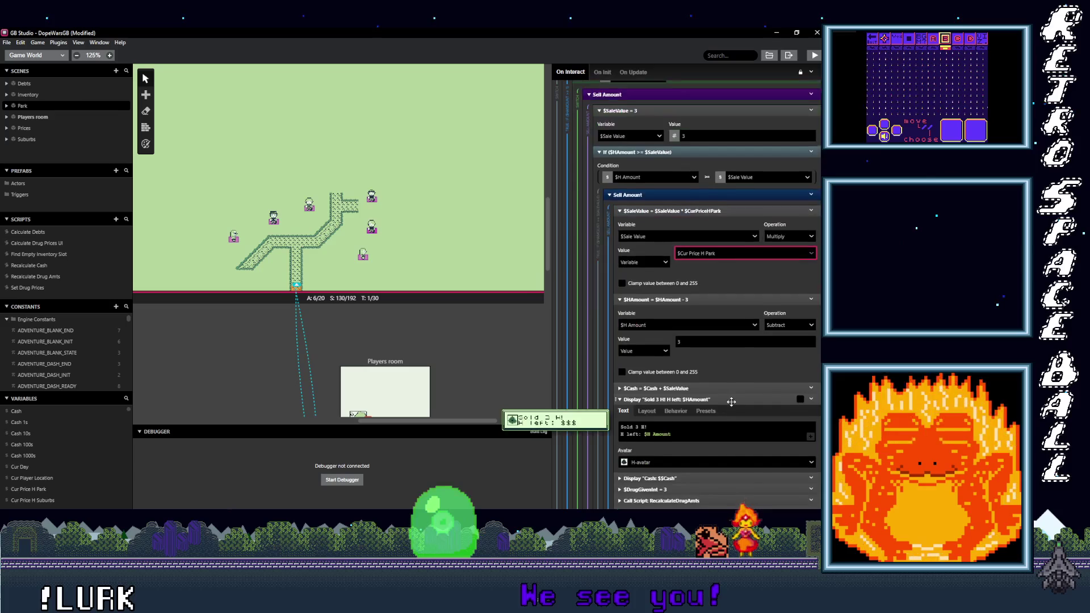
scroll(720, 403, down, 5)
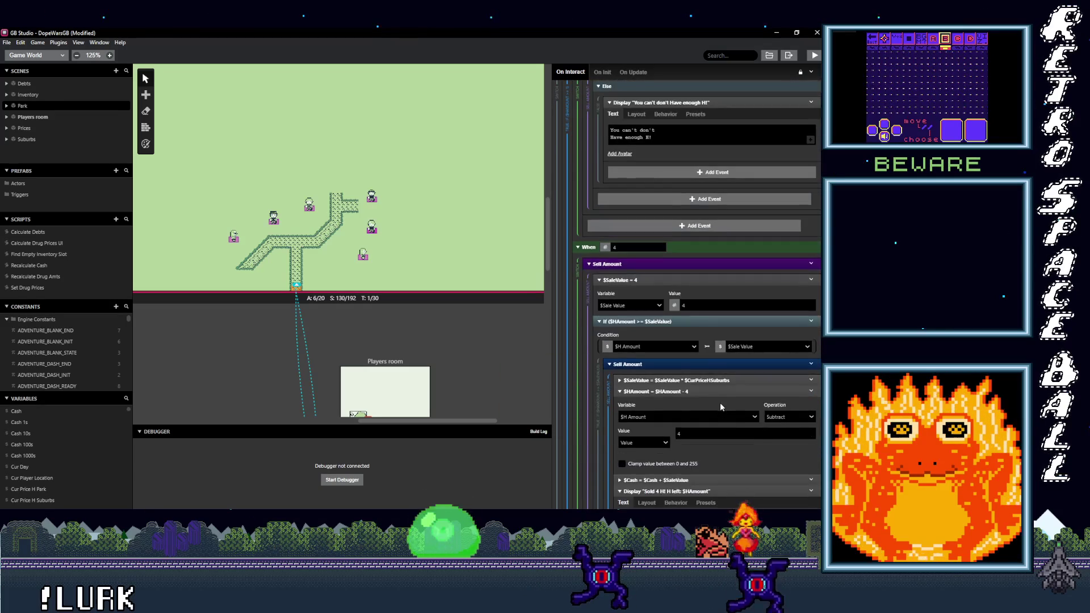
click(710, 428)
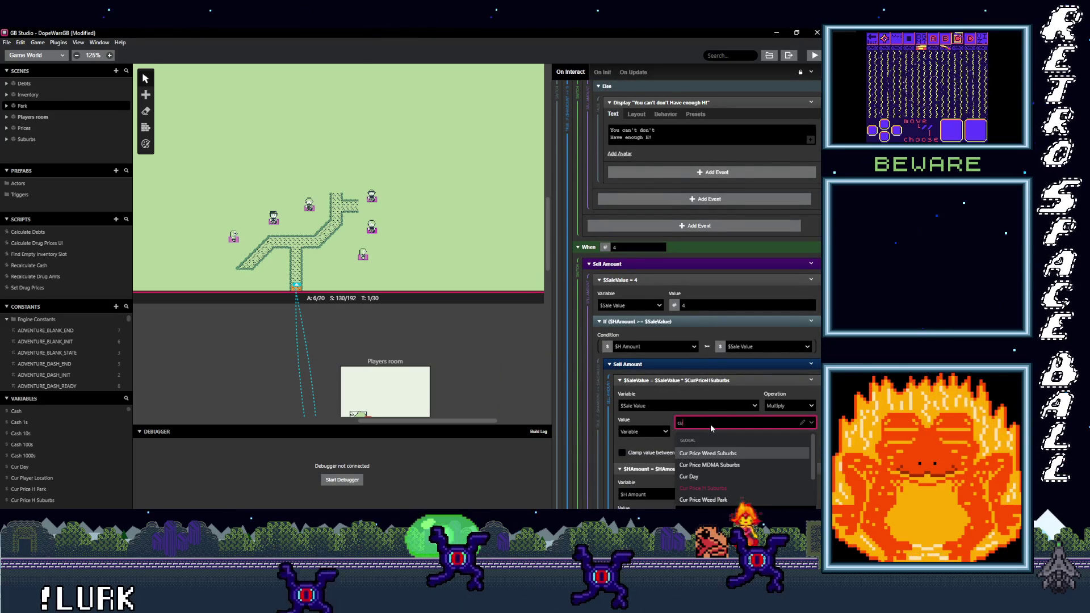
text(r price h)
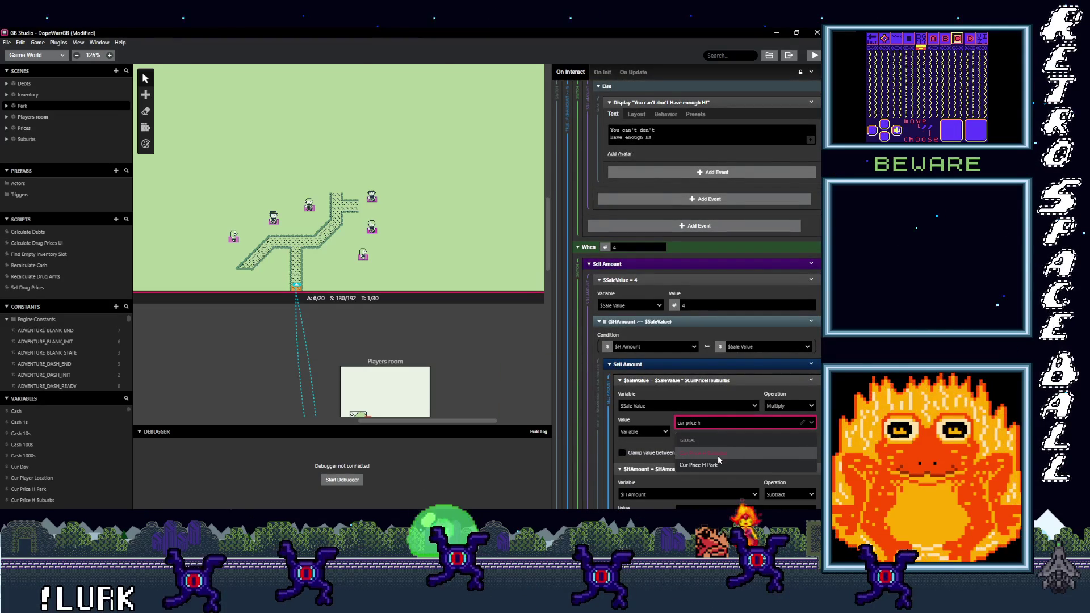
click(720, 464)
scroll(717, 412, down, 7)
scroll(716, 412, down, 8)
scroll(717, 412, down, 4)
Step: Set the 5- and 10-unit H sale-value multipliers to Cur Price H Park
click(715, 415)
click(727, 459)
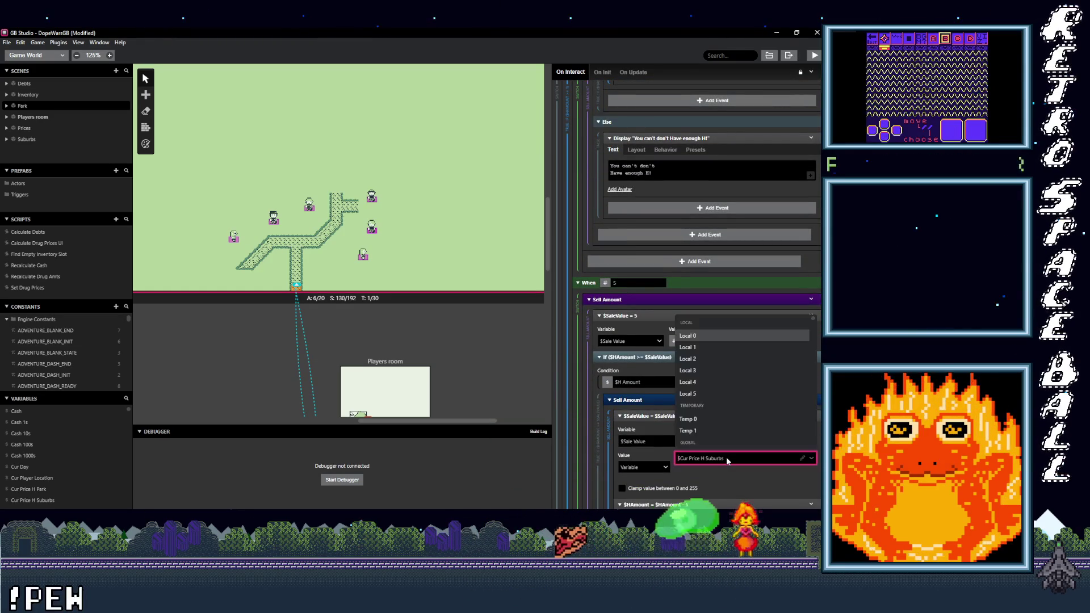
text(cur price h)
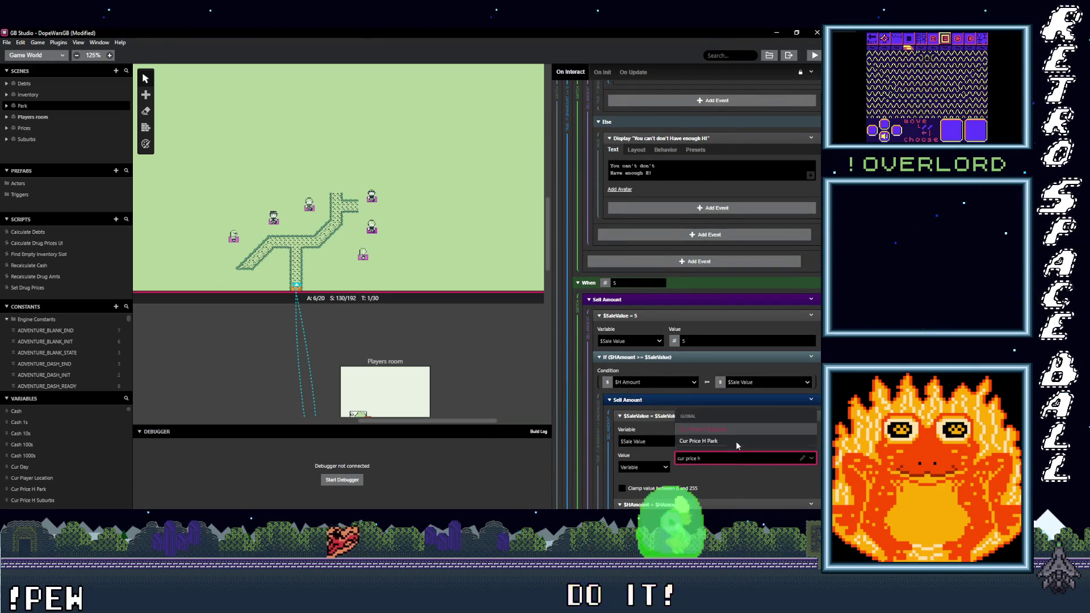
click(734, 441)
scroll(733, 437, down, 10)
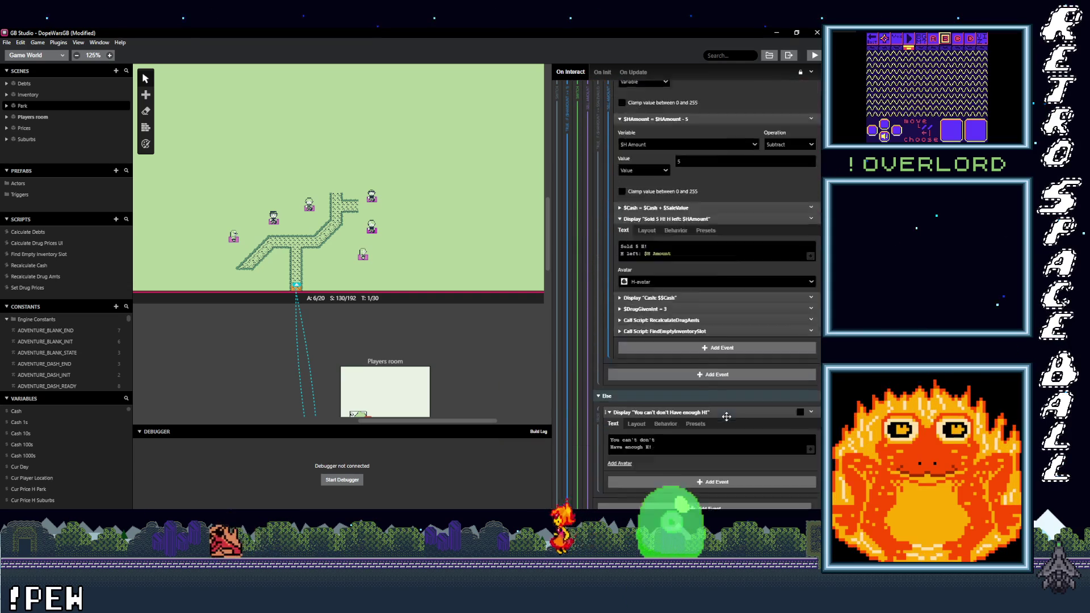
scroll(728, 420, down, 5)
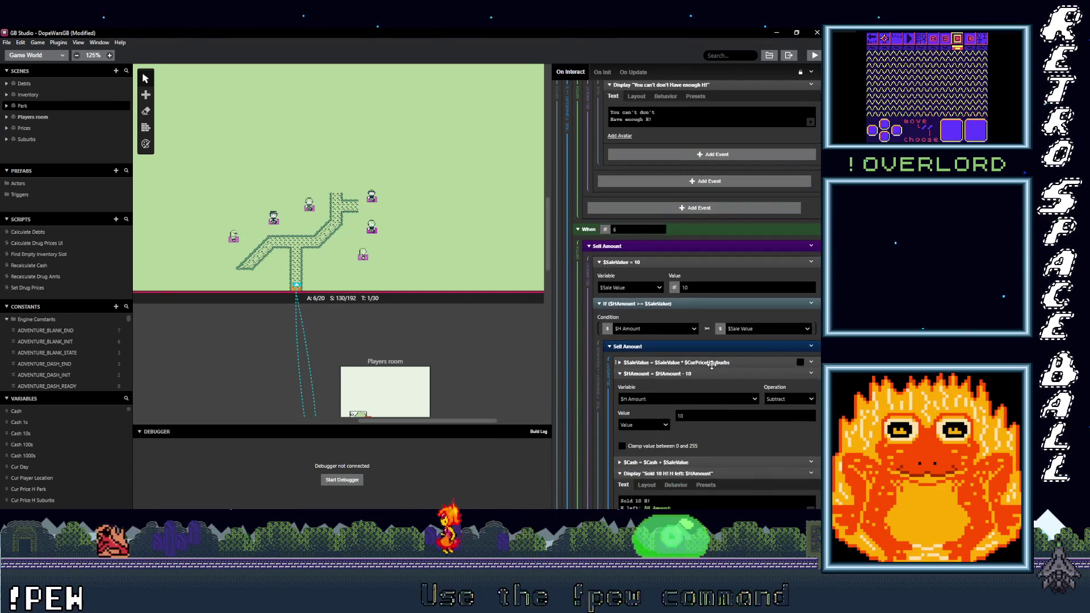
click(722, 406)
text(ur price h)
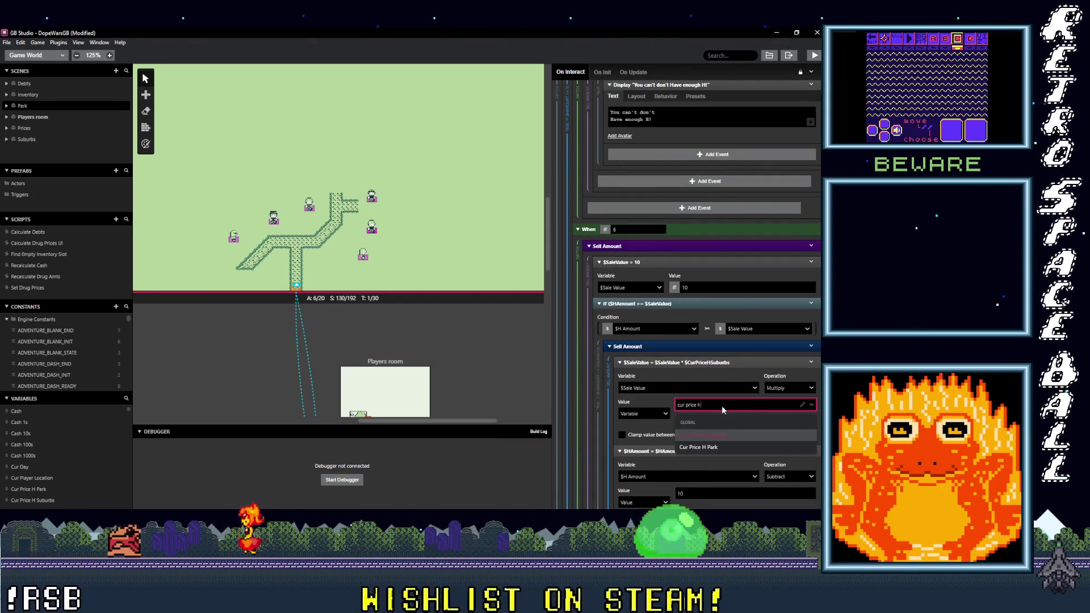
key(Down)
key(Return)
scroll(722, 398, down, 4)
scroll(723, 396, down, 8)
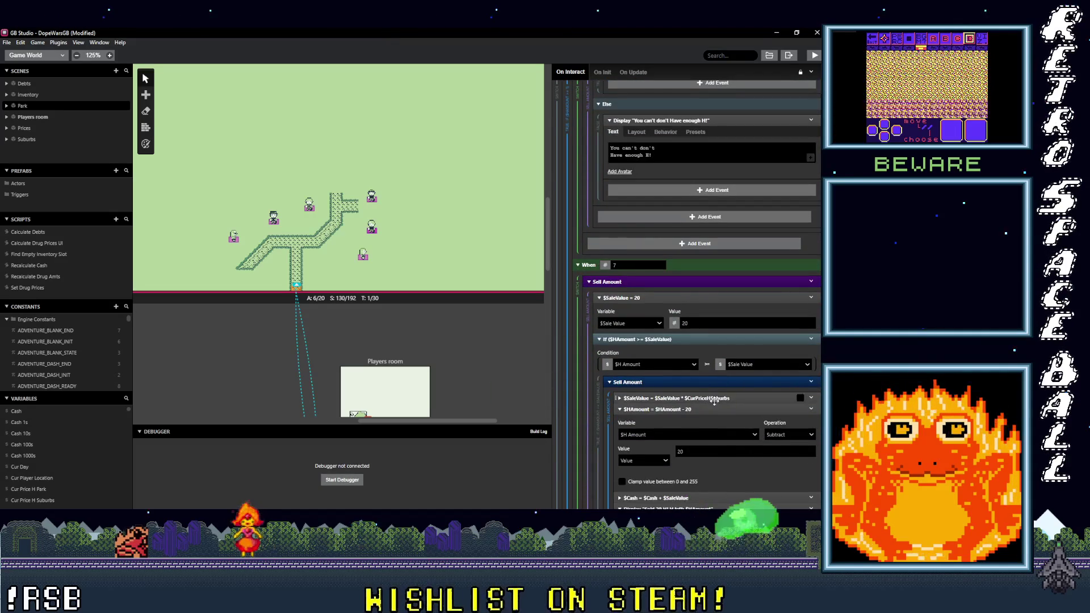
Step: Set the 20-unit H sale-value multiplier to Cur Price H Park
click(714, 402)
click(721, 441)
text(ur price h)
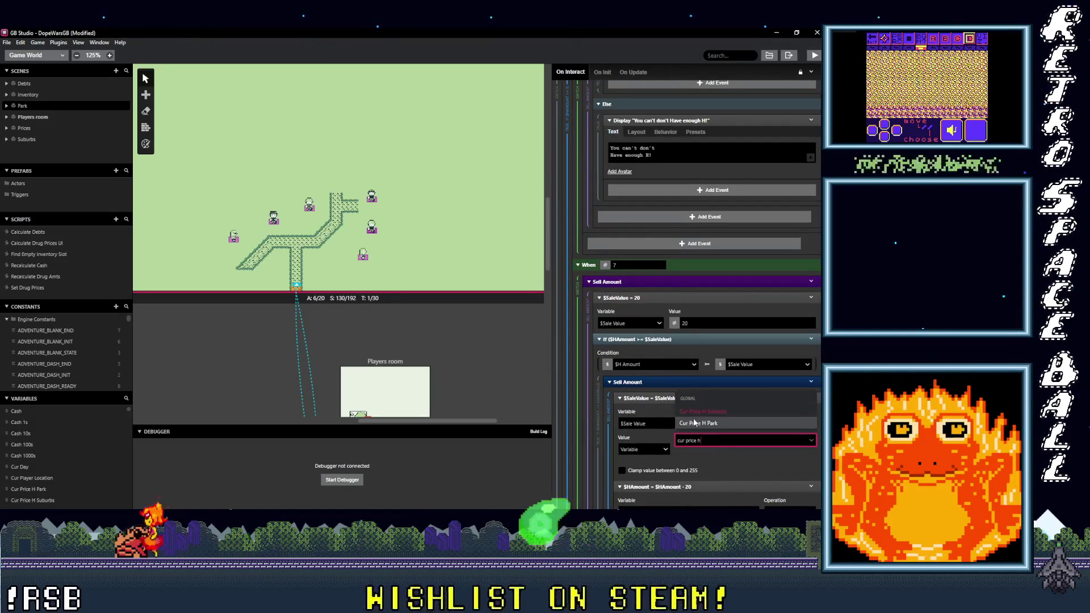
click(713, 425)
scroll(713, 426, down, 5)
scroll(710, 424, down, 3)
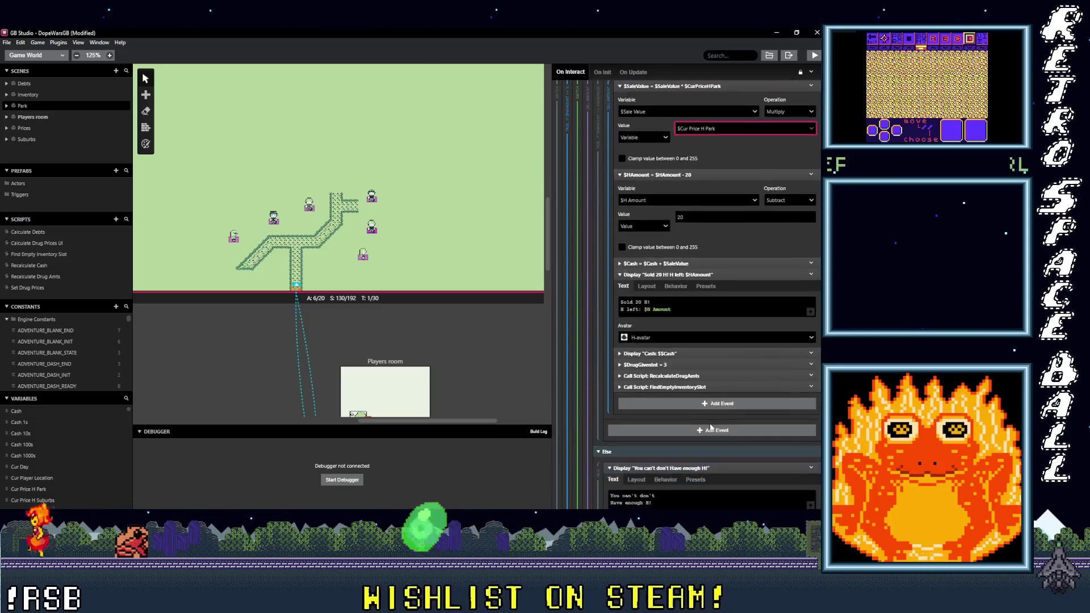
scroll(709, 427, down, 1)
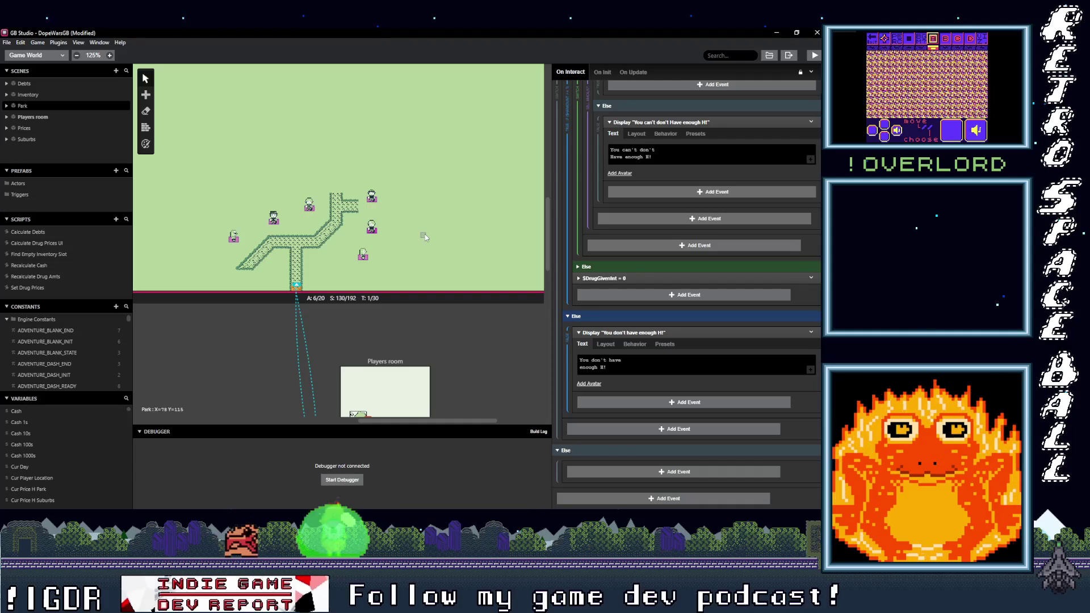
scroll(425, 236, down, 3)
scroll(378, 322, up, 5)
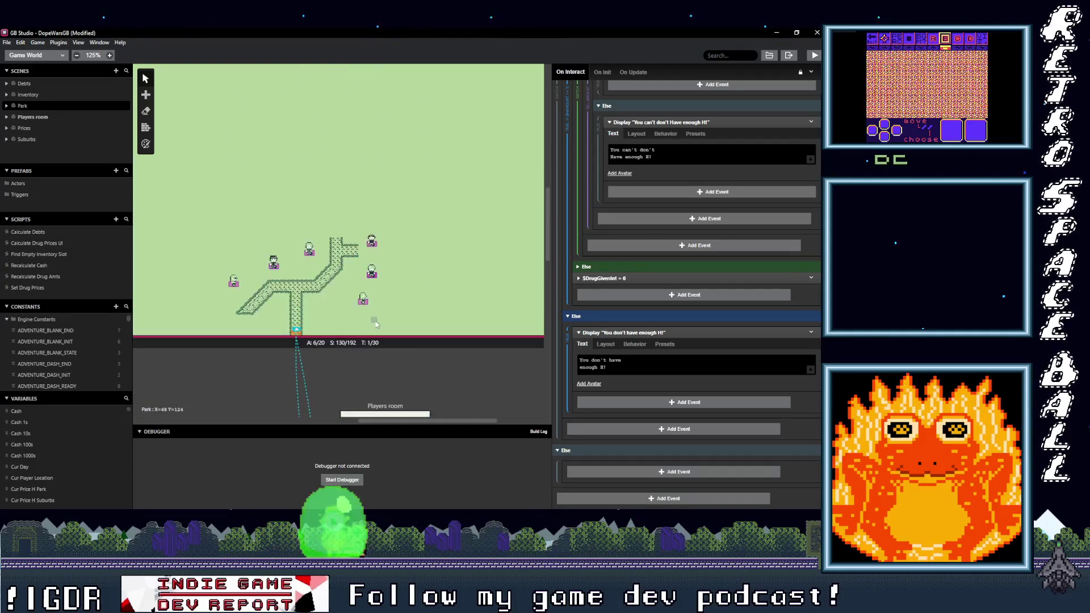
Step: In Actor 4's Display Text, replace the Suburbs MDMA price token with Cur Price MDMA Park
click(362, 300)
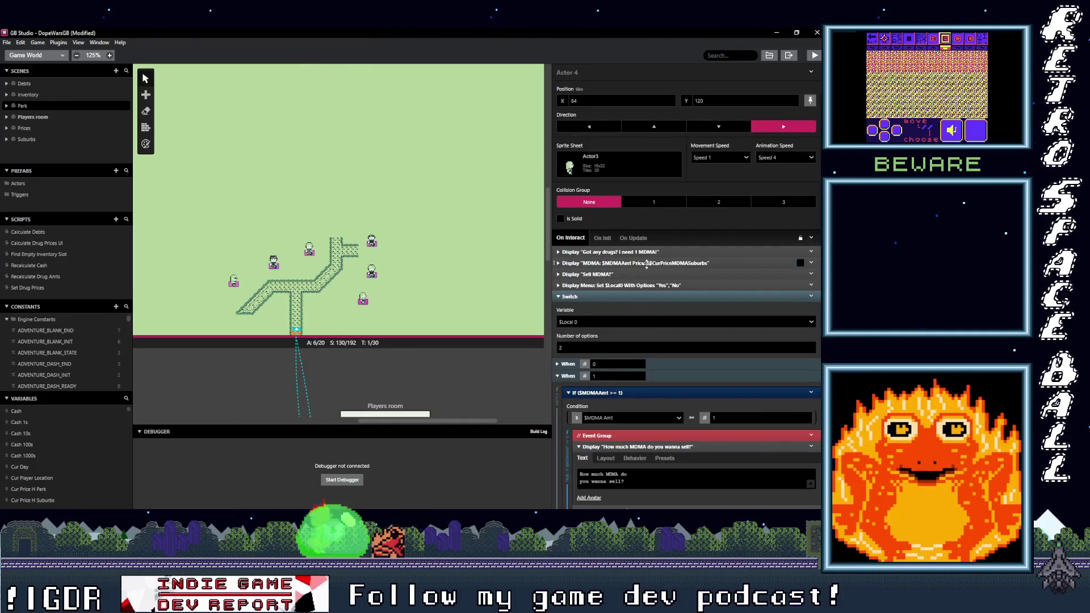
click(645, 299)
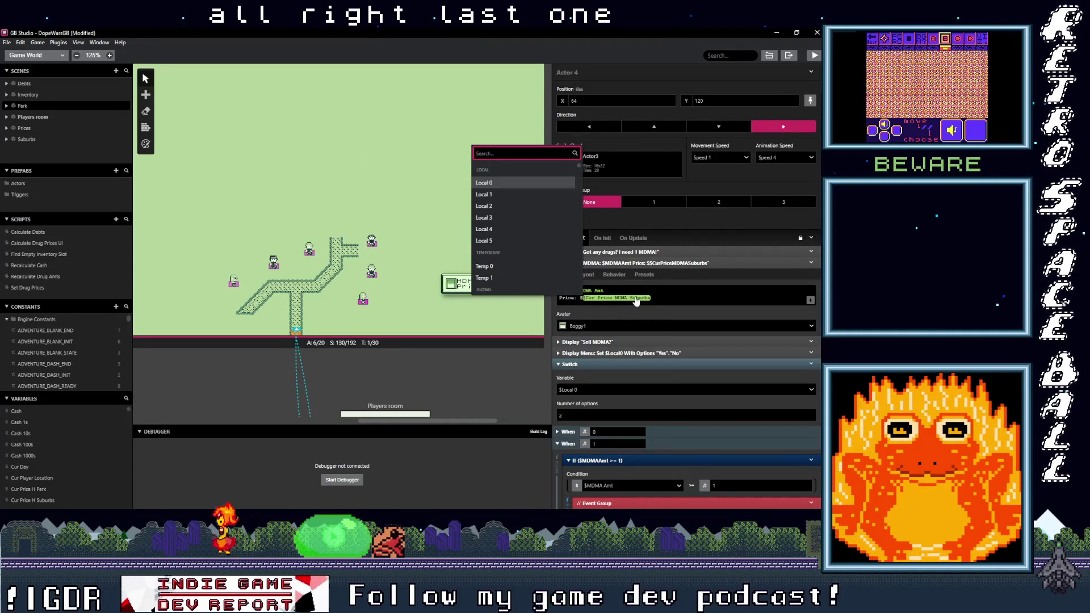
text(cur price)
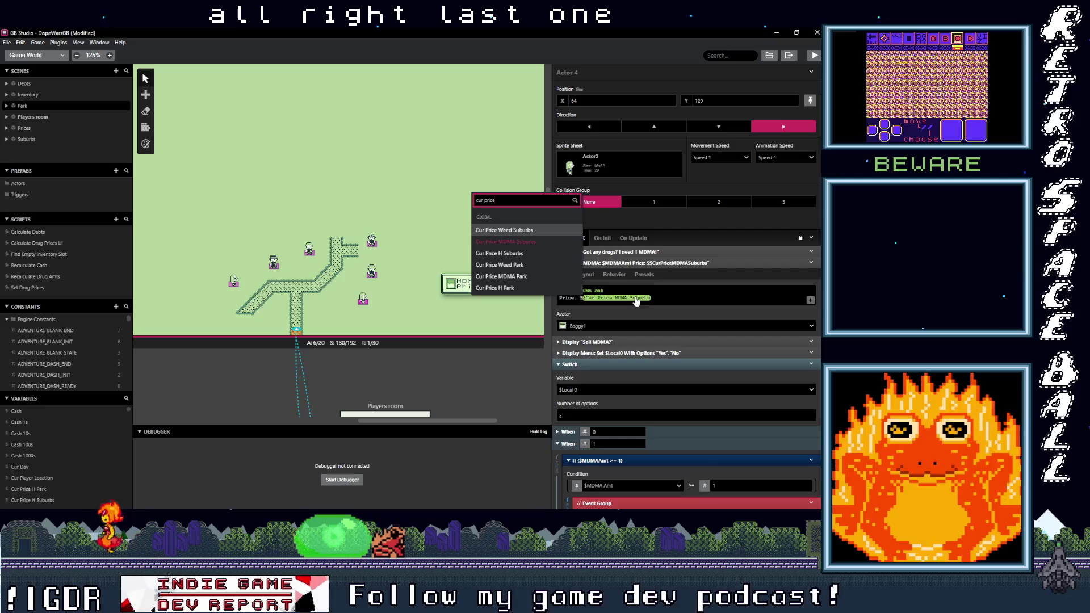
click(530, 276)
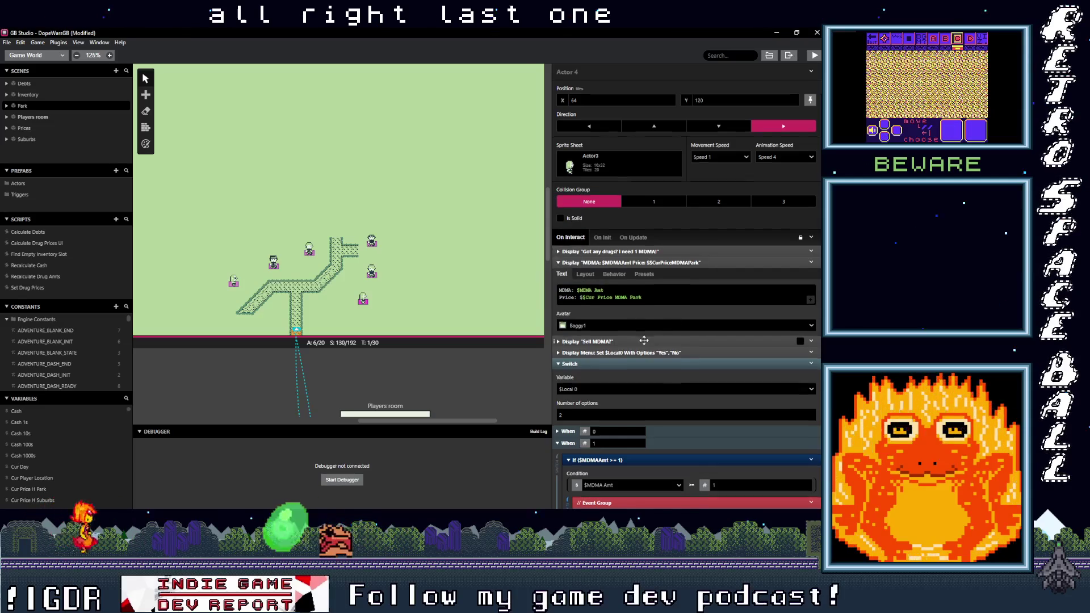
scroll(635, 340, down, 2)
scroll(634, 339, down, 5)
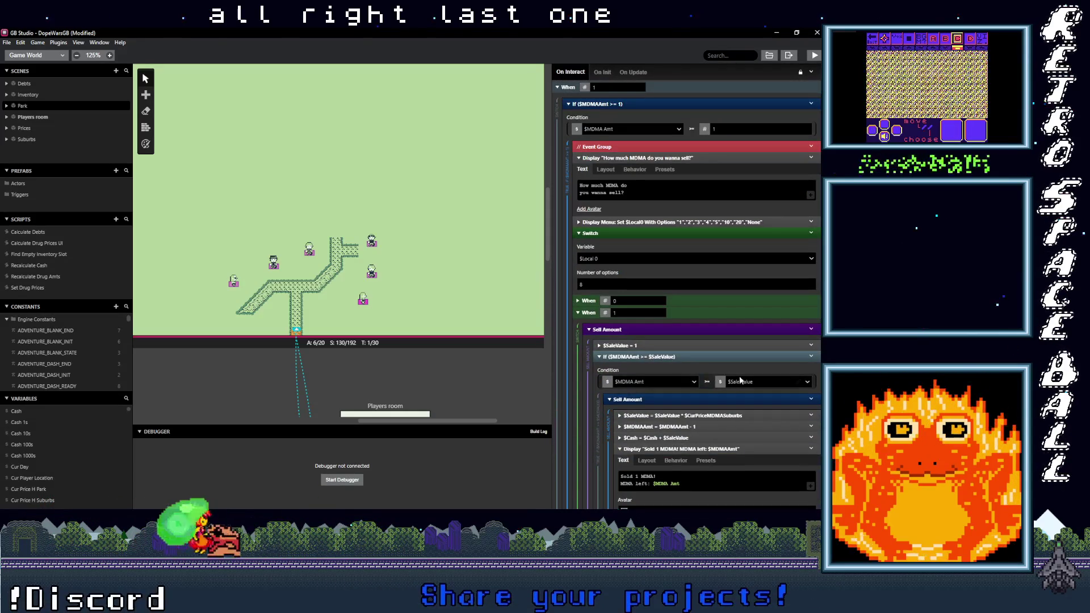
Step: Set the 1-unit MDMA sale-value multiplier to $Cur Price MDMA Park
click(724, 414)
click(711, 463)
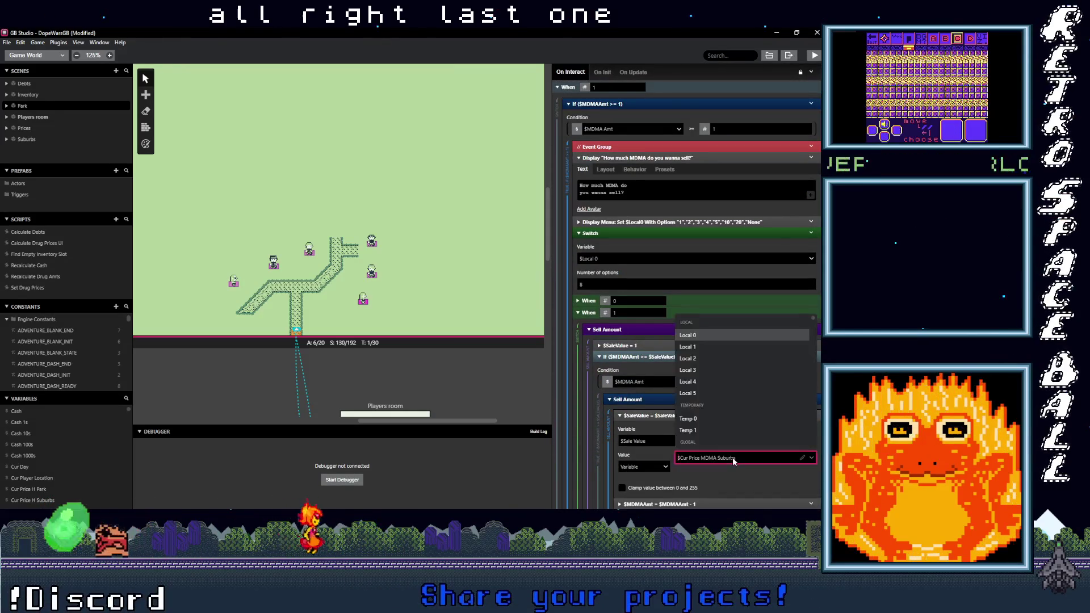
text(cur price m)
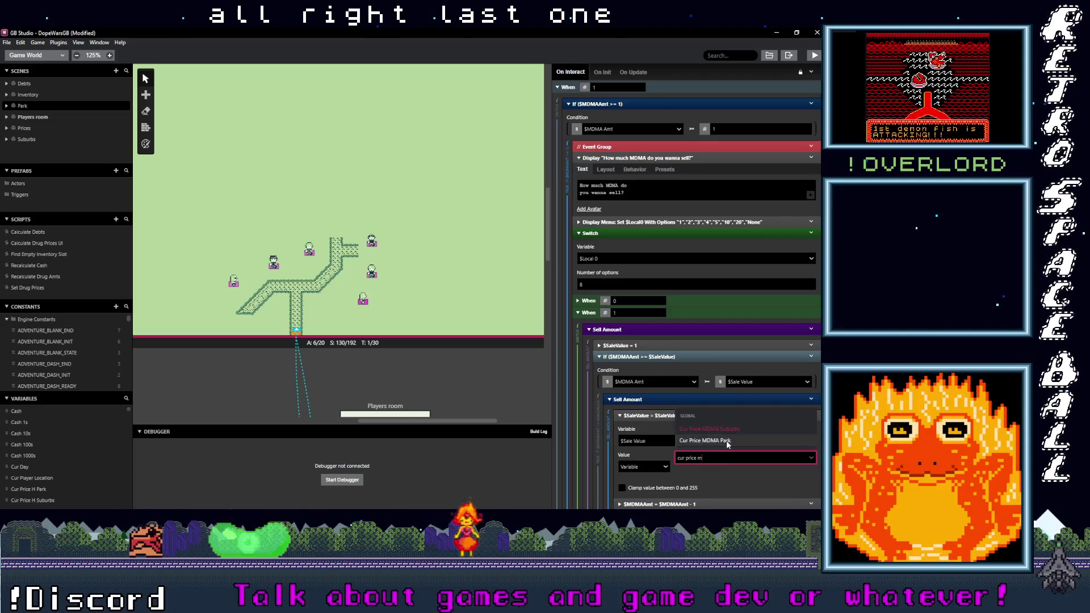
click(727, 441)
scroll(731, 442, down, 1)
scroll(730, 439, down, 3)
scroll(727, 431, down, 2)
scroll(727, 426, down, 5)
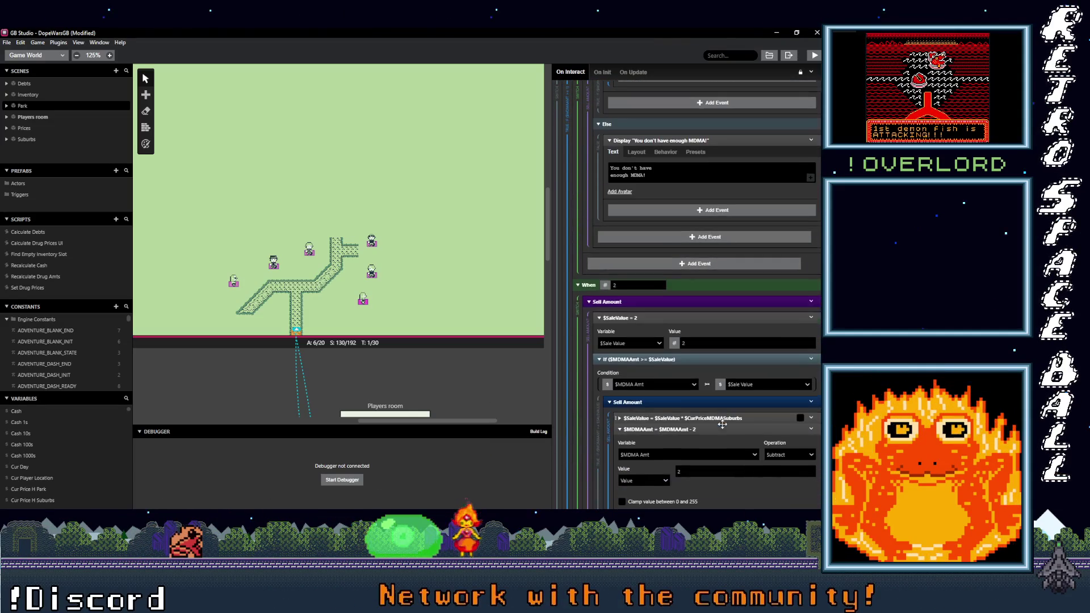
scroll(724, 426, down, 1)
Step: Set the 2- and 3-unit MDMA sale-value multipliers to $Cur Price MDMA Park
click(721, 374)
click(726, 417)
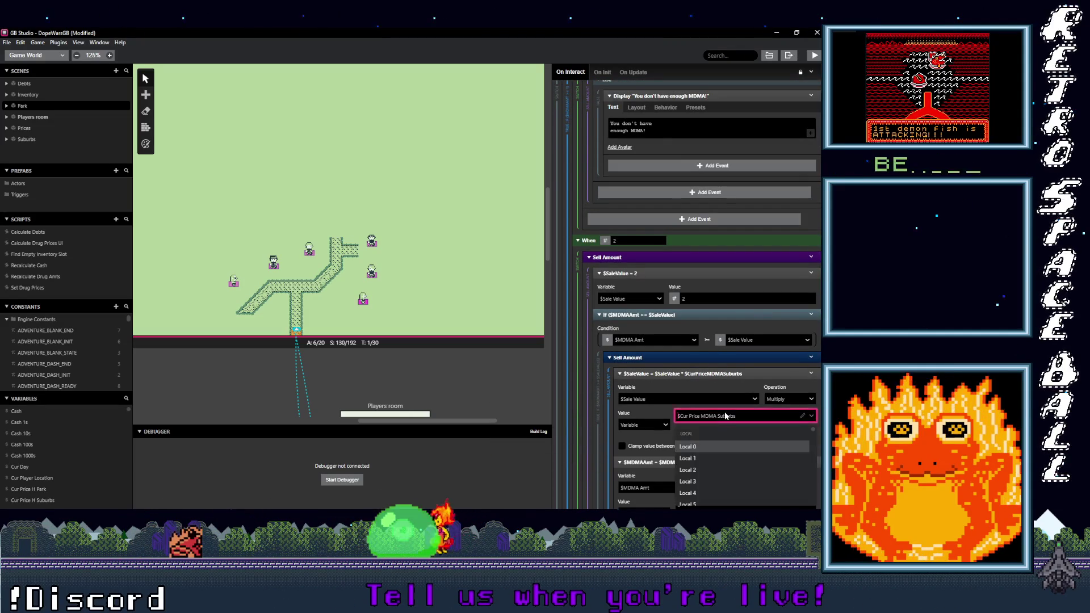
text(cur price m)
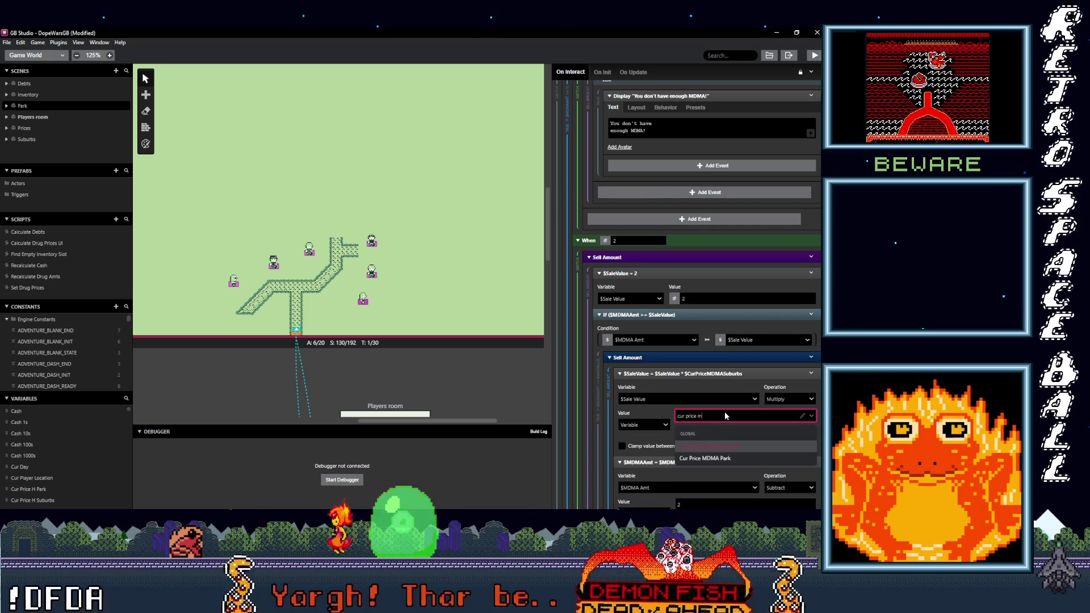
click(721, 458)
scroll(730, 417, down, 4)
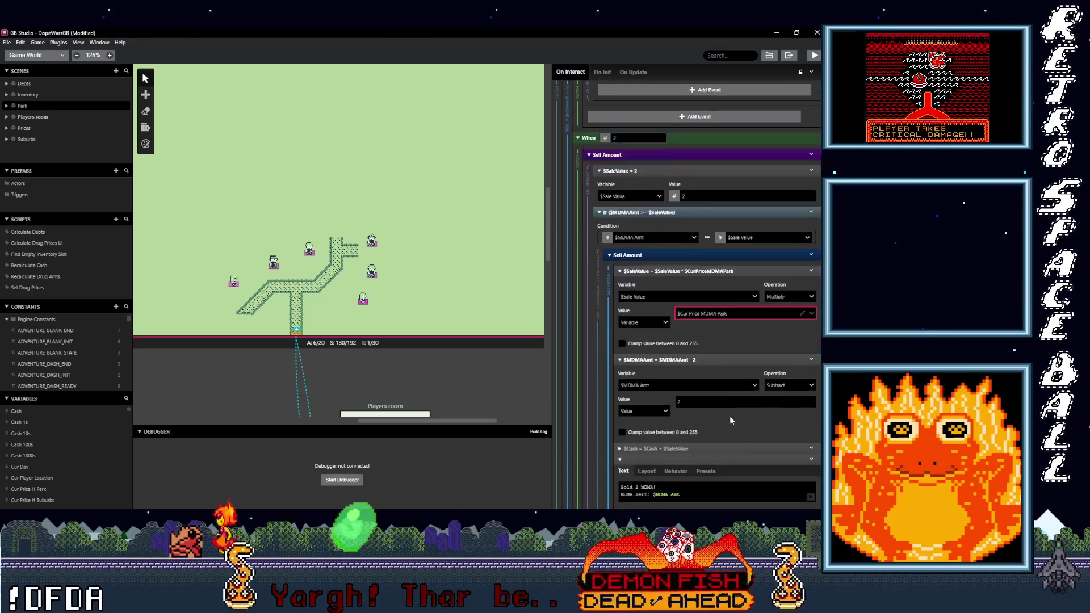
scroll(730, 420, down, 5)
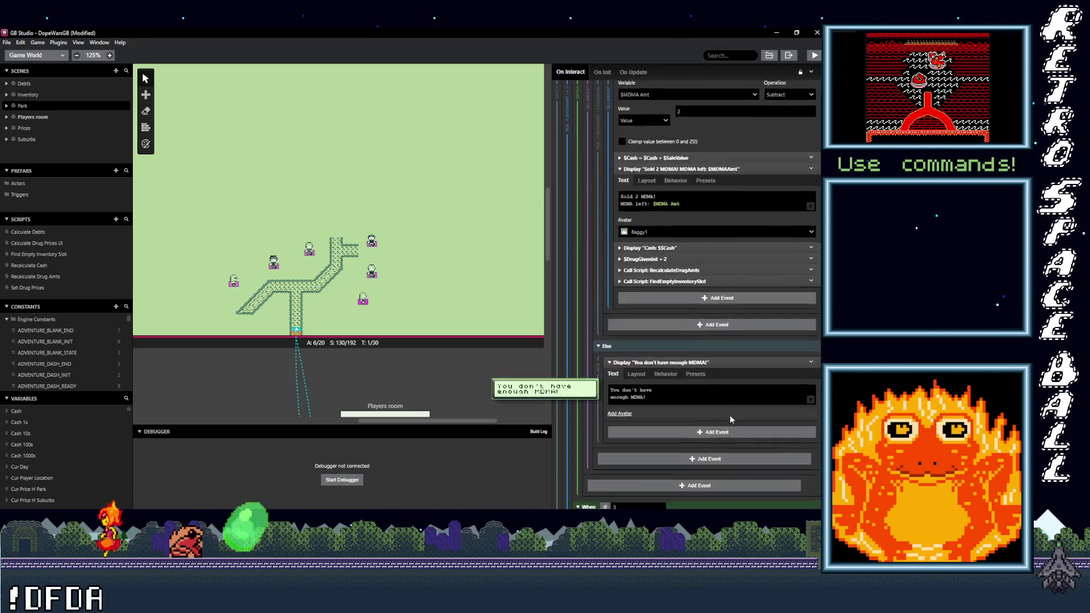
scroll(729, 419, down, 2)
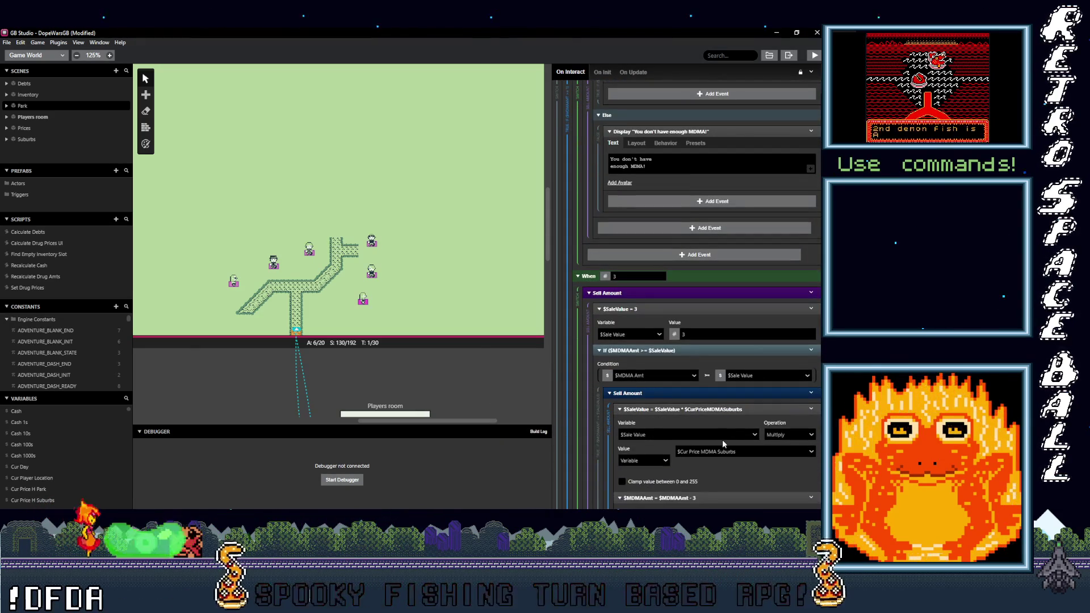
click(730, 453)
text(cur pric)
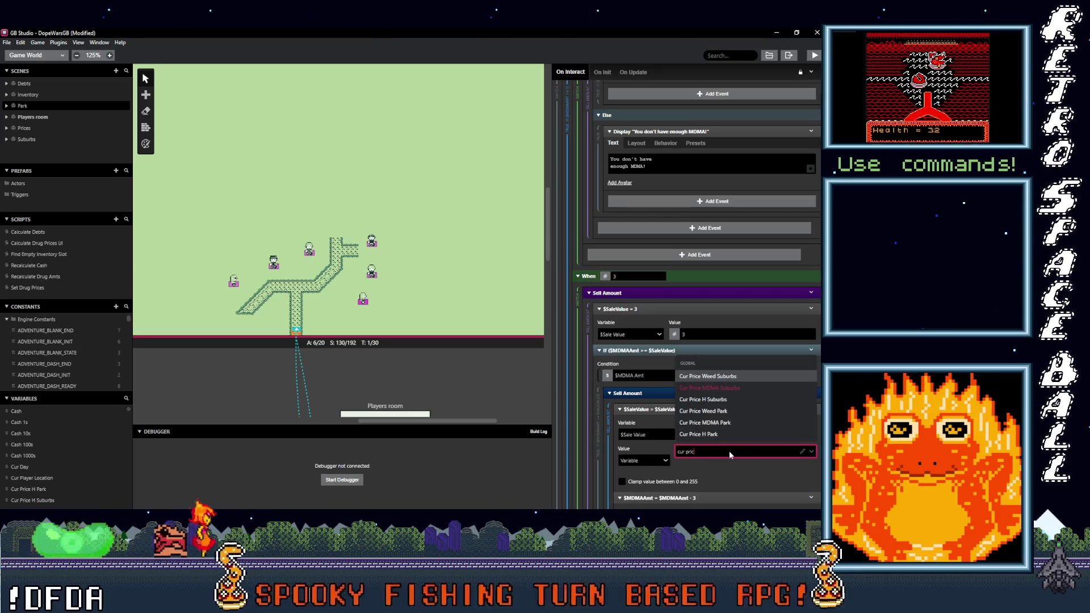
text(e md)
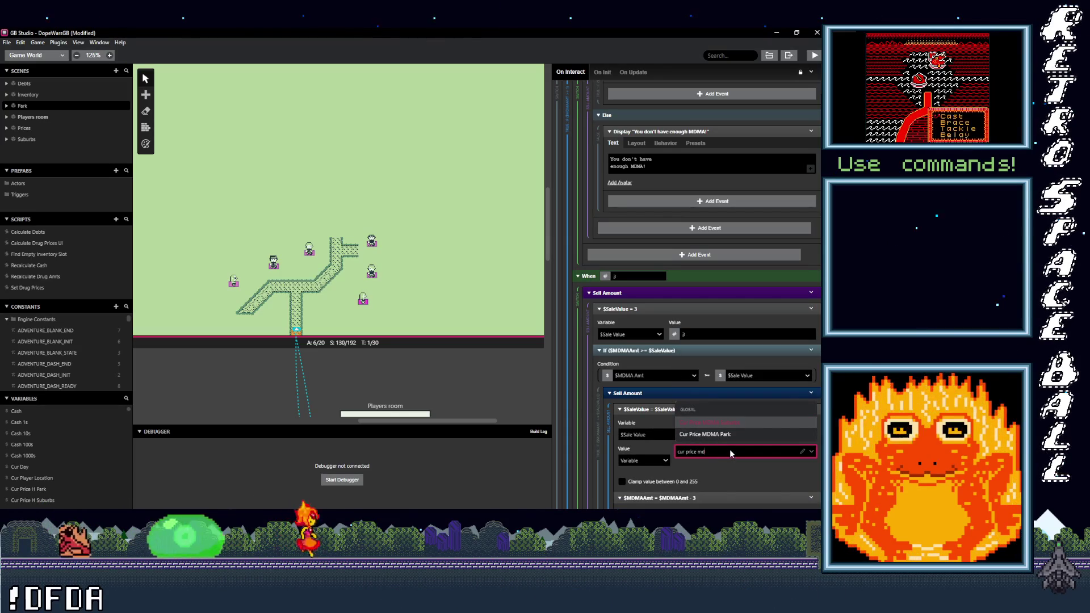
click(728, 434)
scroll(728, 434, down, 4)
scroll(728, 434, down, 6)
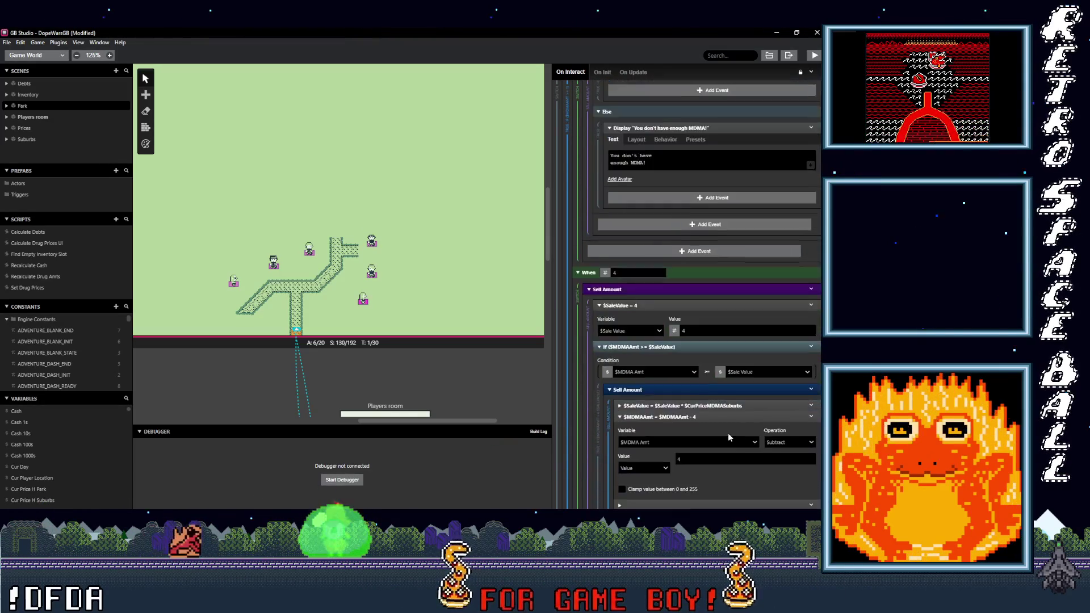
scroll(728, 432, down, 4)
scroll(728, 436, up, 2)
click(714, 264)
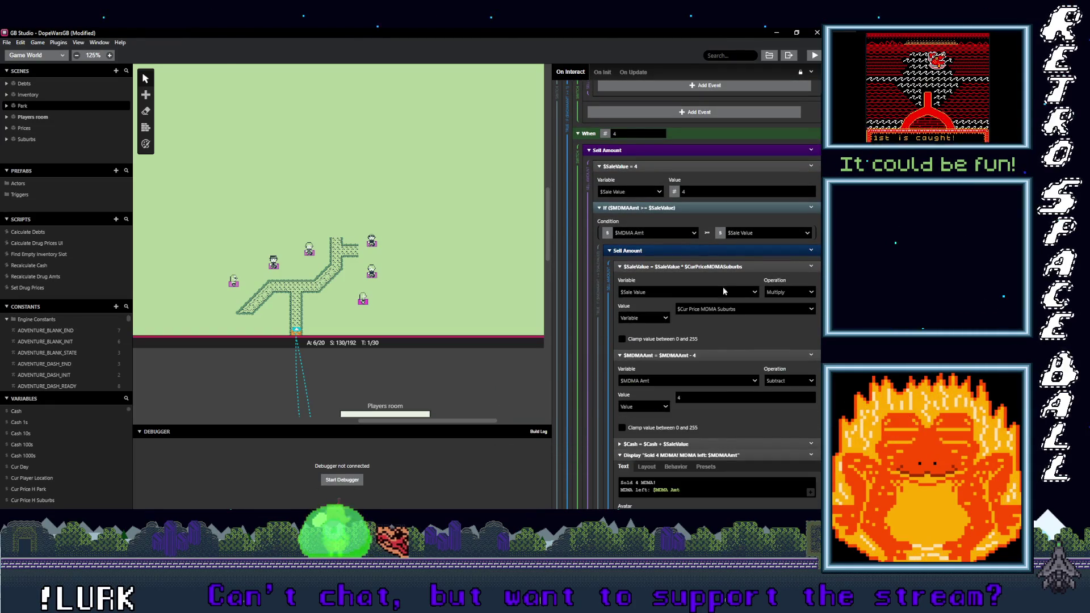
click(734, 309)
text(cur pri)
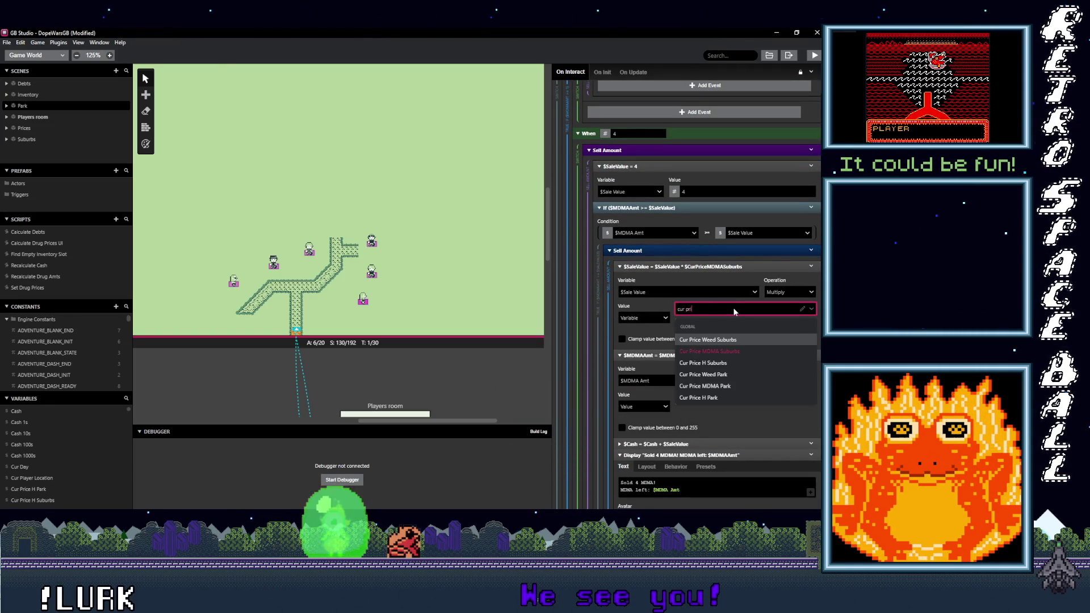
text(ce m)
click(734, 345)
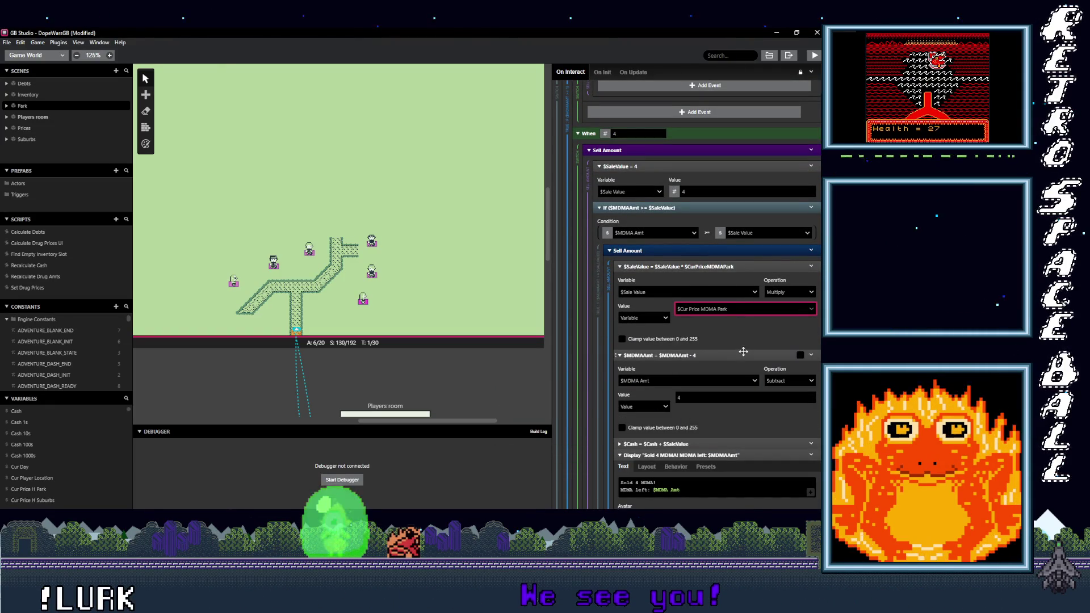
scroll(716, 349, down, 7)
scroll(717, 349, down, 2)
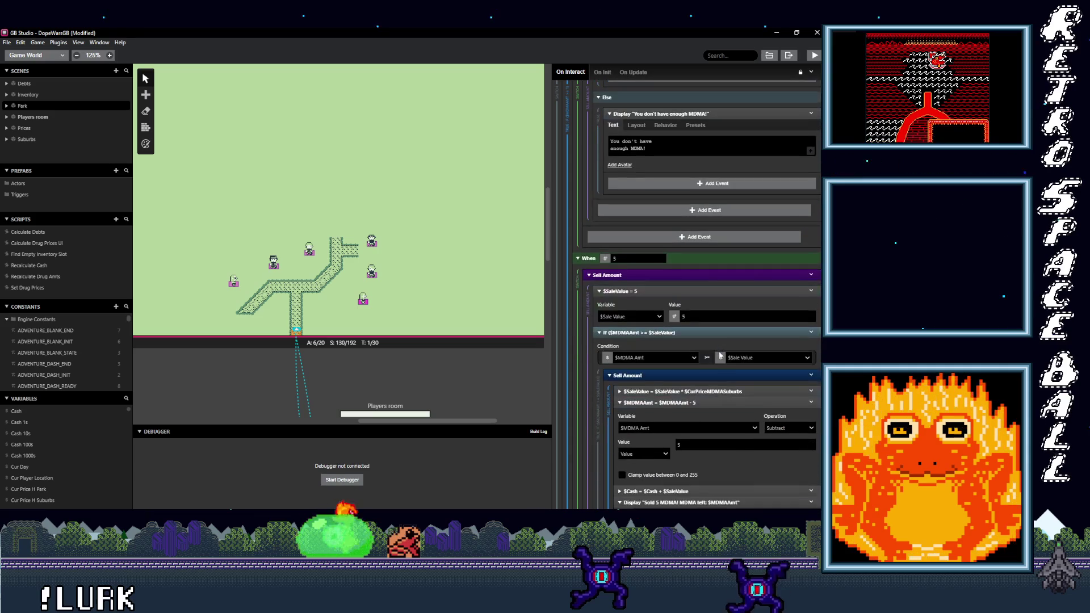
click(730, 390)
click(727, 435)
text(cur price)
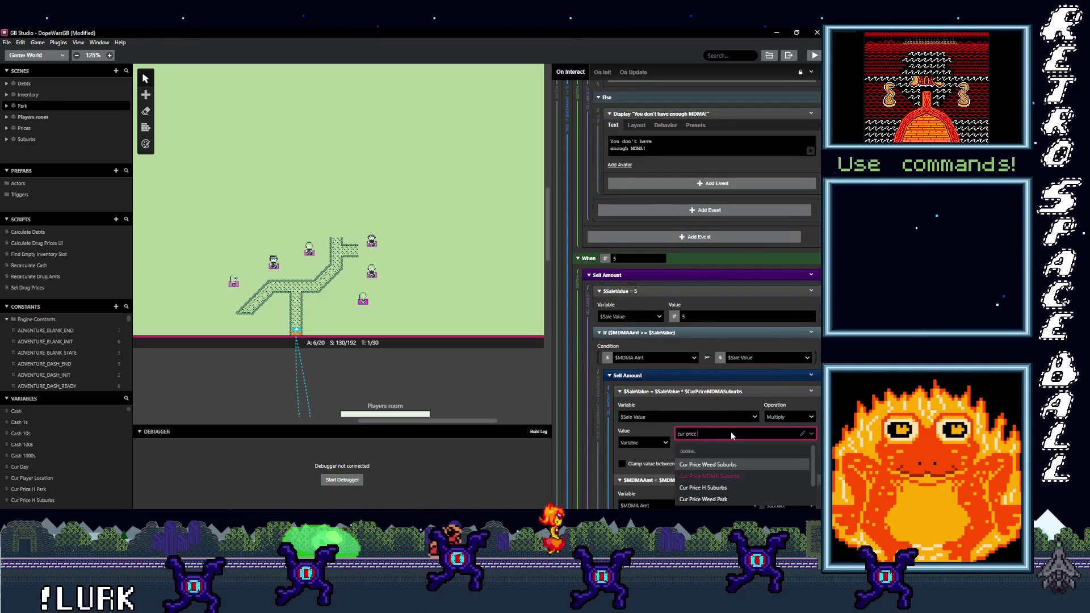
click(729, 476)
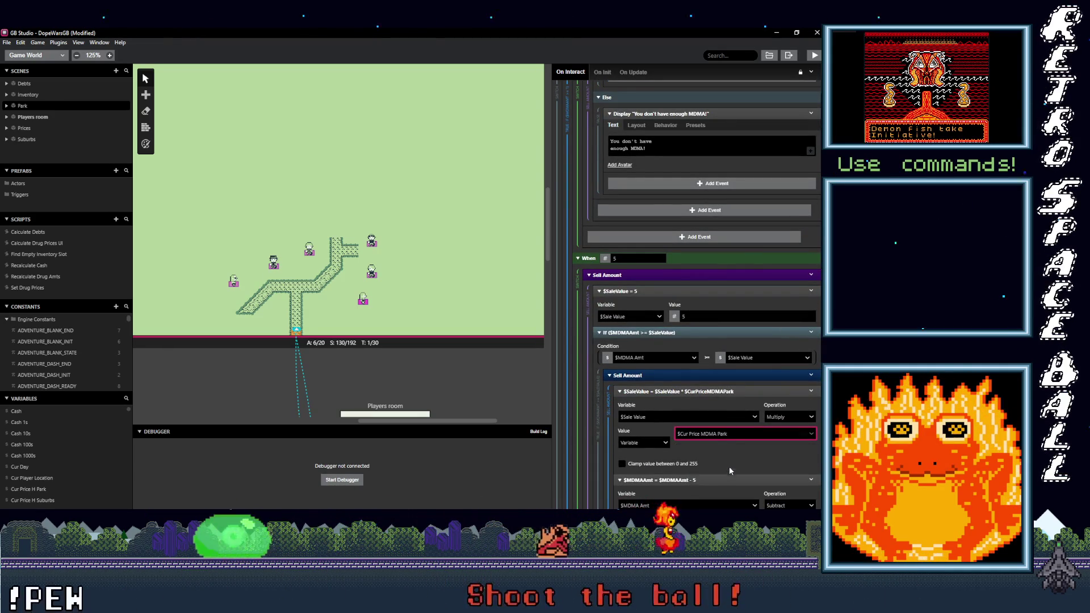
scroll(728, 472, down, 10)
scroll(717, 421, down, 4)
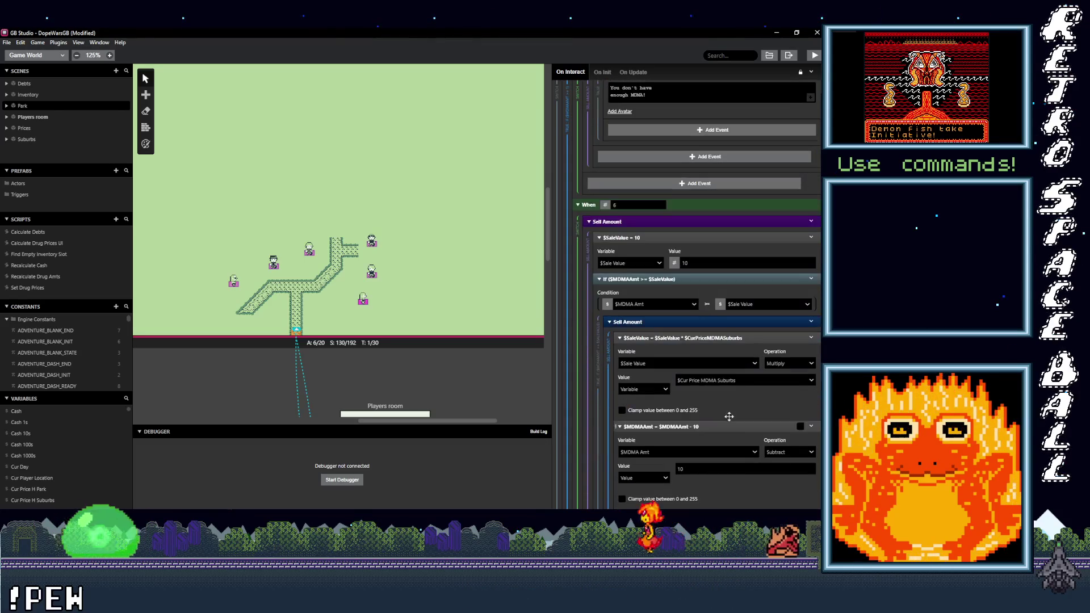
click(717, 381)
text(ur pr)
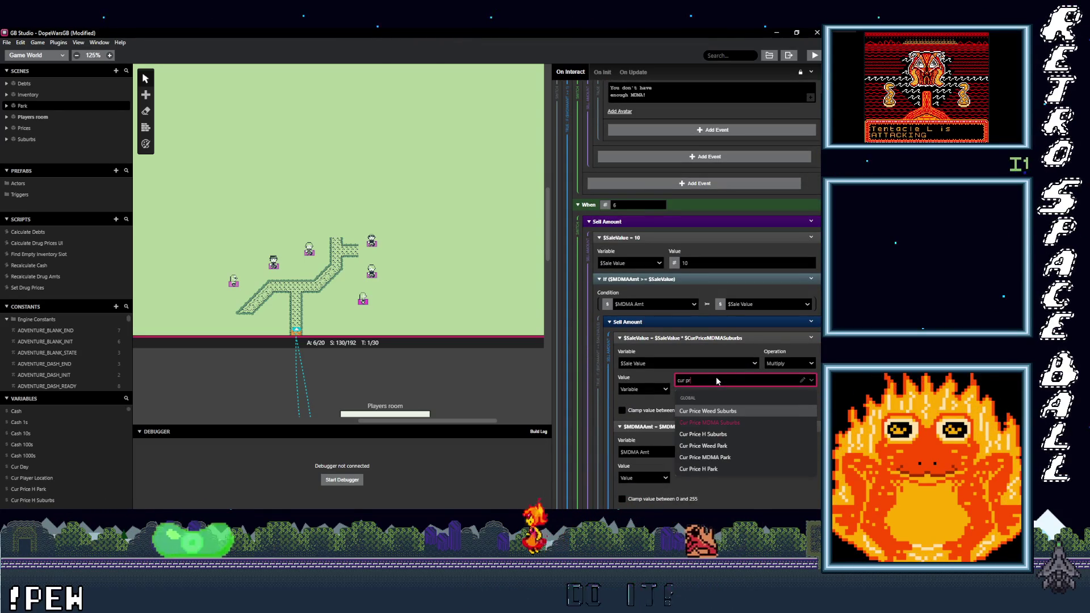
text(ice md)
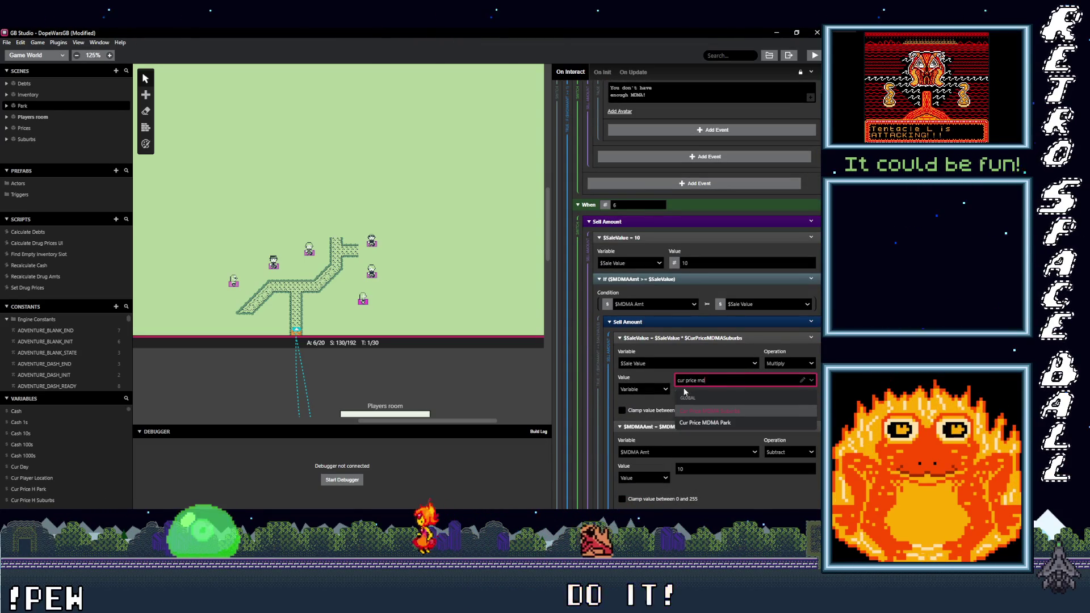
scroll(718, 397, down, 4)
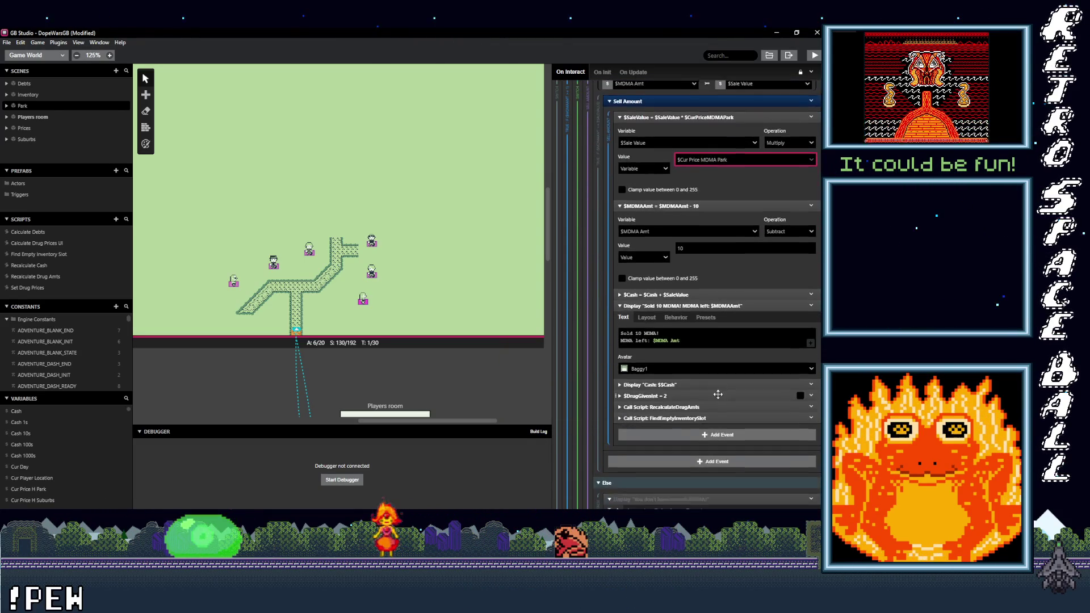
scroll(727, 382, down, 5)
scroll(725, 385, down, 3)
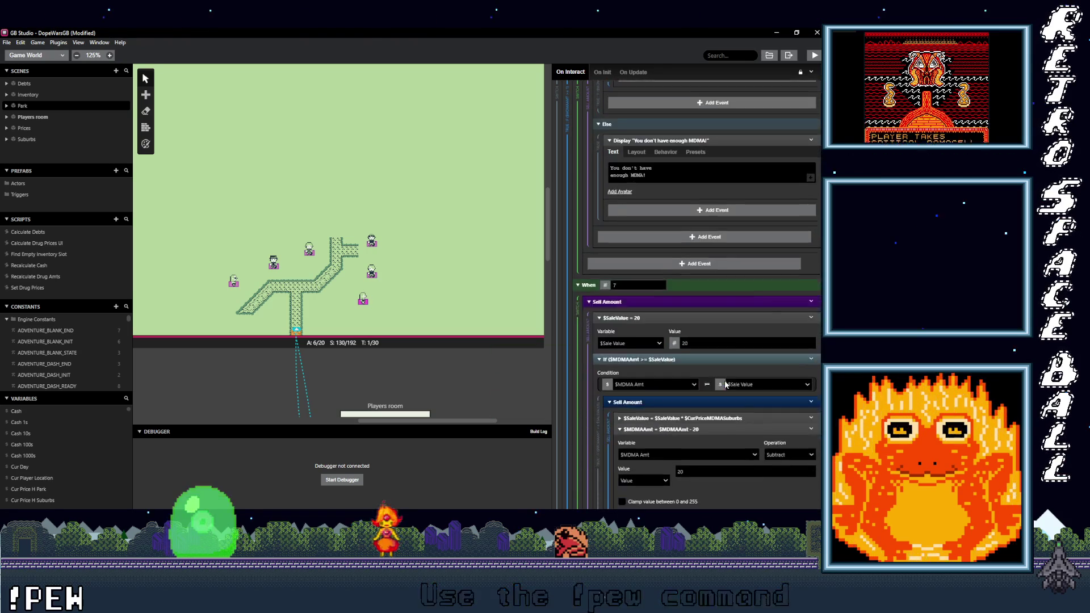
click(727, 373)
click(731, 418)
text(ur price m)
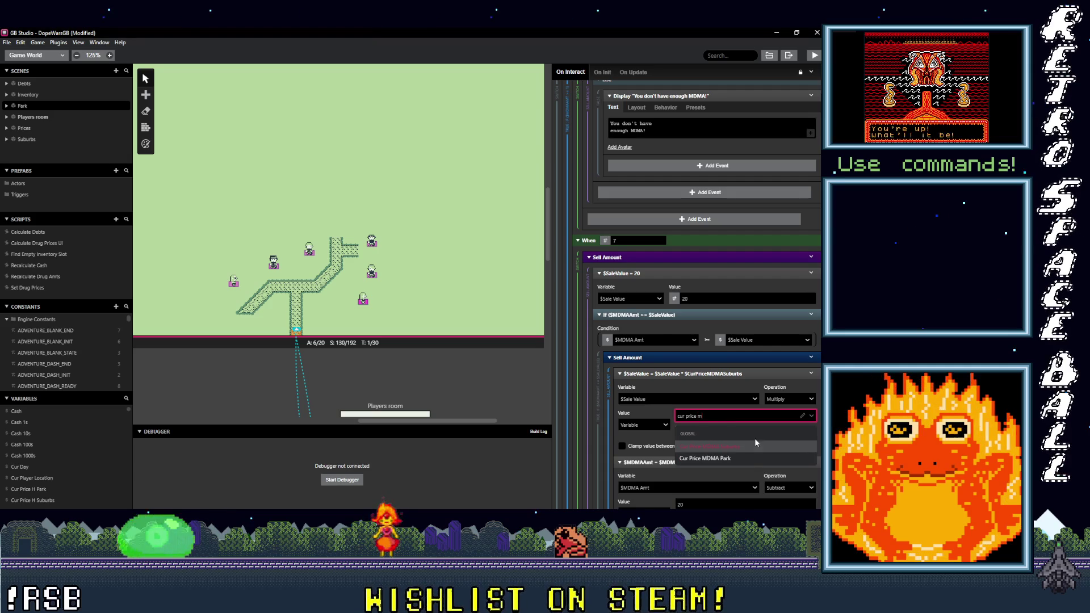
click(756, 458)
scroll(738, 421, down, 4)
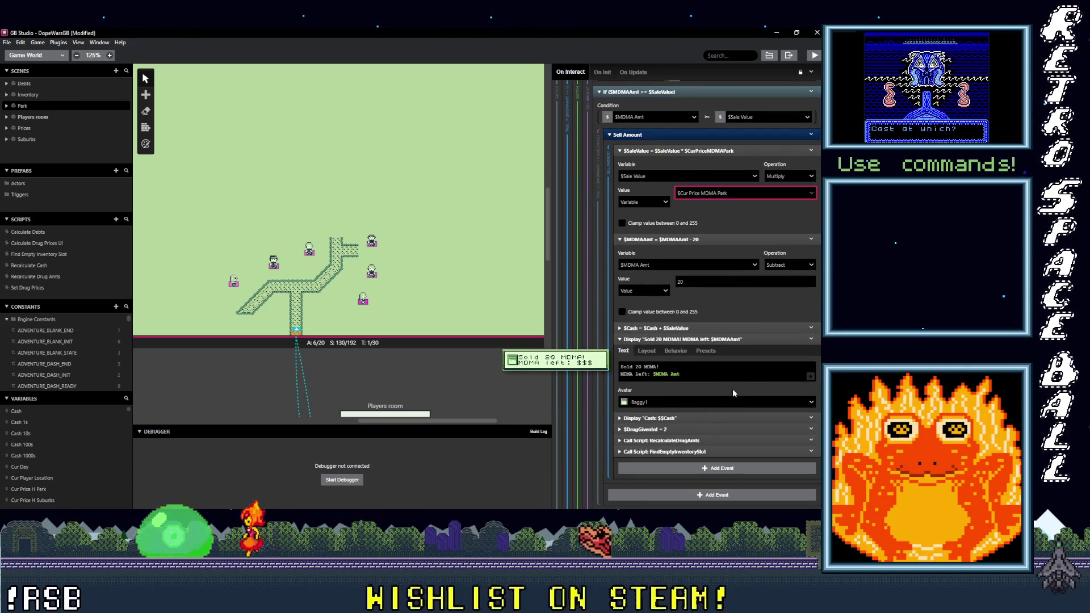
scroll(716, 376, down, 1)
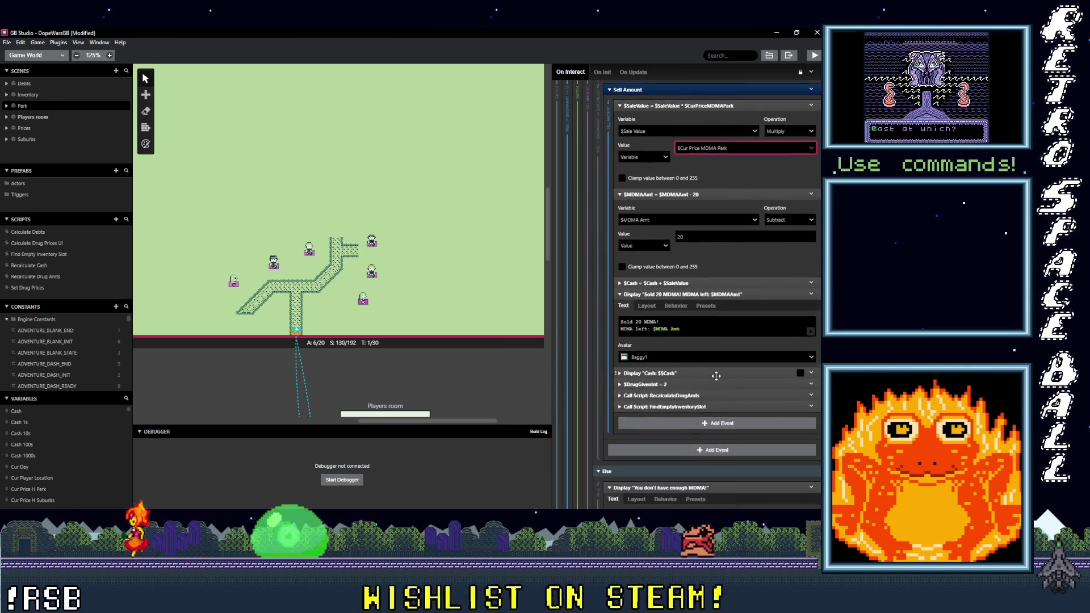
scroll(717, 376, down, 4)
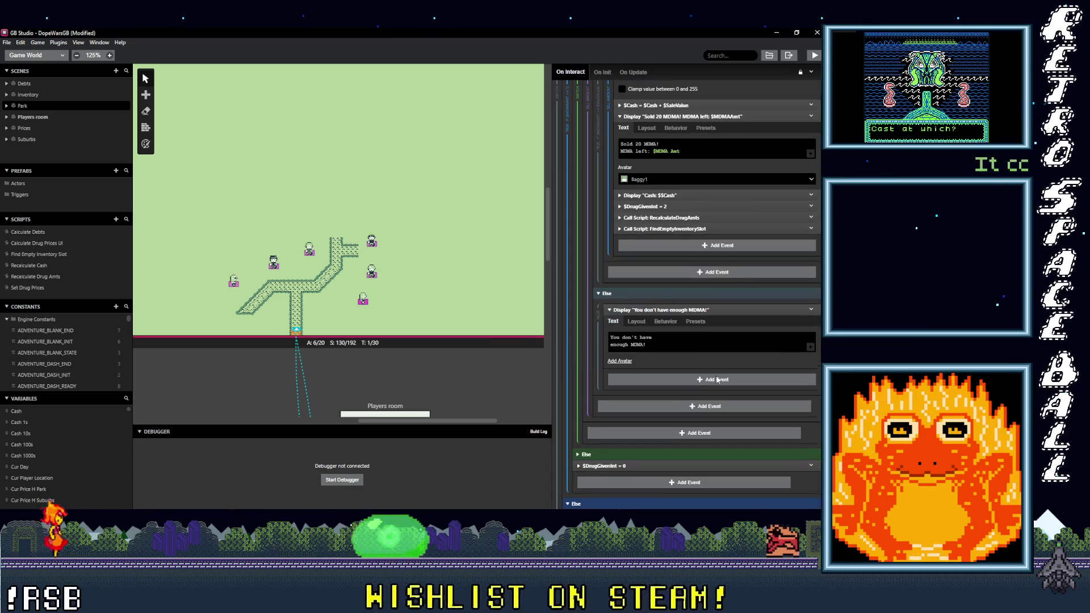
scroll(717, 380, down, 4)
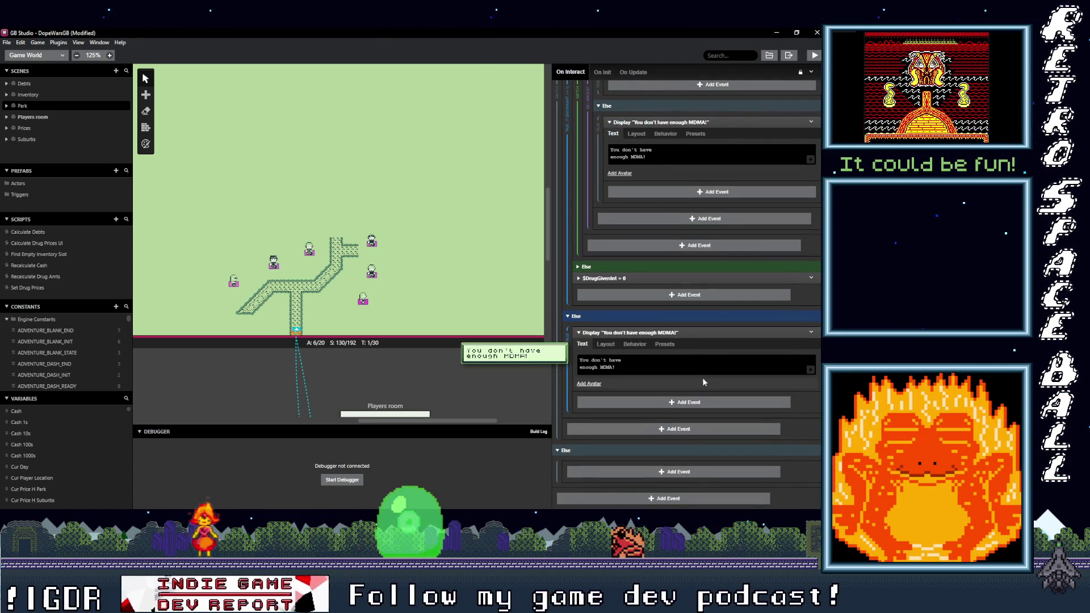
scroll(701, 383, up, 10)
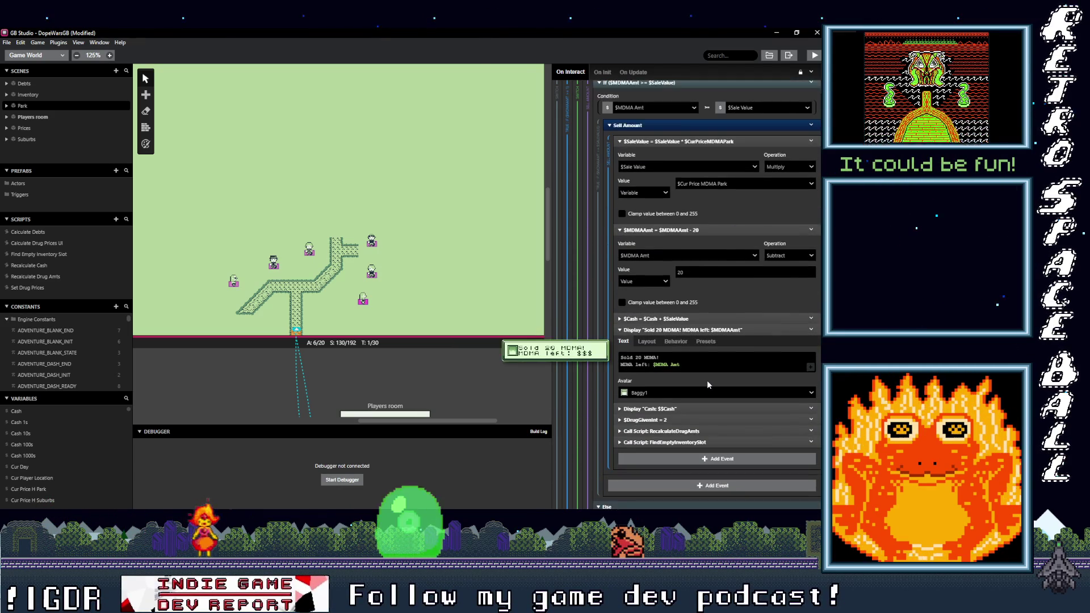
scroll(708, 384, up, 1)
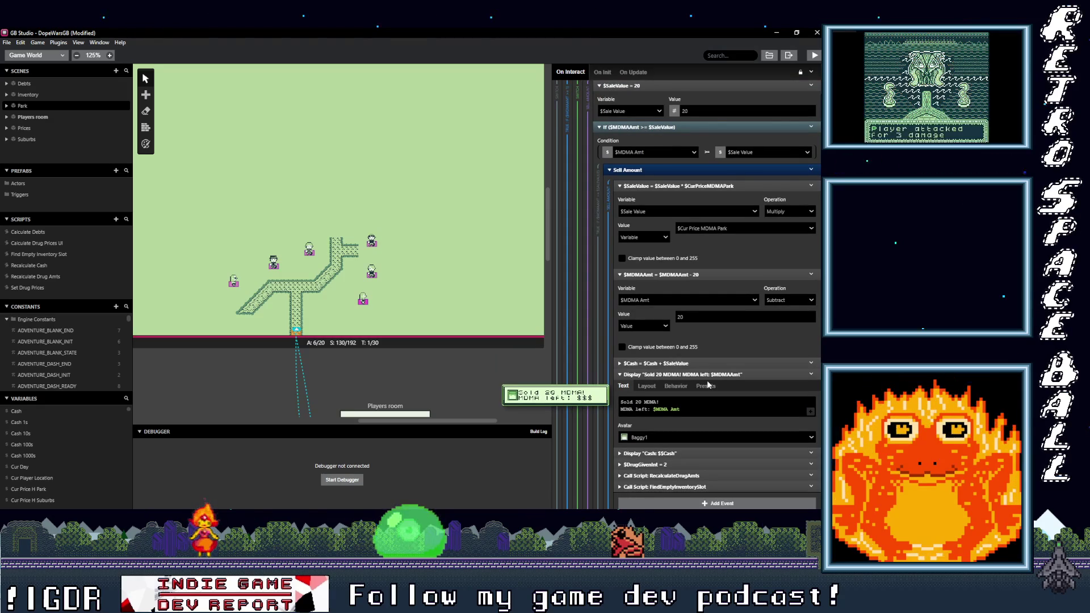
scroll(707, 380, up, 3)
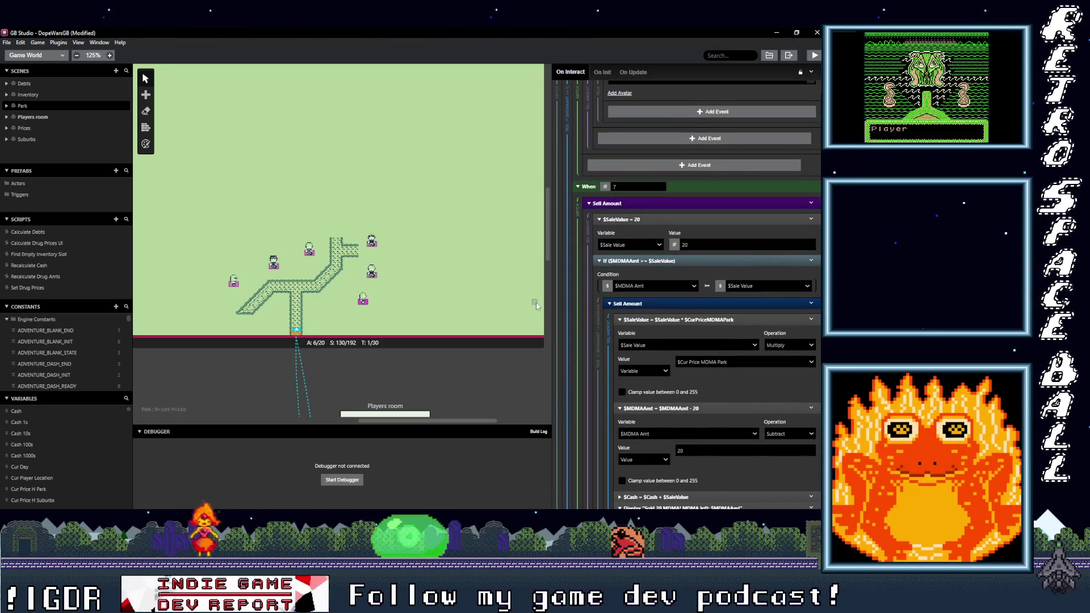
key(ctrl+s)
Step: Select the Park scene and review its On Init script setting Cur Player Location to 2
click(423, 269)
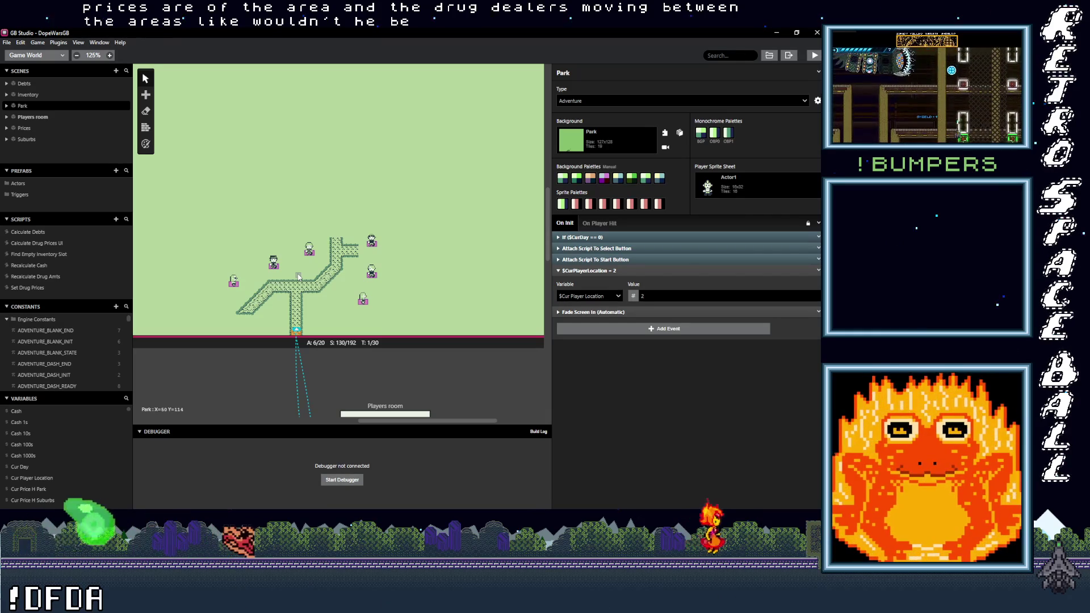
scroll(298, 276, down, 5)
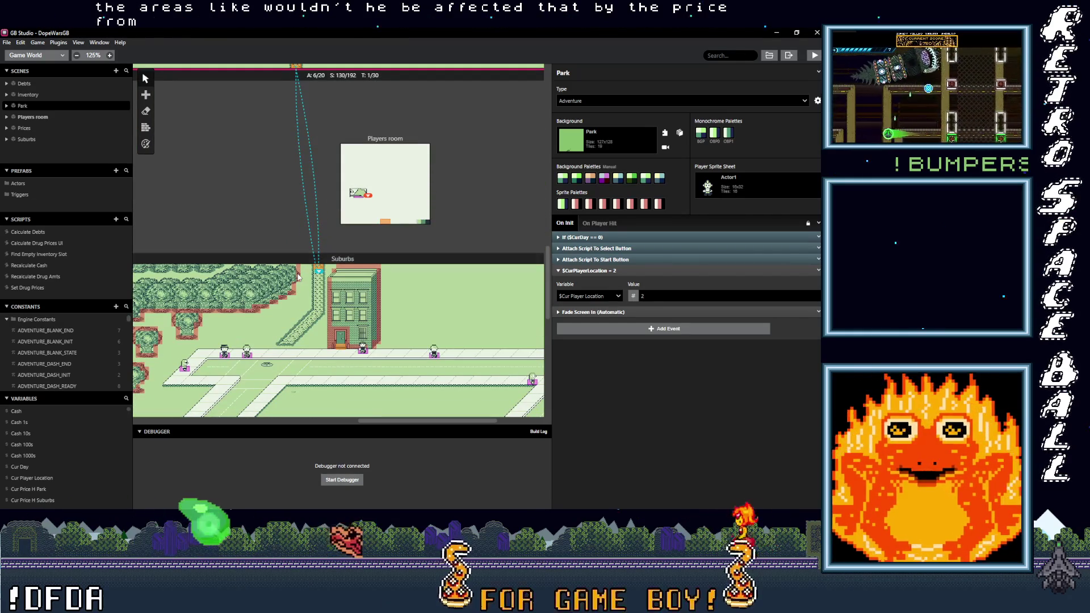
scroll(297, 278, down, 1)
scroll(295, 280, up, 5)
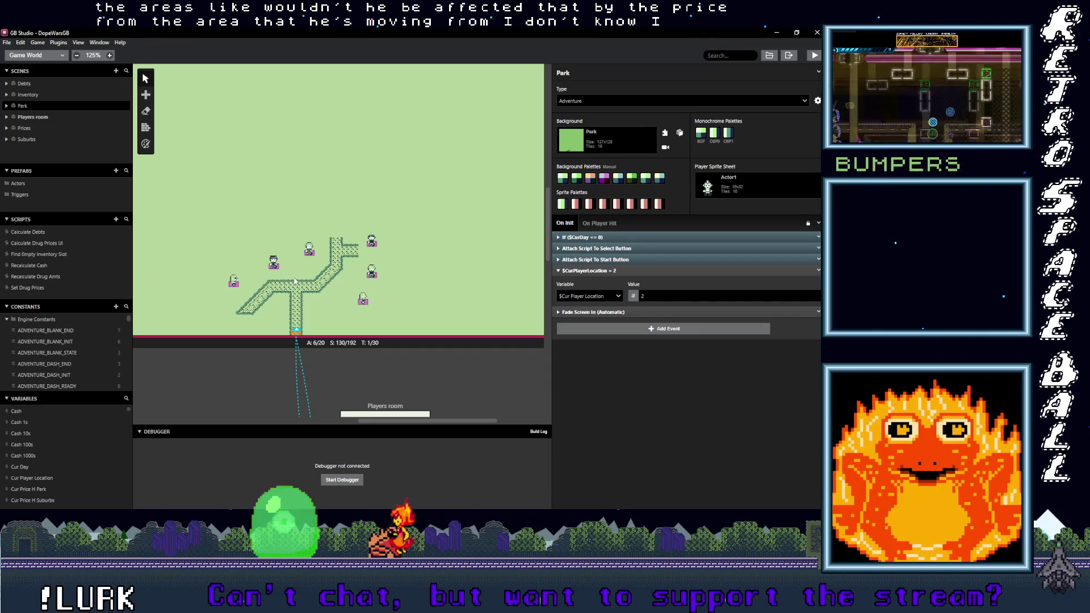
scroll(295, 281, down, 2)
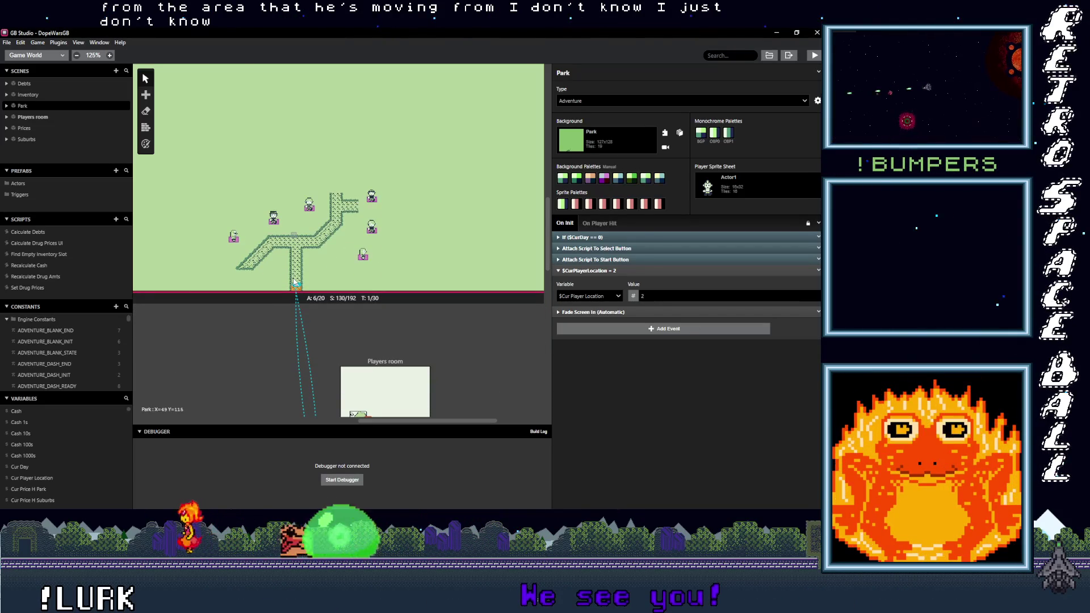
scroll(294, 282, down, 6)
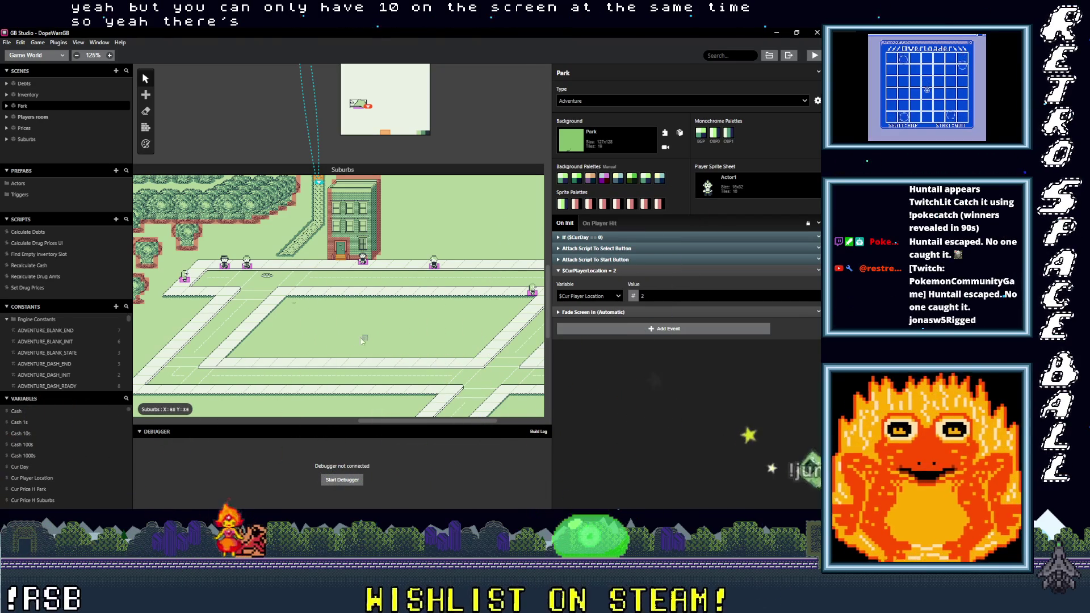
Step: Select the Suburbs scene and check its A: 6/20 actor counter
ctrl+scroll(355, 340, down, 2)
scroll(380, 367, down, 5)
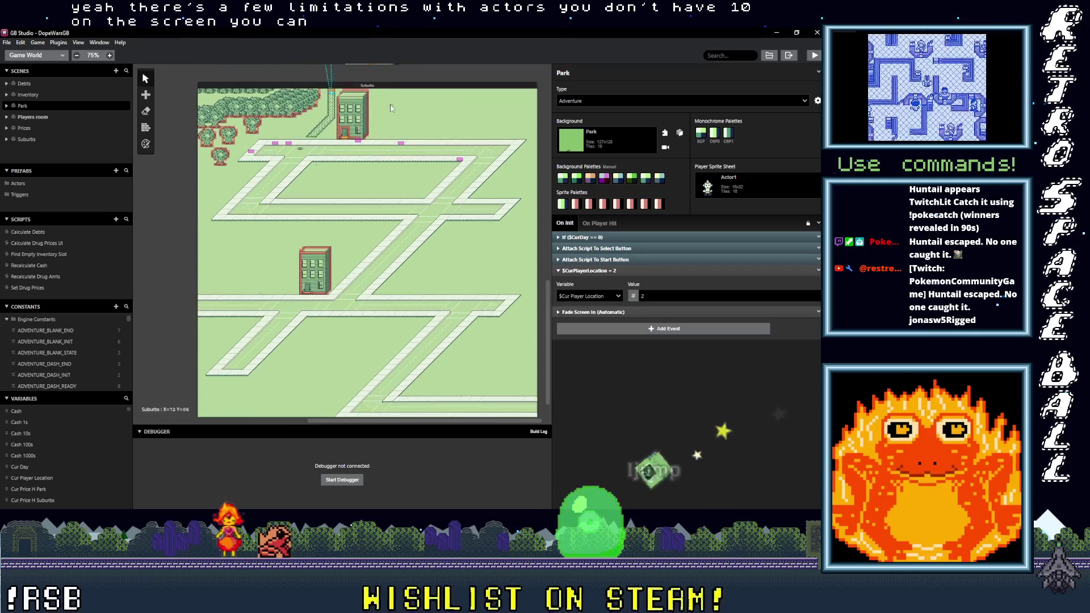
click(396, 76)
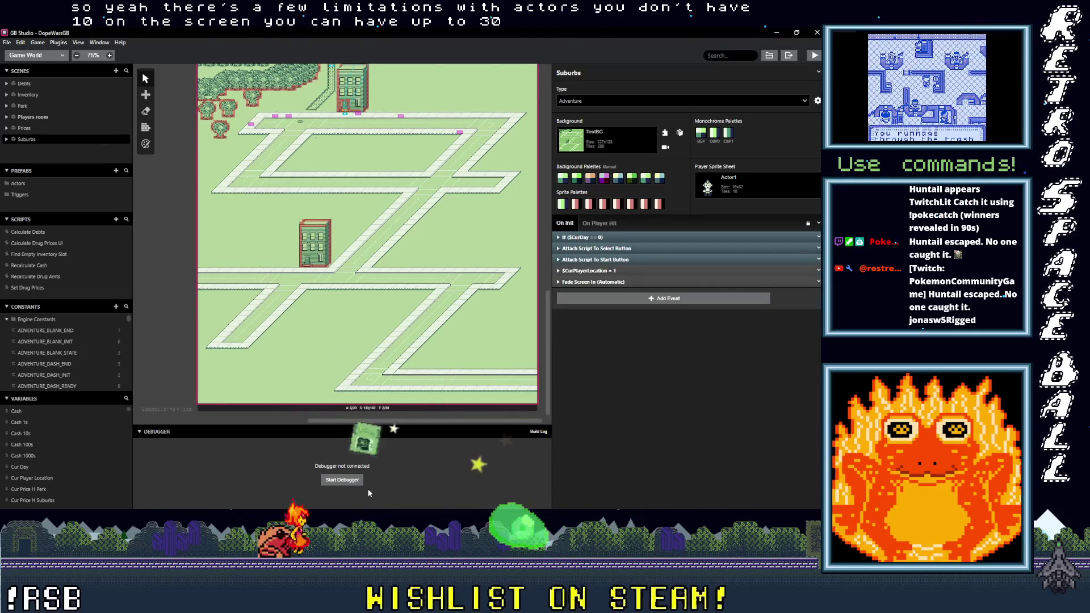
ctrl+scroll(353, 413, up, 5)
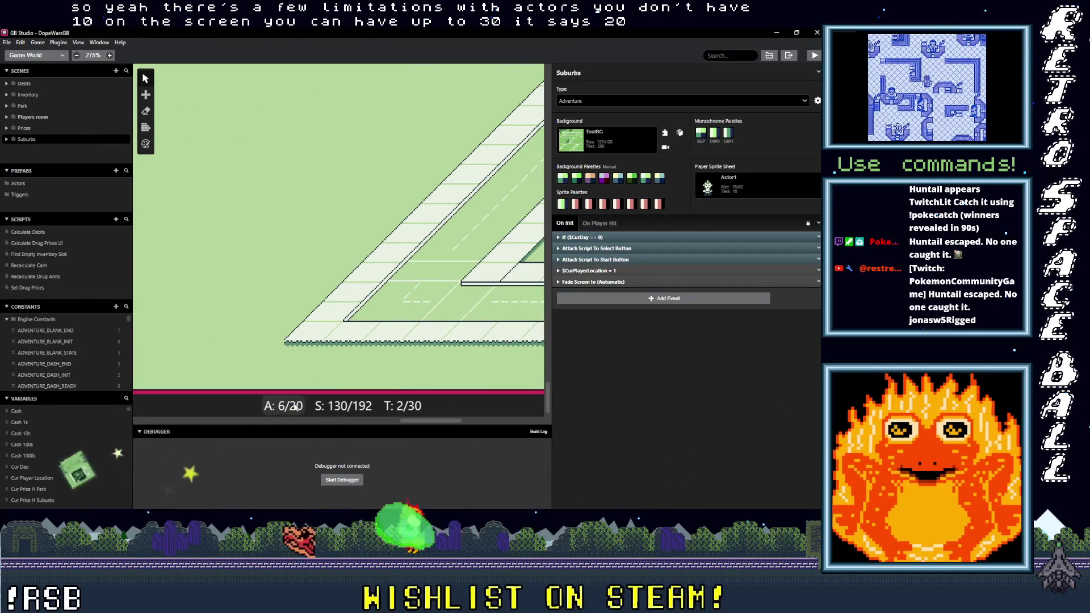
mouse_move(295, 410)
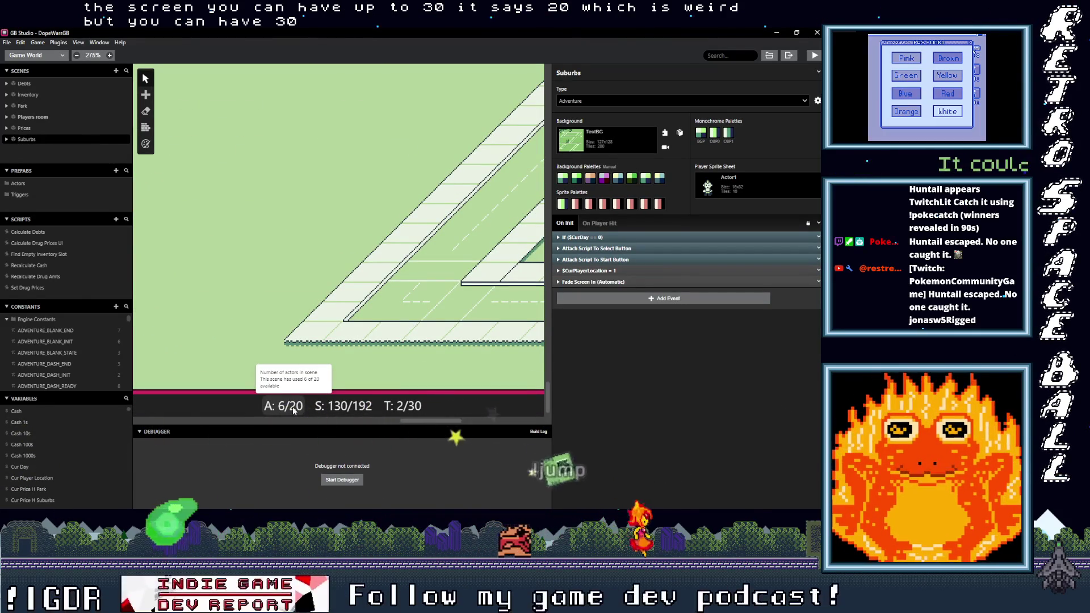
ctrl+scroll(323, 333, down, 4)
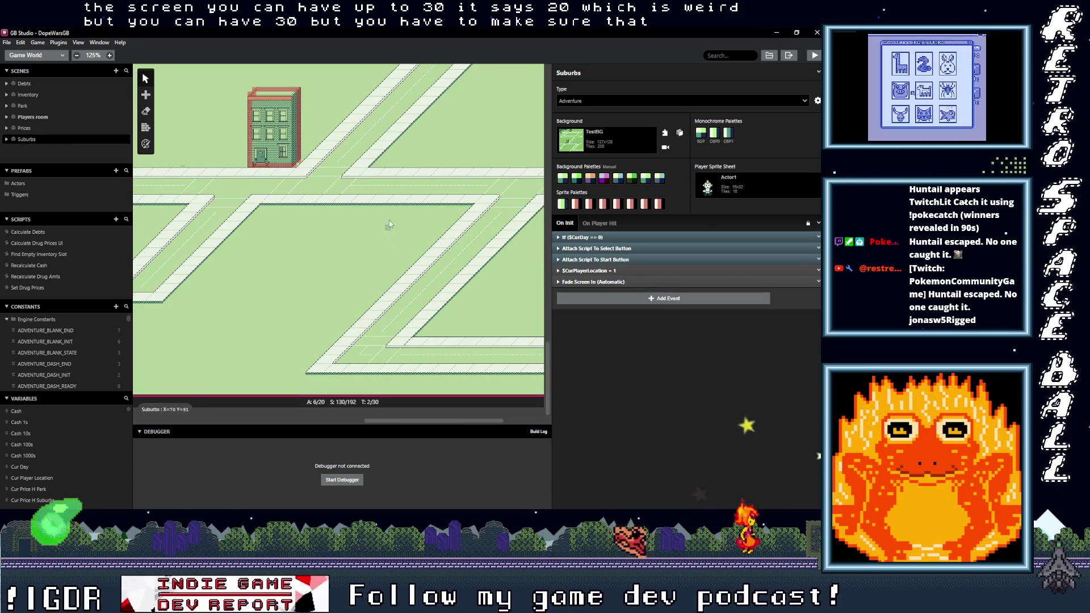
scroll(365, 338, up, 5)
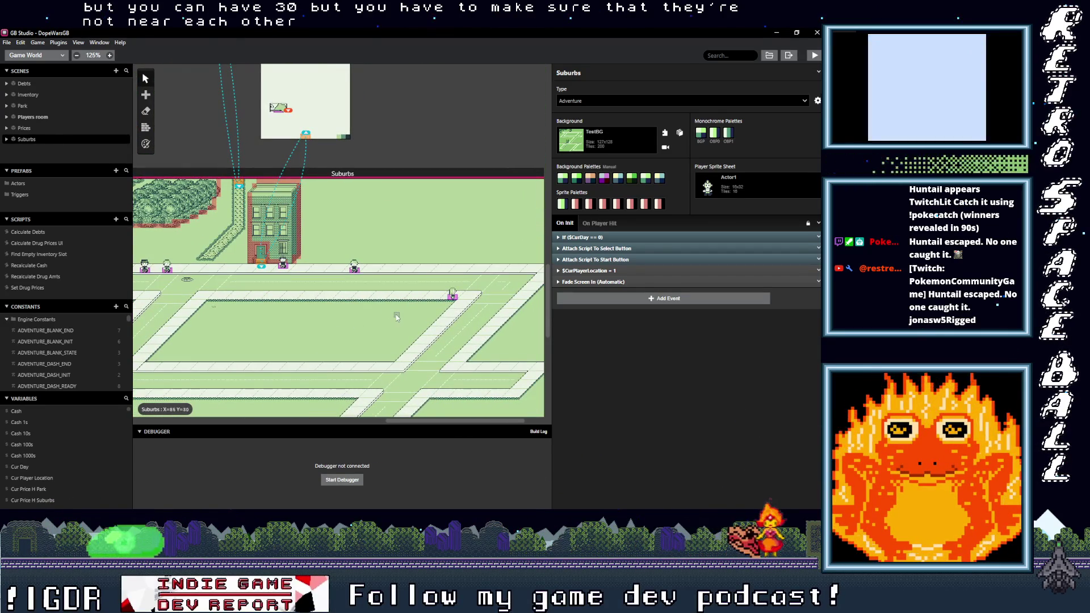
scroll(223, 312, down, 5)
Step: Show the DopeWarsGB project settings with Players room as starting scene
click(221, 199)
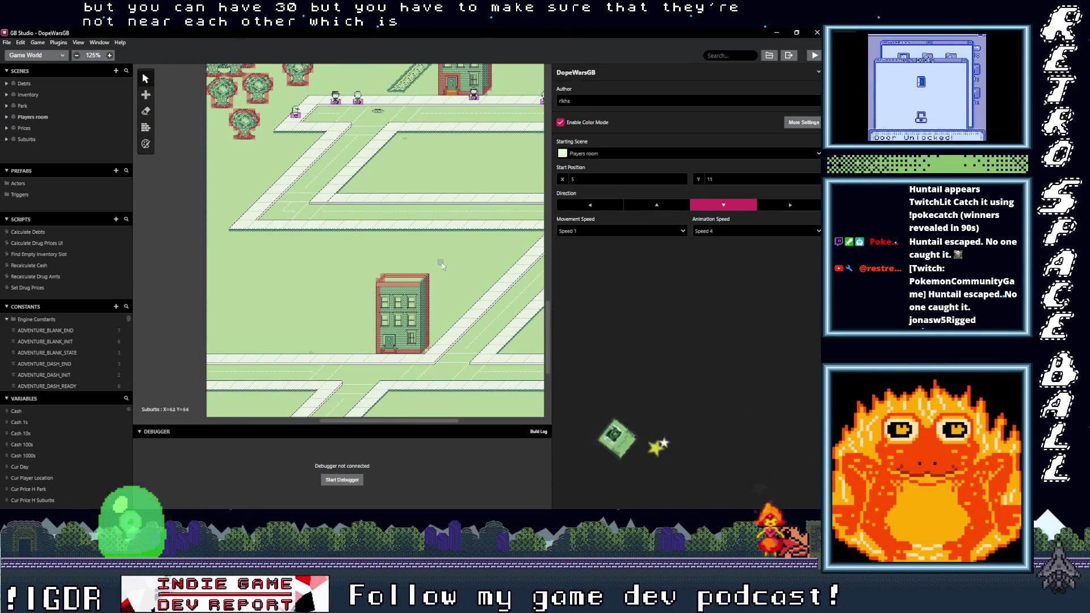
scroll(442, 266, right, 5)
ctrl+scroll(370, 278, down, 2)
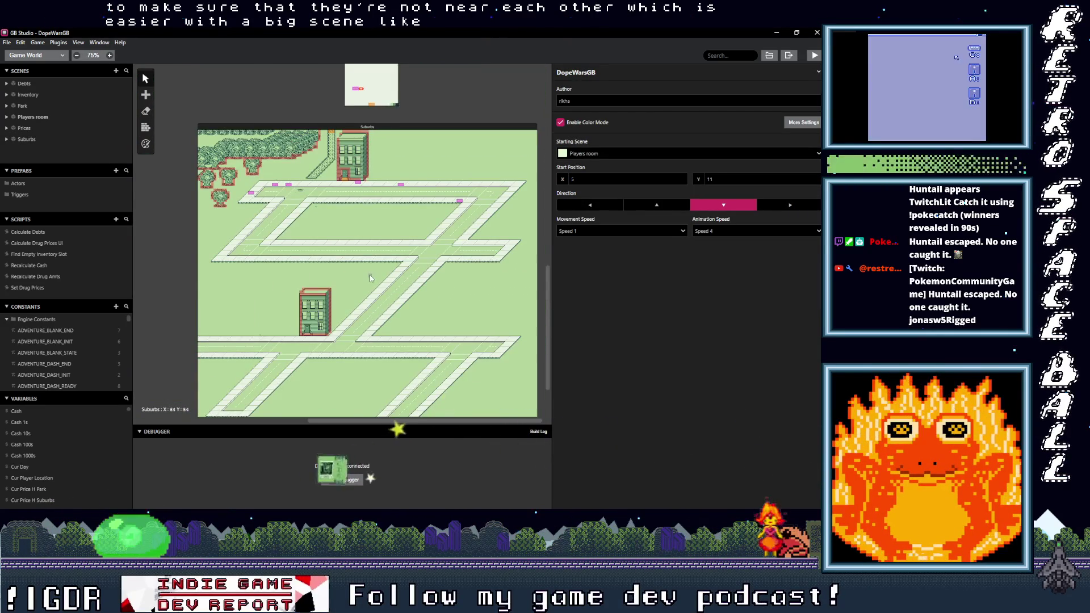
scroll(370, 278, down, 2)
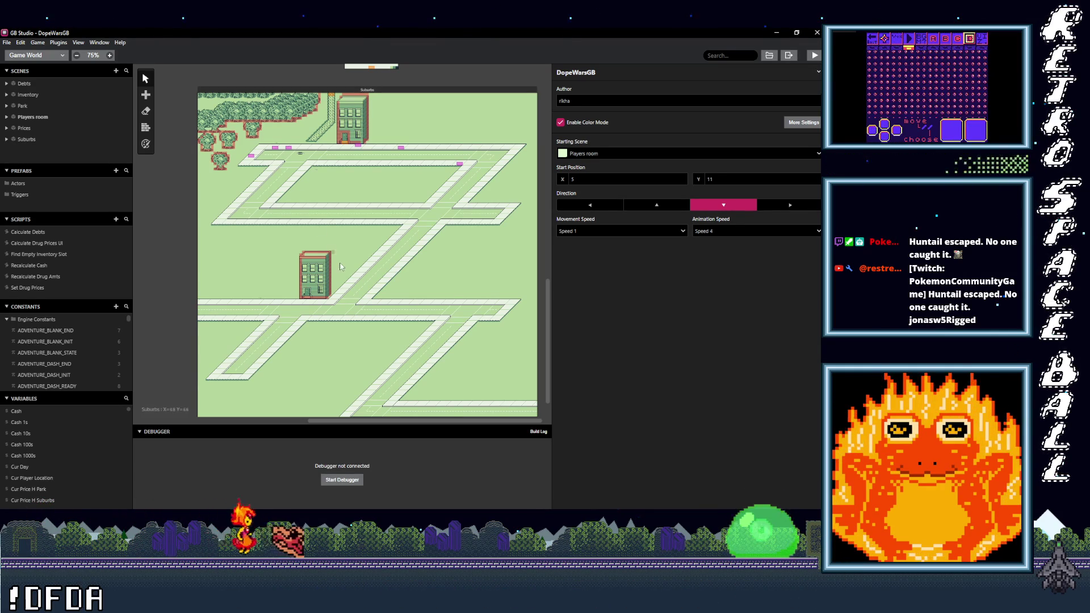
Step: Pan and zoom the world view to frame Players room, Suburbs and Park
scroll(363, 248, up, 10)
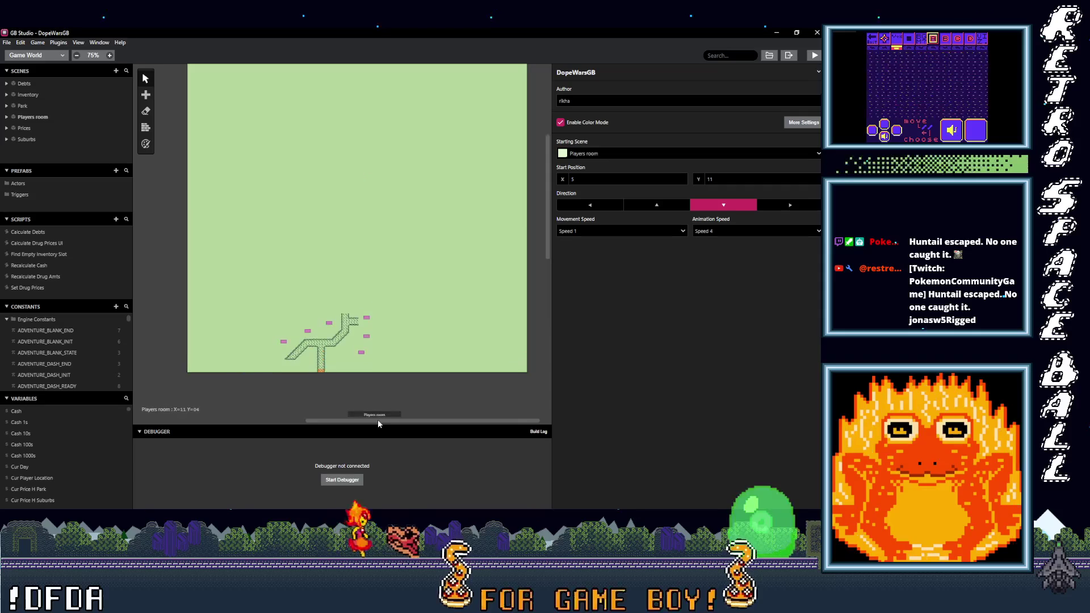
scroll(337, 387, down, 10)
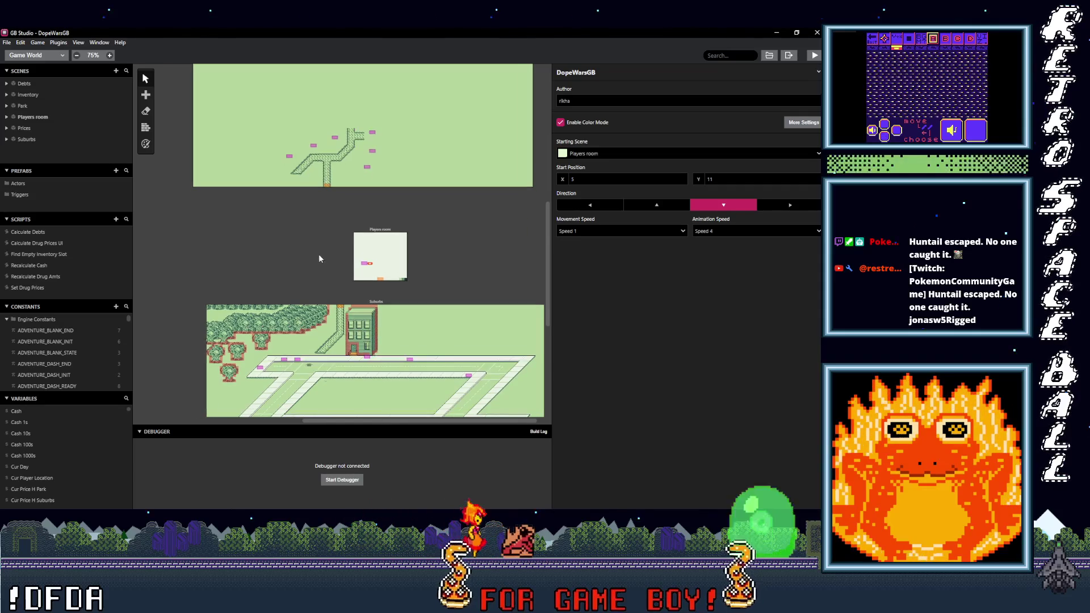
scroll(318, 197, down, 1)
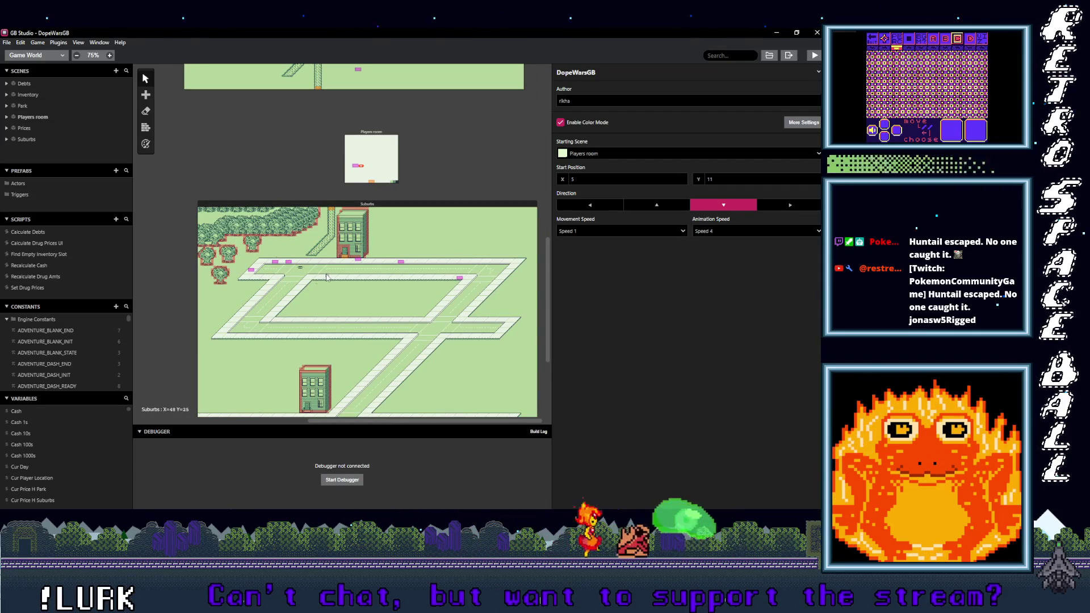
scroll(326, 278, down, 6)
scroll(307, 217, up, 10)
scroll(304, 250, up, 4)
scroll(312, 296, up, 3)
scroll(316, 324, up, 1)
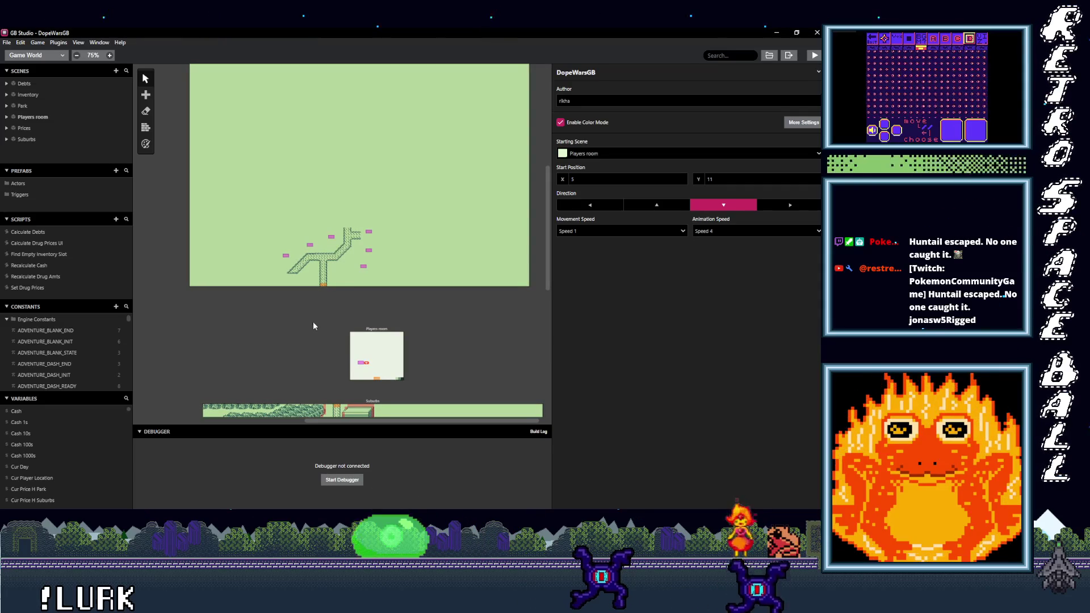
mouse_move(312, 322)
mouse_down()
mouse_move(315, 104)
mouse_move(307, 174)
mouse_up()
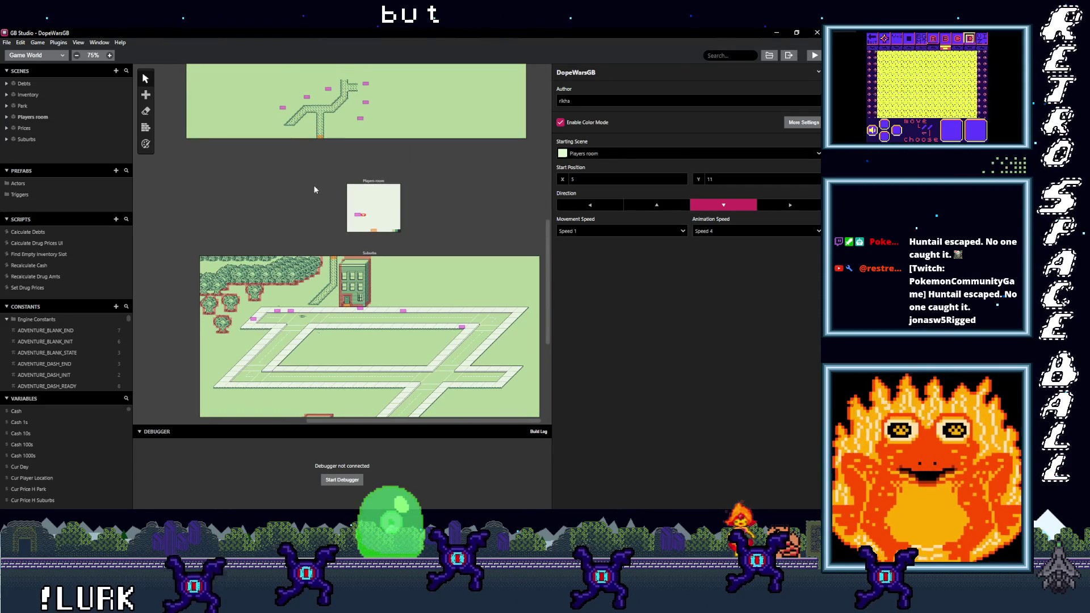
scroll(315, 188, up, 2)
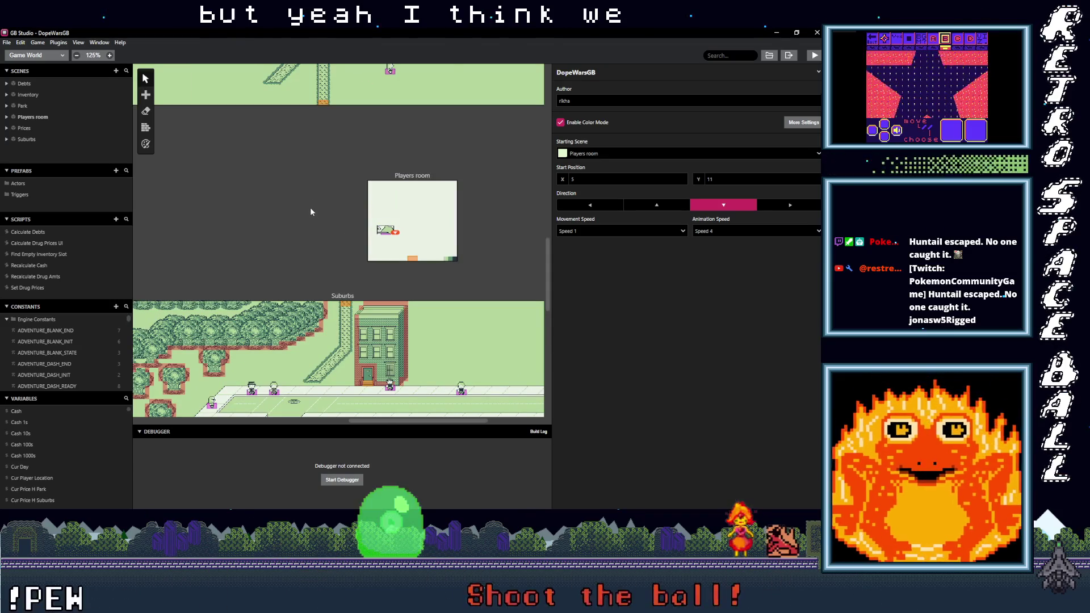
scroll(310, 193, down, 3)
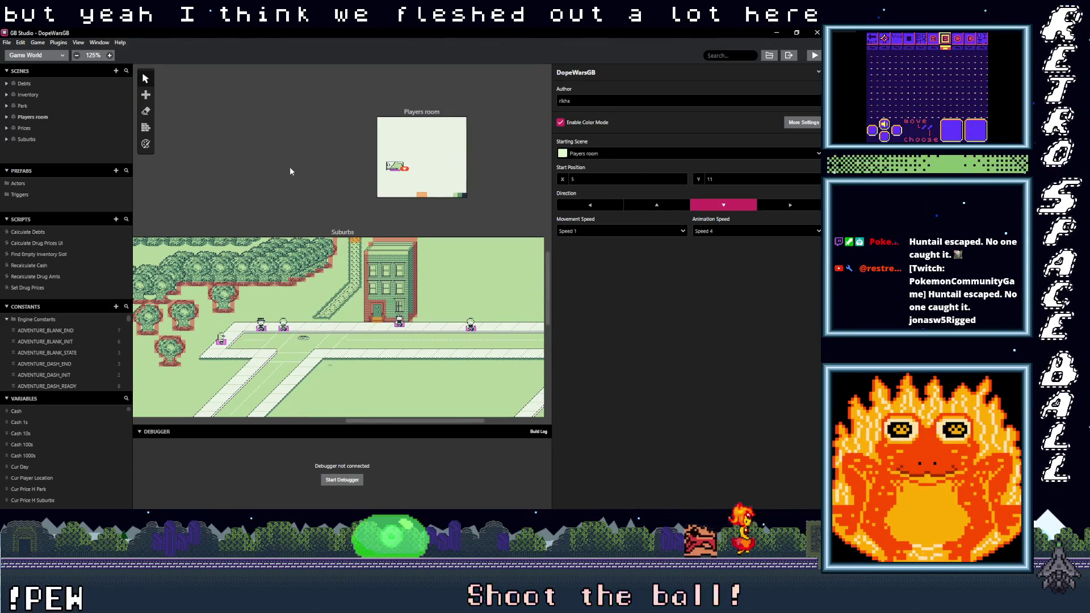
mouse_move(274, 174)
mouse_down()
mouse_move(353, 142)
mouse_move(360, 165)
mouse_move(277, 152)
mouse_up()
mouse_move(465, 158)
mouse_down()
mouse_move(418, 171)
mouse_move(368, 231)
mouse_up()
scroll(379, 192, up, 2)
scroll(379, 192, left, 2)
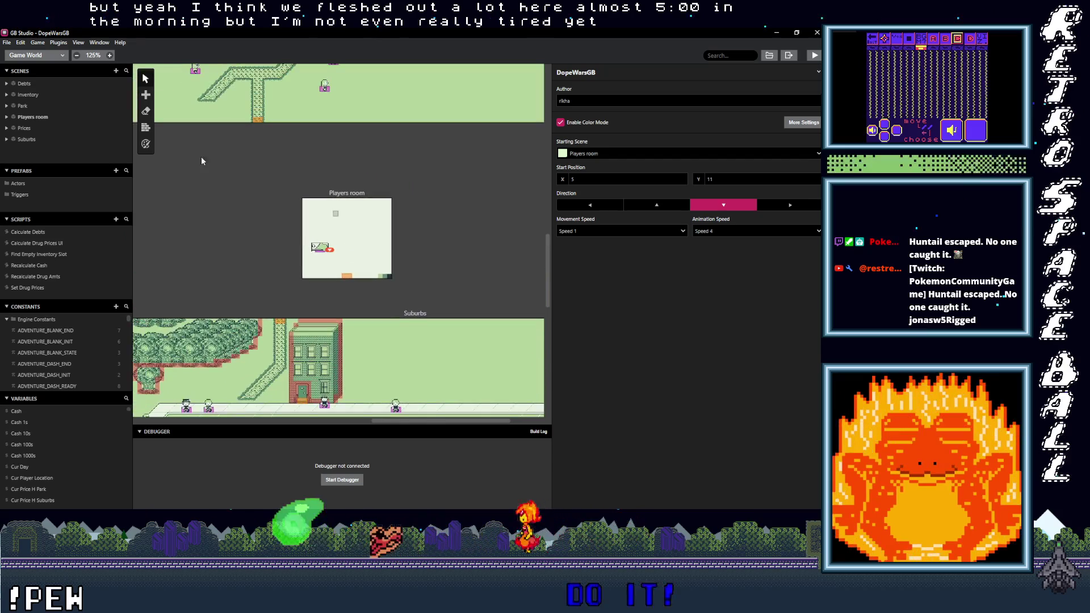
Step: Keep the Game World view and select Suburbs to show its On Init script
click(17, 52)
key(alt)
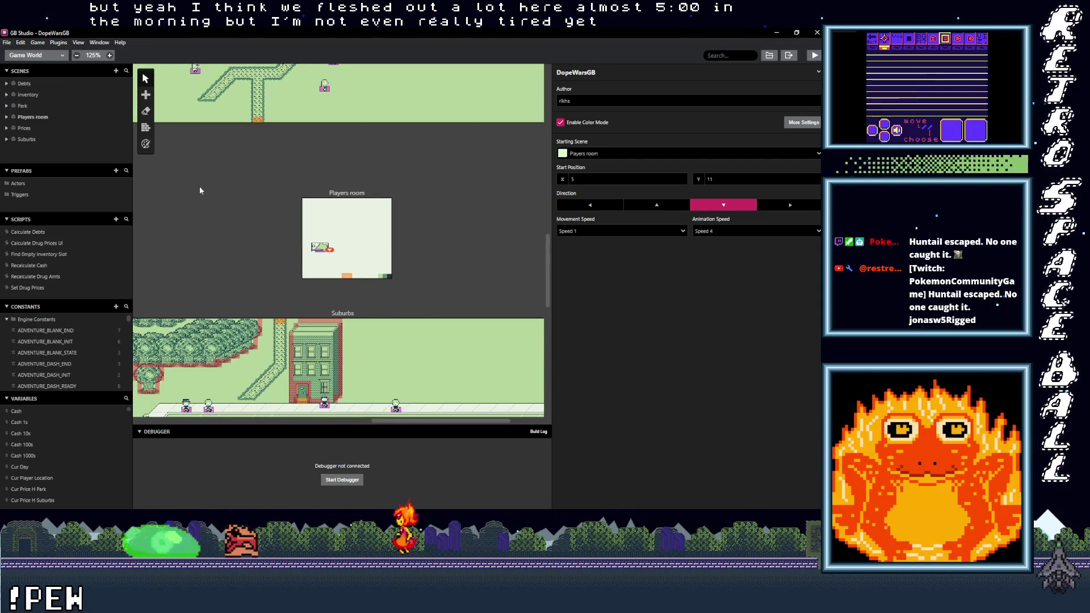
scroll(198, 183, down, 5)
scroll(198, 183, left, 2)
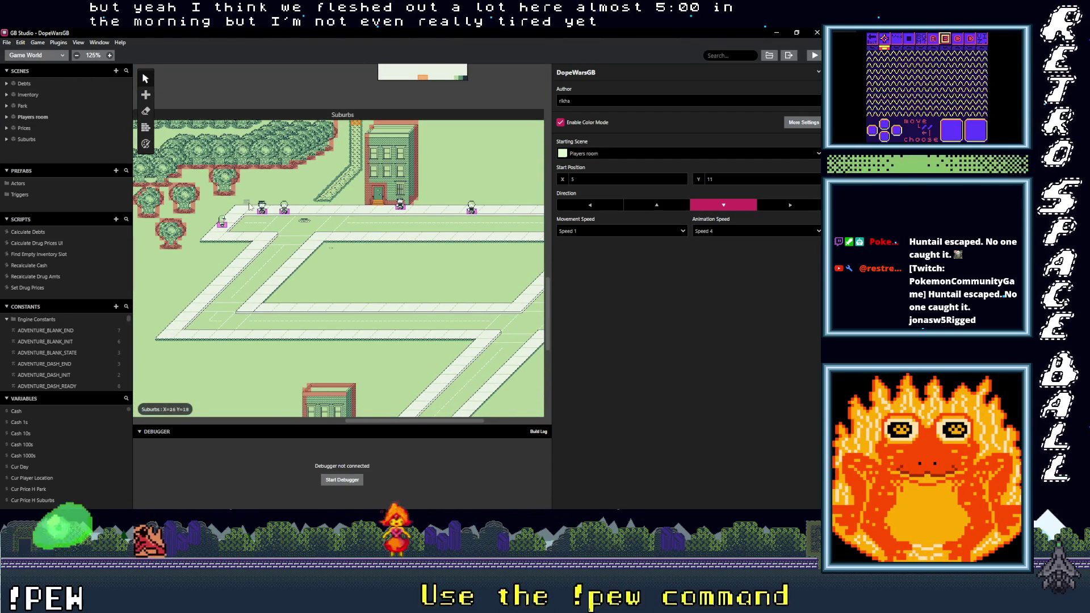
scroll(397, 227, right, 3)
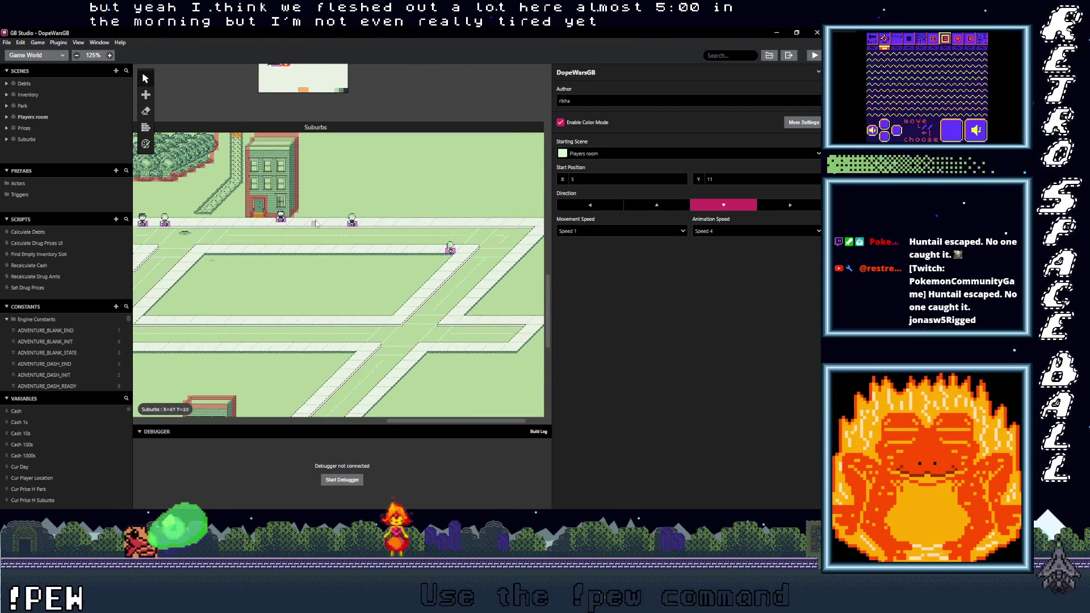
scroll(332, 248, down, 2)
ctrl+scroll(332, 248, down, 2)
scroll(347, 243, down, 2)
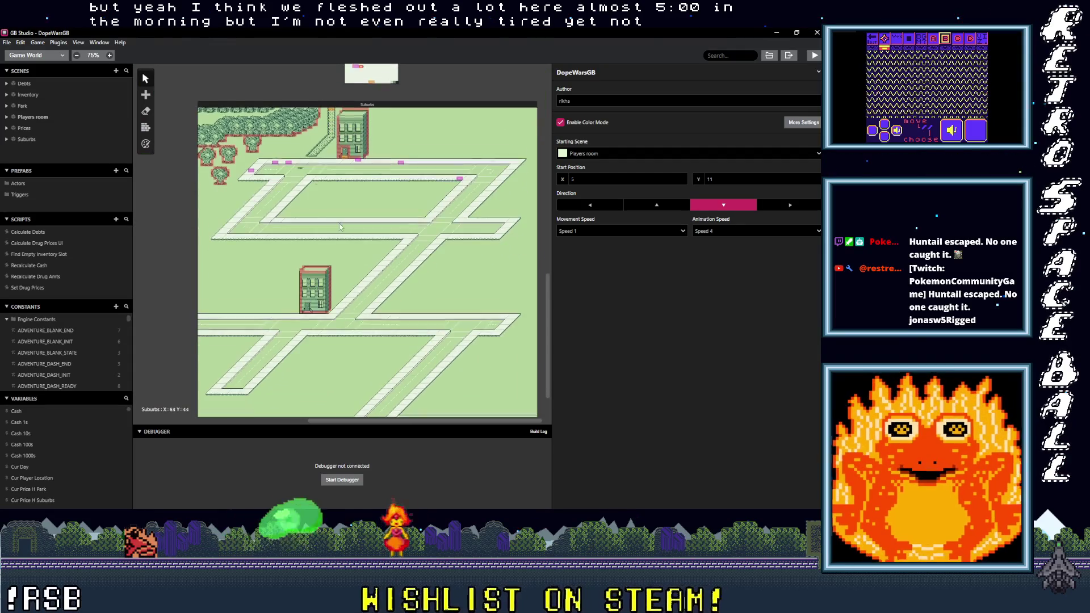
click(364, 238)
ctrl+scroll(364, 237, up, 2)
scroll(367, 285, up, 2)
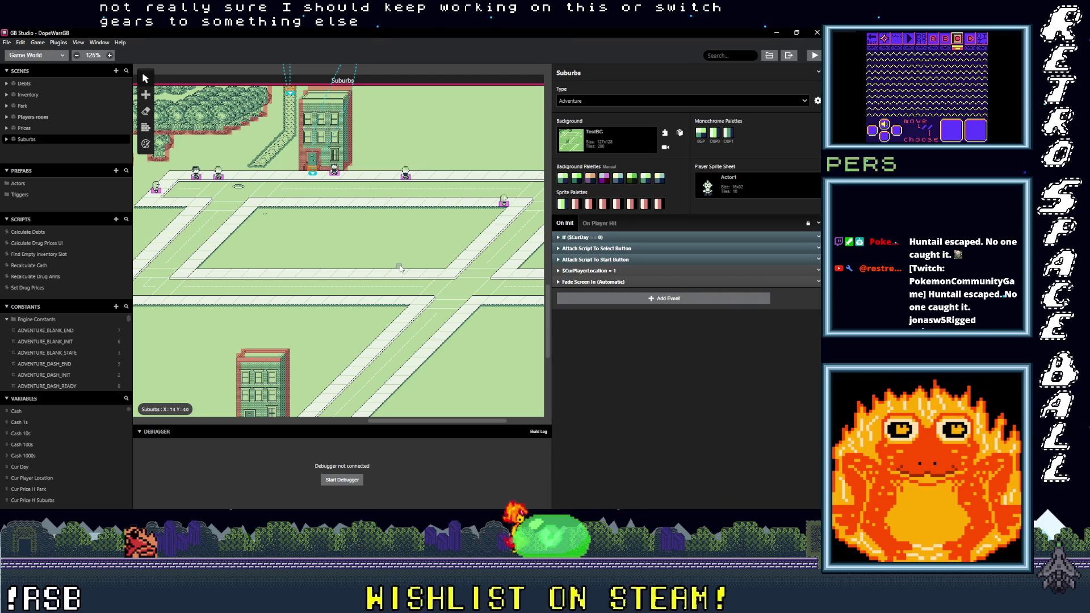
Step: Inspect the Start button, Select button and If $CurDay == 0 events in On Init
click(598, 259)
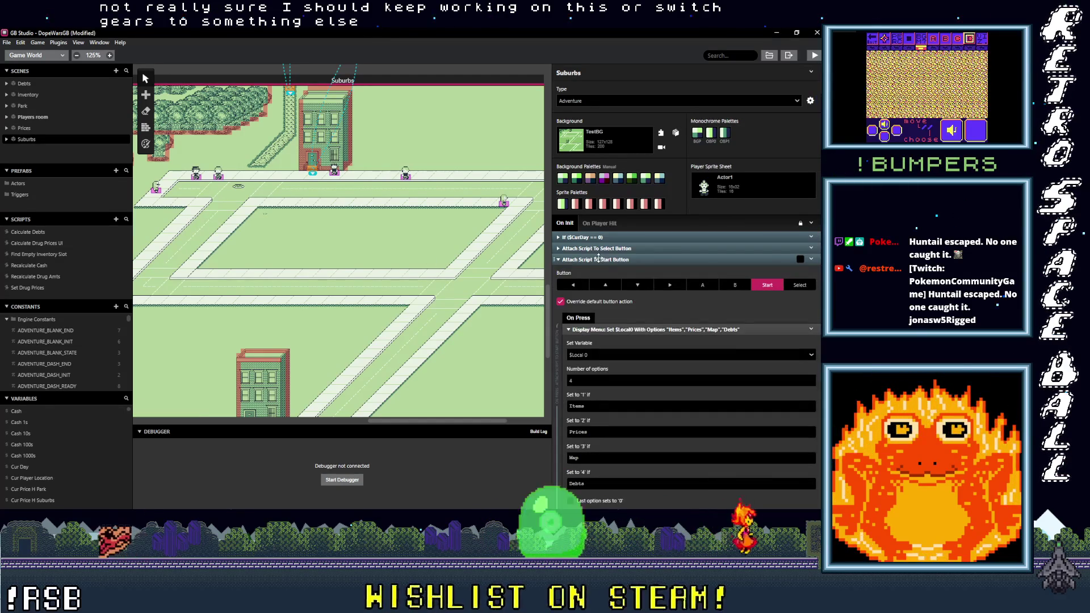
click(598, 260)
click(593, 248)
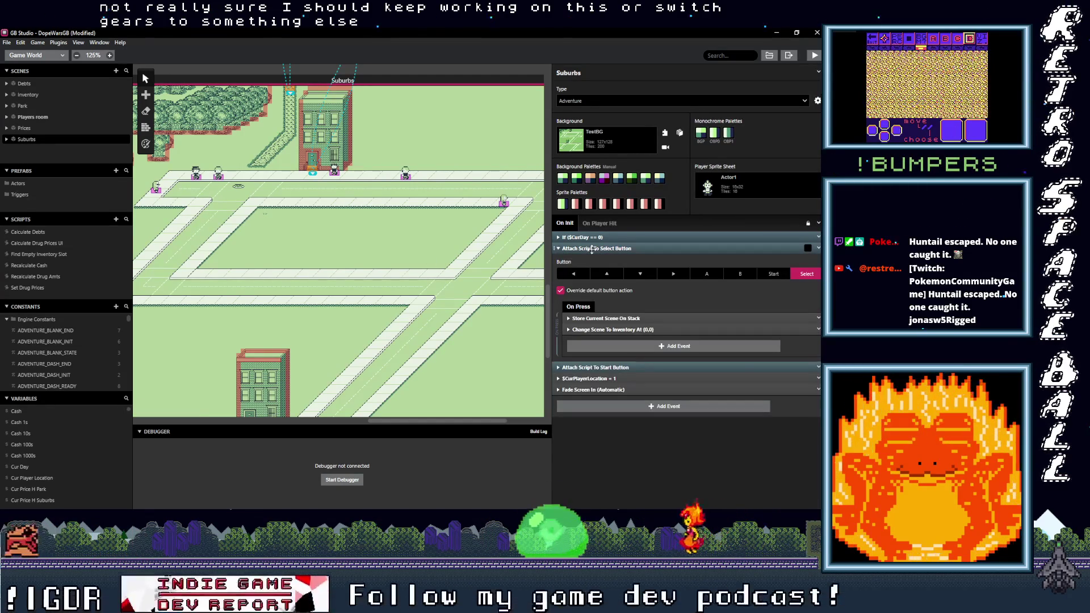
click(592, 249)
click(583, 237)
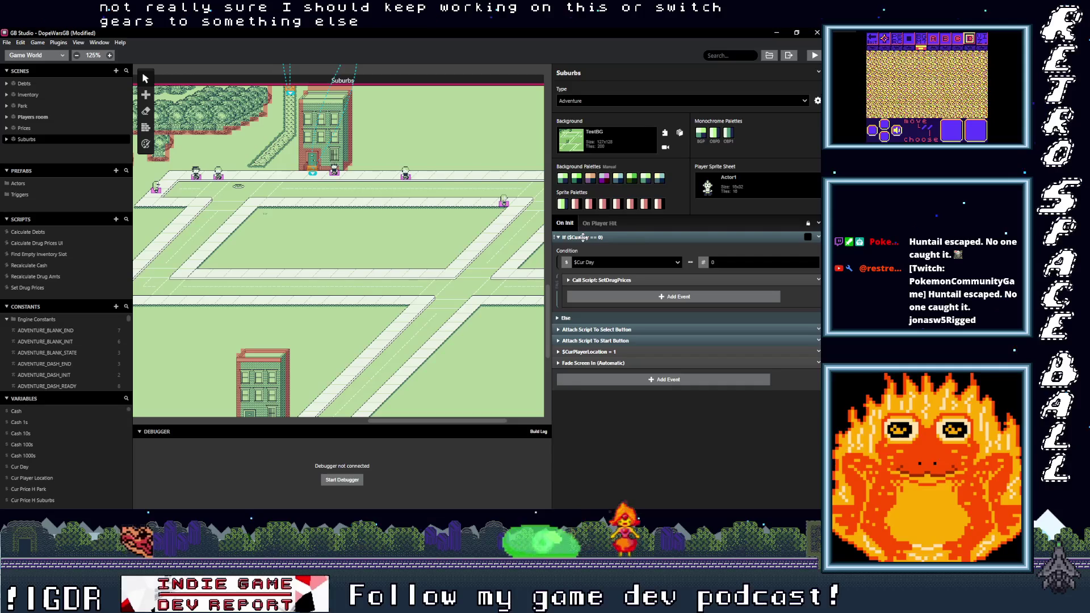
click(583, 238)
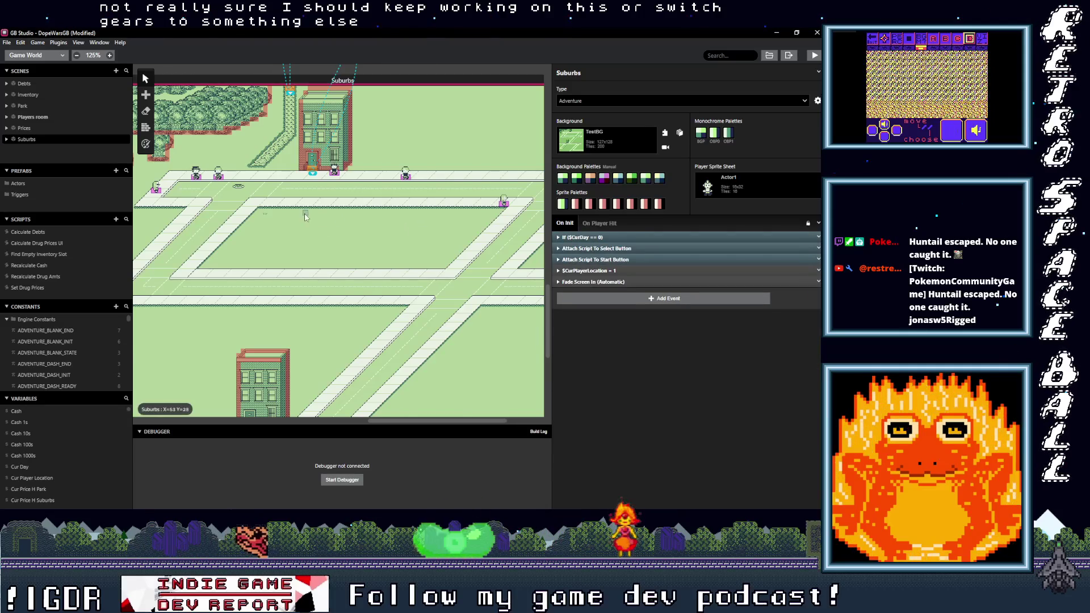
Step: Build and run the game for playtesting with Ctrl+B
scroll(305, 217, up, 2)
scroll(304, 217, left, 1)
key(ctrl+b)
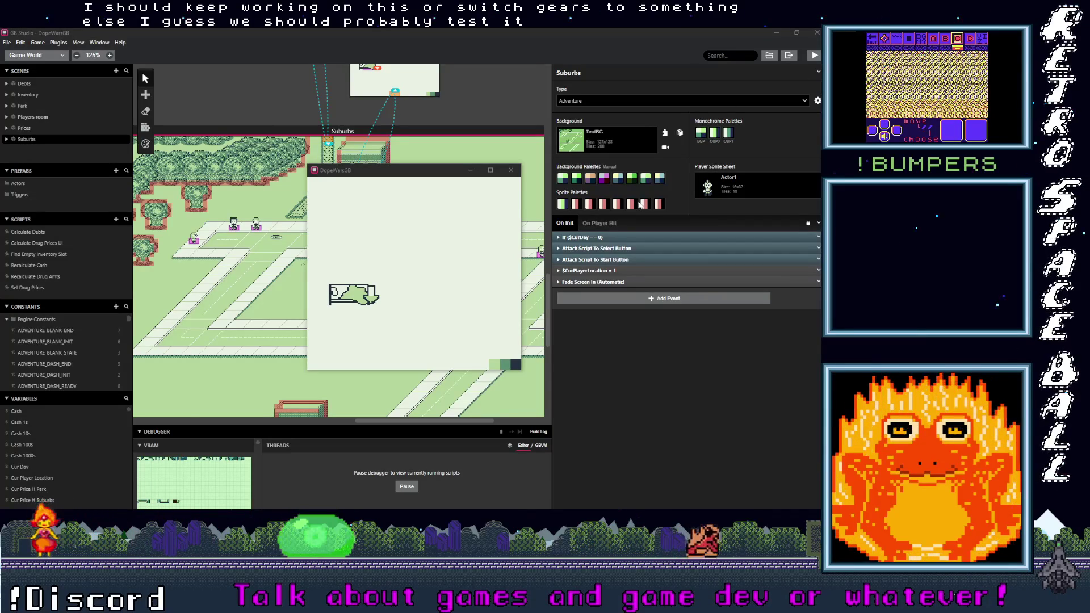
Step: Maximize the game window, walk out of the bedroom onto the street, and check street prices
double_click(397, 170)
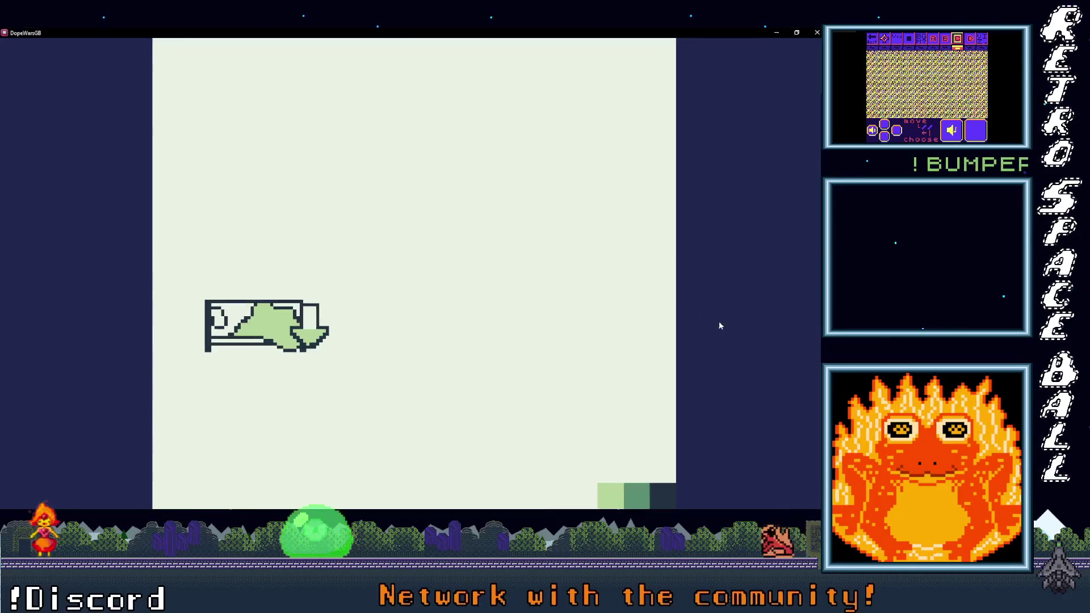
key(Down)
key(Right)
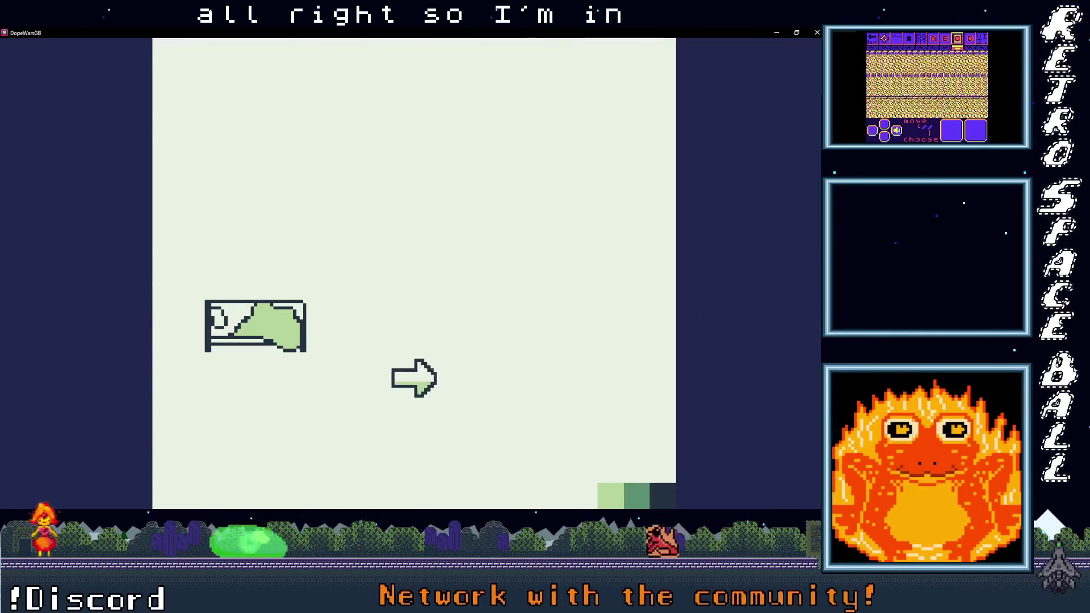
key(Down)
key(Left)
key(Left)
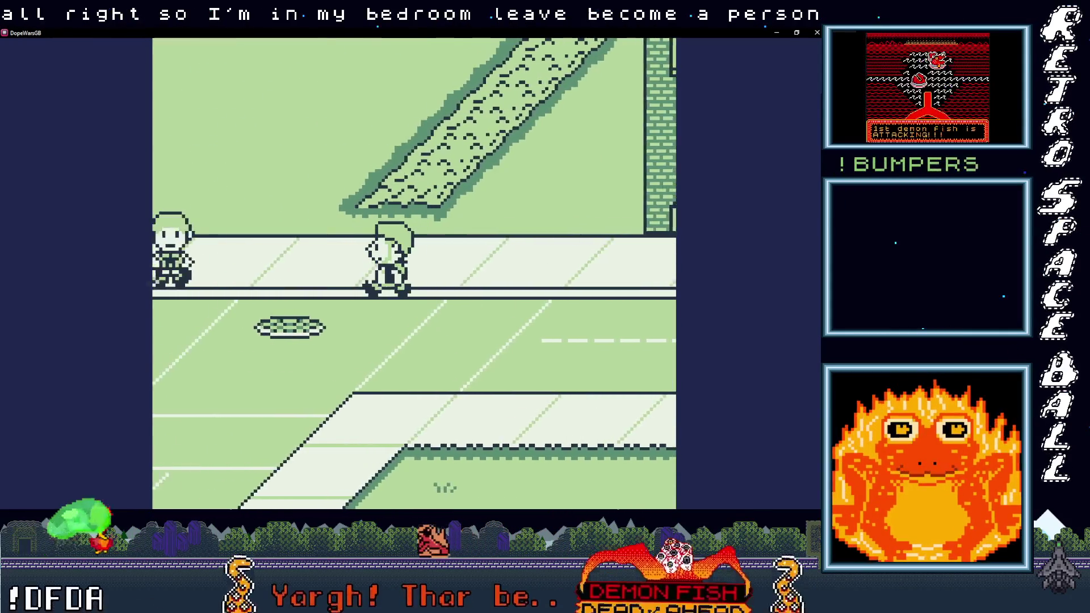
key(Down)
key(Return)
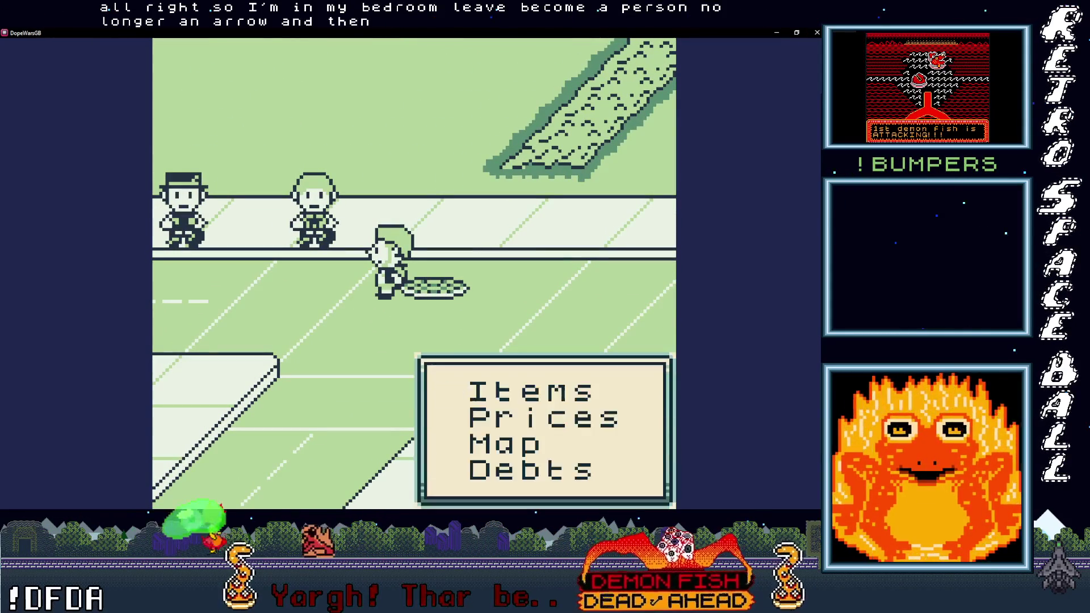
key(x)
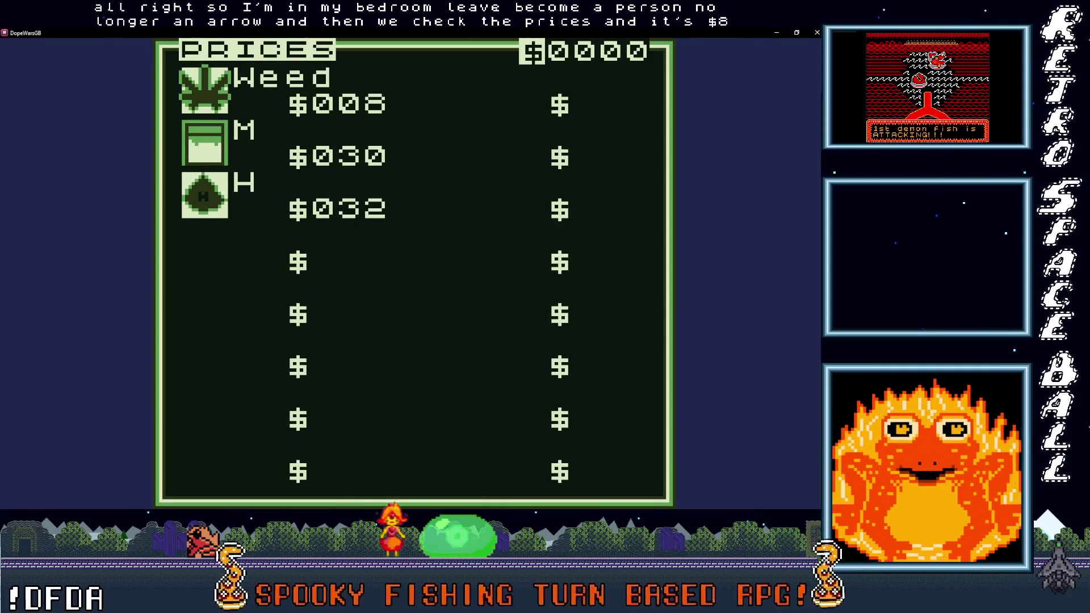
key(x)
Step: Buy one weed for $8 from the first street dealer
key(Left)
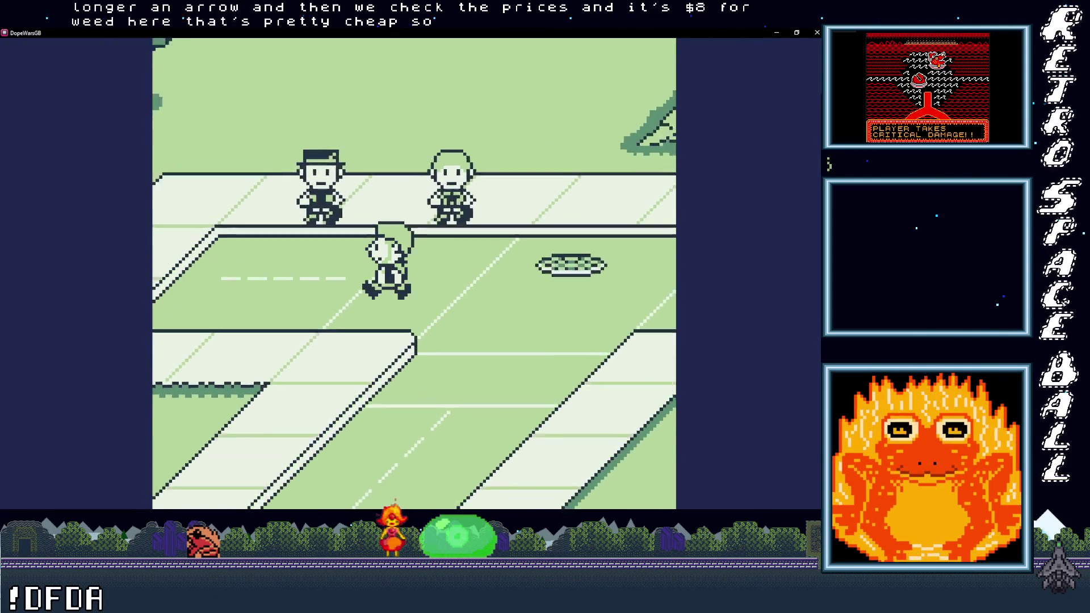
key(x)
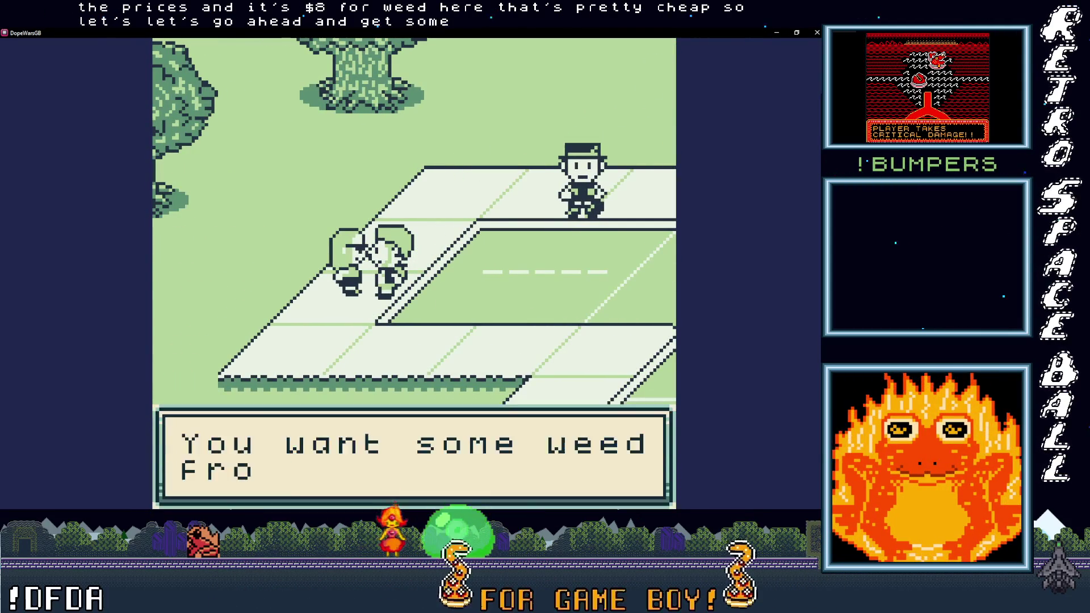
key(x)
key(x)
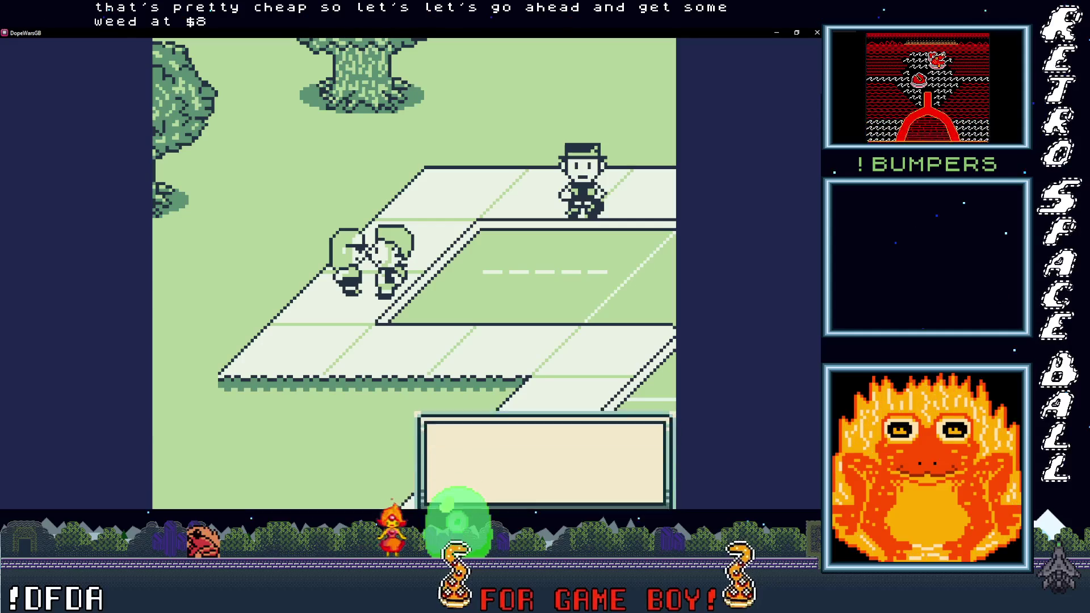
key(x)
key(x)
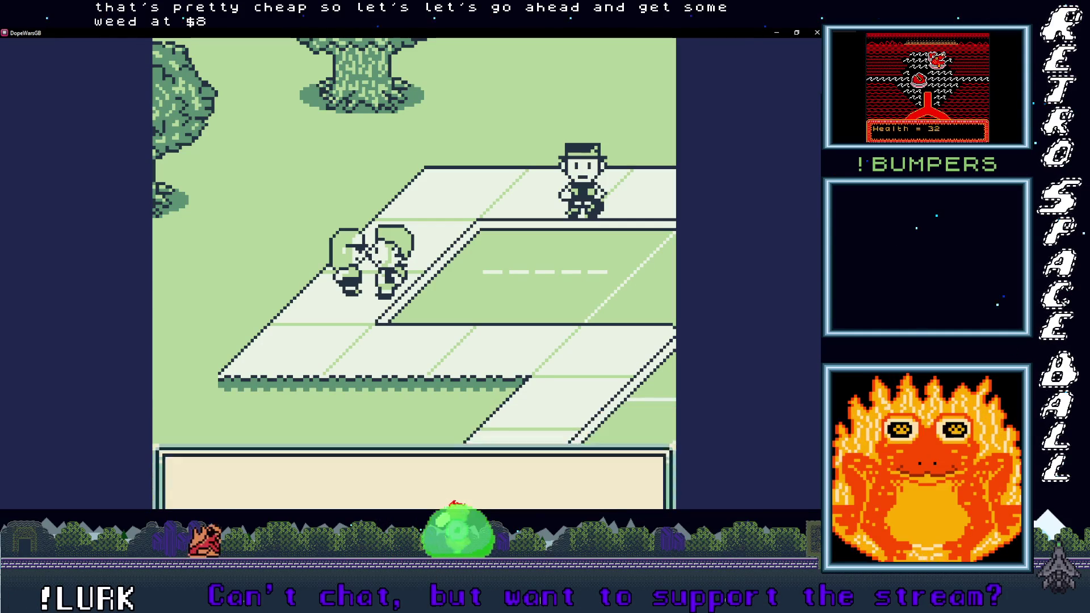
key(x)
Step: Recheck prices, buy one H from the second dealer, then walk up toward the brick building
key(Right)
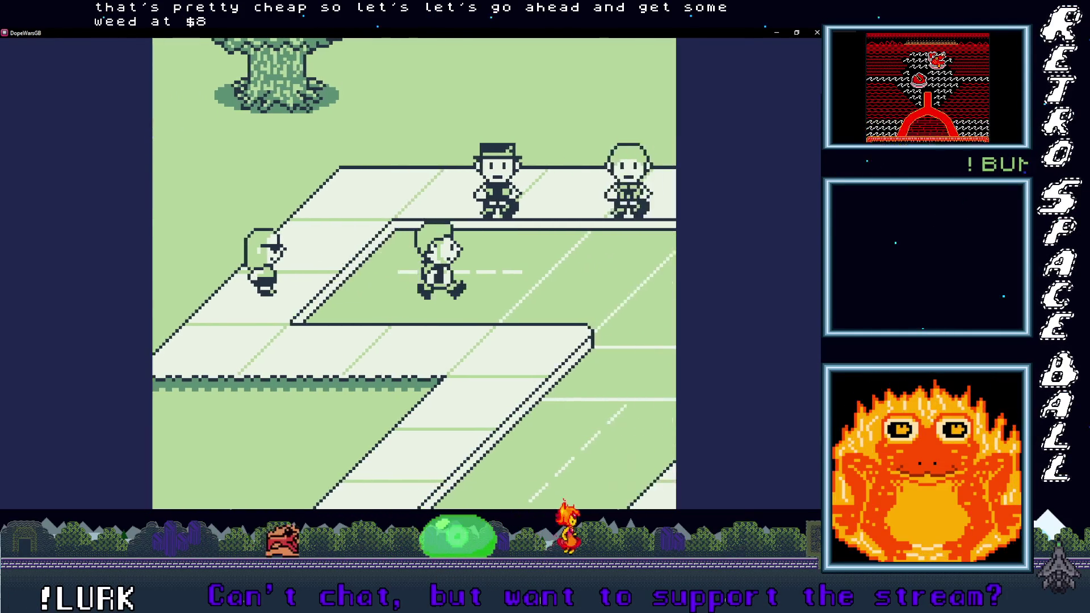
key(x)
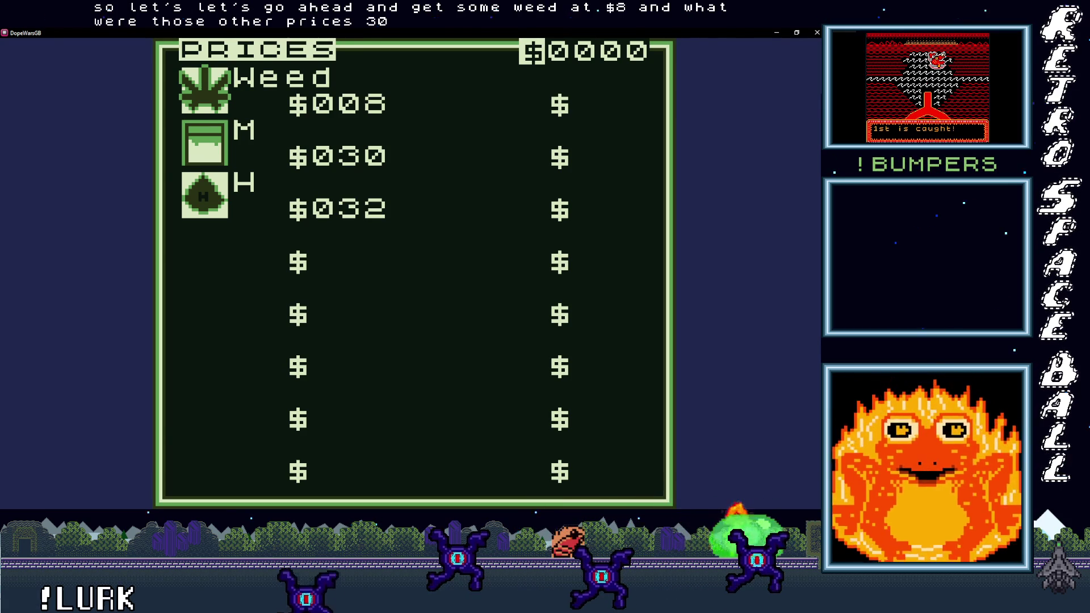
key(x)
key(Up)
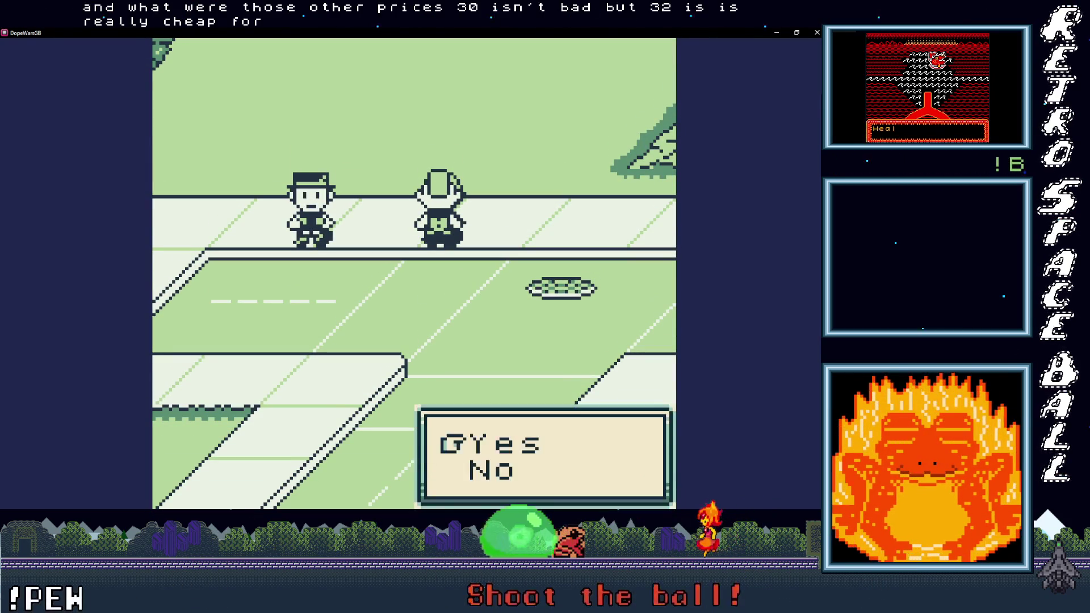
key(x)
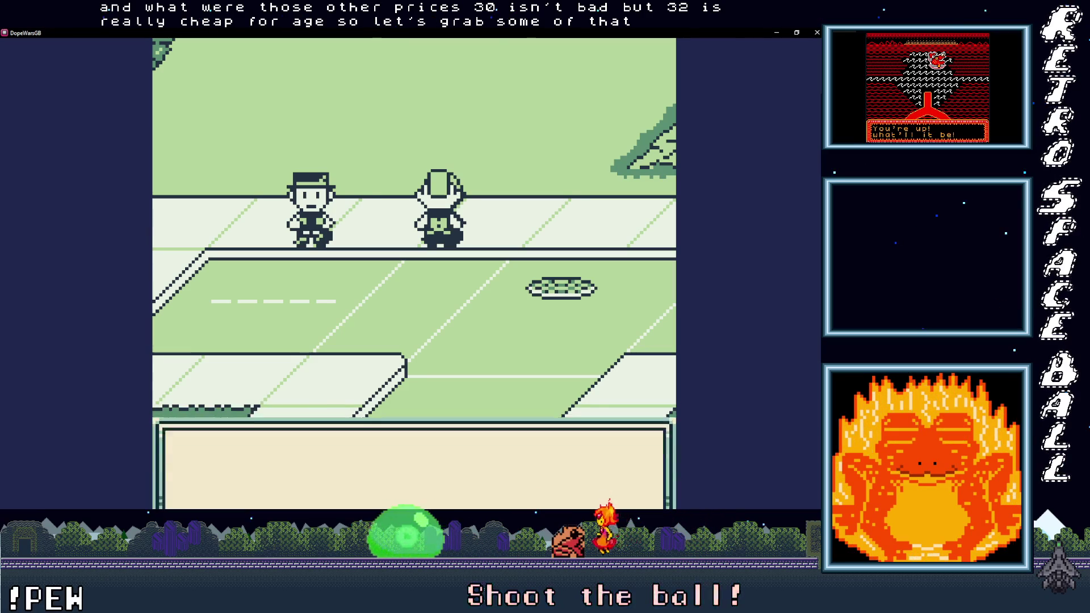
key(x)
key(Up)
key(Left)
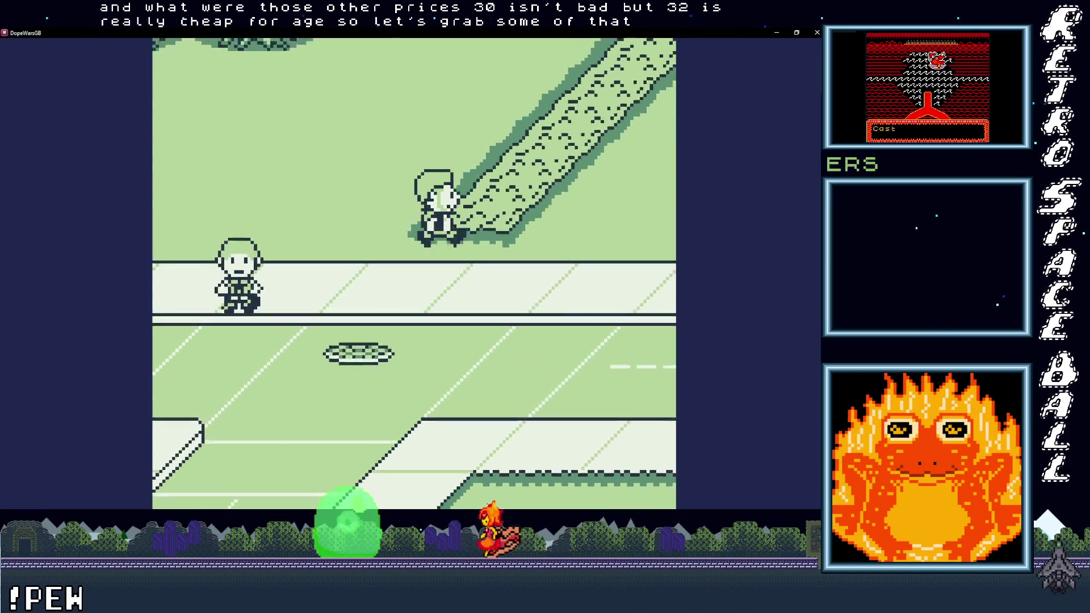
key(Up)
key(Up)
key(Up)
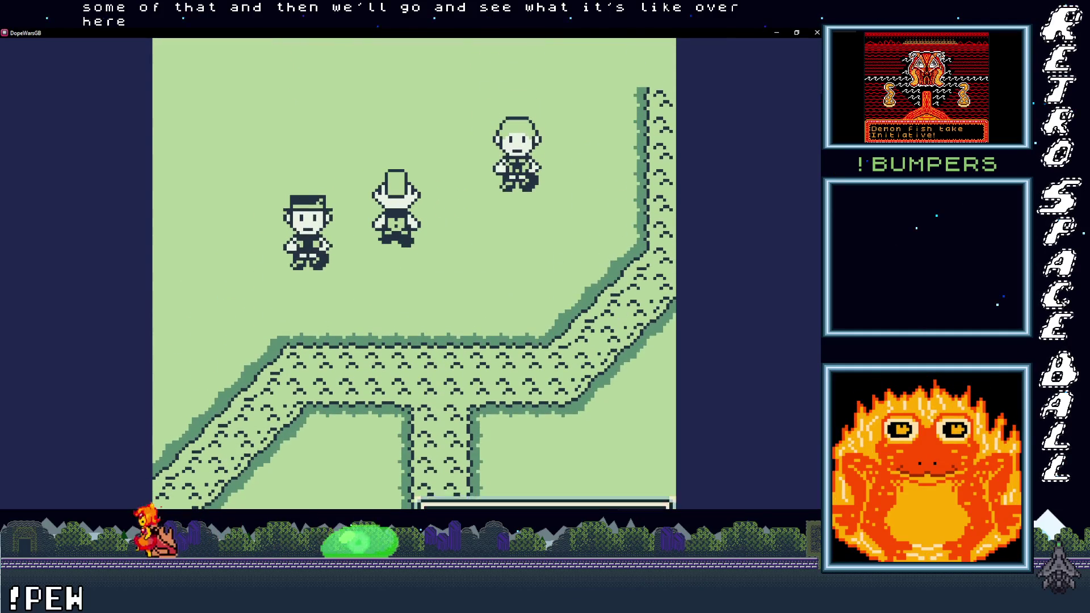
Step: Open this area's Prices list showing the higher $10, $42, $36 prices
key(Return)
key(Down)
key(x)
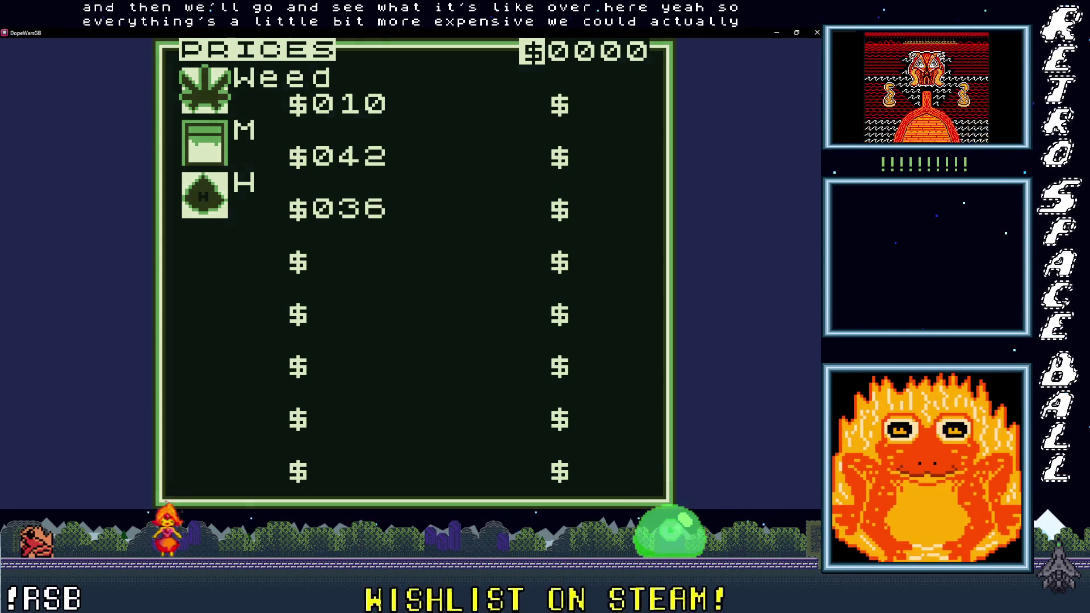
key(z)
Step: Walk back down the path and open the Prices list again for comparison
key(Down)
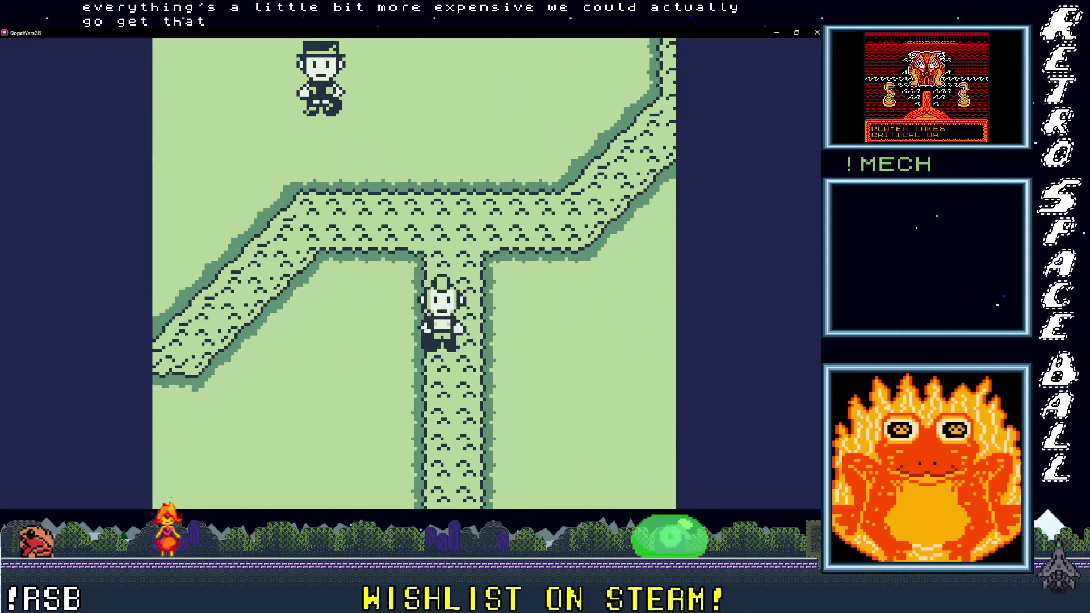
key(Return)
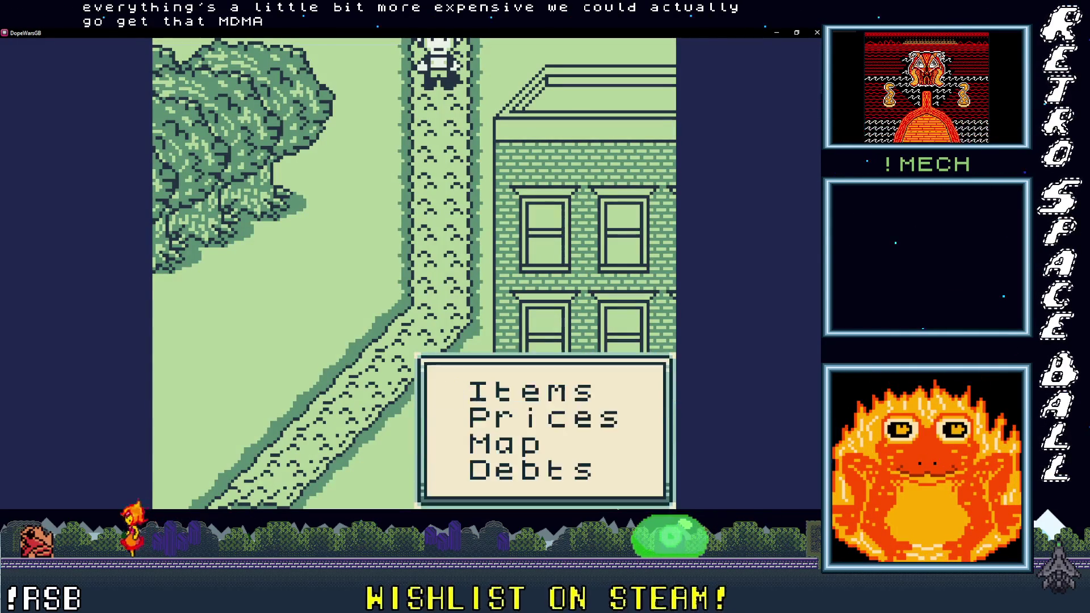
key(x)
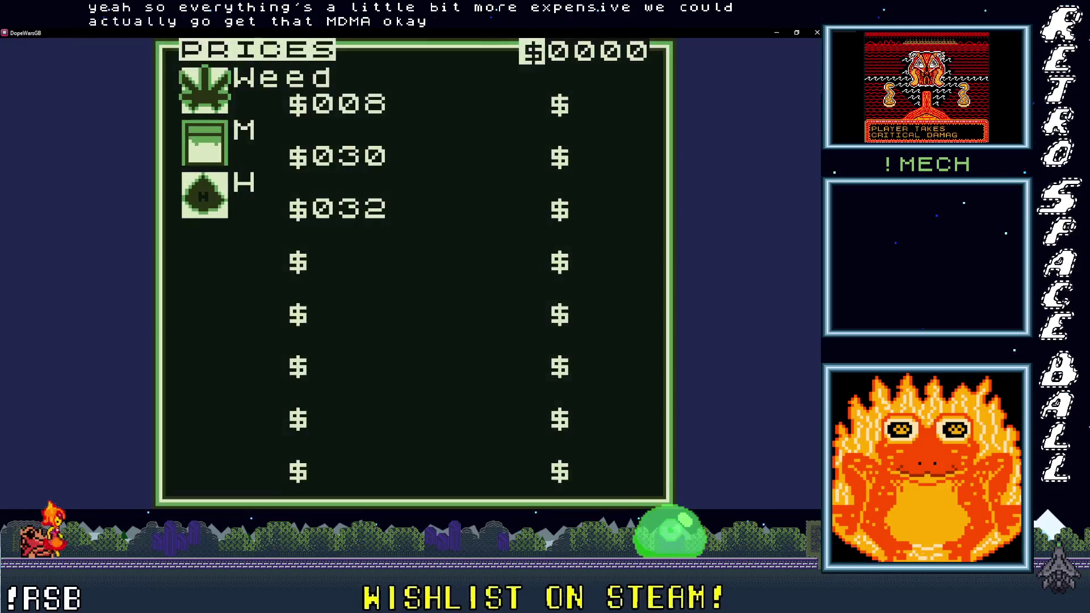
key(z)
Step: Walk down to the street dealers, then back up the path toward the park
key(Down)
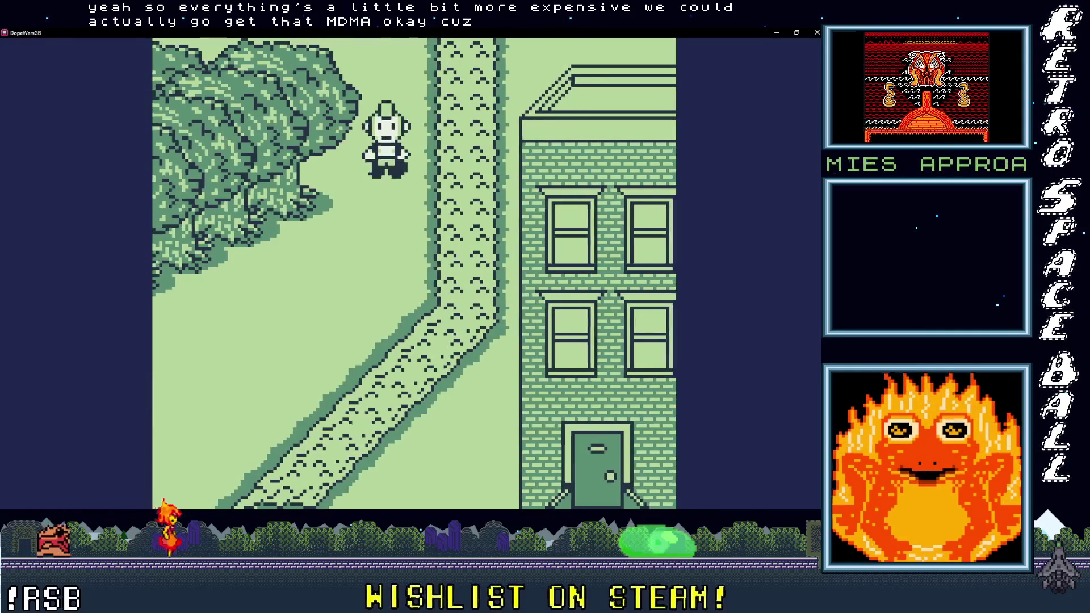
key(Left)
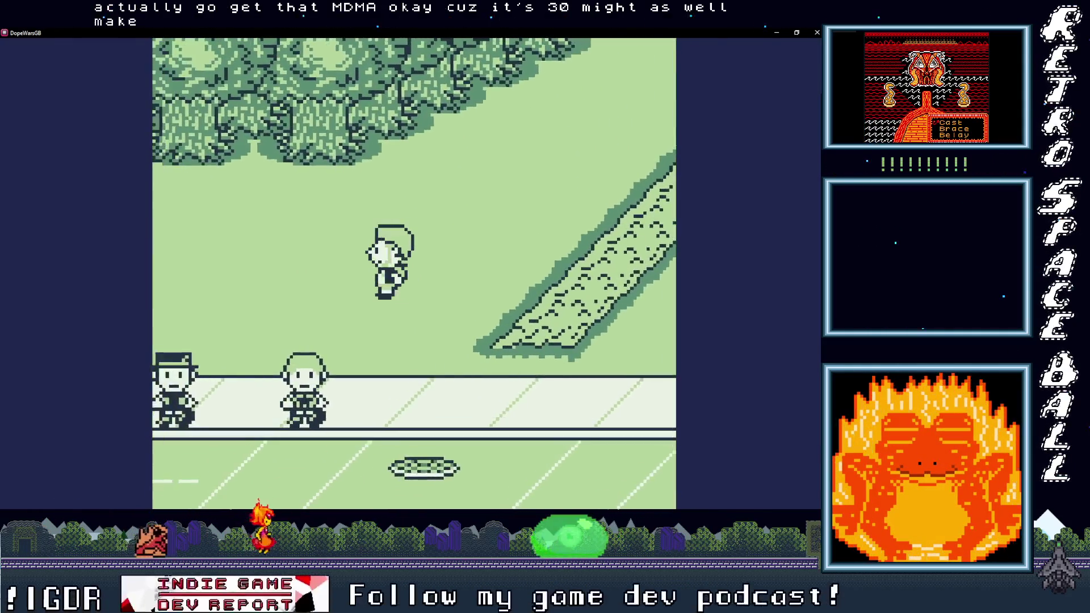
key(Down)
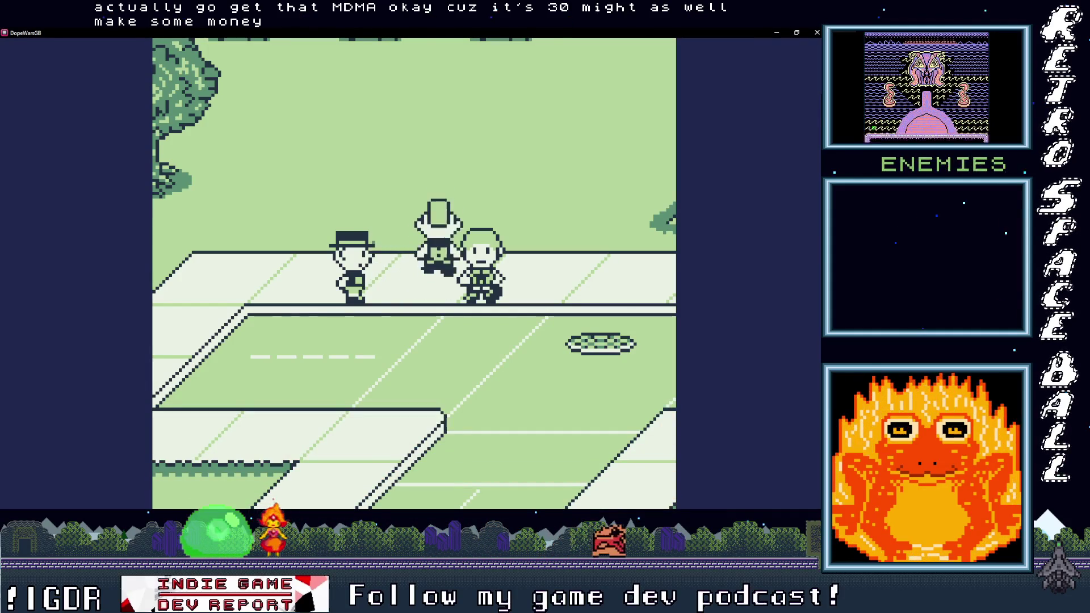
key(Up)
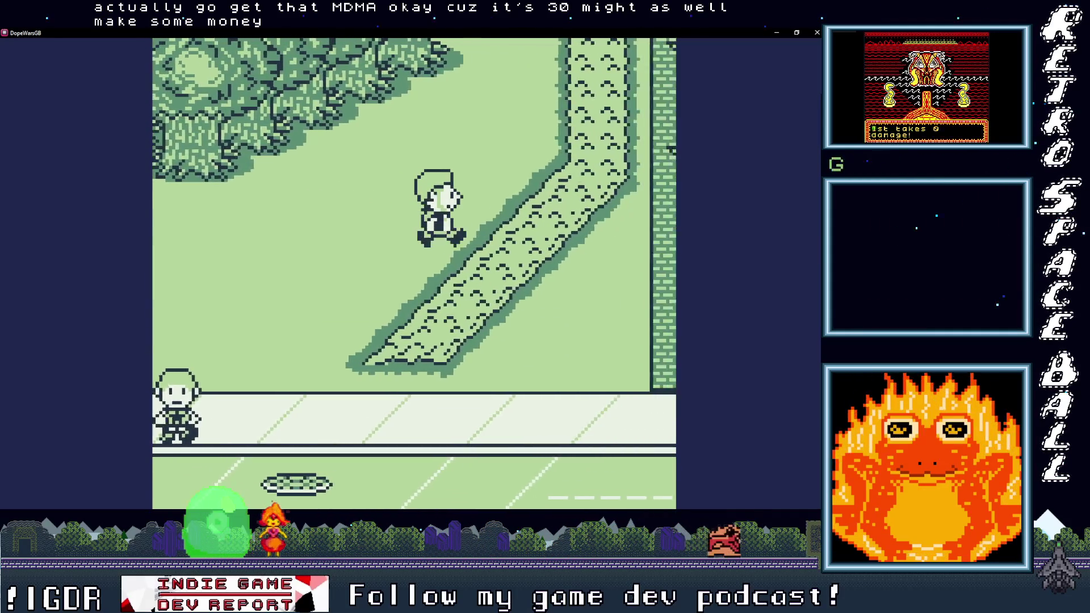
key(Up)
key(Up)
key(Up)
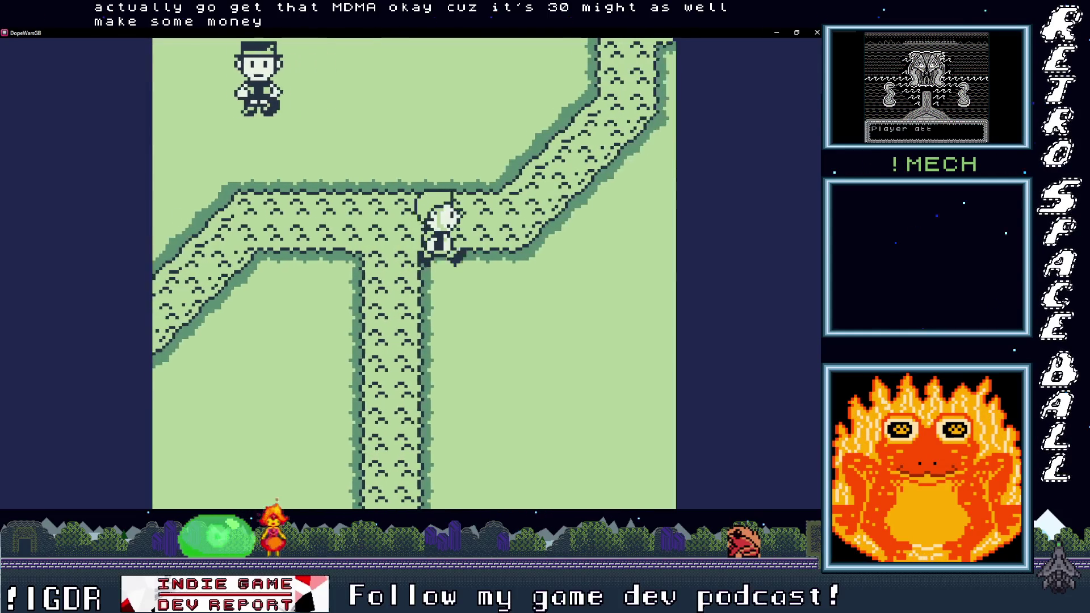
key(Up)
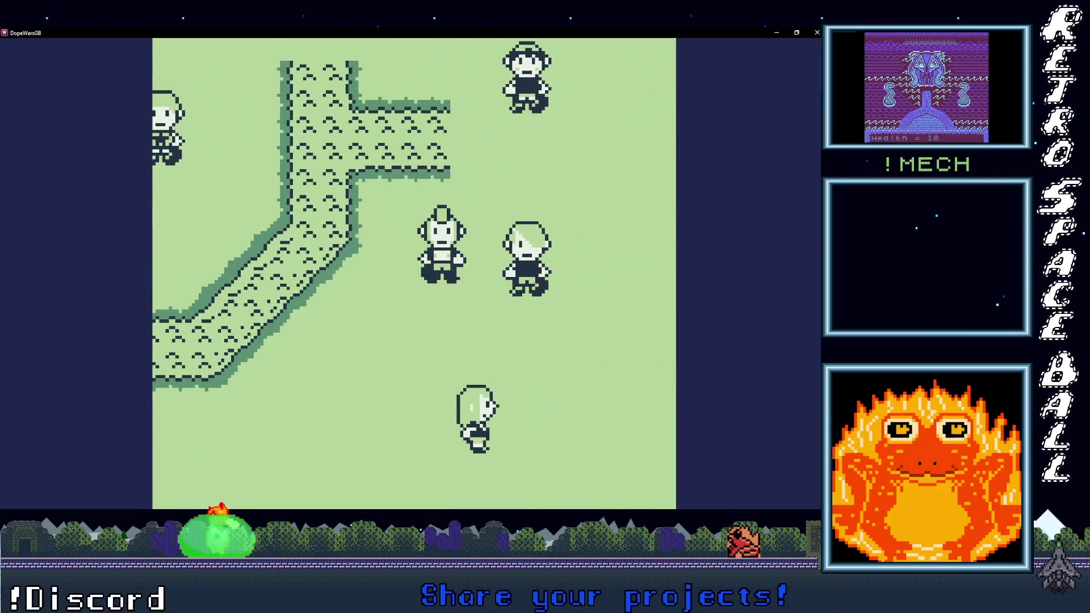
Step: Sell 1 MDMA to the park dealer, answering Yes and quantity 1, leaving $42 cash
key(x)
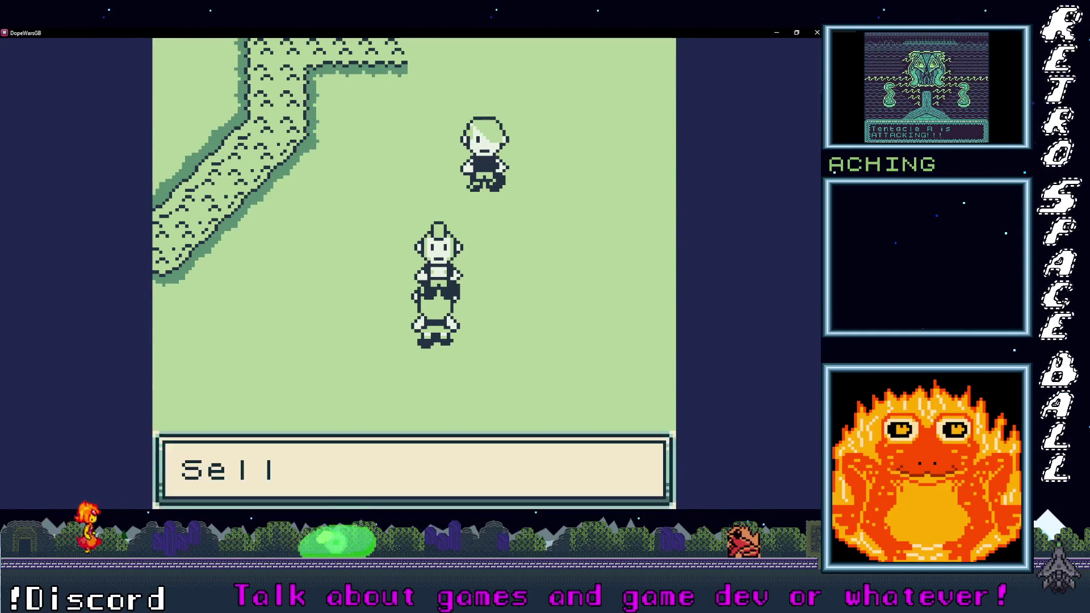
key(x)
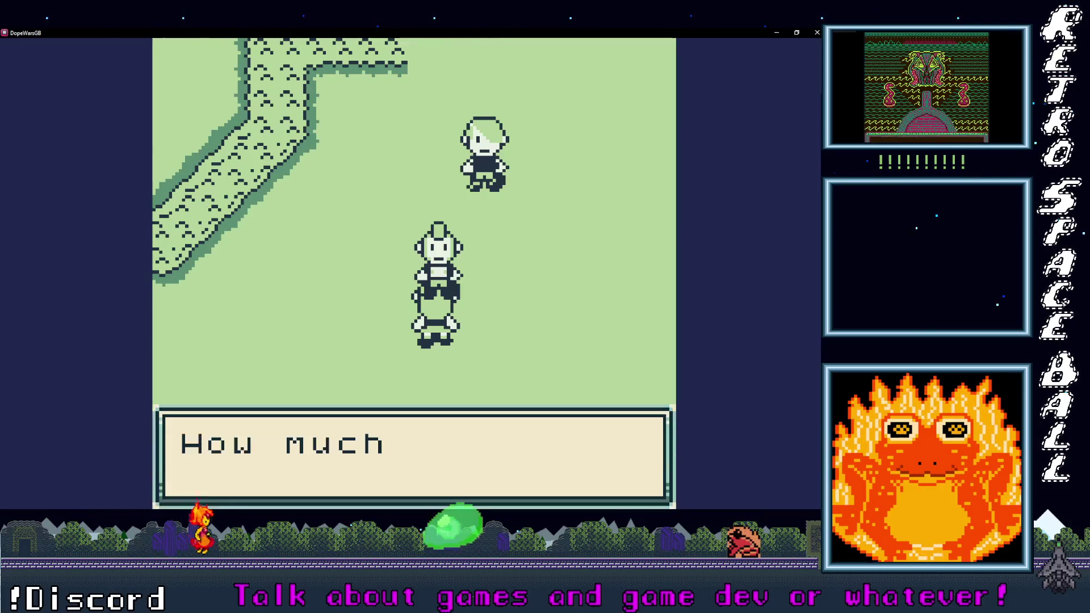
key(x)
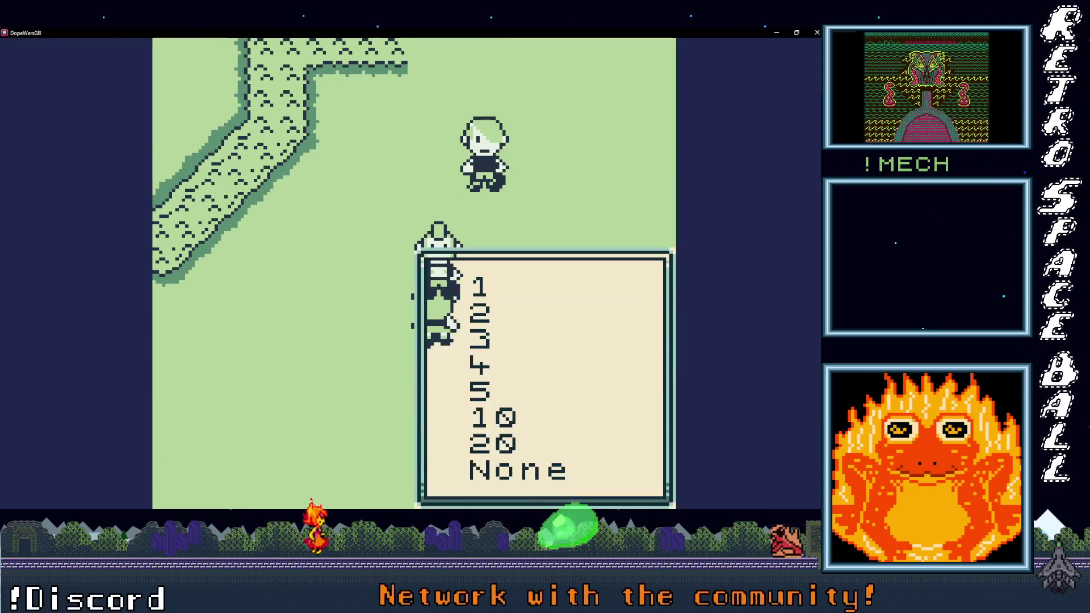
key(x)
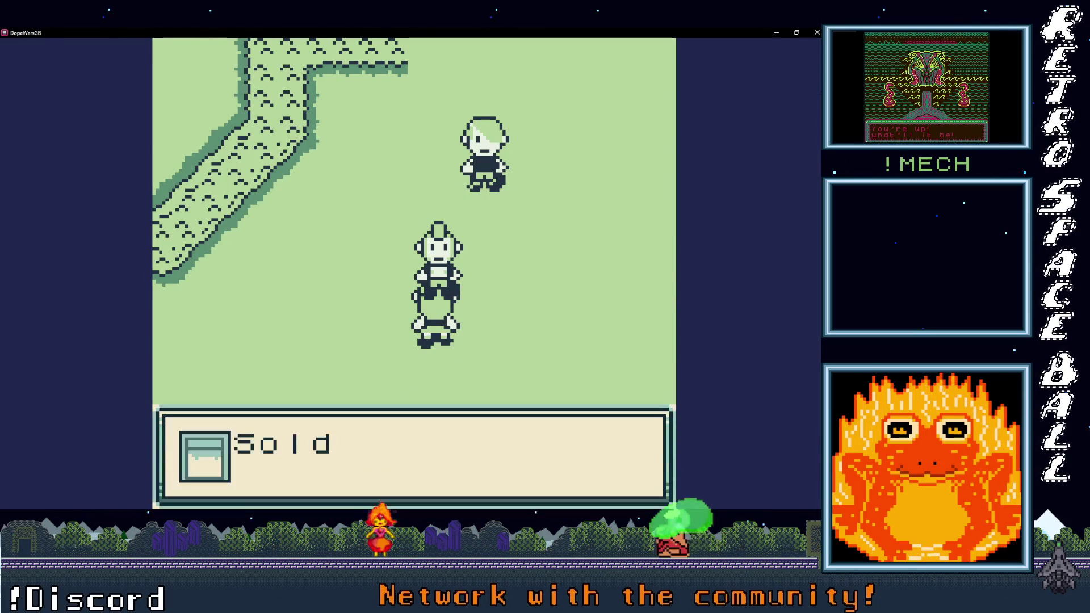
key(x)
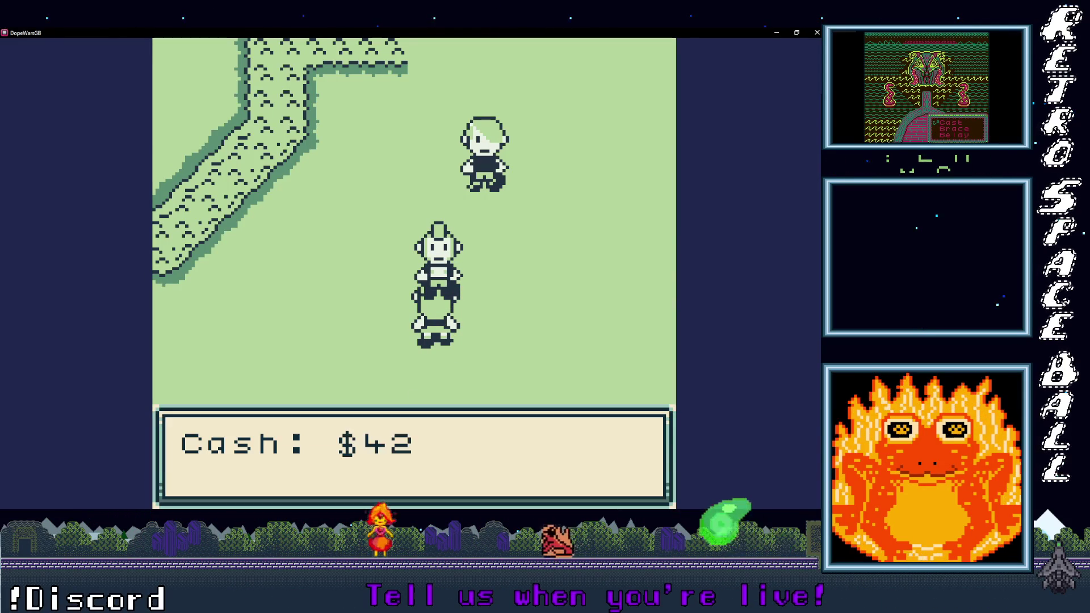
key(x)
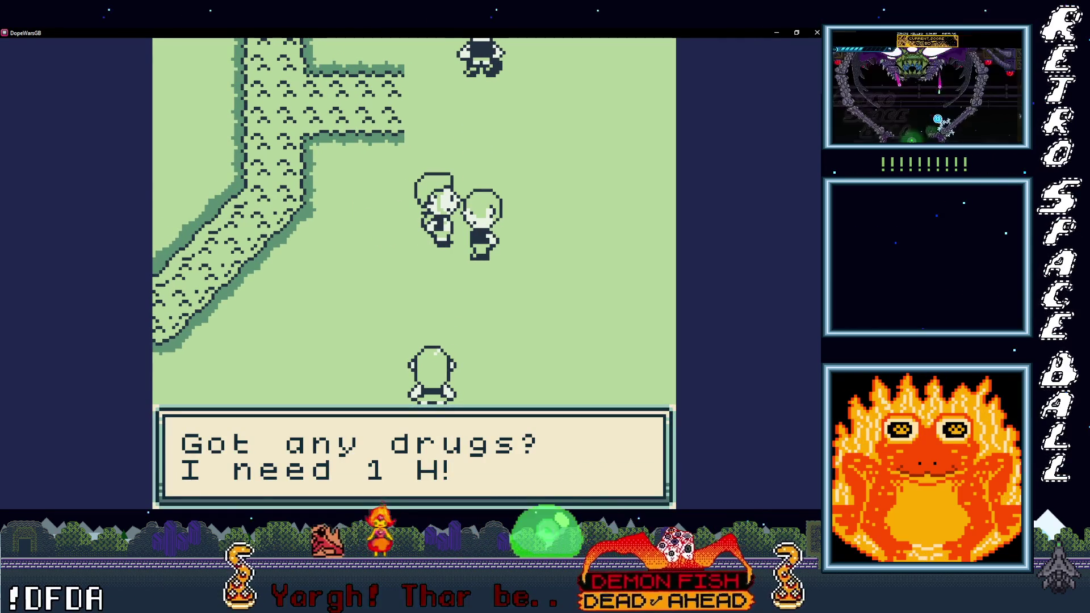
Step: Sell a single H to the park dealer asking for H
key(x)
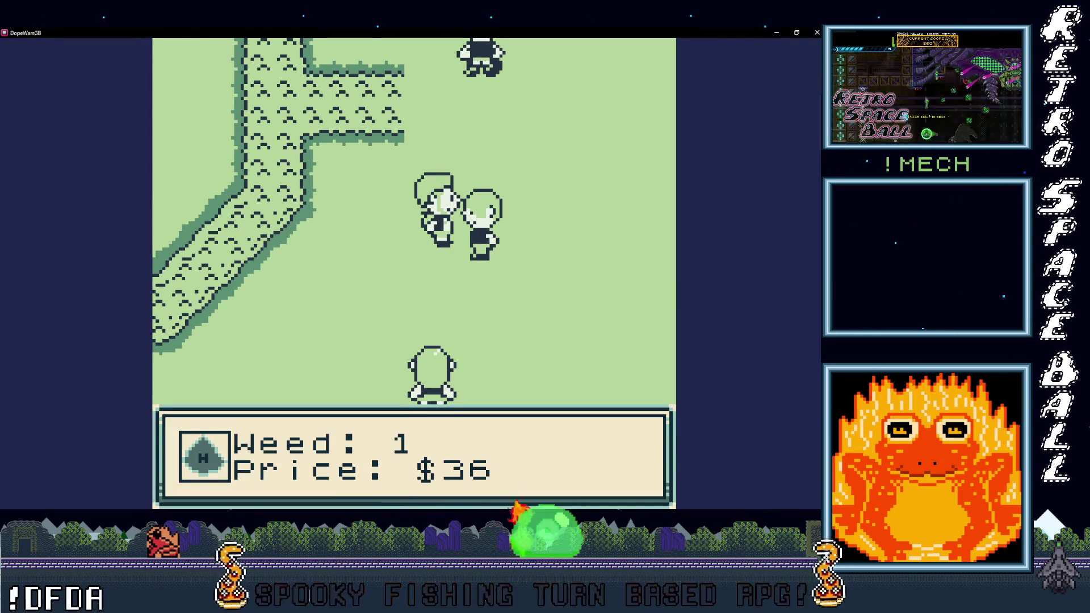
key(x)
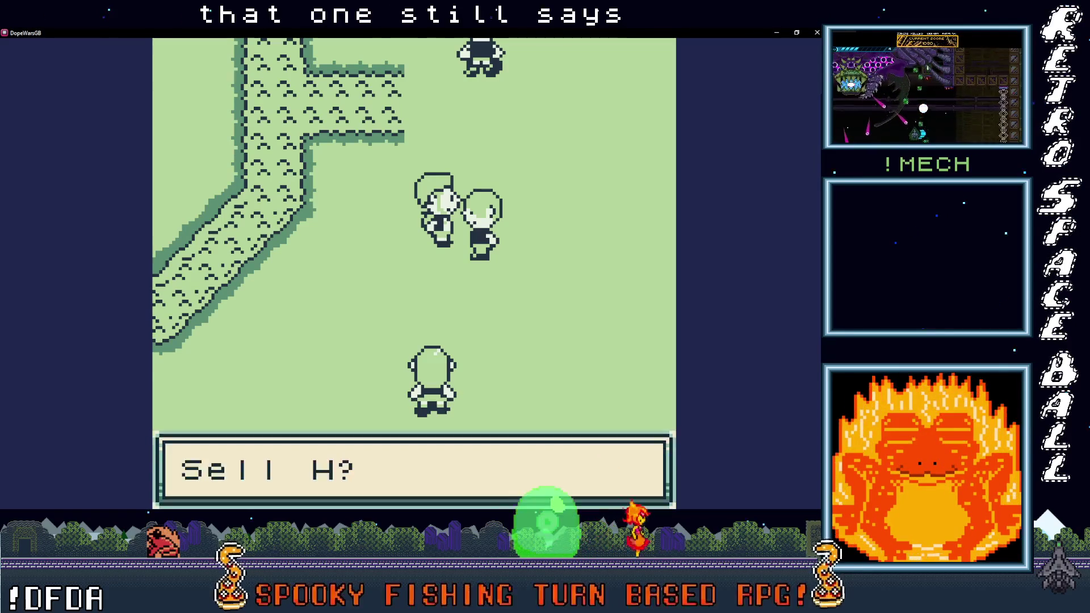
key(x)
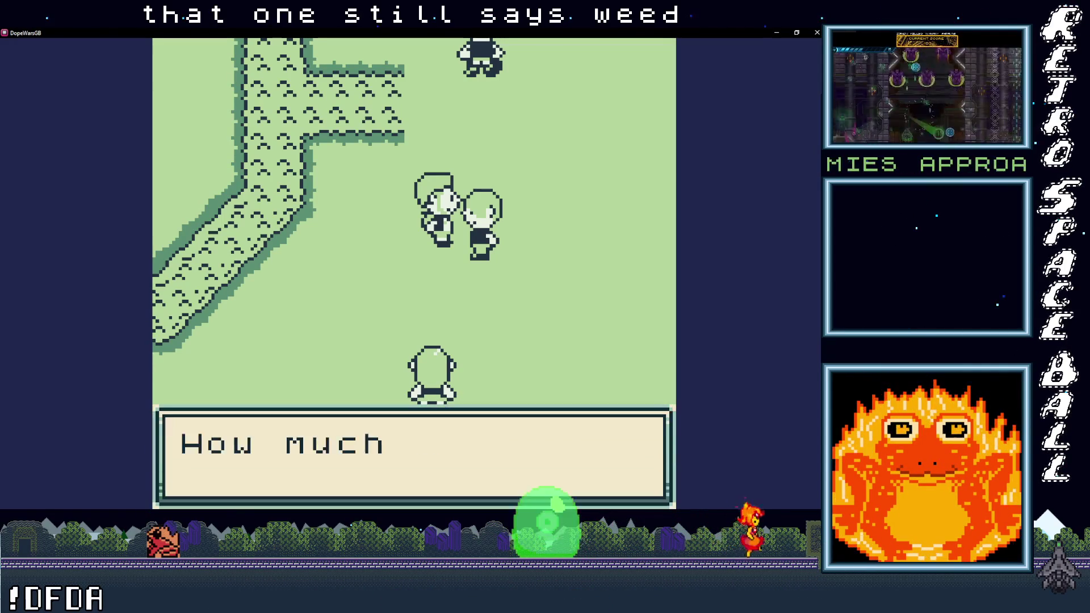
key(x)
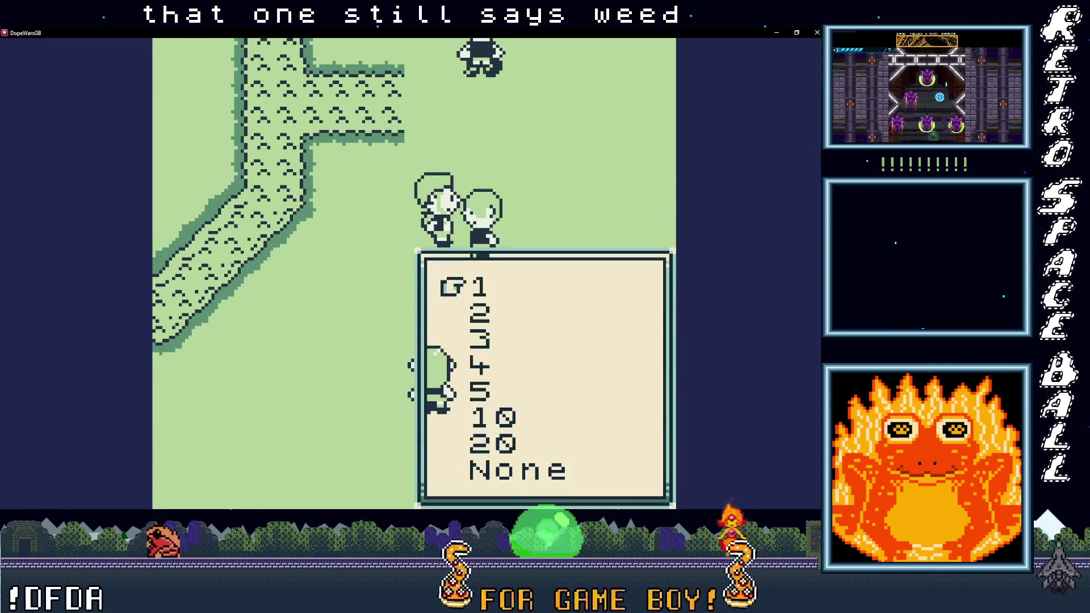
key(x)
key(x)
key(x)
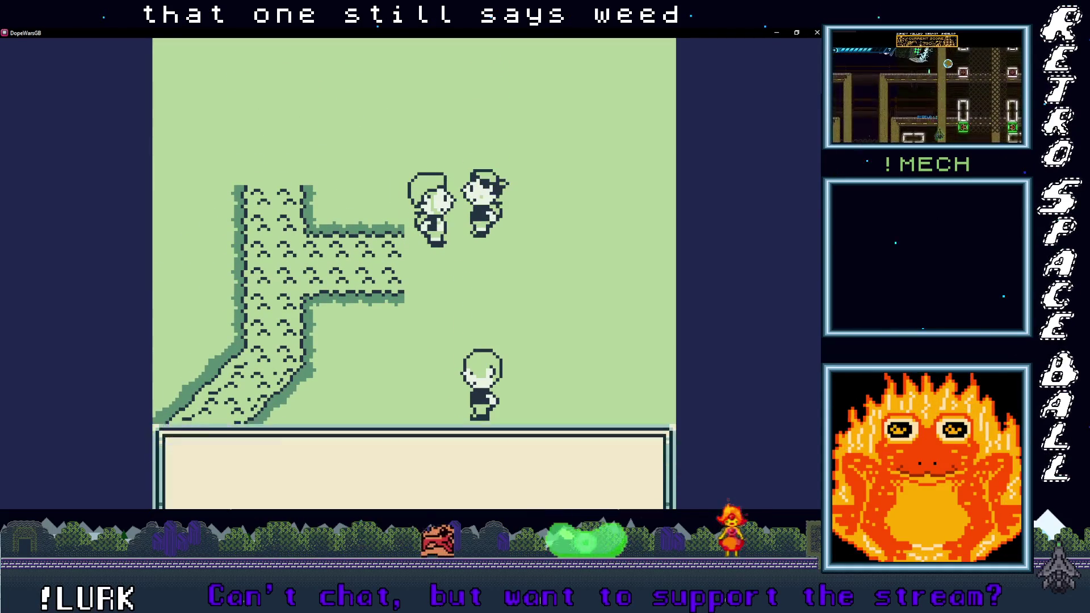
Step: Sell one Weed to the next dealer, bringing cash to $88
key(x)
key(x)
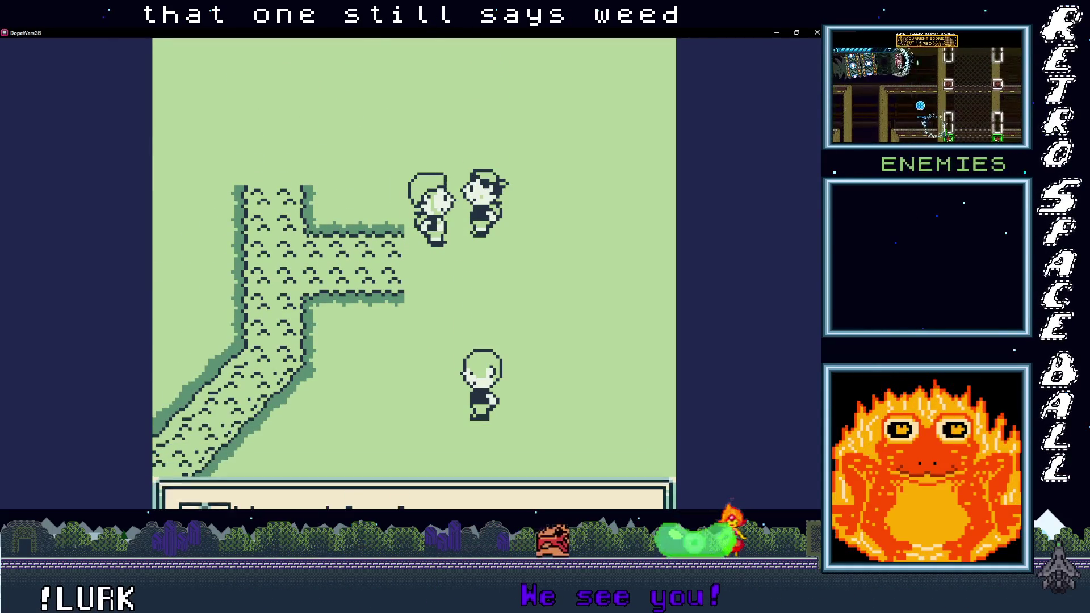
key(x)
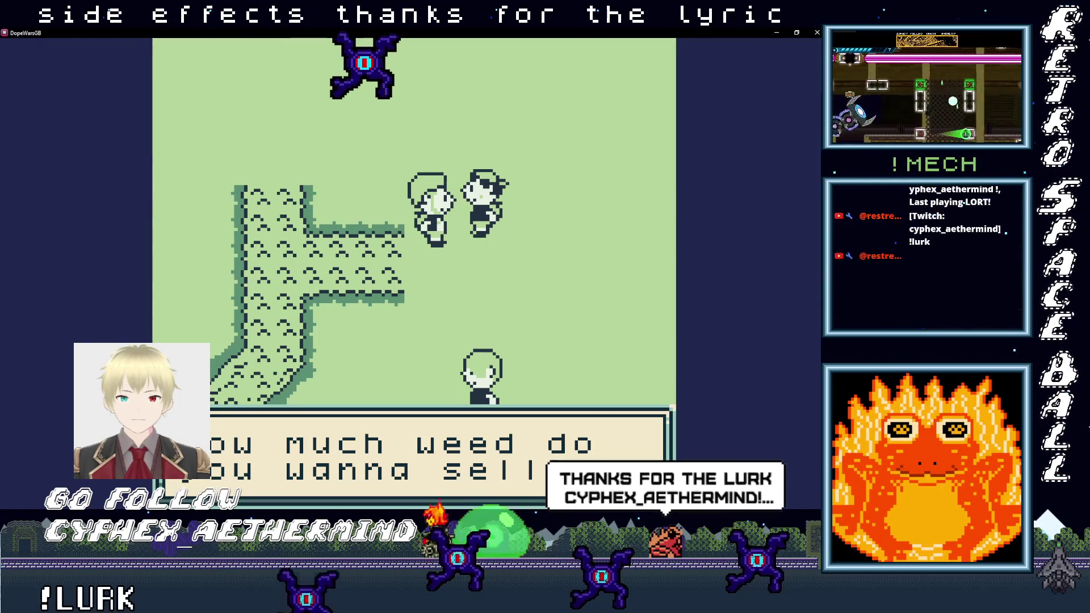
key(x)
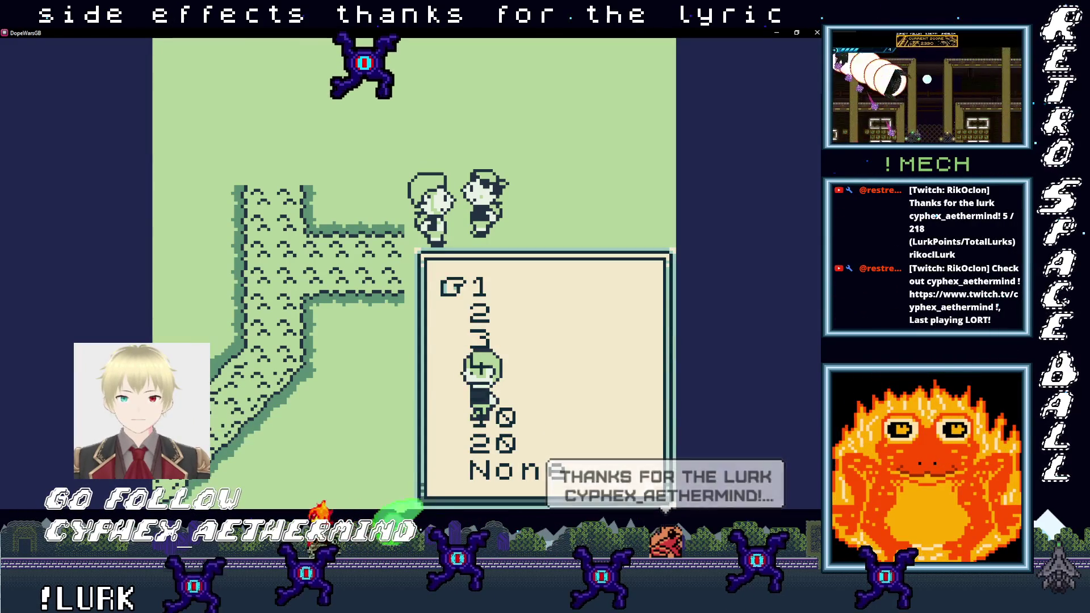
key(x)
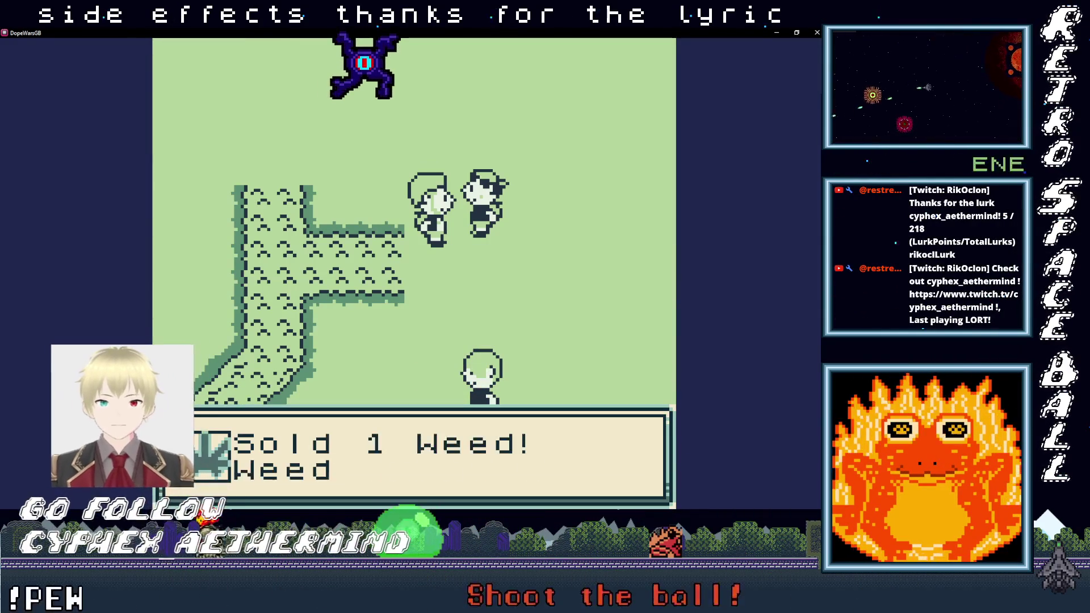
key(x)
key(x)
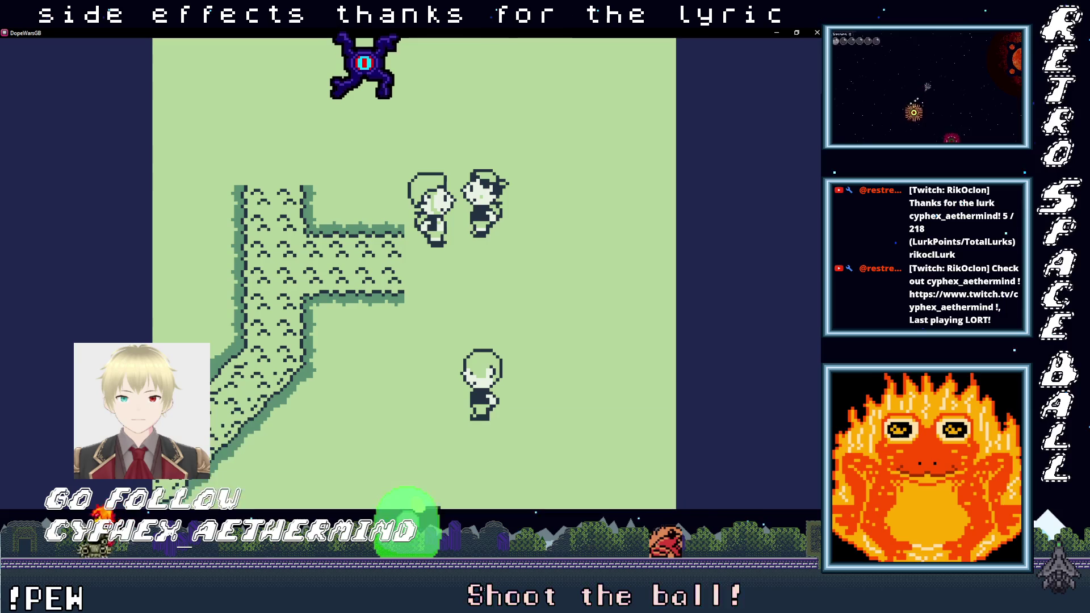
Step: Walk left and down through the park toward its exit
key(Left)
key(Down)
key(Left)
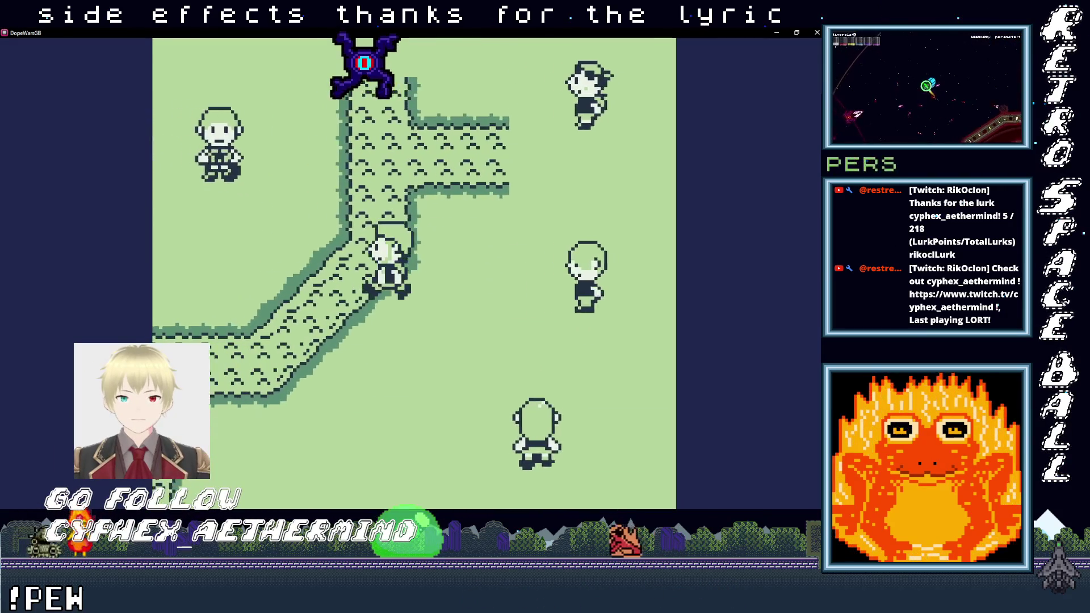
key(Down)
key(Left)
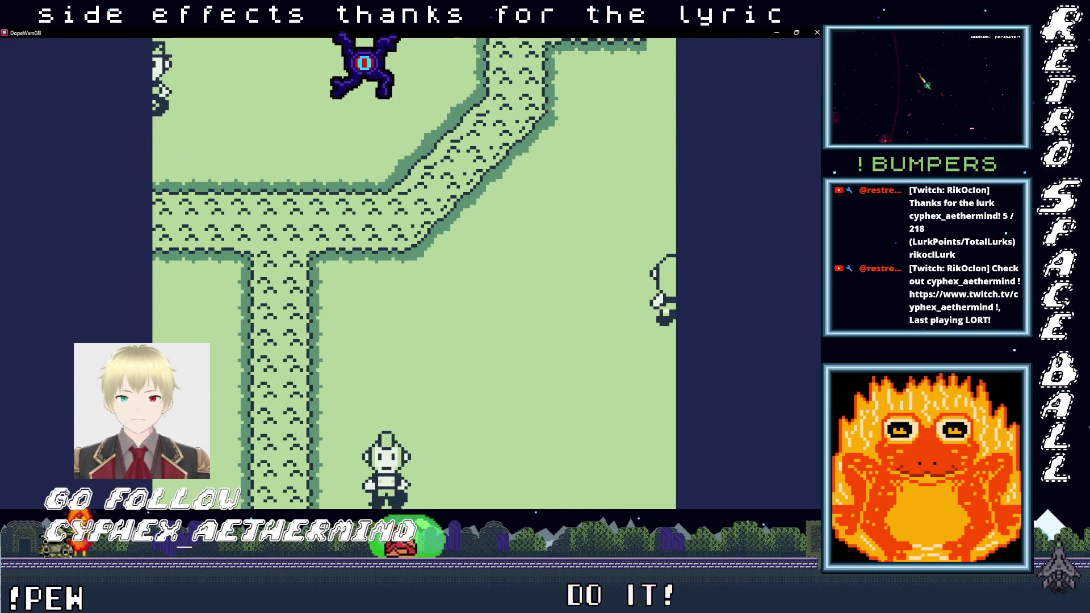
Step: Walk out of the park to the house, enter the bedroom and step back out
key(Left)
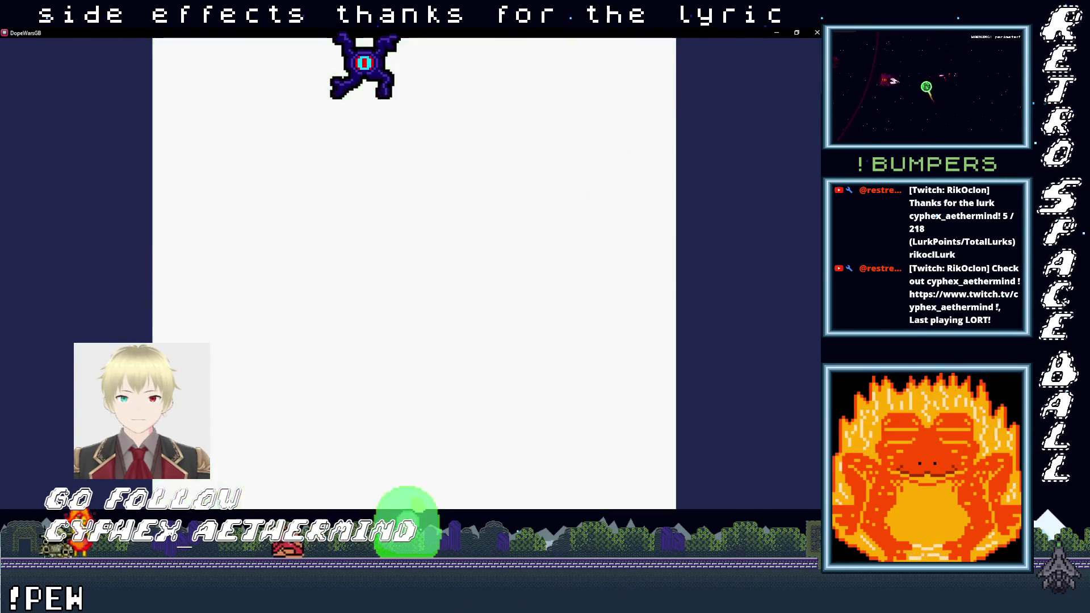
key(Down)
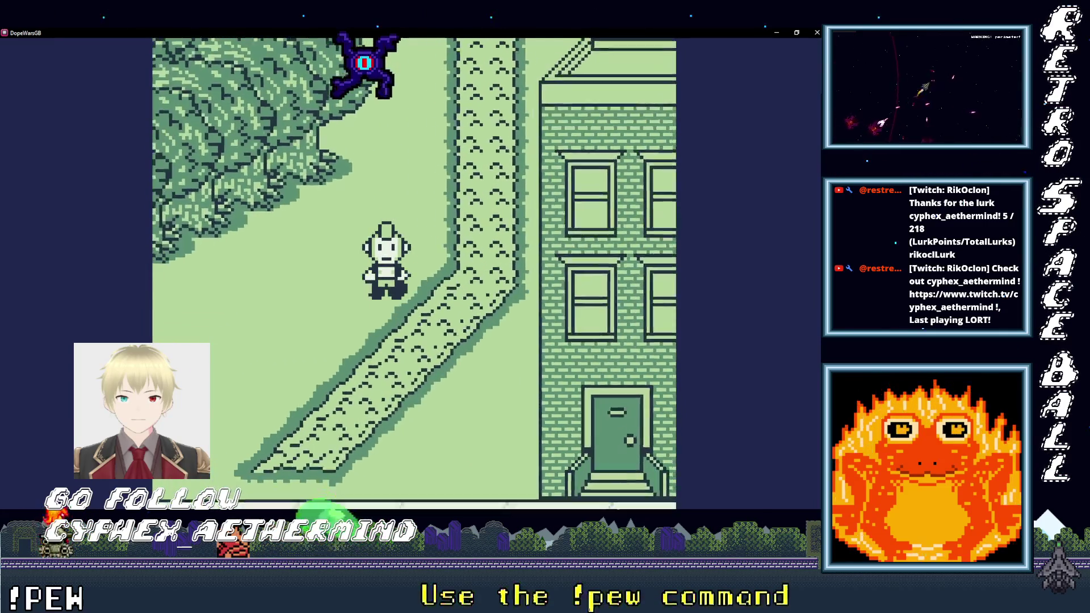
key(Down)
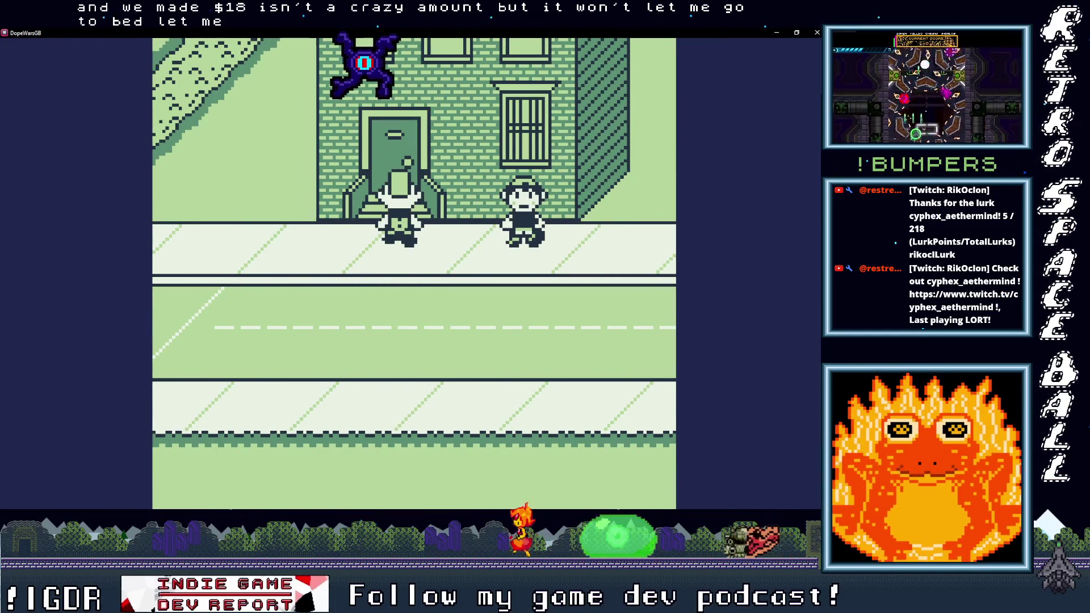
key(Right)
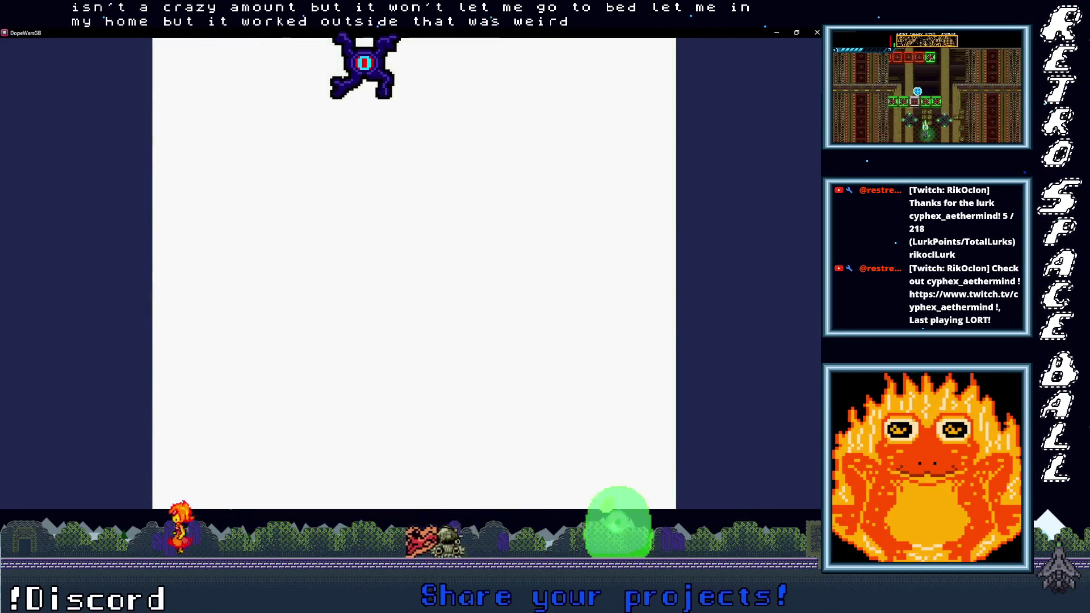
key(Up)
key(Up)
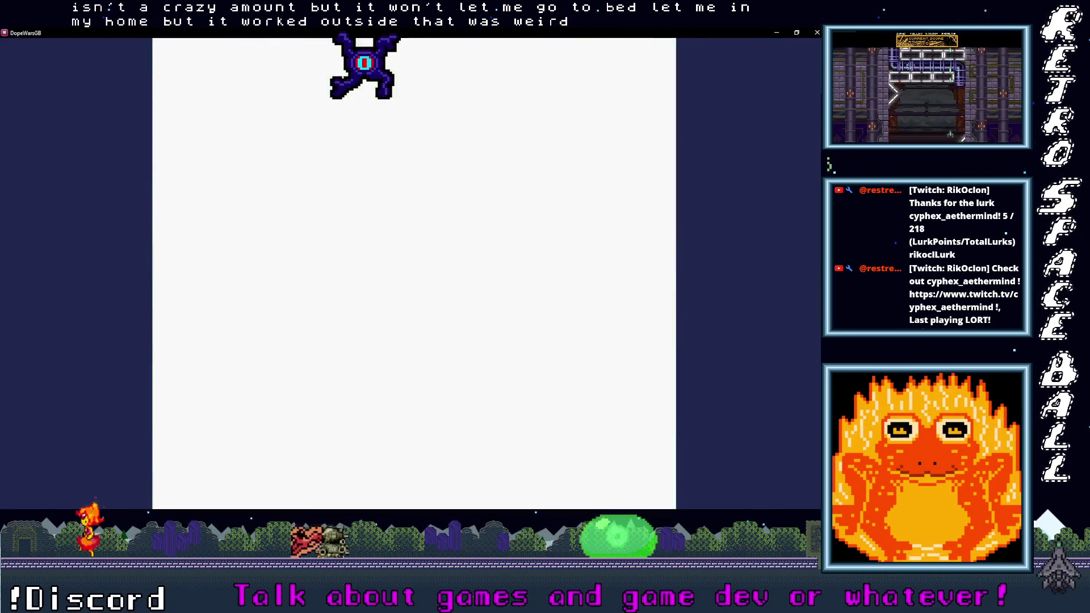
key(Up)
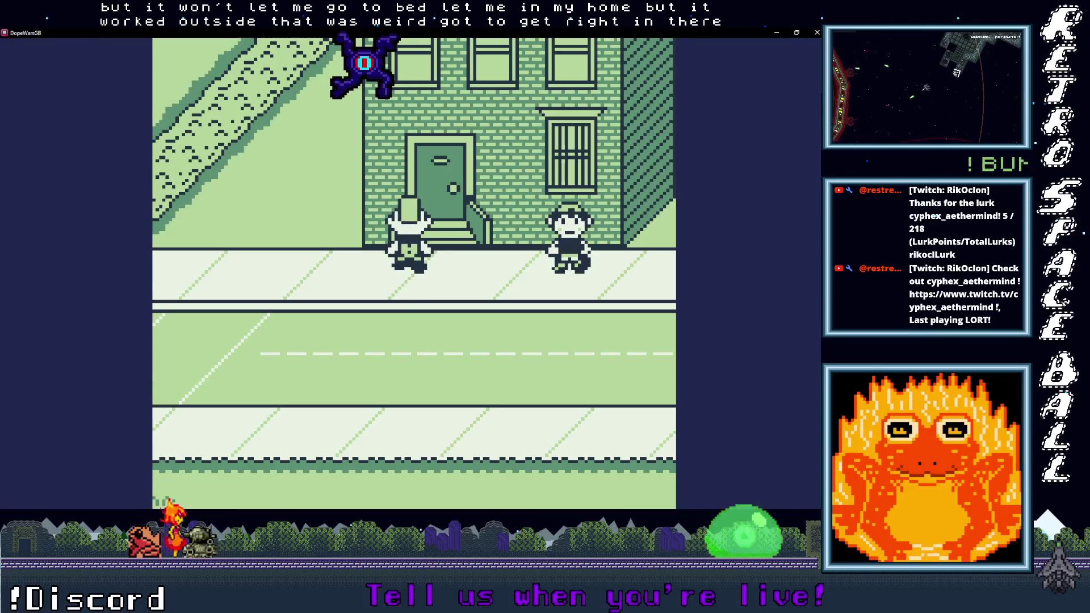
key(Up)
key(Down)
Step: Open the street price list showing Weed $6, M $30, H $32
key(Left)
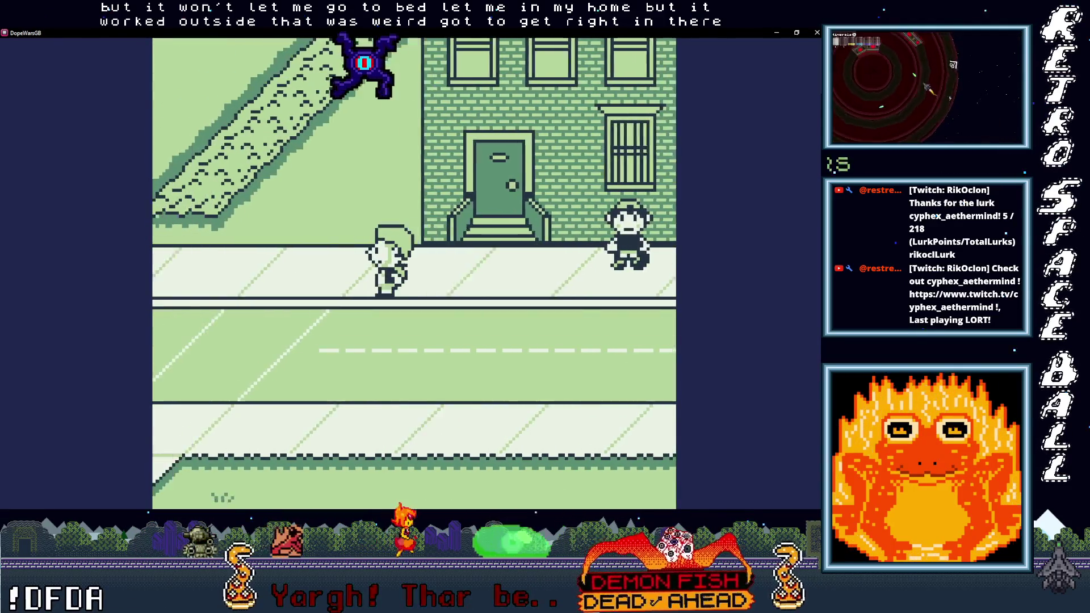
key(Return)
key(Down)
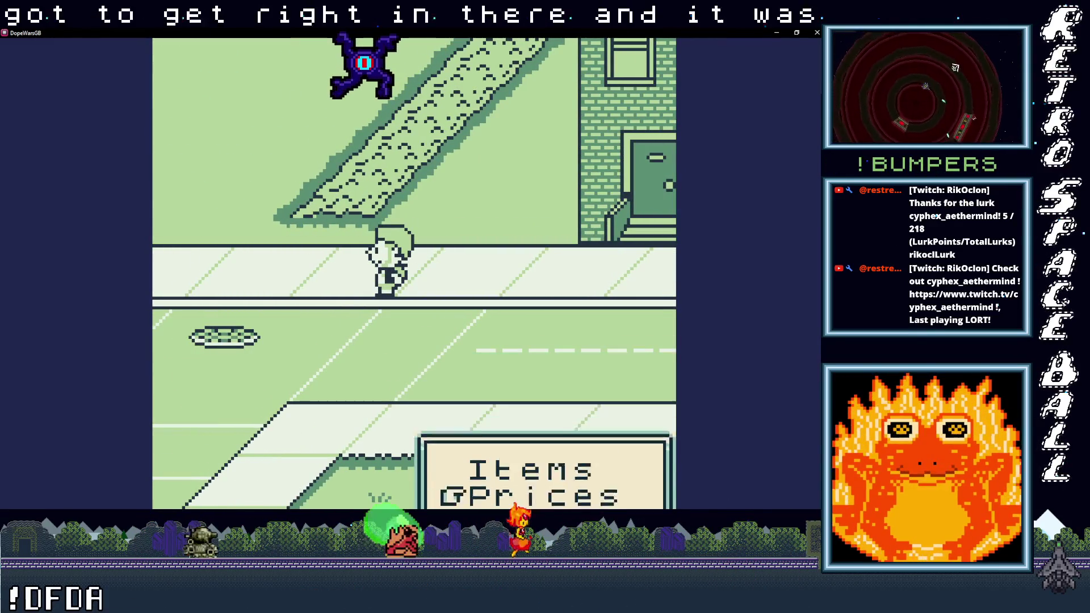
key(x)
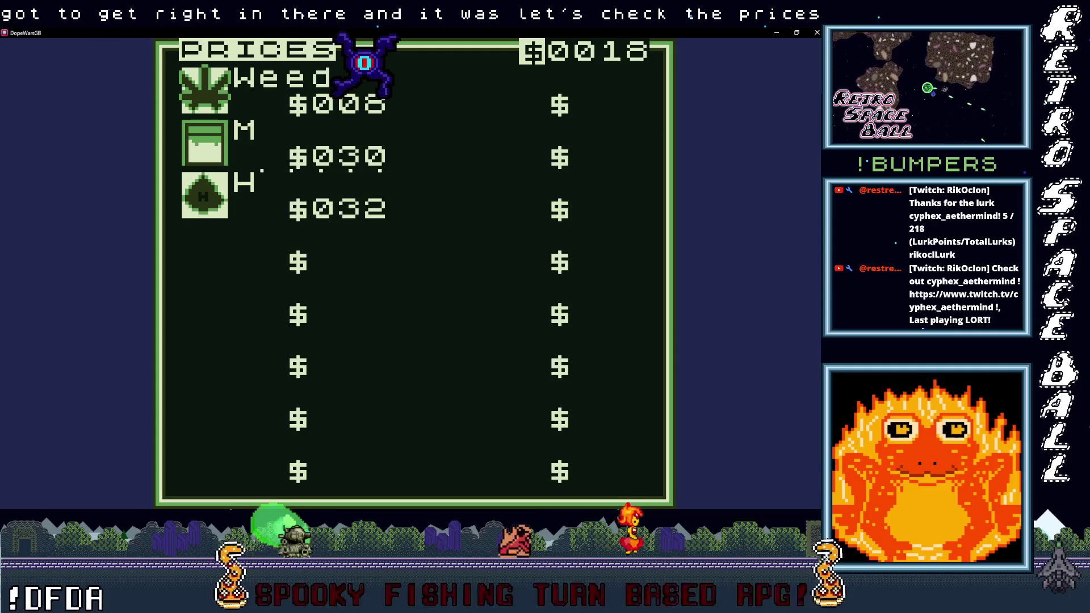
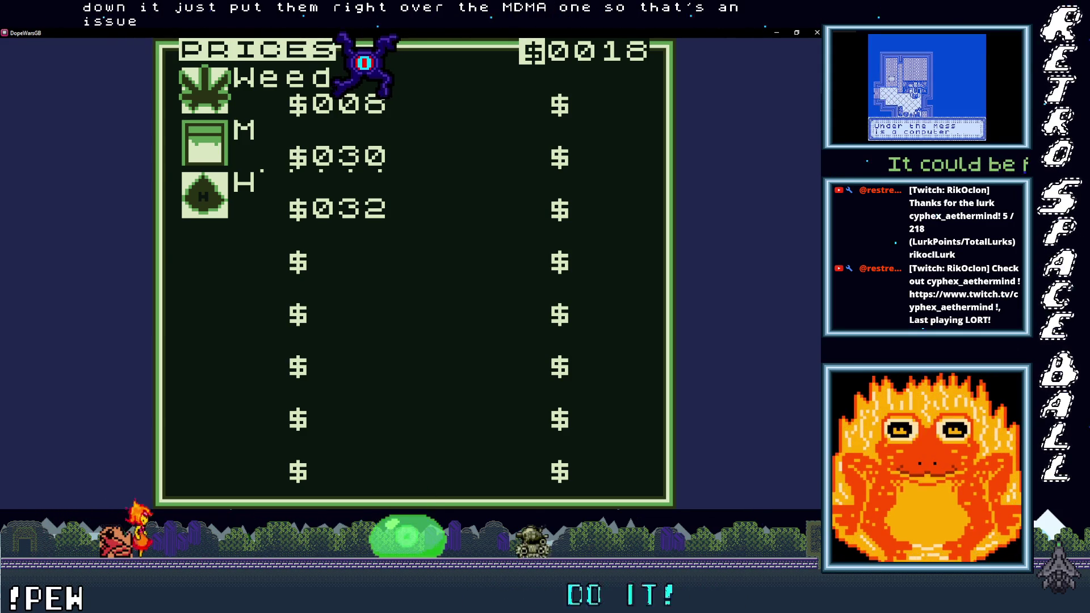
Step: Check the dealer's H and MDMA offers, then buy one weed for $8
key(Return)
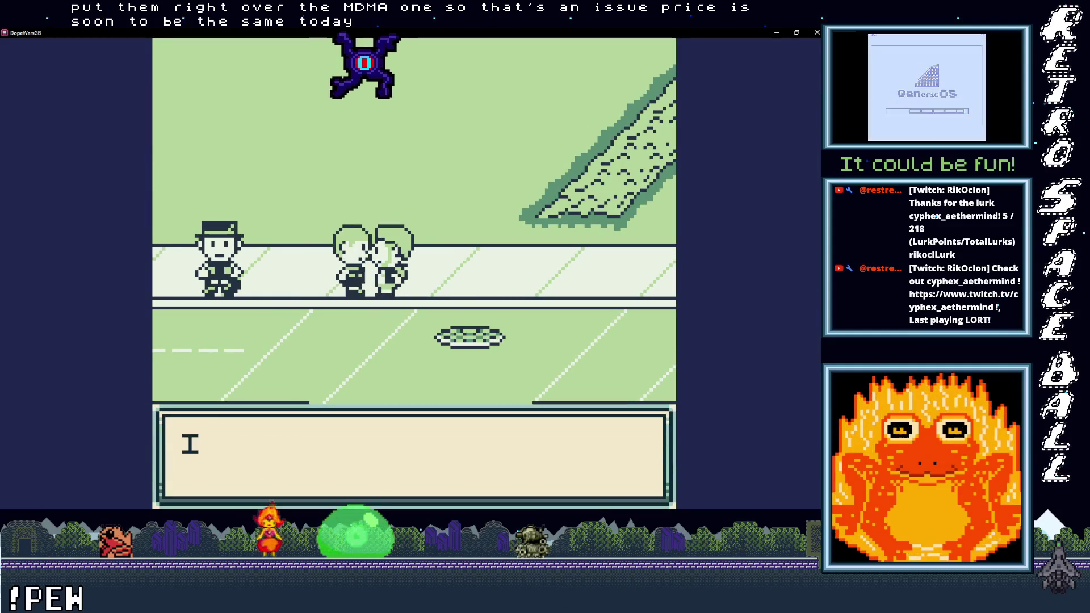
key(Return)
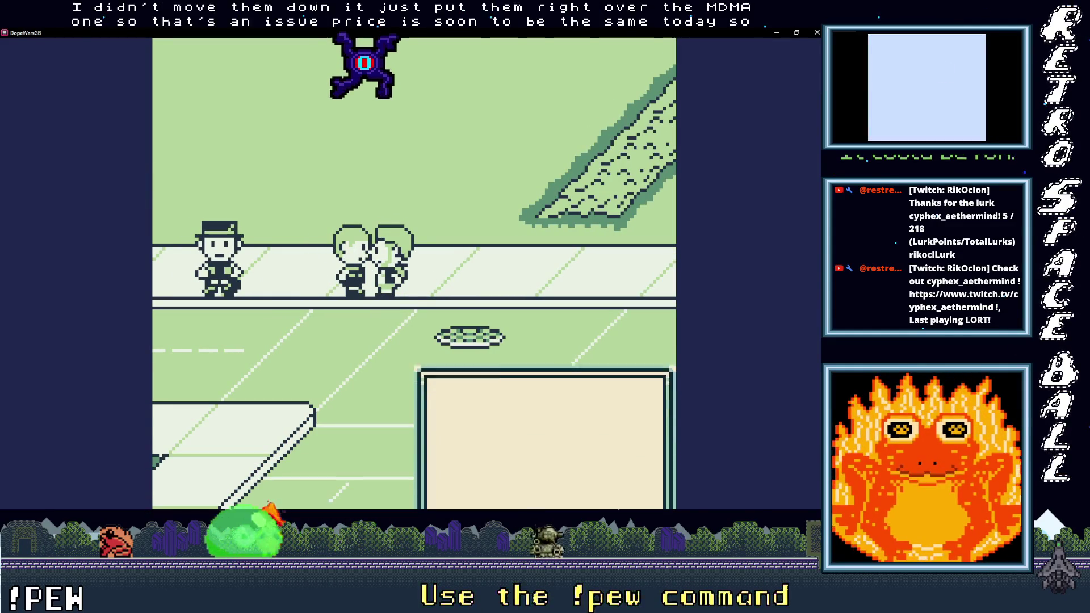
key(Return)
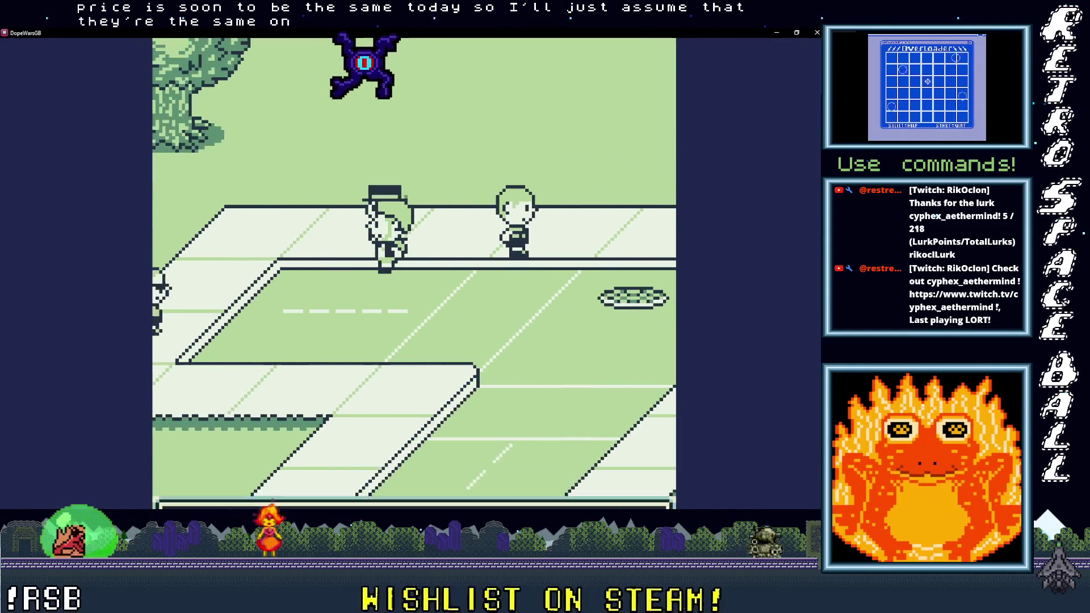
key(Return)
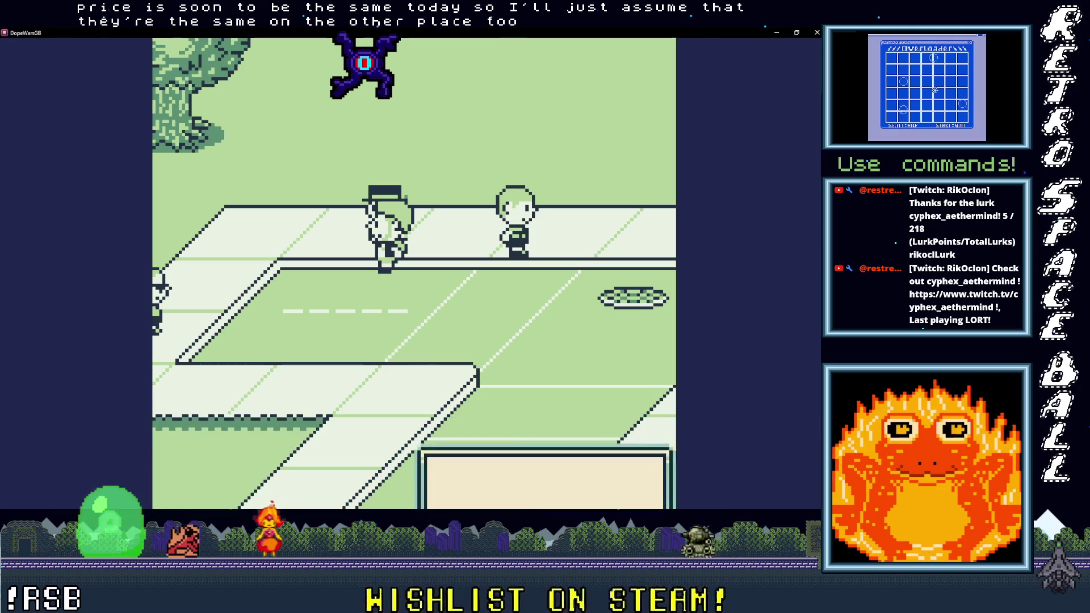
key(Return)
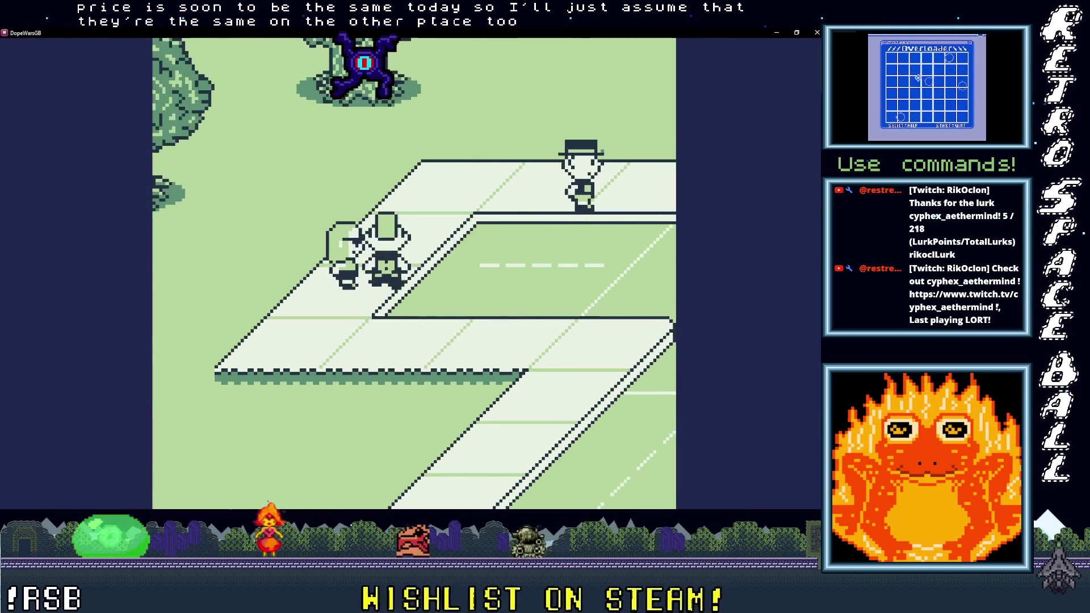
key(Return)
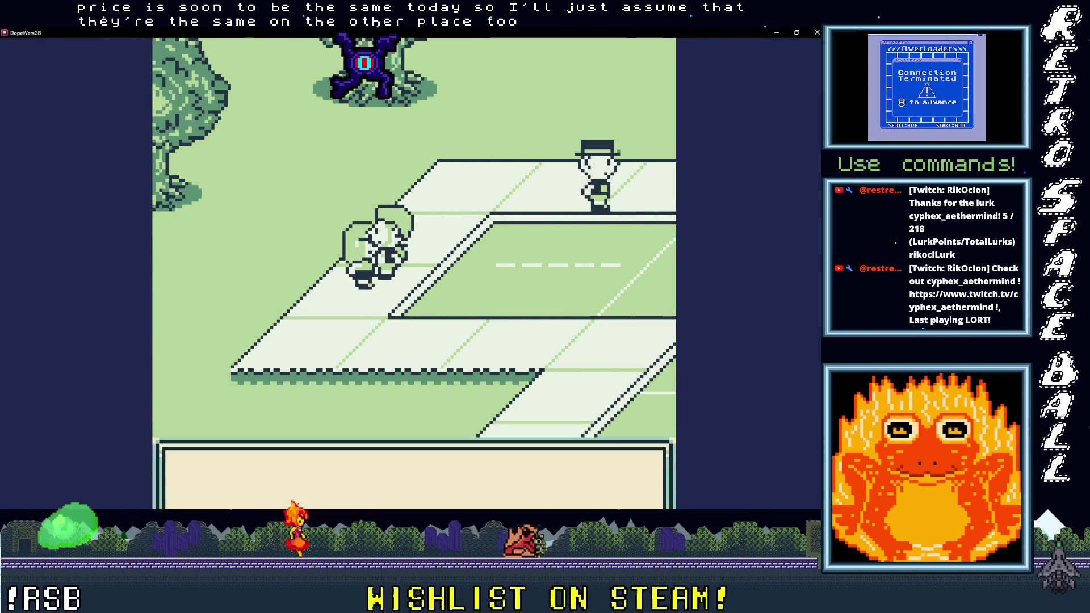
key(Return)
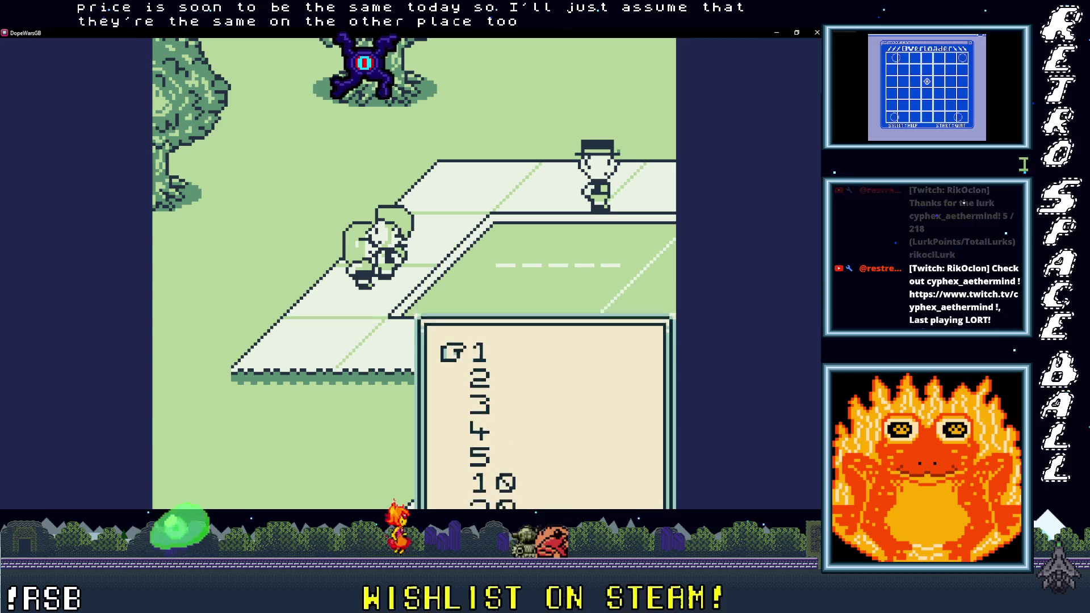
key(Return)
key(Return)
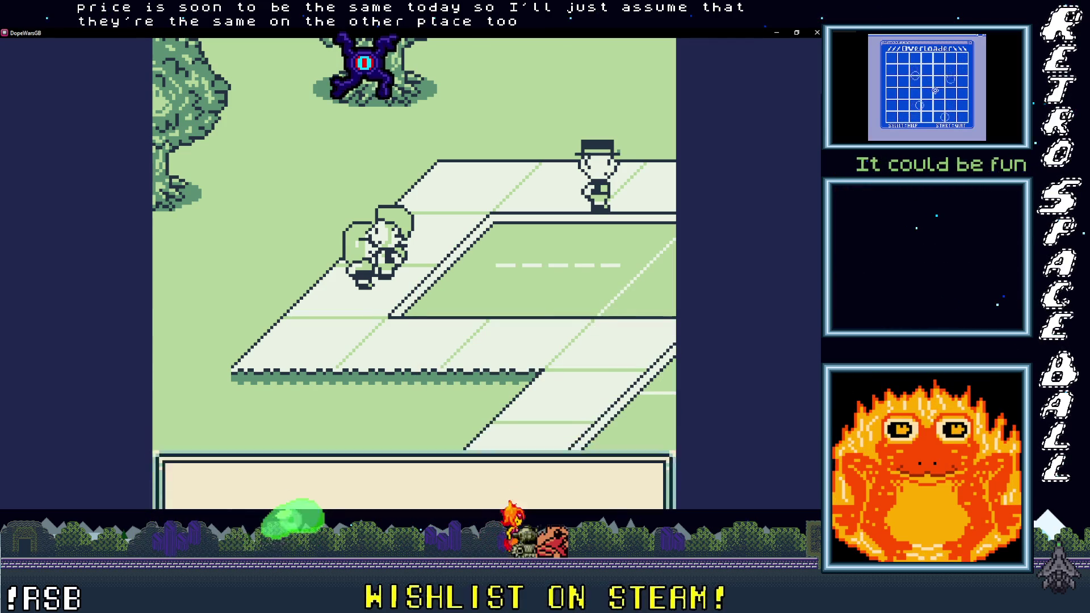
Step: Walk north into the next area and bring up the game menu to view prices
key(Right)
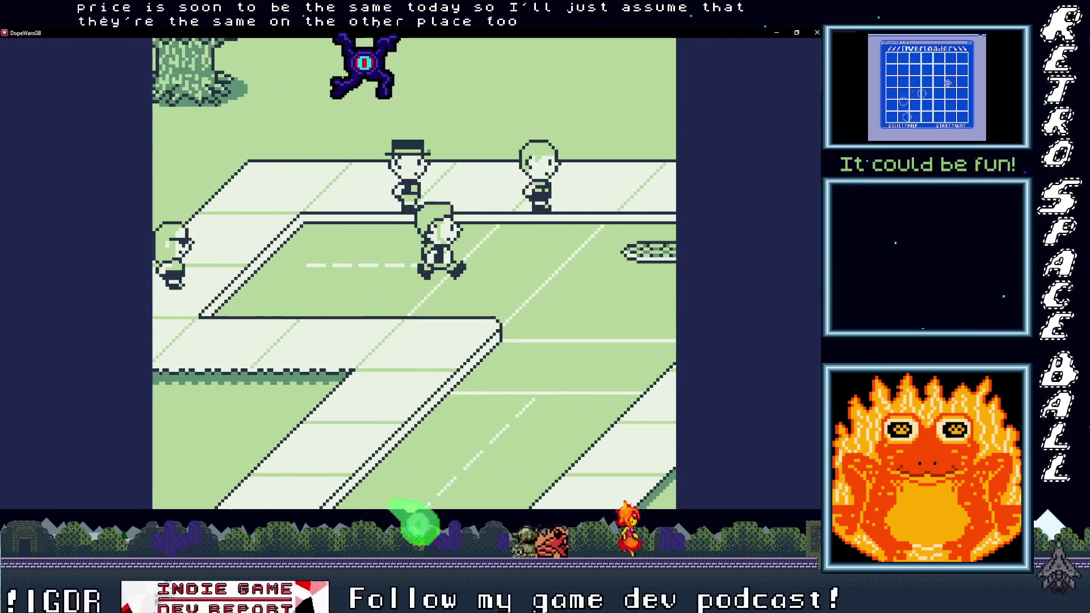
key(Up)
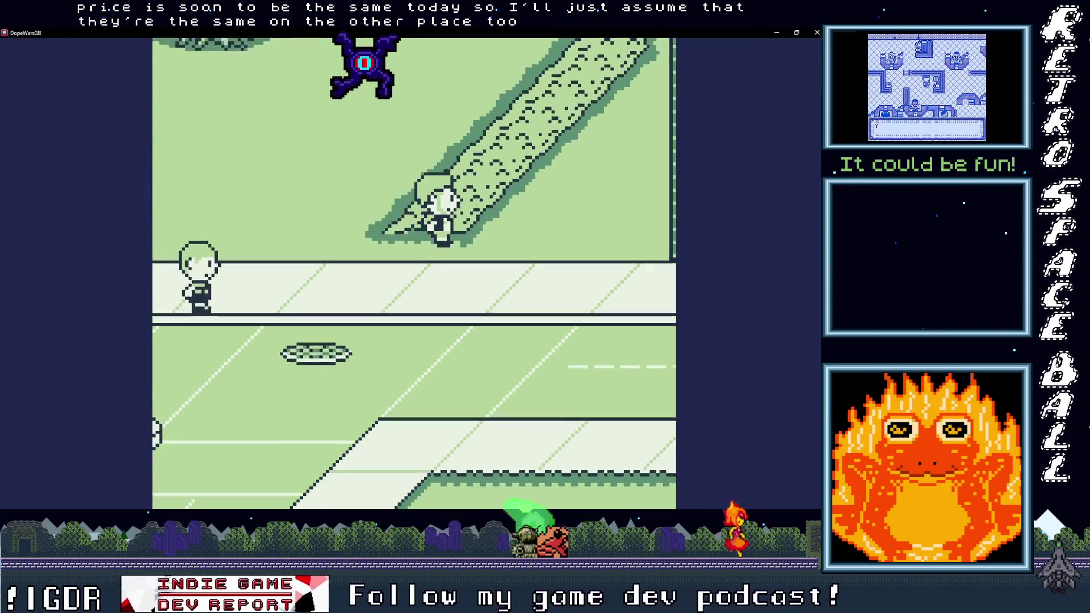
key(Up)
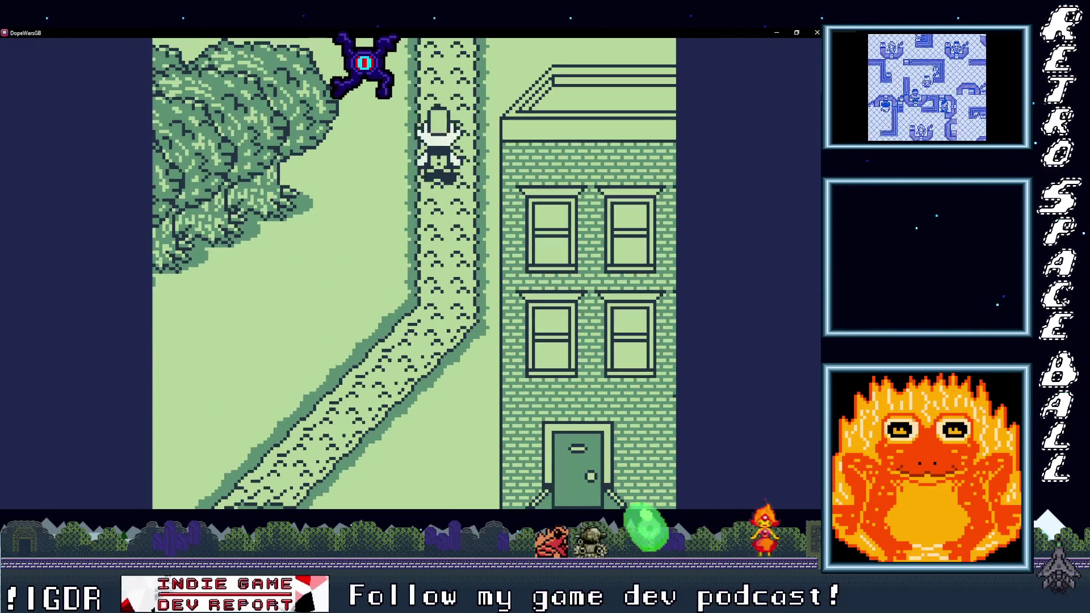
key(Up)
key(Up)
key(Right)
key(Return)
key(Return)
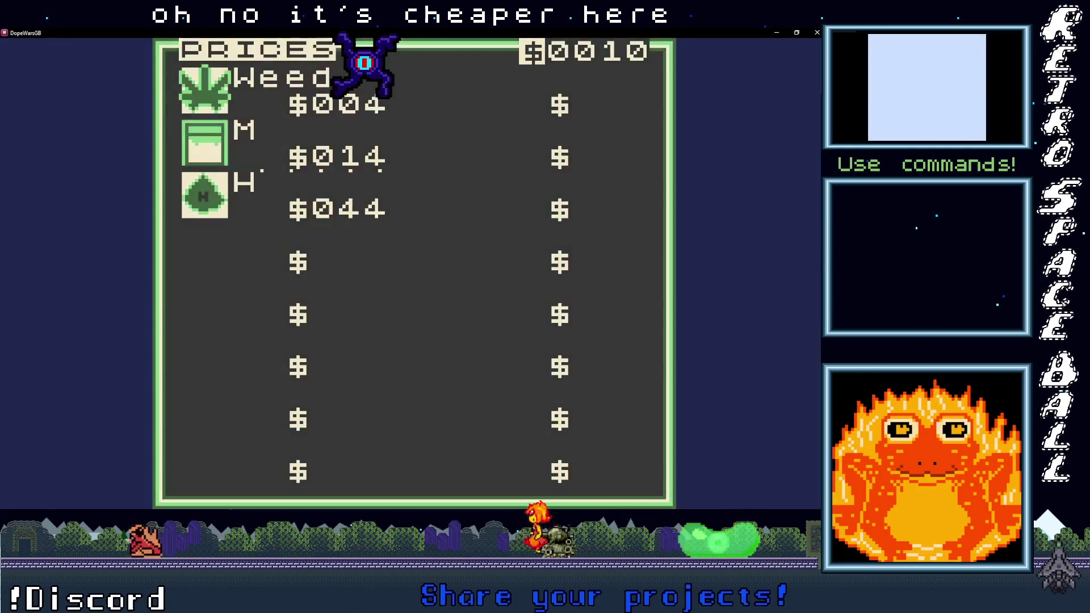
Step: Walk to the new weed dealer and buy two weed, reading the remaining cash
key(Left)
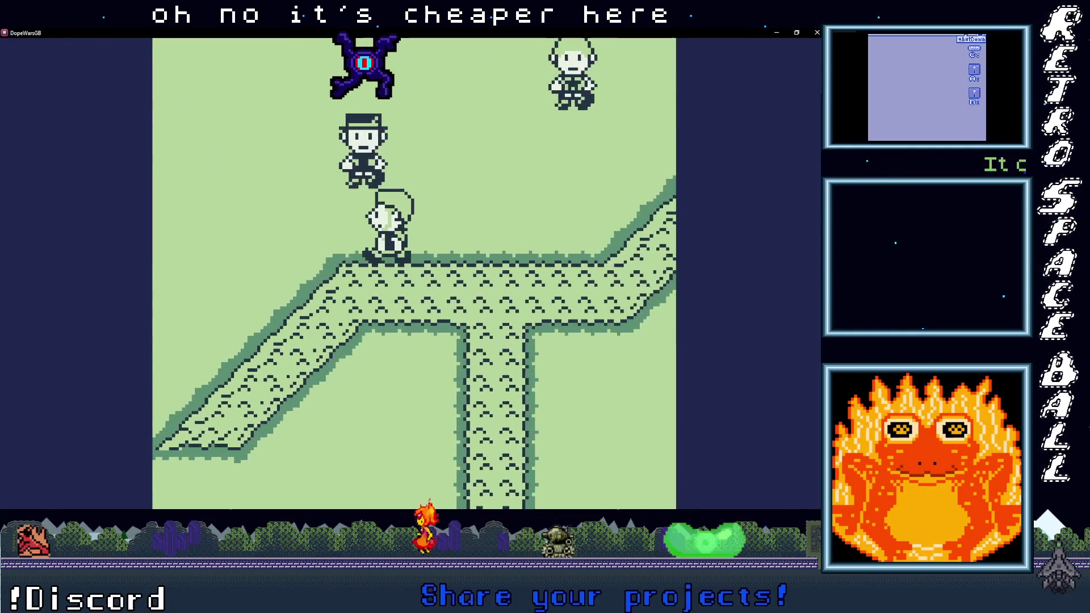
key(x)
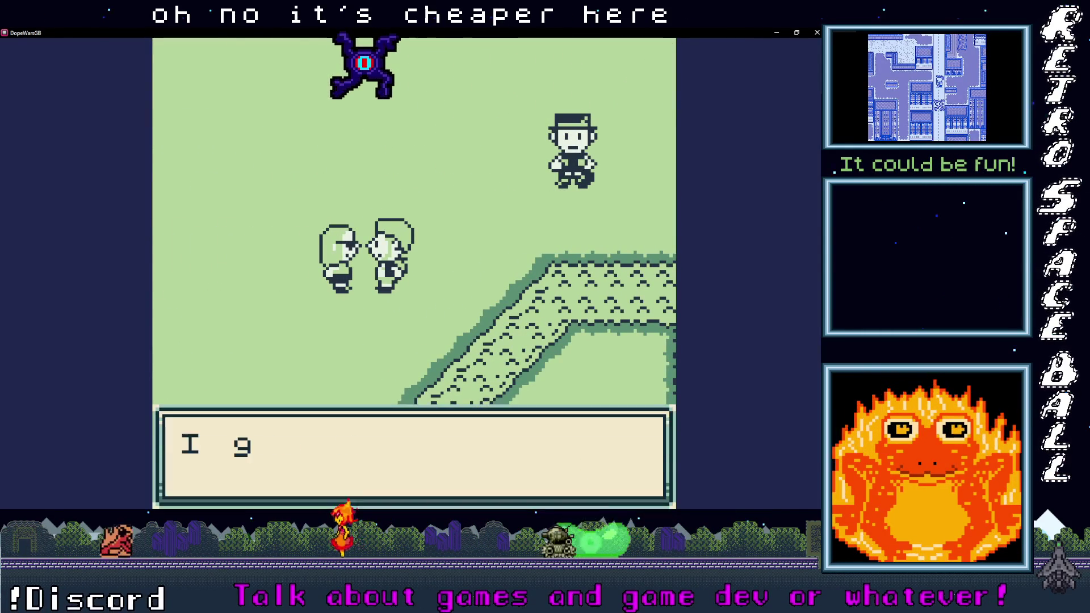
key(x)
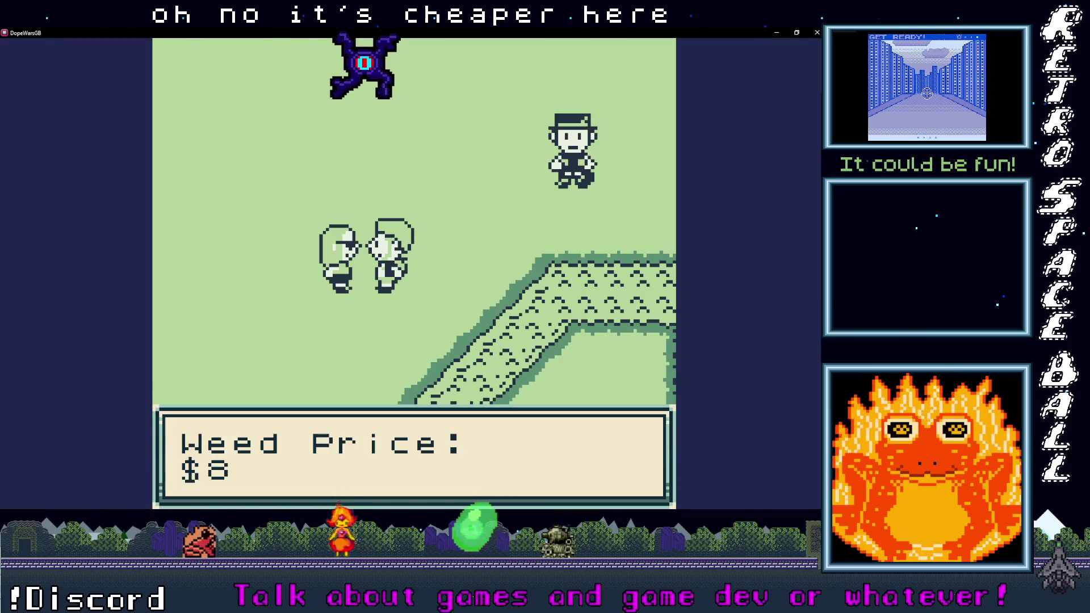
key(x)
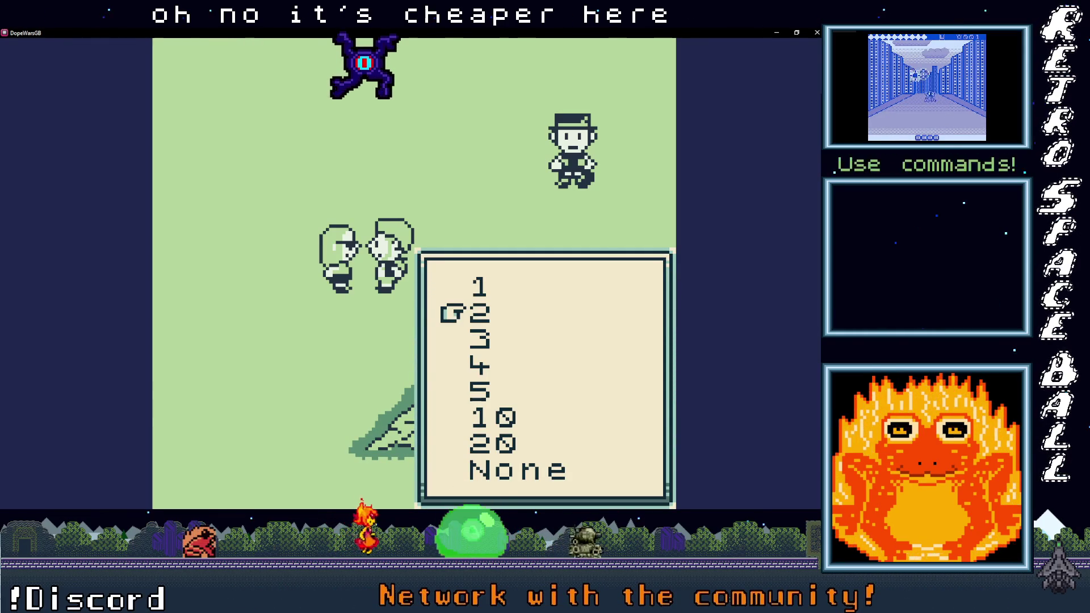
key(x)
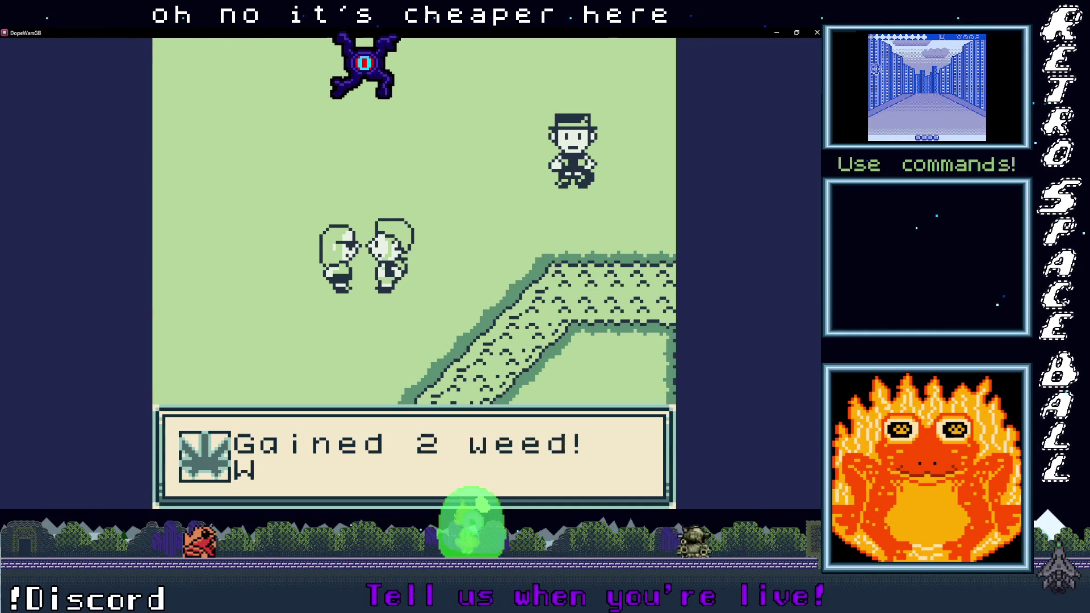
key(x)
key(x)
Step: Talk to the nearby buyers and check their weed, H and MDMA selling offers
key(Right)
key(Right)
key(Right)
key(Right)
key(Right)
key(Right)
key(Up)
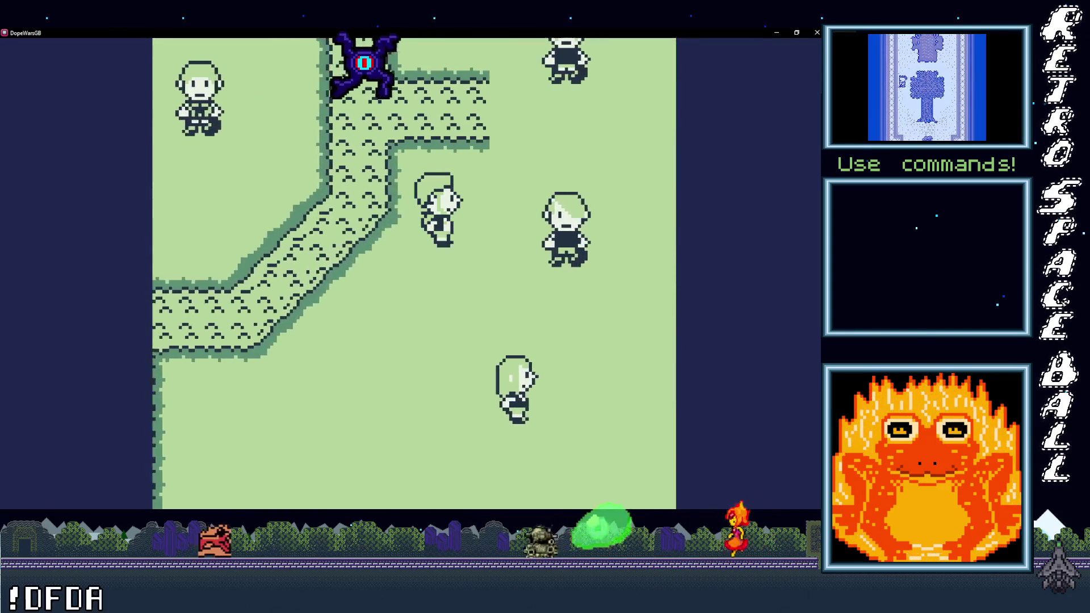
key(Right)
key(Right)
key(x)
key(x)
key(z)
key(x)
key(x)
key(x)
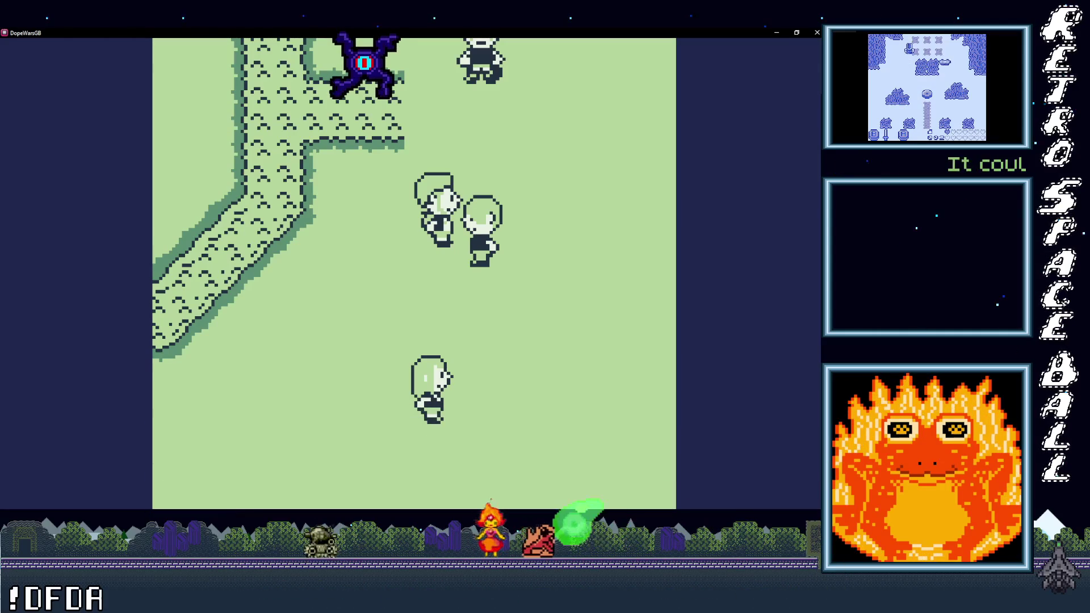
key(Up)
key(Up)
key(x)
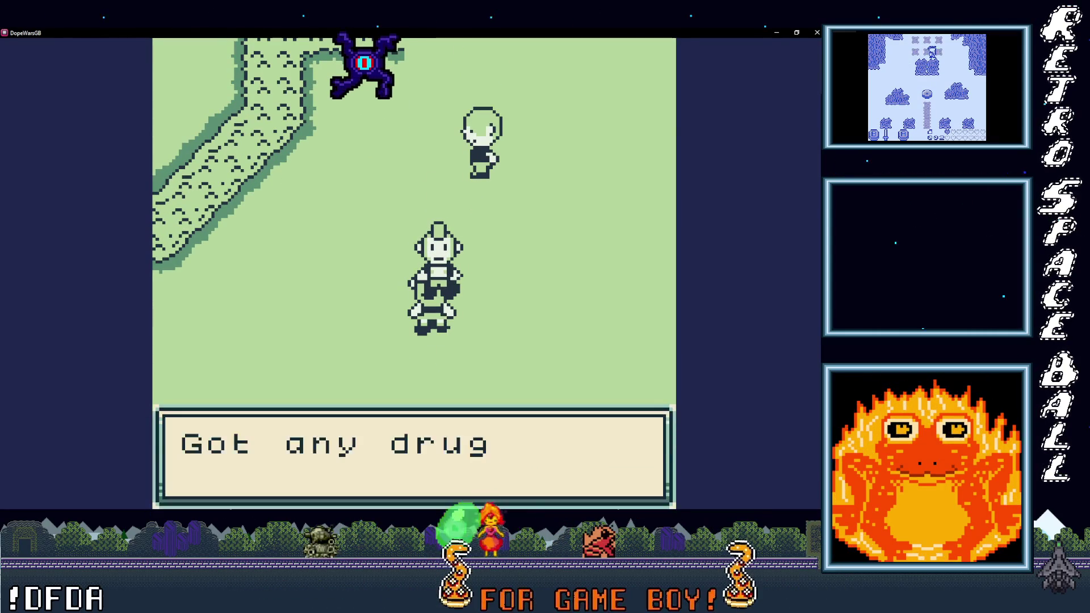
key(x)
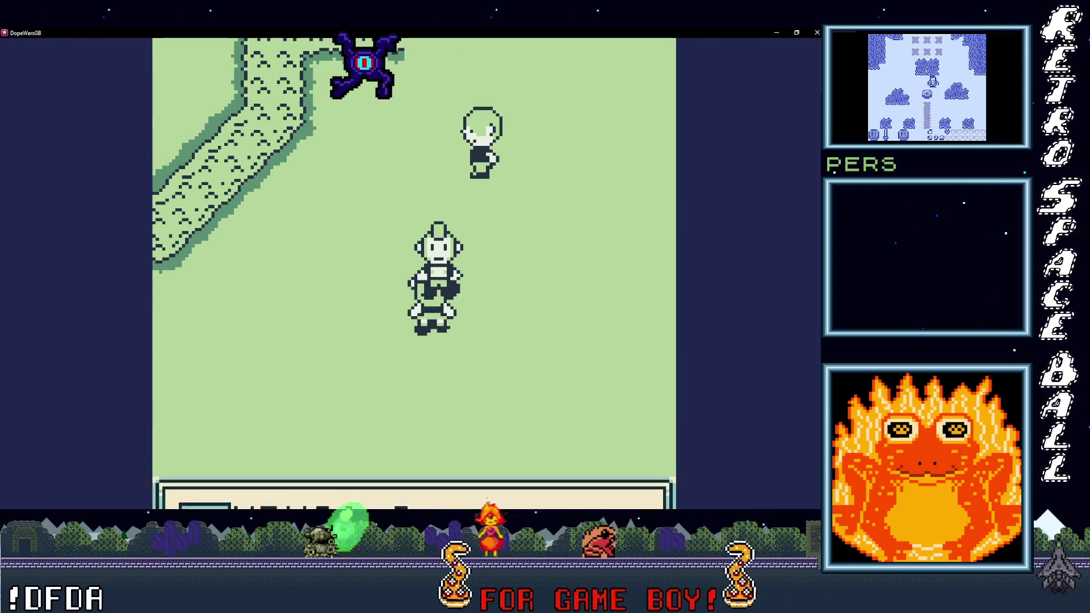
key(x)
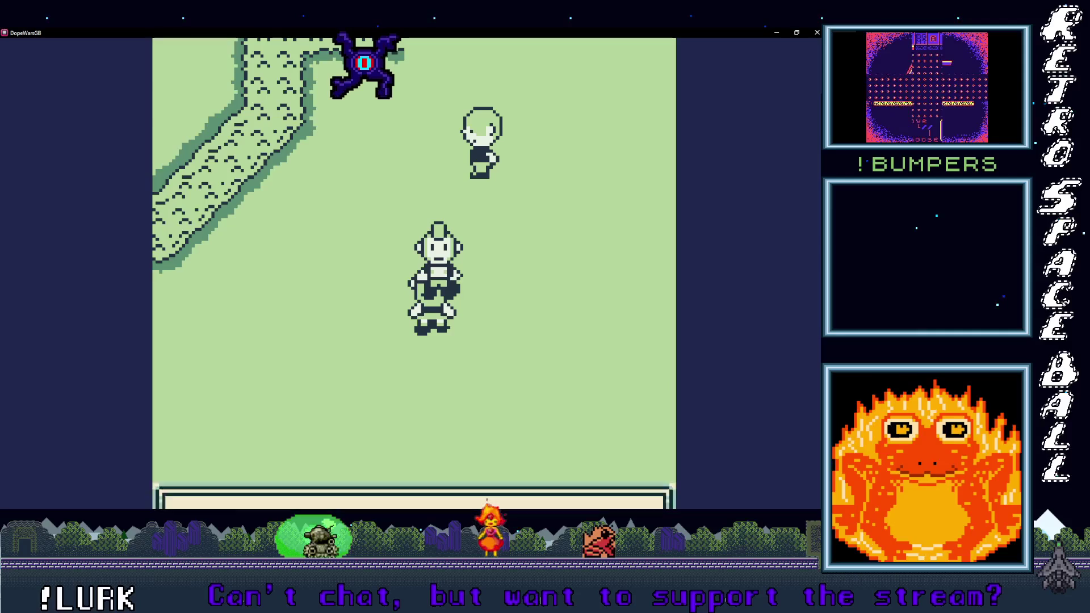
key(x)
Step: Open Items from the menu to see 3 Weed and $0002 cash
key(Up)
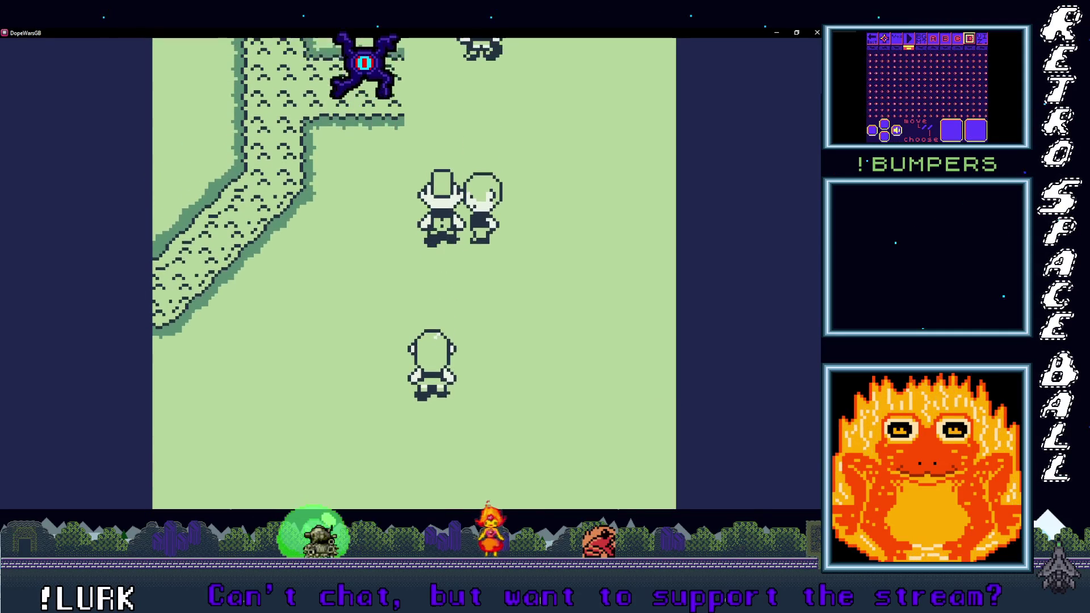
key(Left)
key(Return)
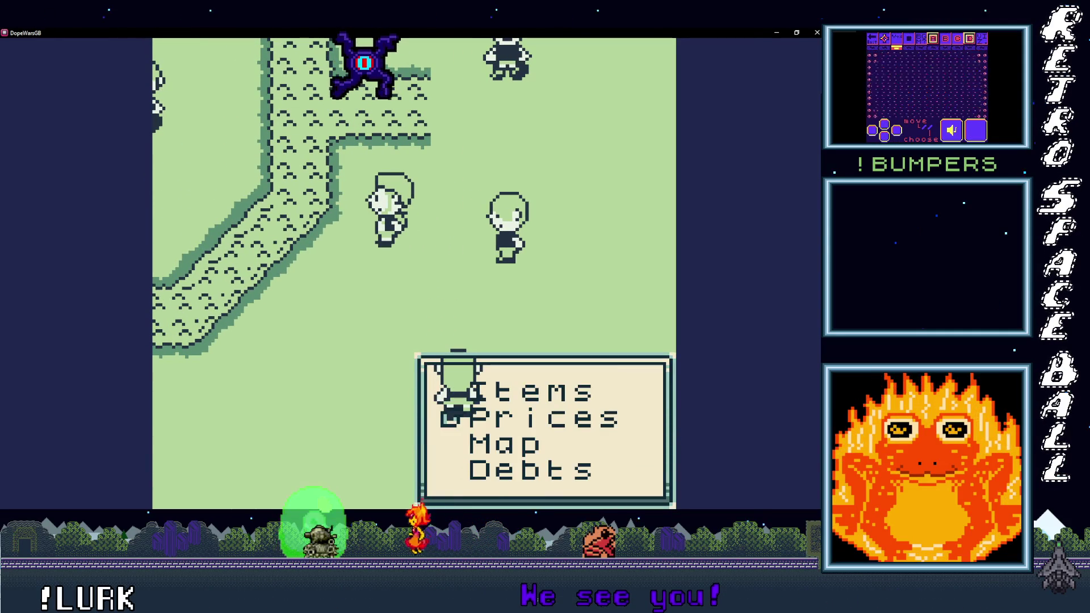
key(x)
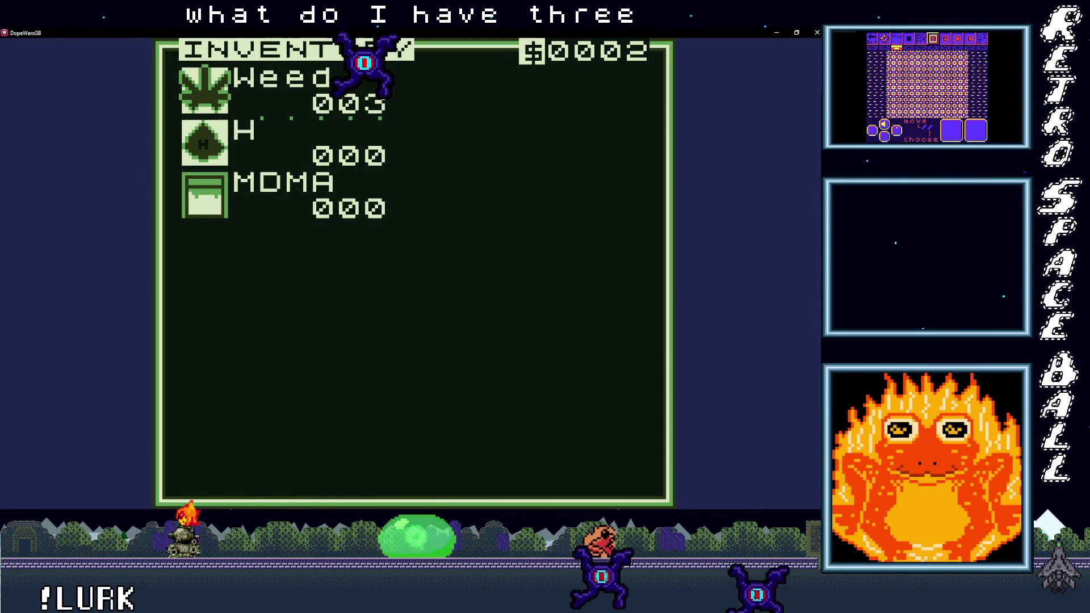
Step: Leave the inventory and check the current drug prices screen
key(z)
key(Down)
key(Down)
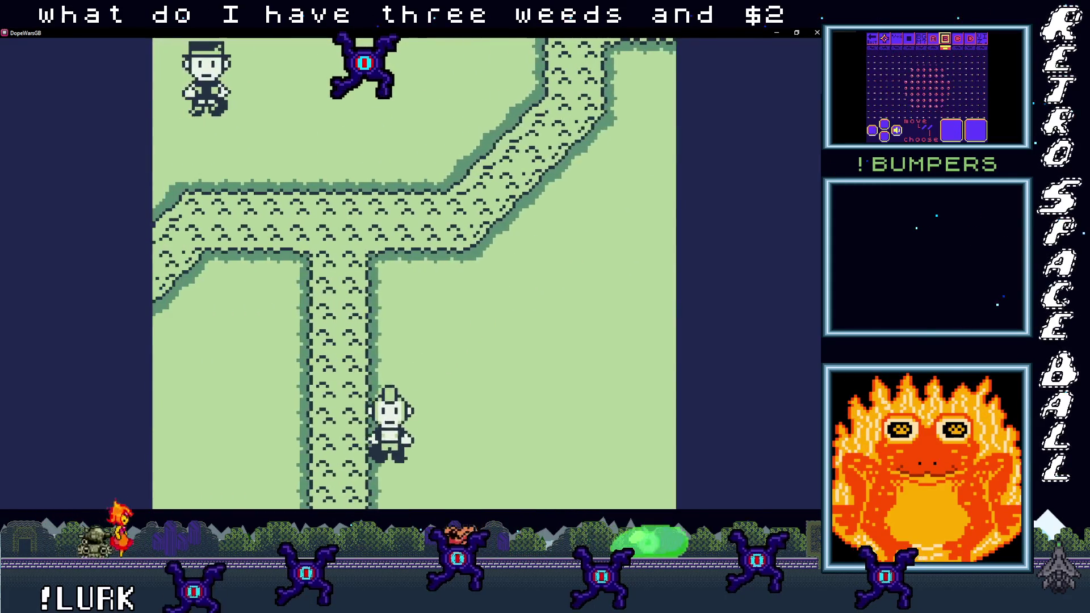
key(Return)
key(z)
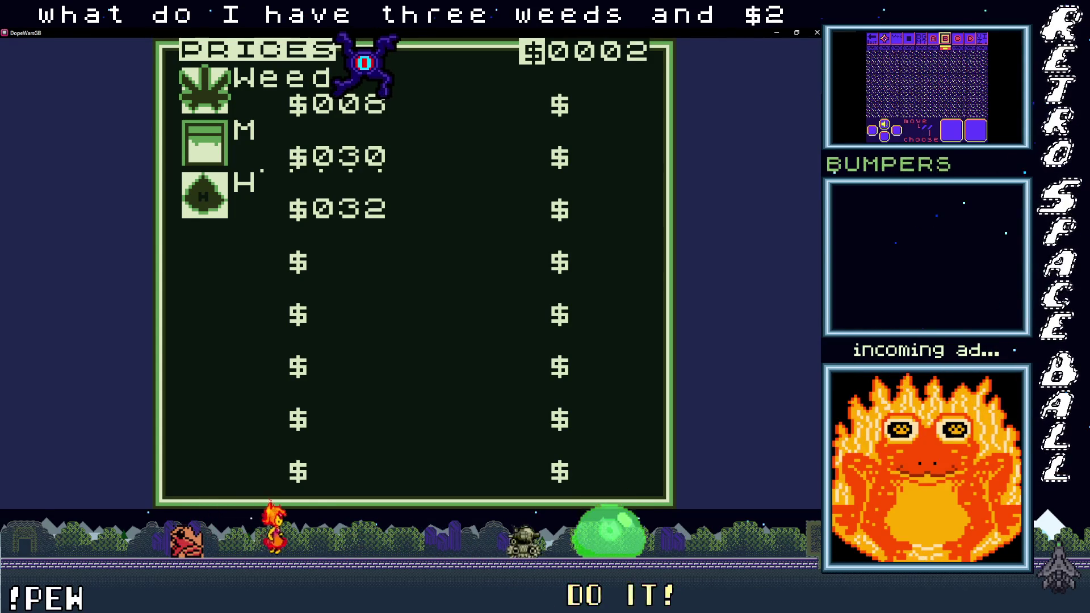
key(x)
Step: Try buying one H from the dealer and get refused with 'You can't afford!'
key(Down)
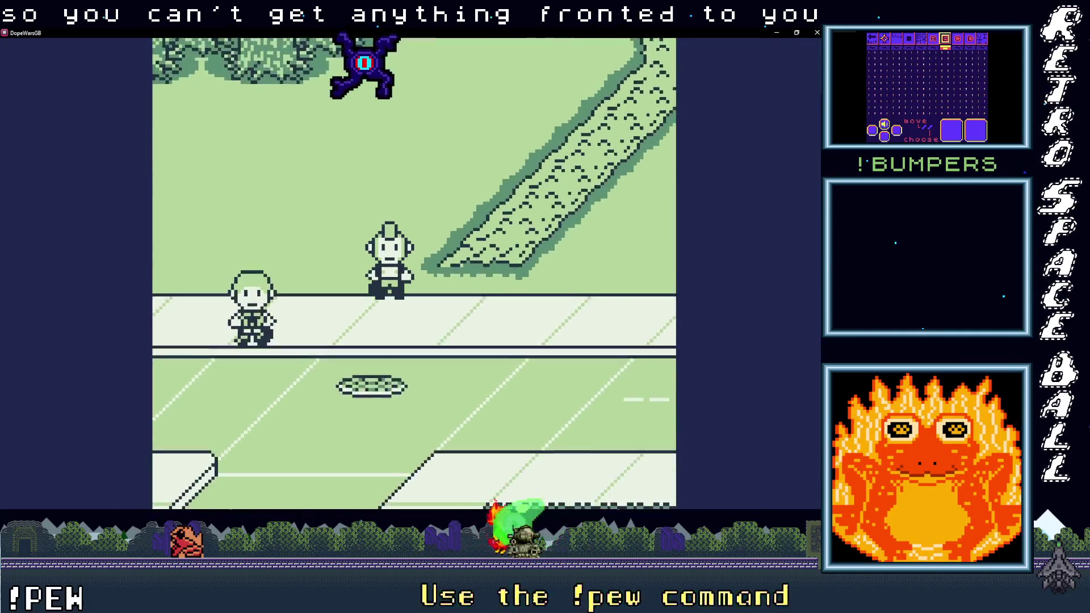
key(Left)
key(x)
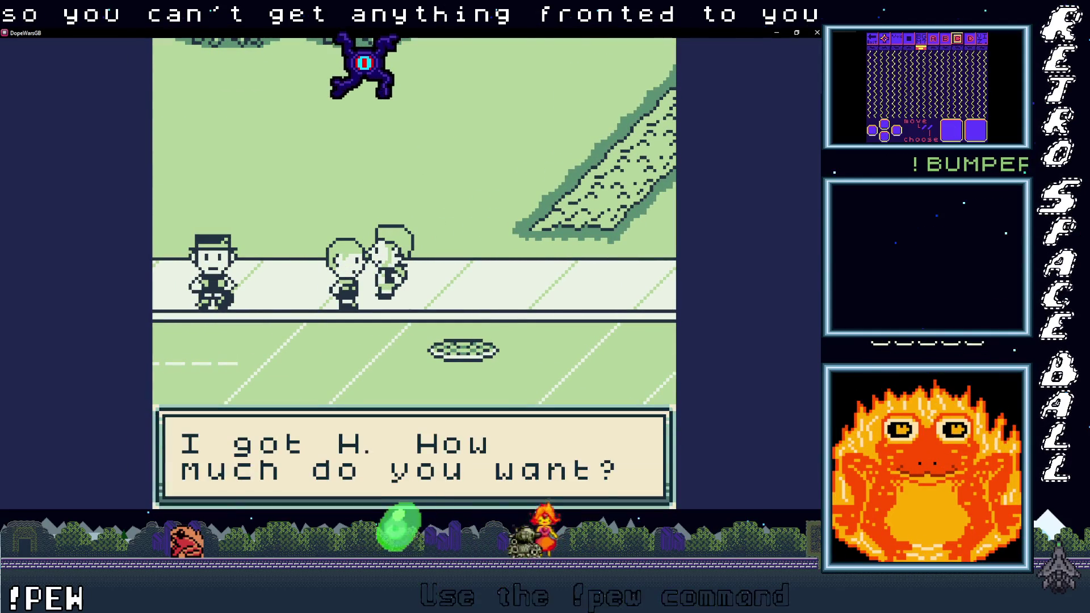
key(x)
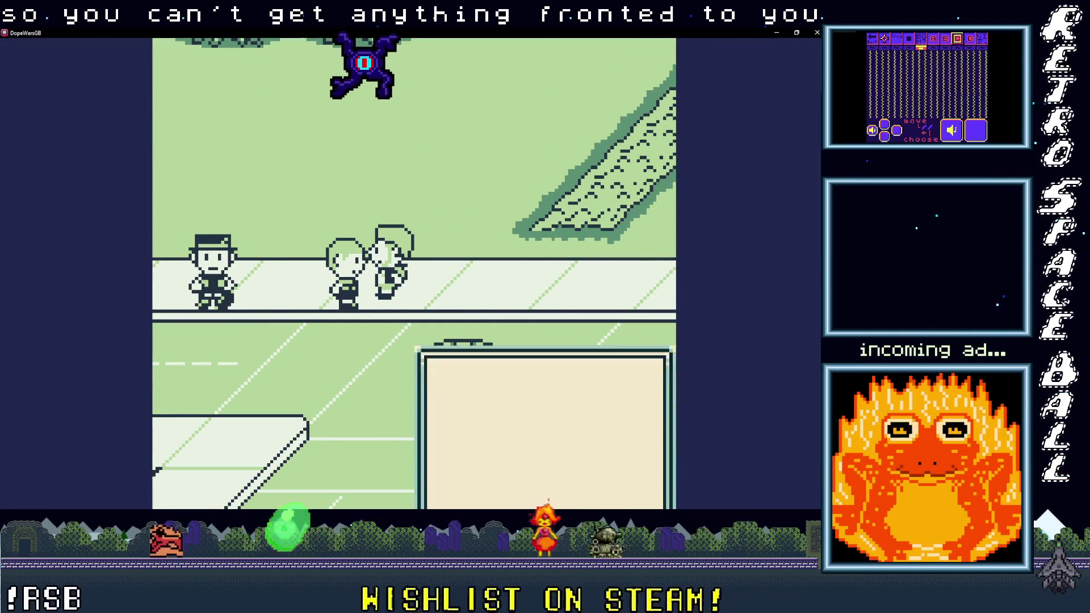
key(x)
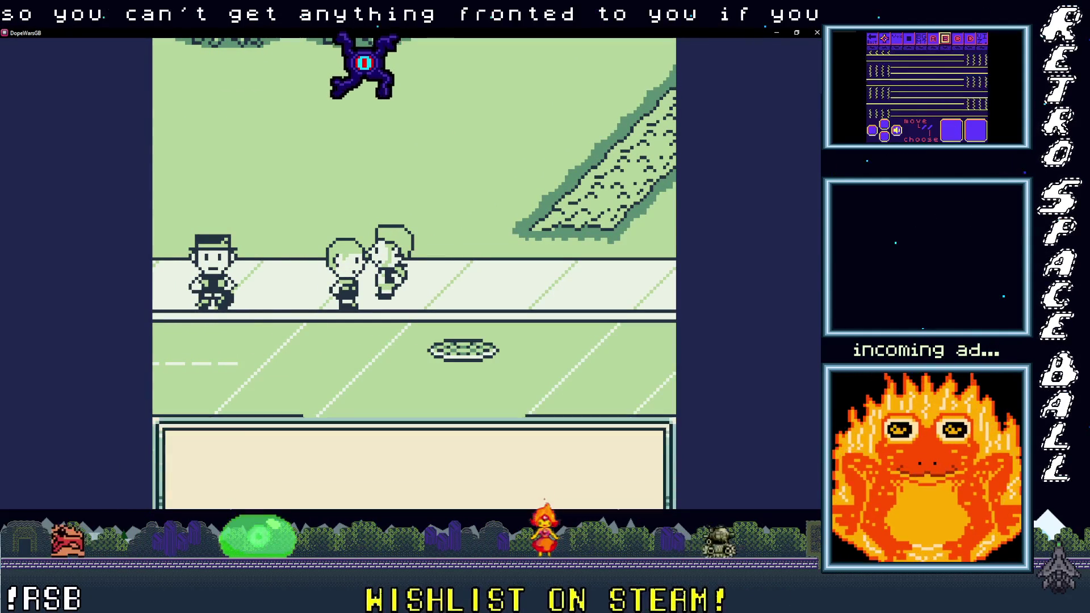
Step: Walk right toward the brick building and check the prices screen again
key(Right)
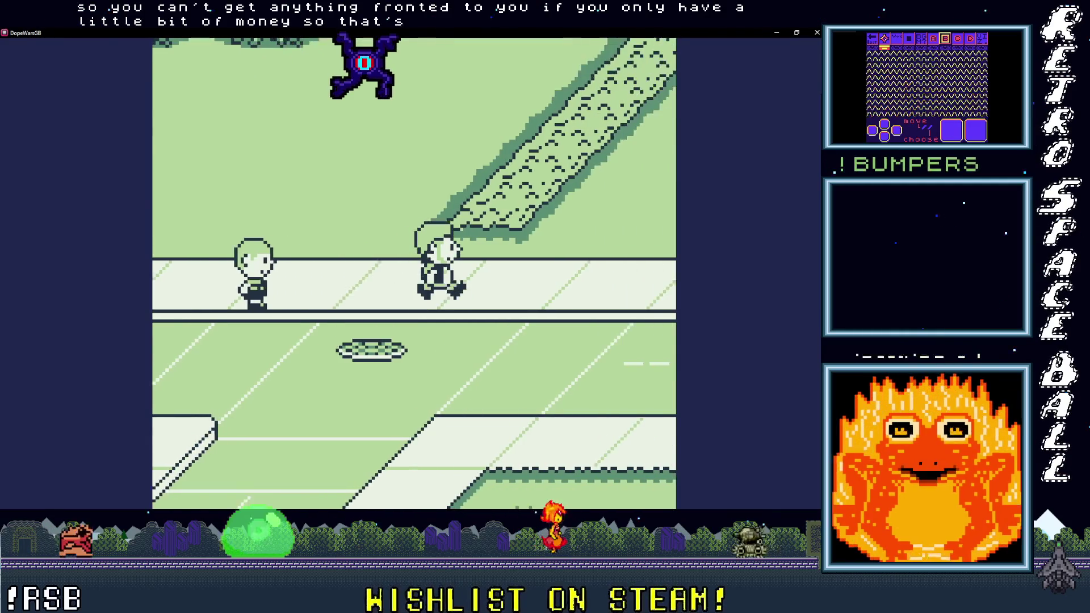
key(Right)
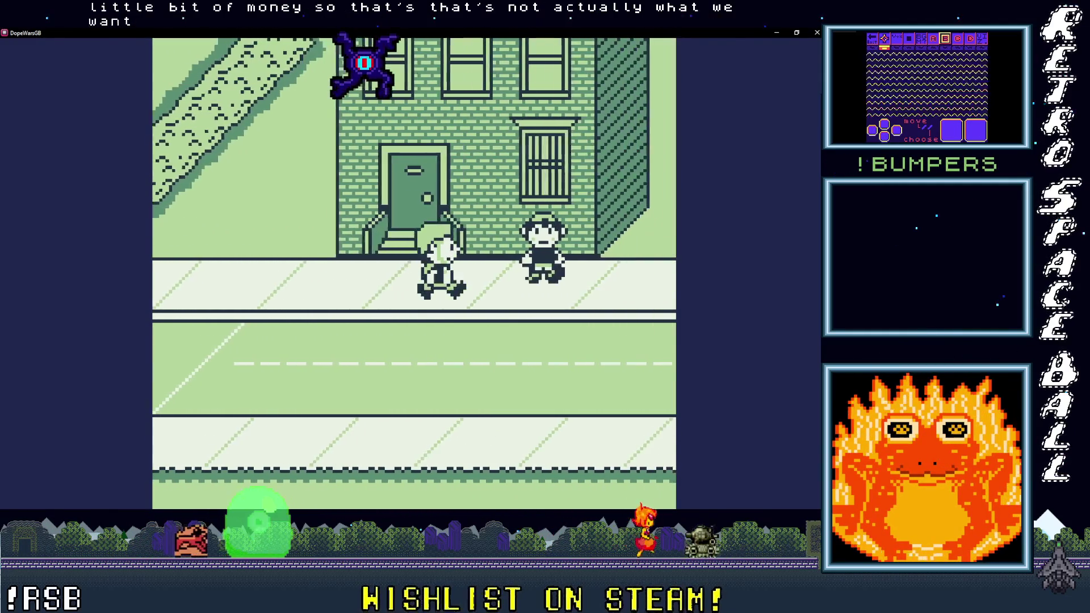
key(Up)
key(Return)
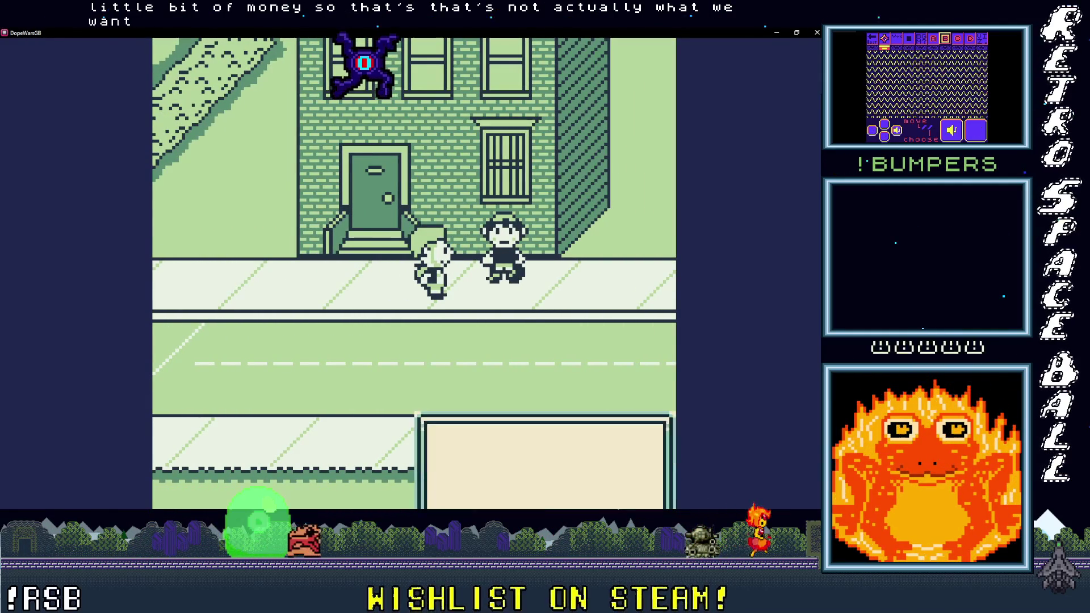
key(x)
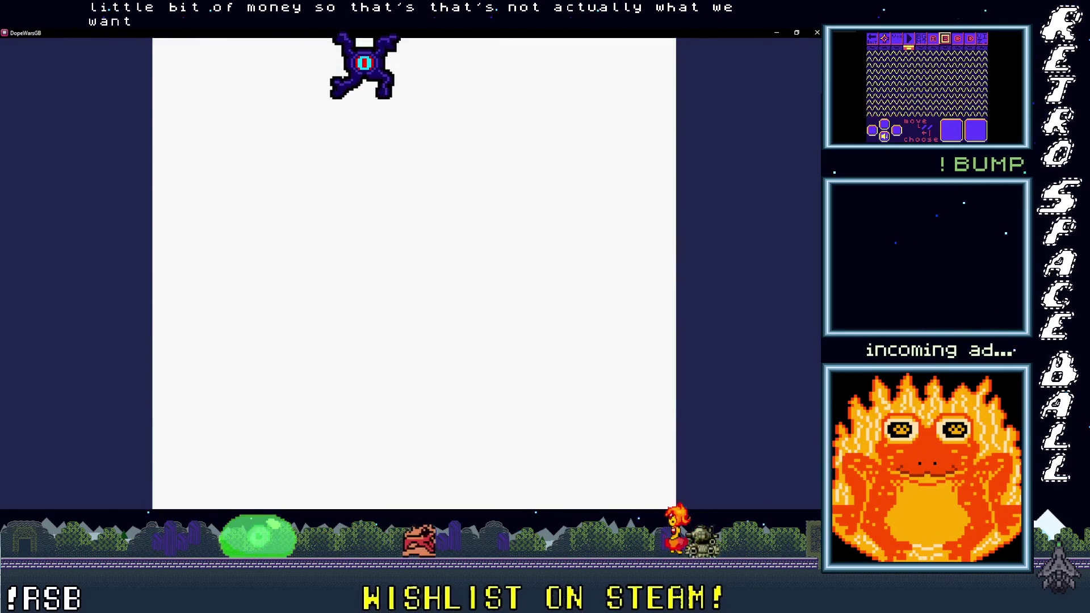
key(z)
Step: Walk back and forth in front of the building's door, then close the running game
key(Left)
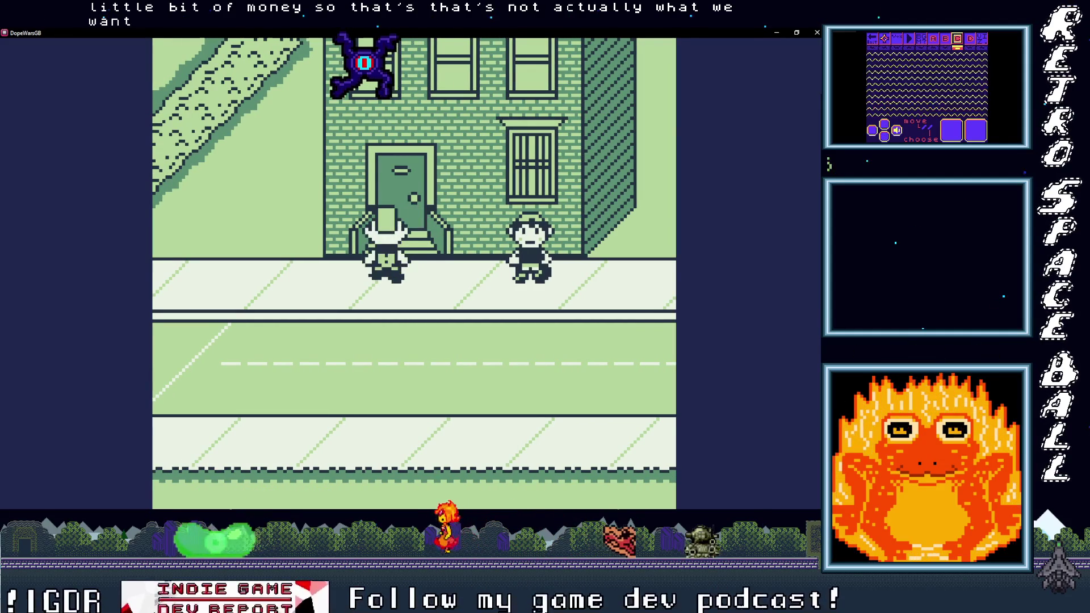
key(Left)
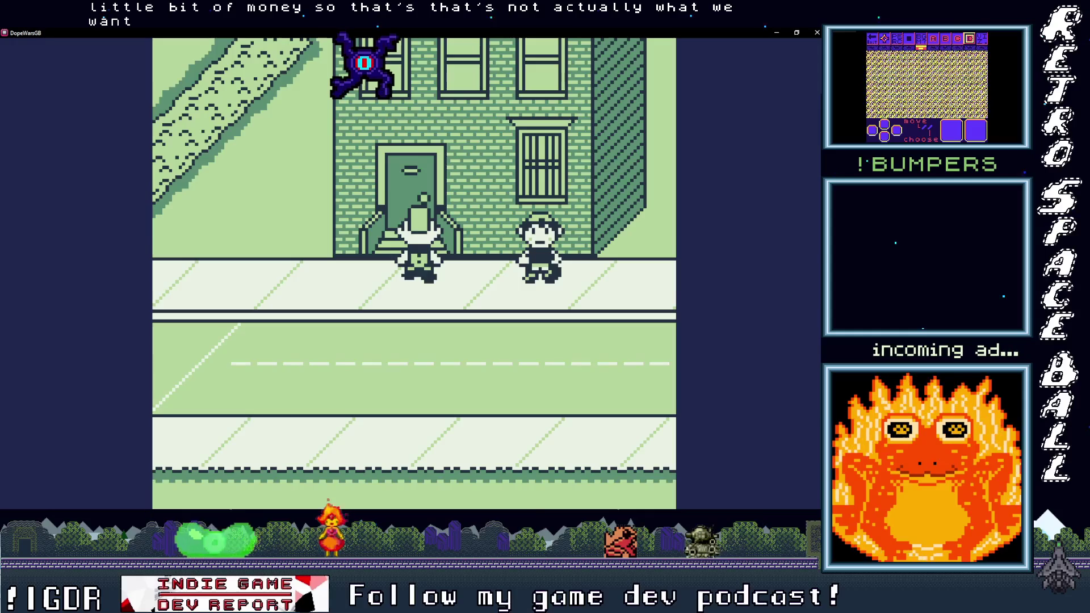
key(Down)
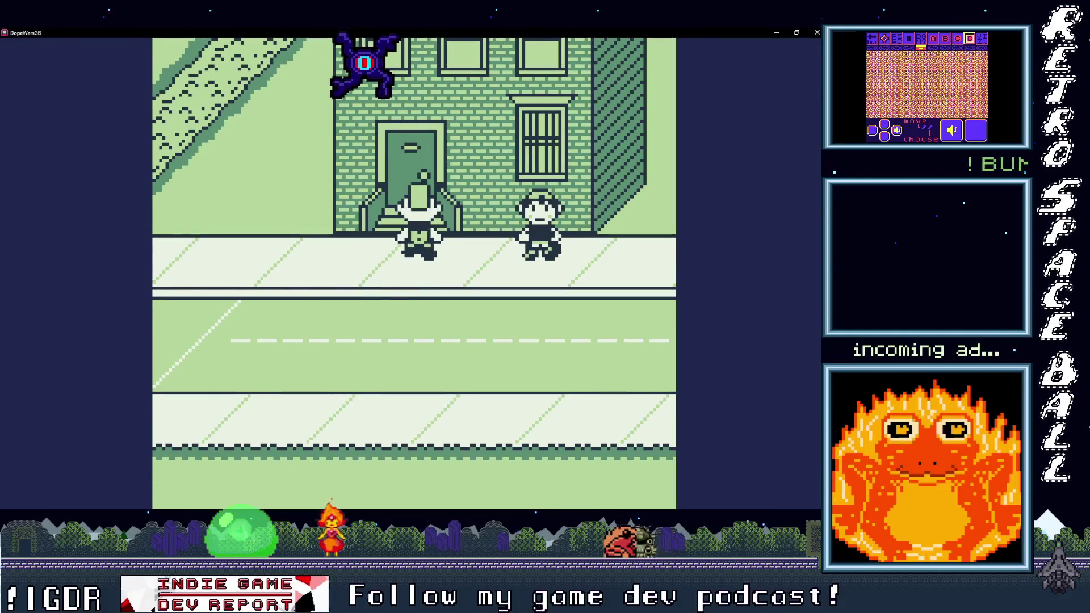
key(Right)
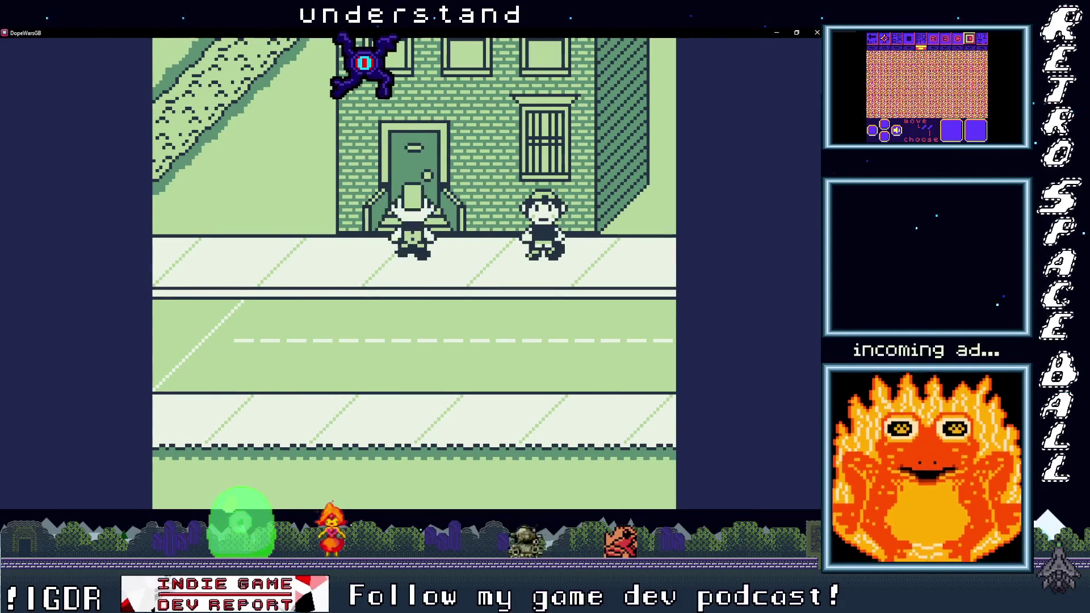
key(Left)
key(Right)
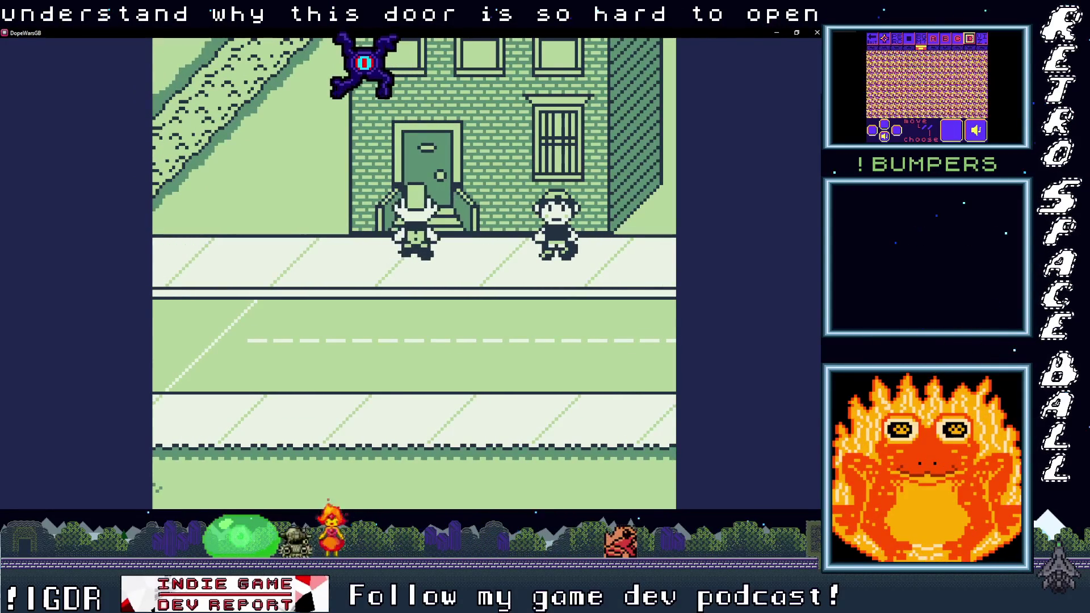
key(Left)
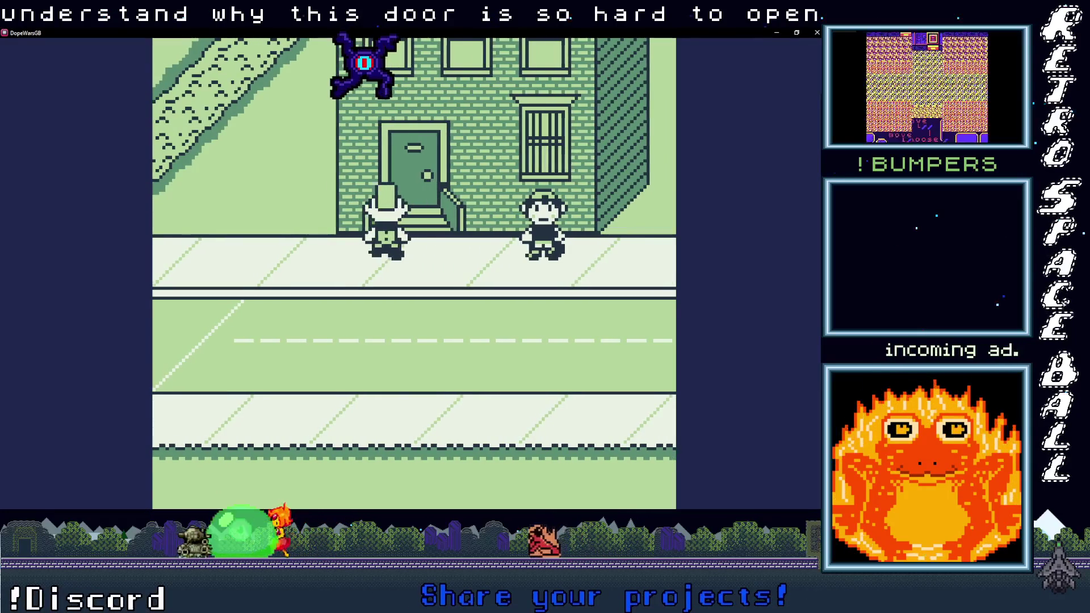
key(Right)
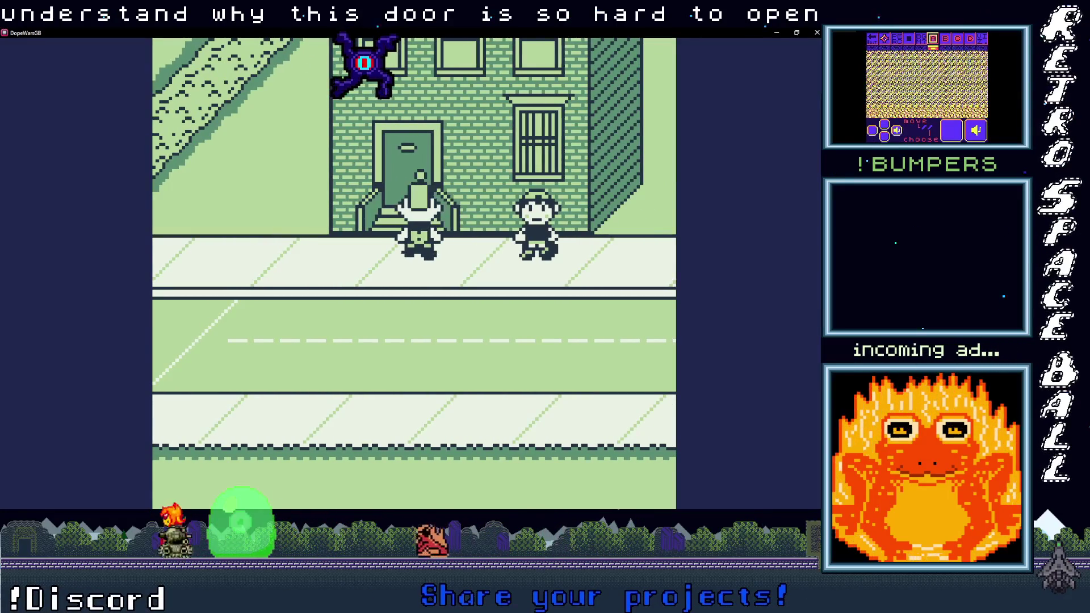
key(Up)
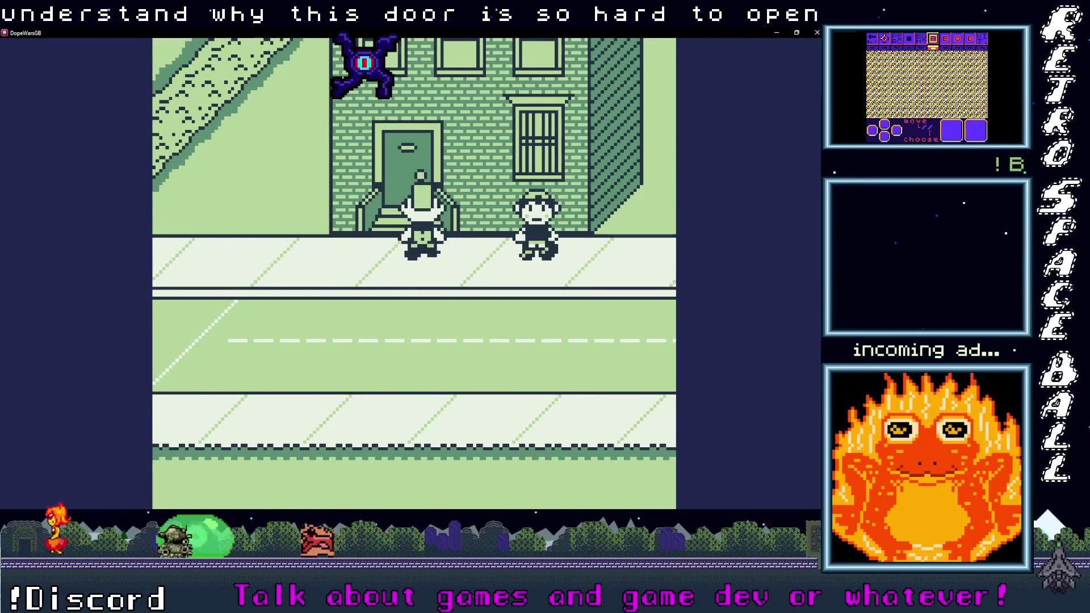
key(Left)
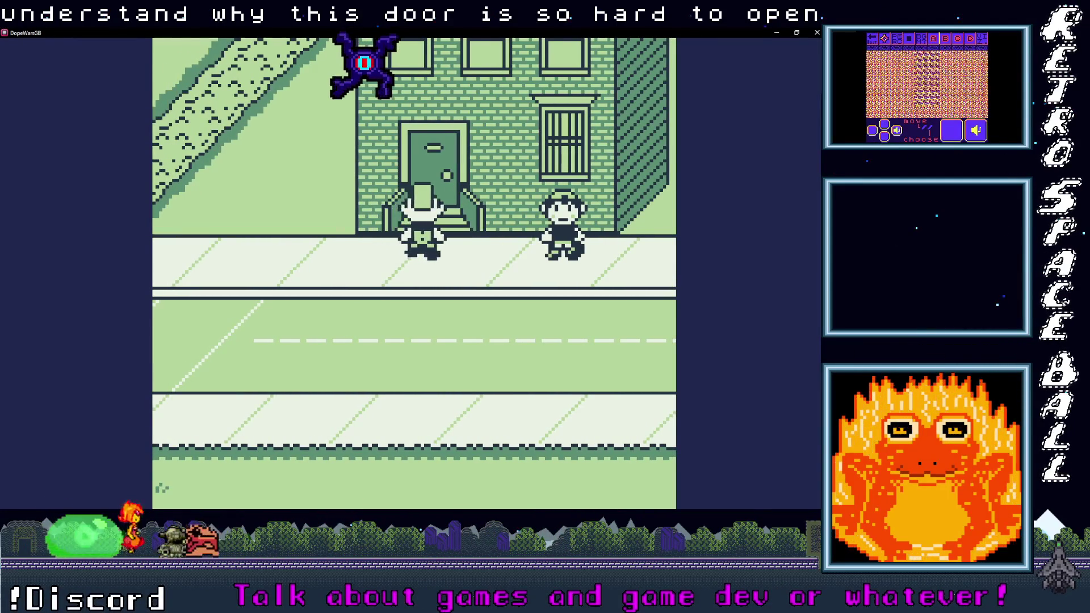
key(Right)
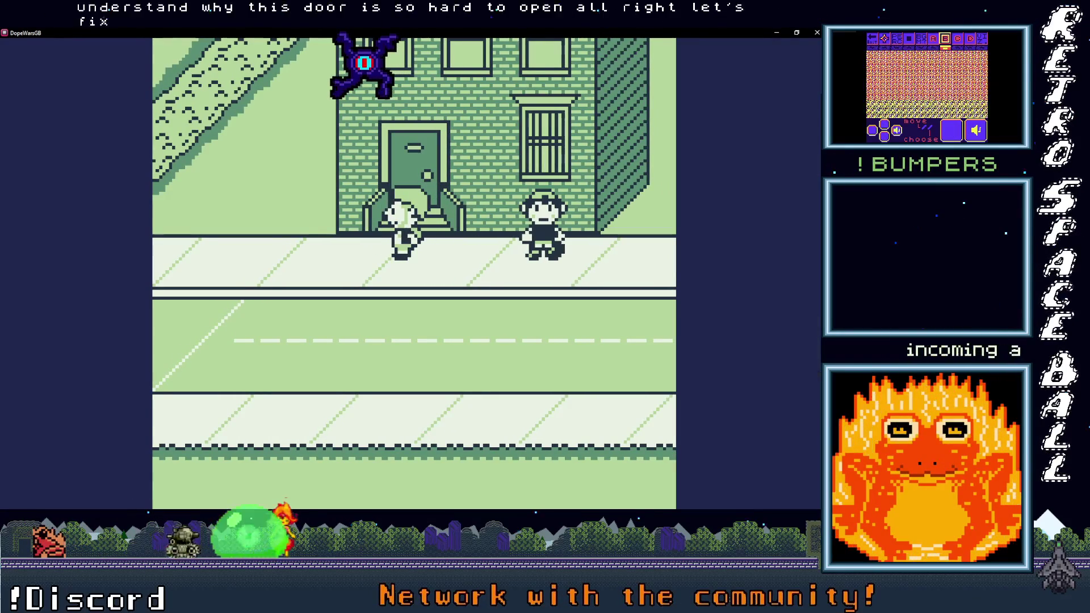
click(812, 32)
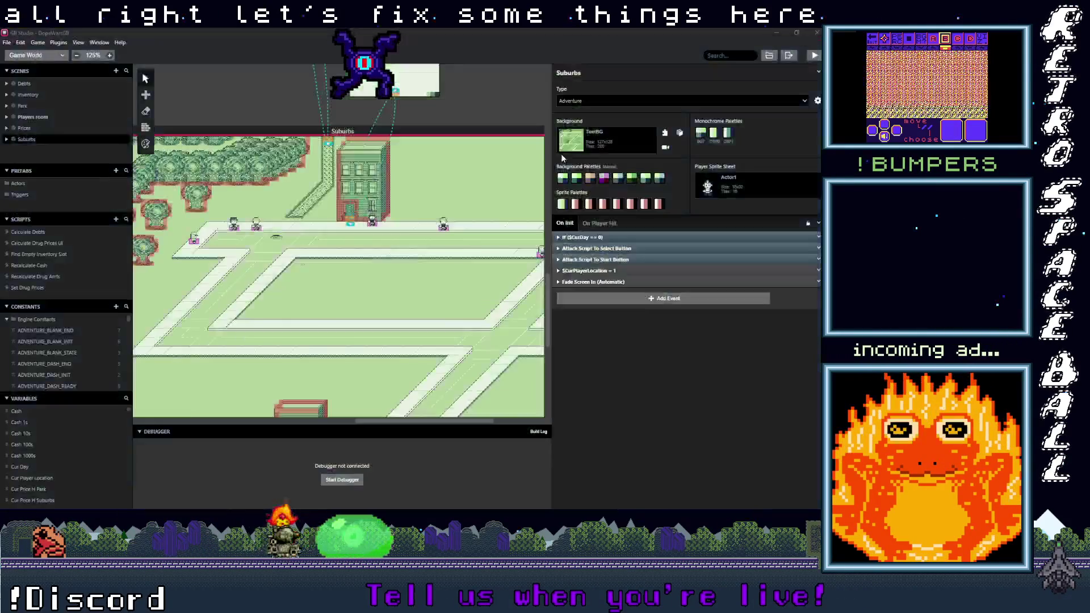
Step: Drag the Suburbs door trigger to Players room onto the brick building's front steps
scroll(347, 220, up, 6)
drag(407, 309, 371, 276)
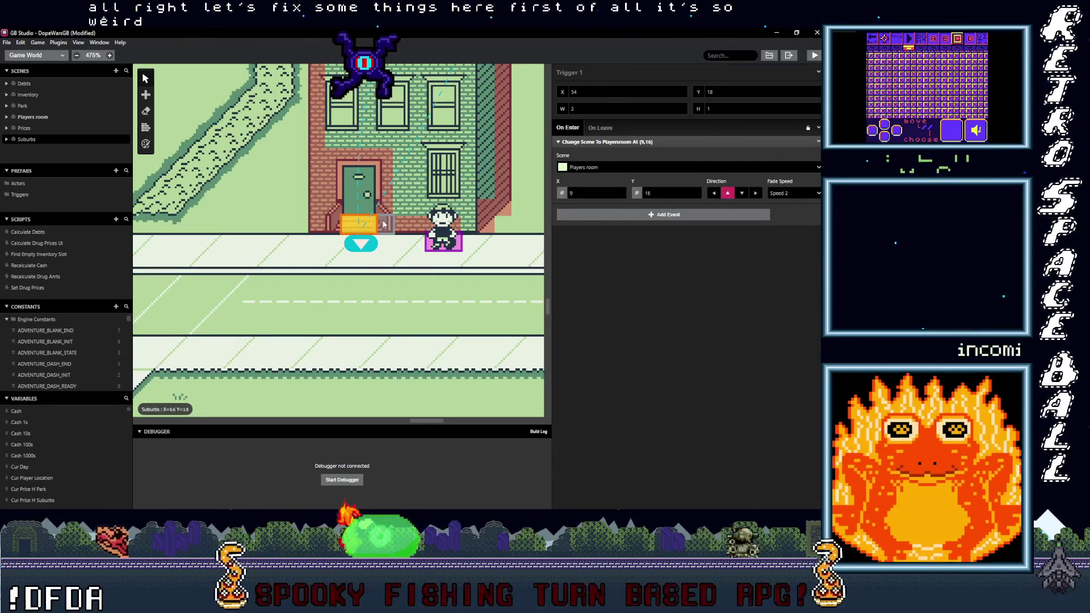
click(384, 224)
click(365, 230)
click(381, 230)
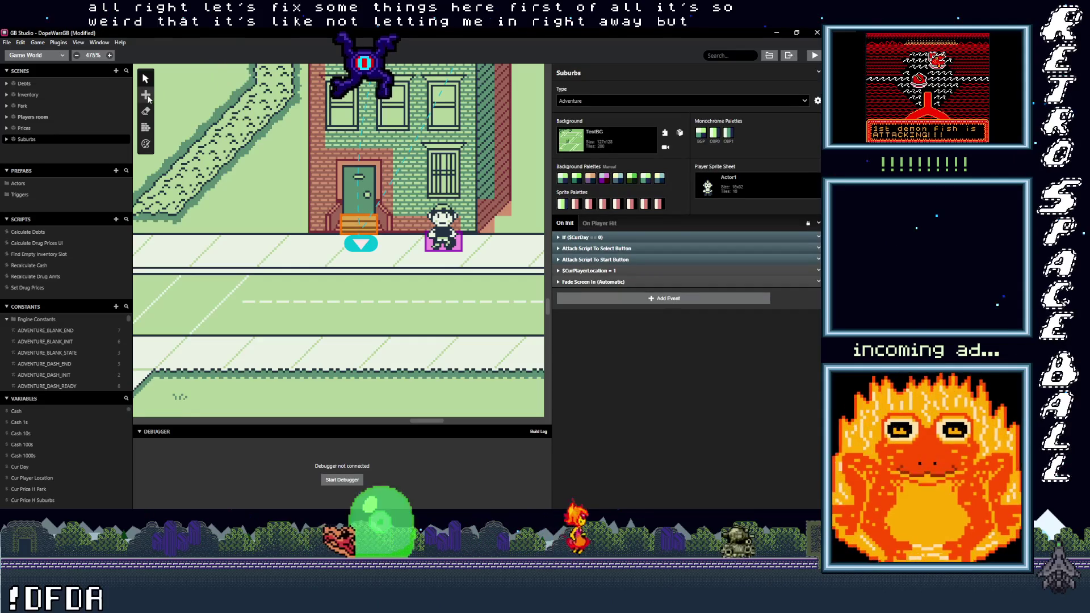
click(146, 129)
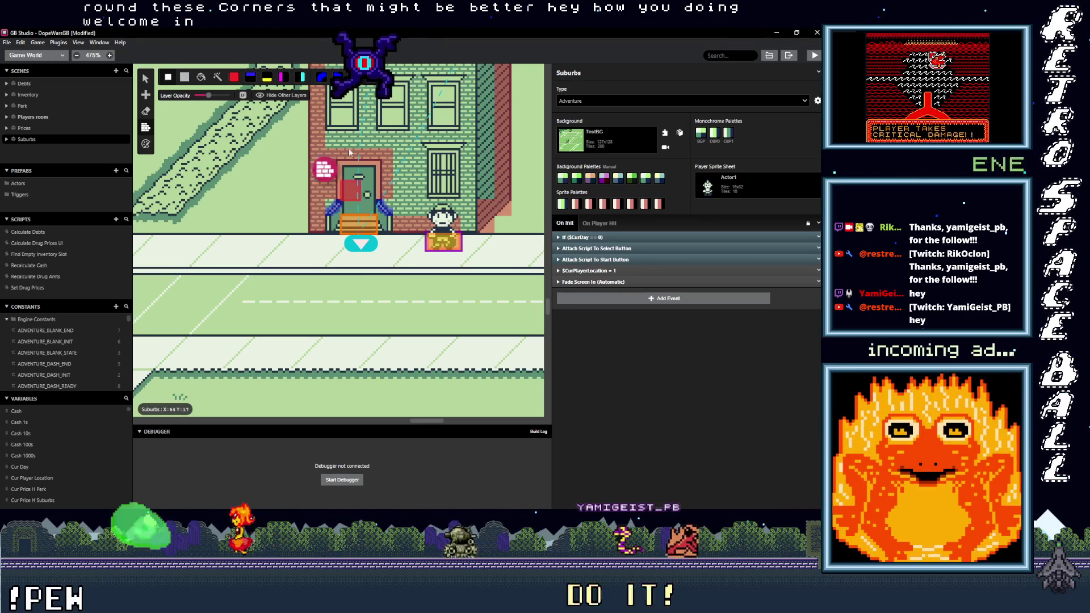
scroll(365, 267, right, 3)
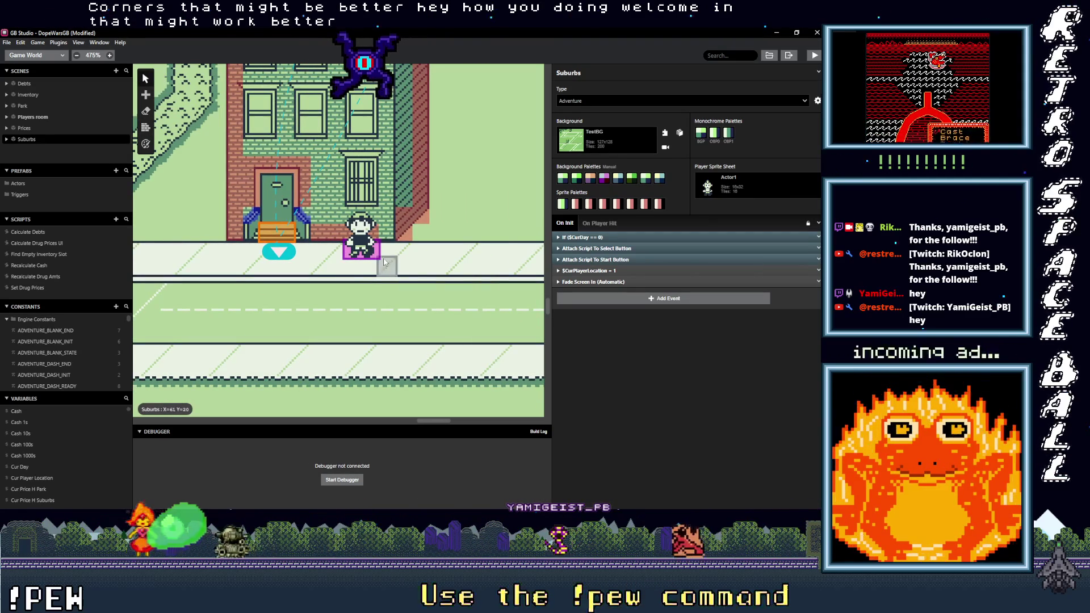
Step: Select the Suburbs dealers and scroll Actor 5's On Interact script up to its Debt3 and Cash checks
click(370, 254)
scroll(630, 332, up, 4)
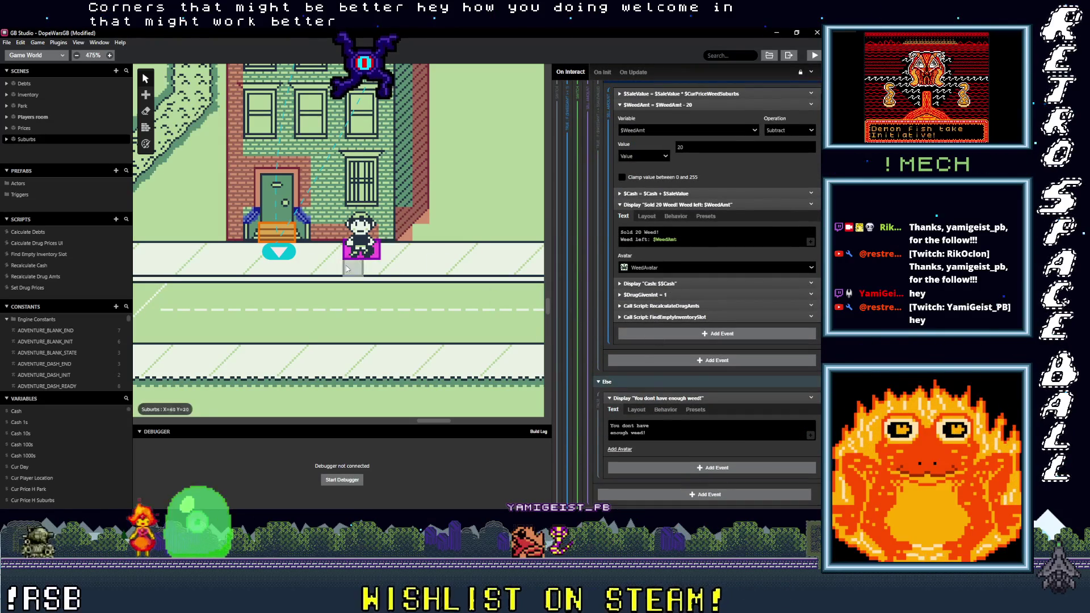
scroll(250, 249, left, 10)
click(501, 260)
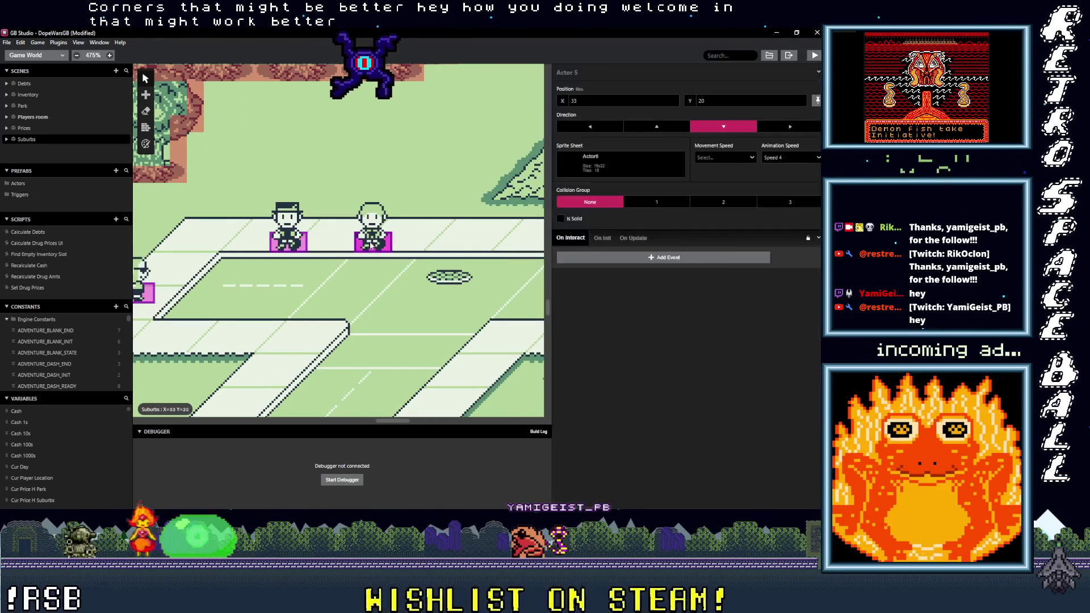
scroll(697, 326, up, 10)
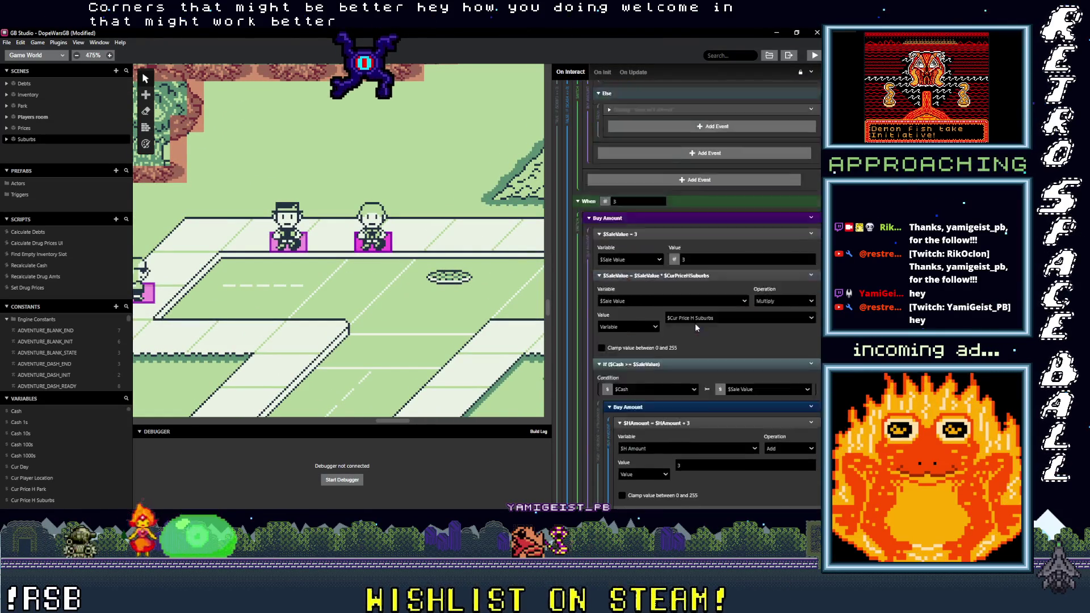
scroll(702, 343, up, 10)
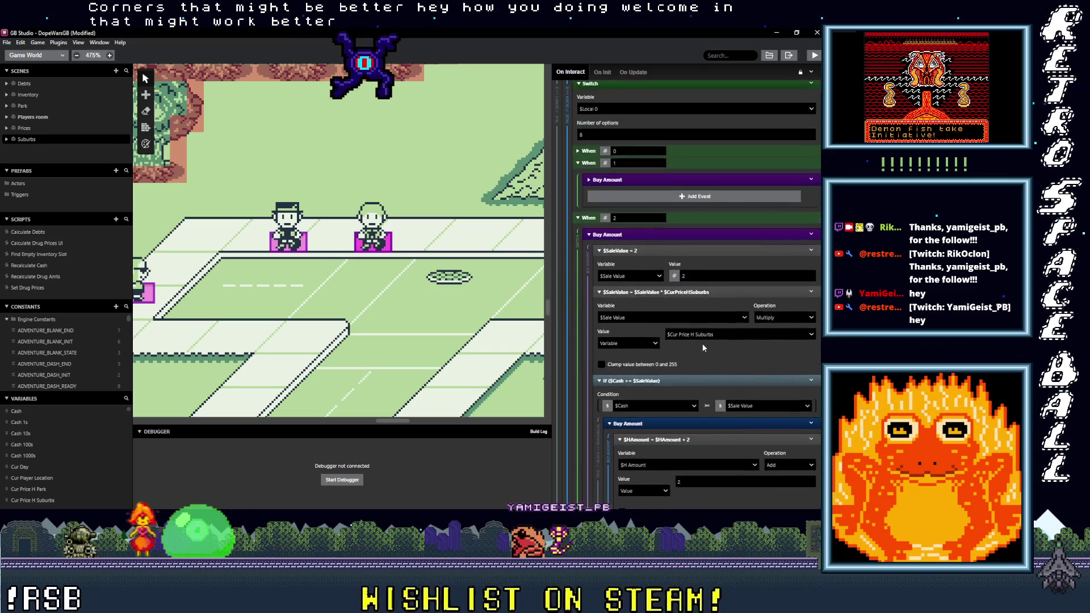
scroll(704, 348, up, 15)
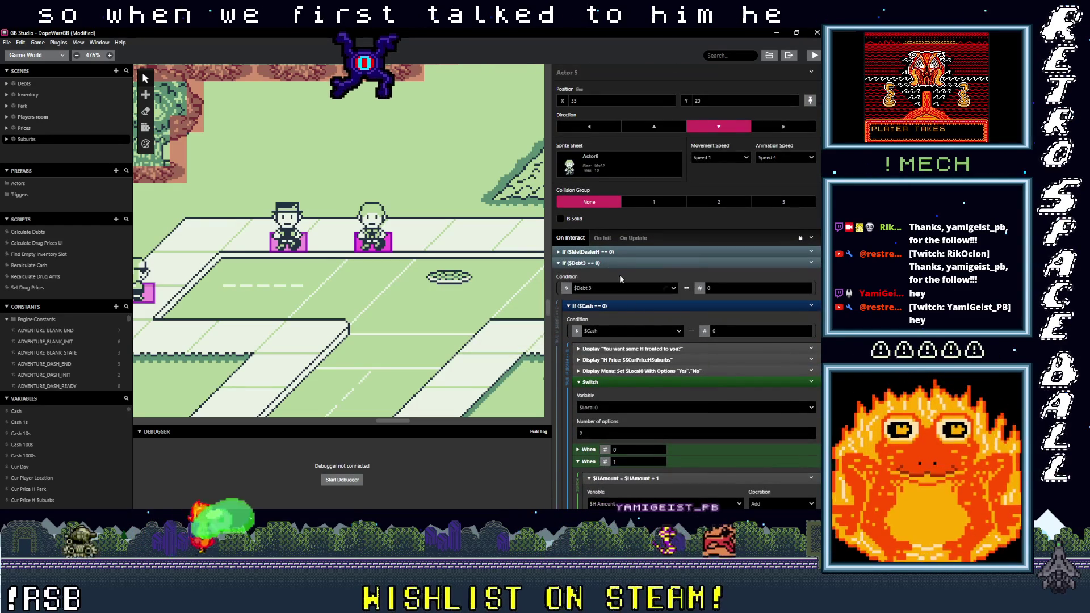
Step: On Actor 5's If $Cash == 0 block, set the operator to Less Than and the value type to Variable
click(614, 264)
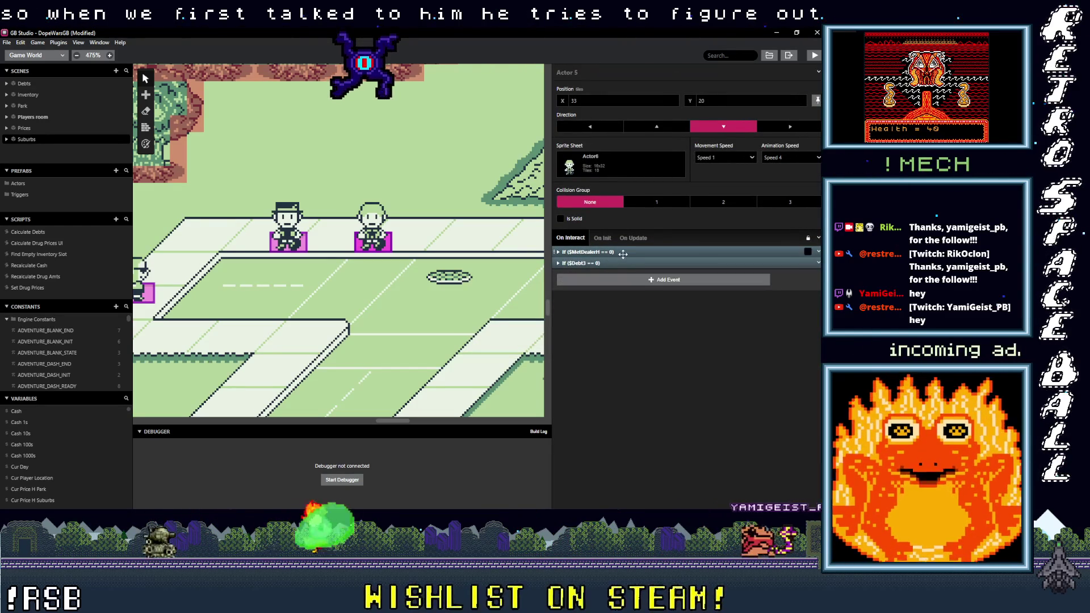
click(609, 263)
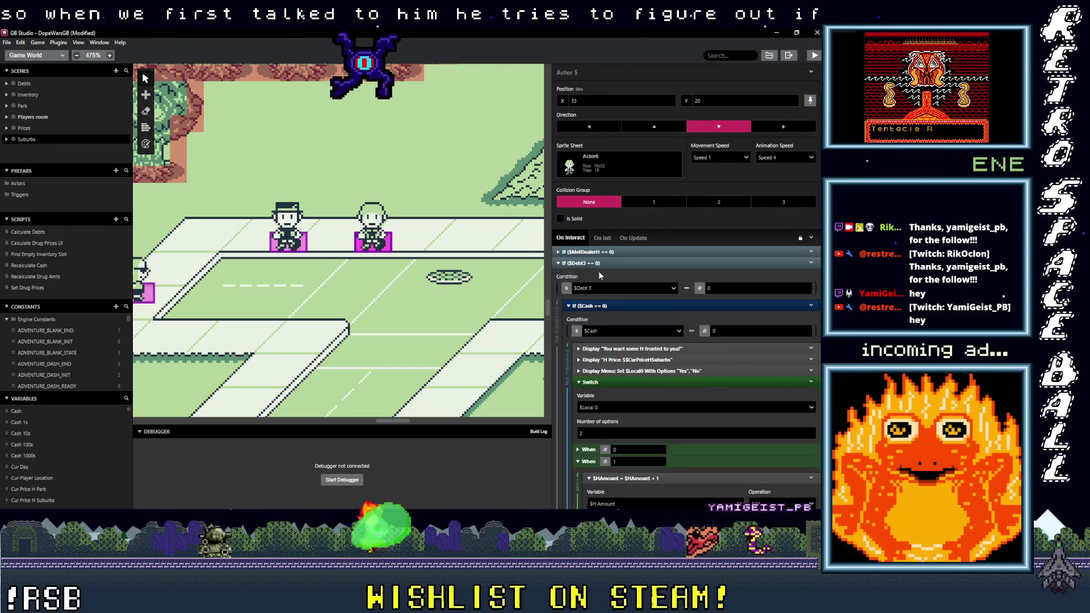
click(612, 305)
scroll(611, 349, down, 2)
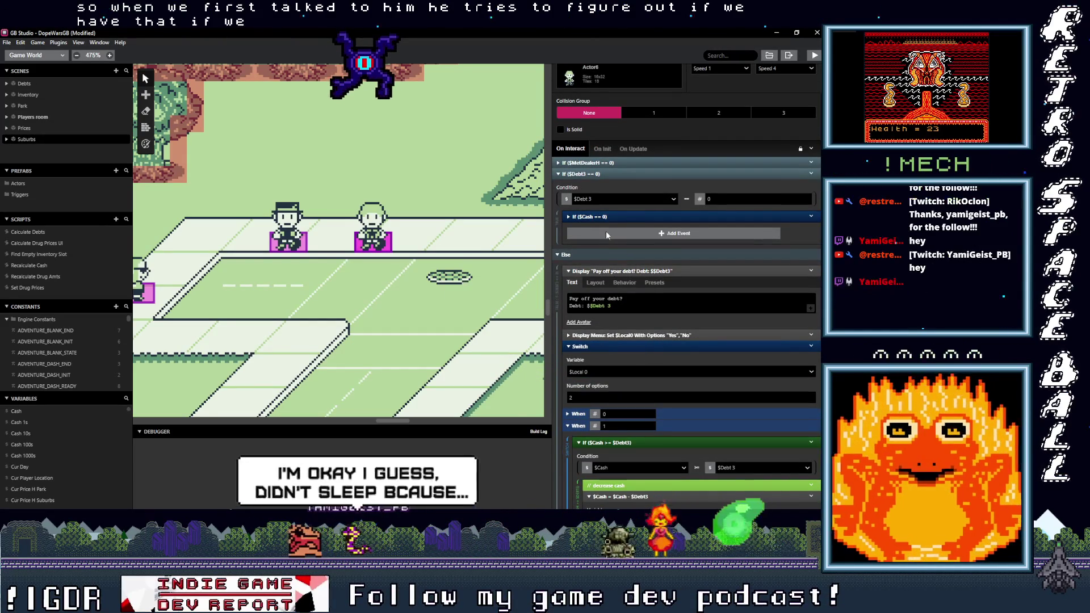
click(616, 216)
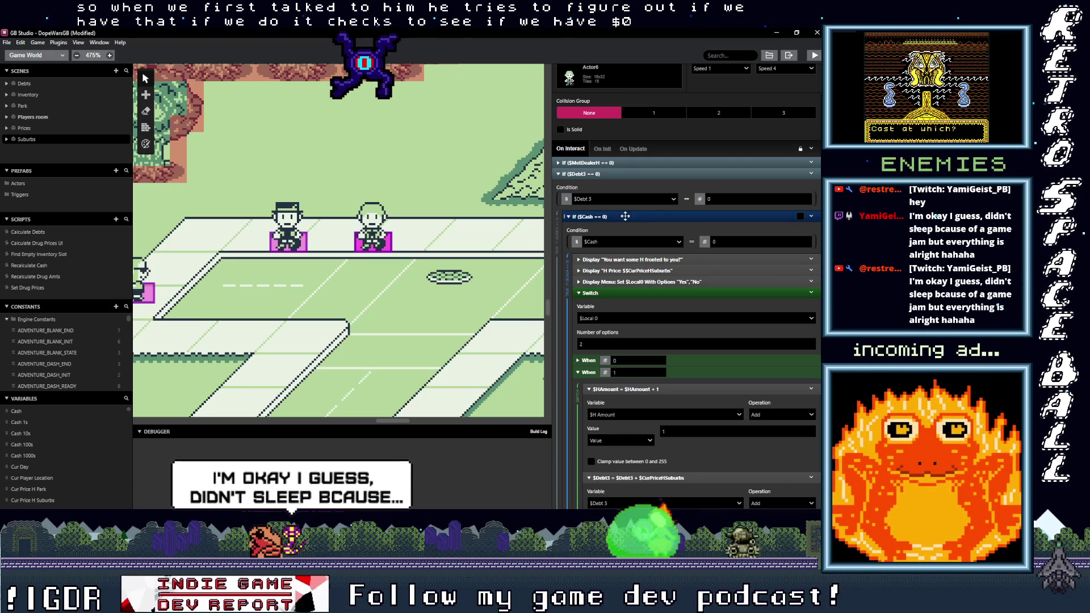
click(692, 243)
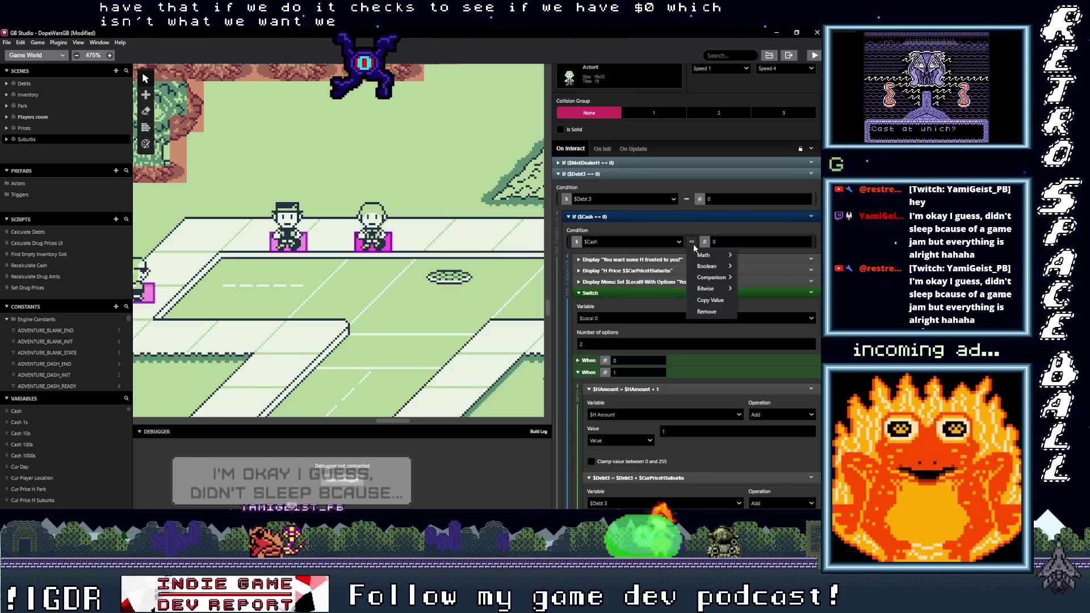
mouse_move(706, 281)
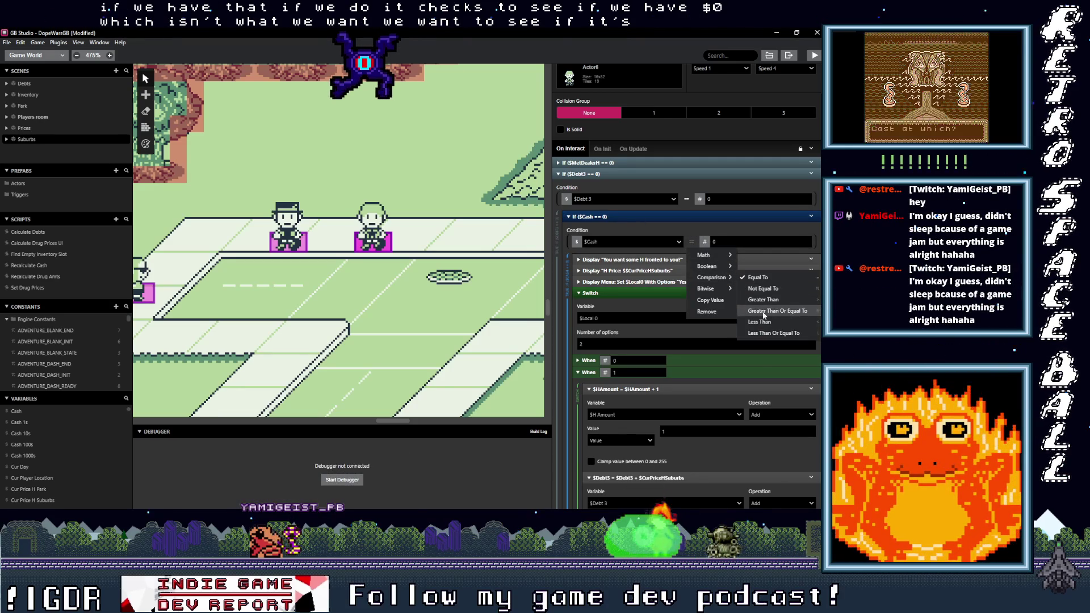
click(760, 322)
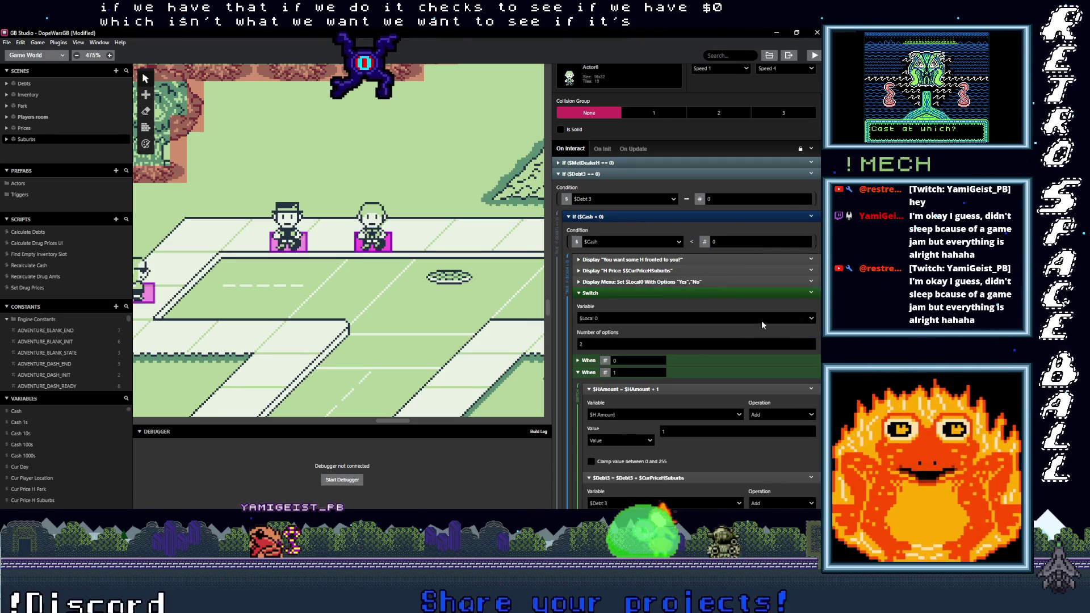
click(705, 242)
click(715, 272)
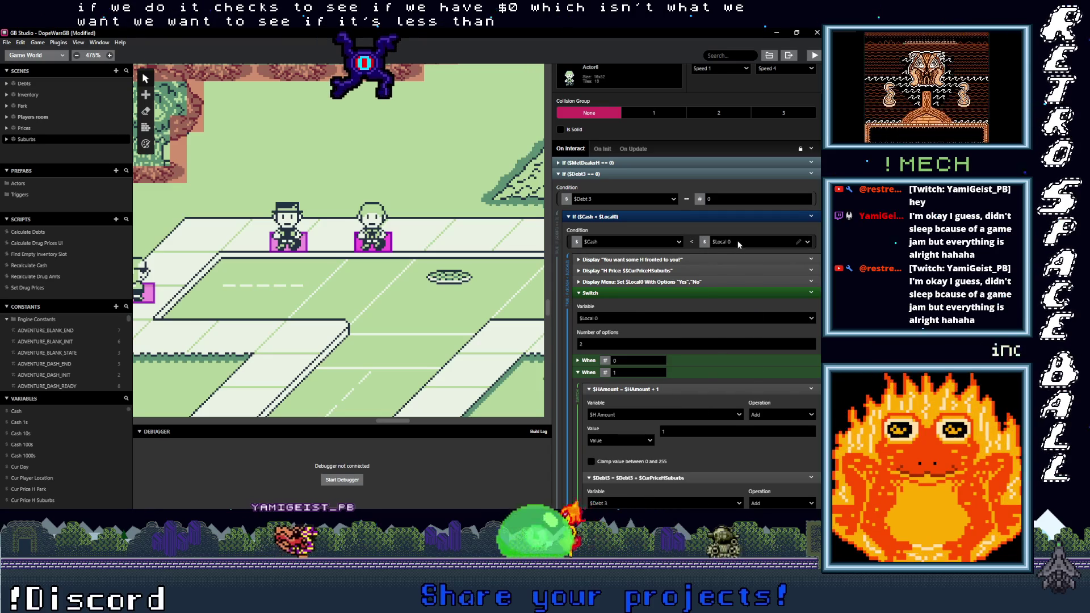
click(738, 242)
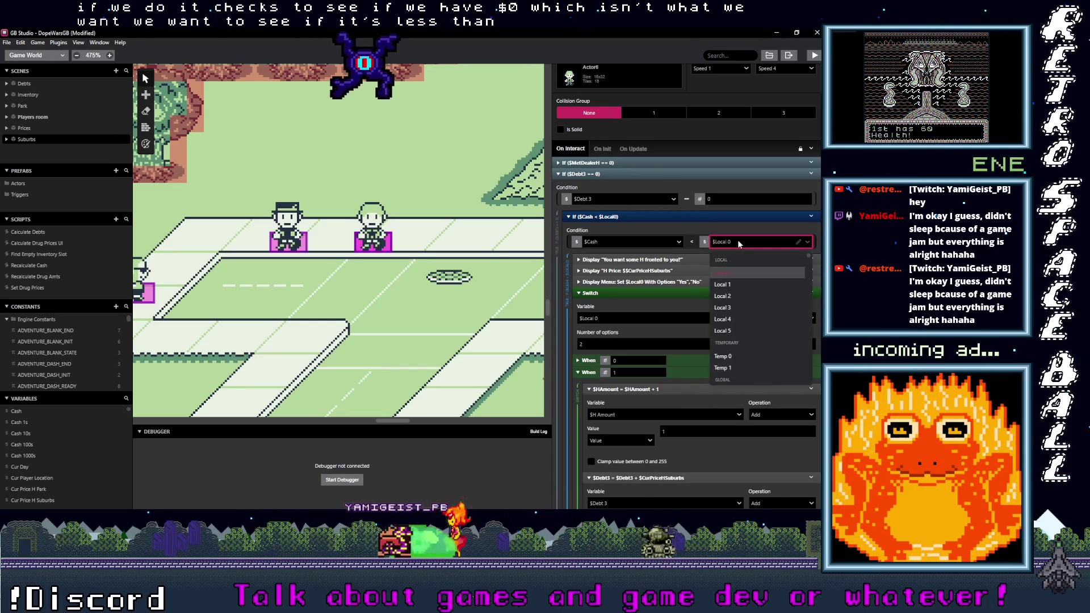
Step: Search the variable list and choose Cur Price H Suburbs as the comparison value
text(plcr)
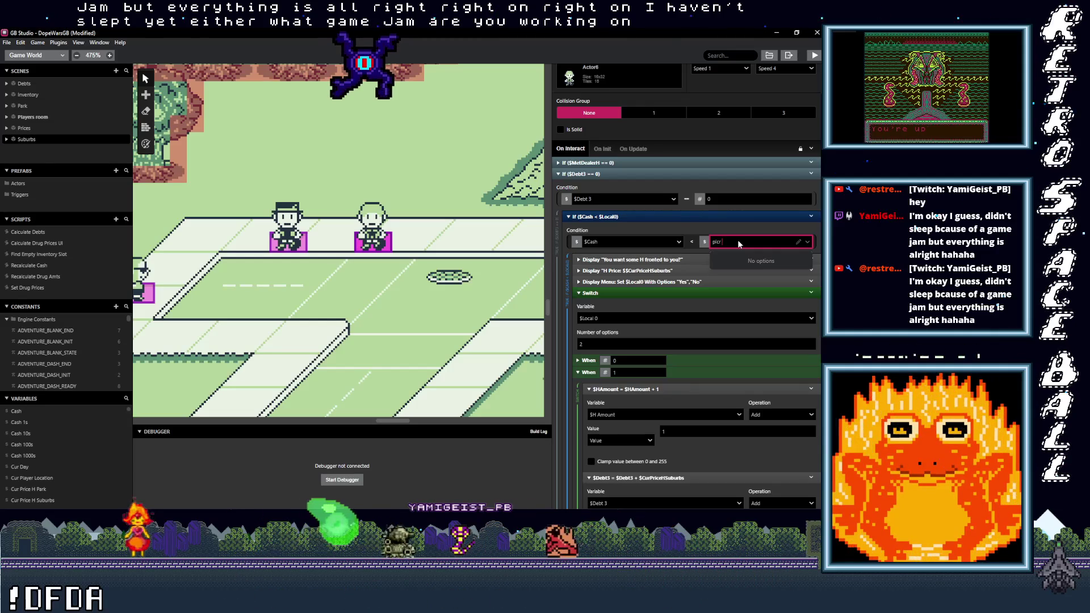
key(BackSpace)
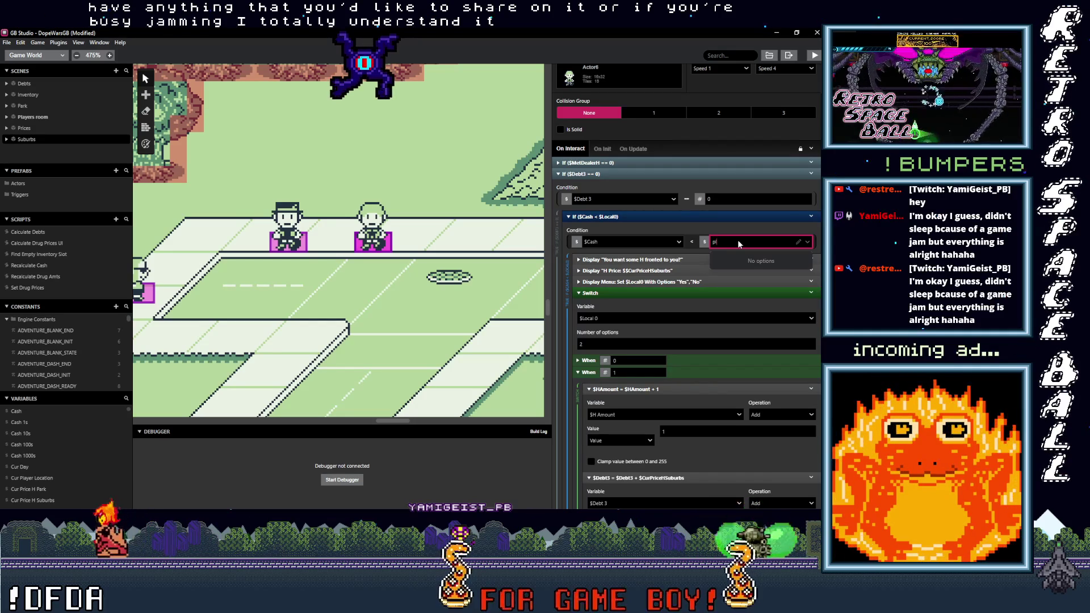
text(rice)
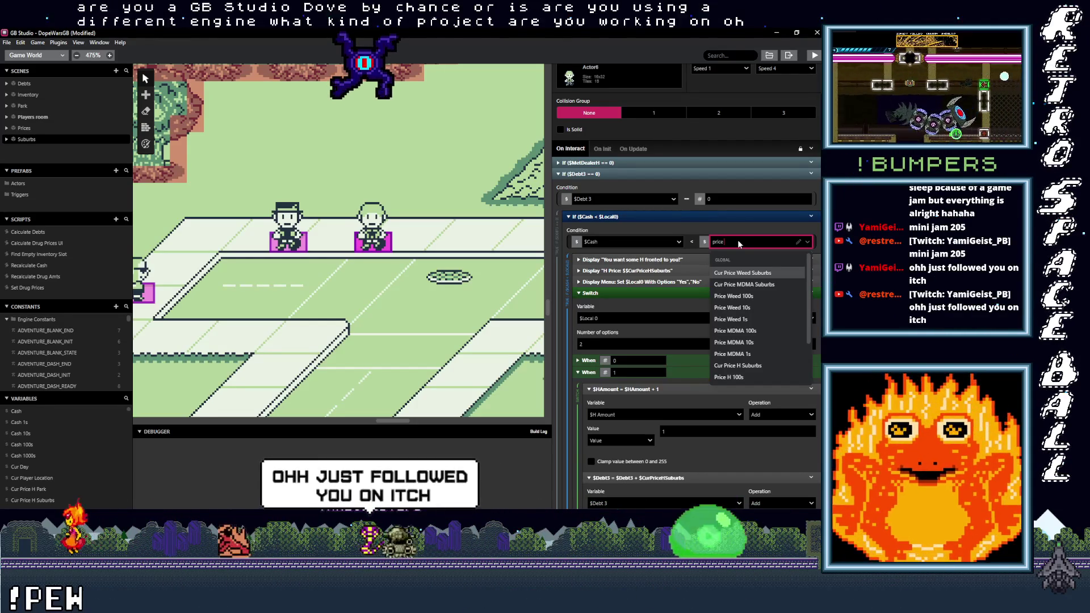
text(h)
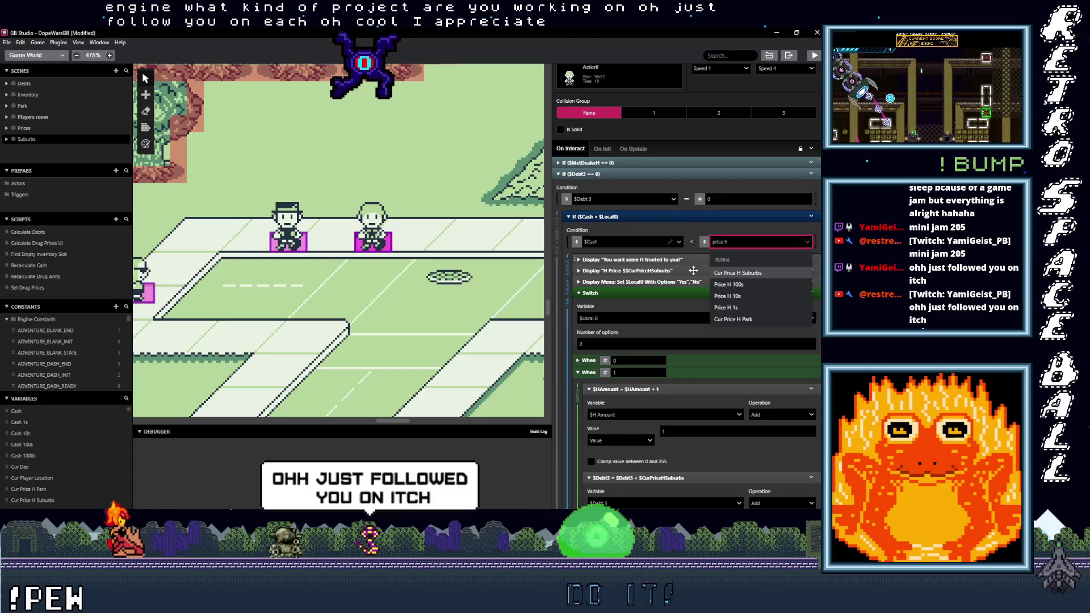
click(737, 274)
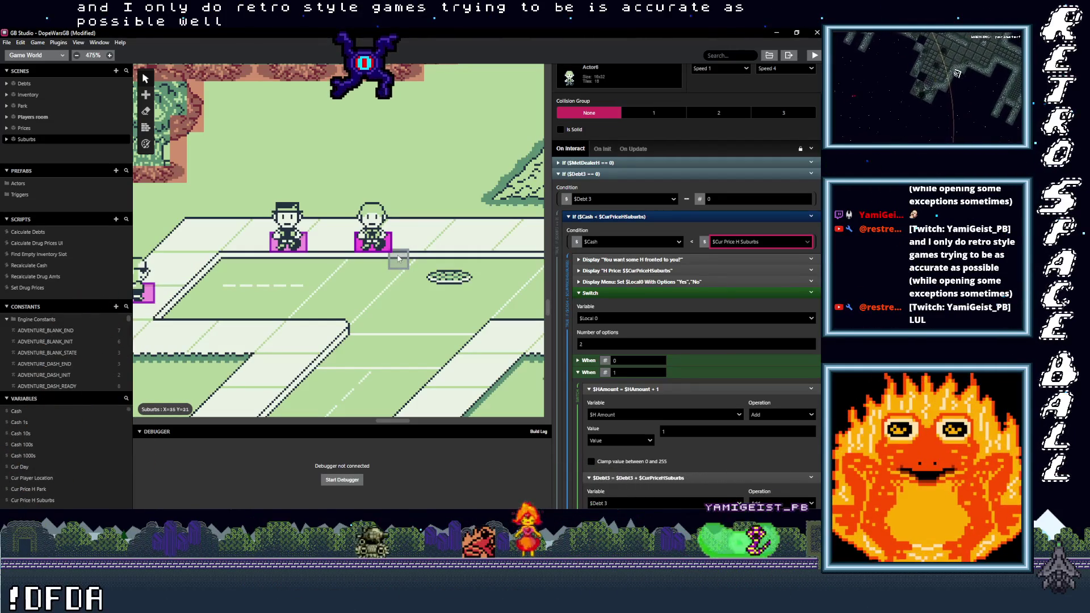
click(301, 246)
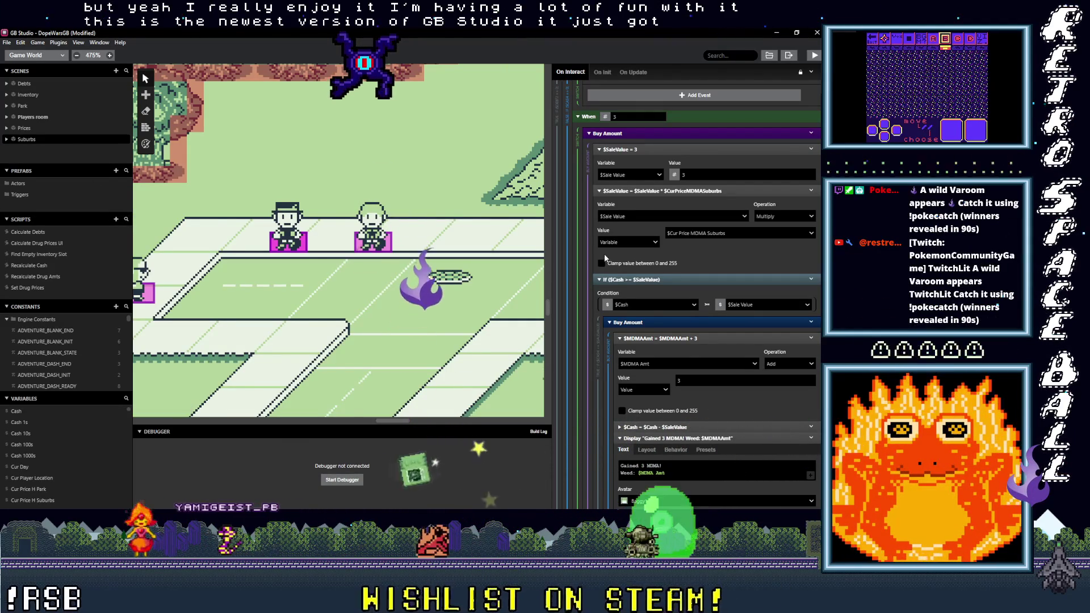
click(385, 241)
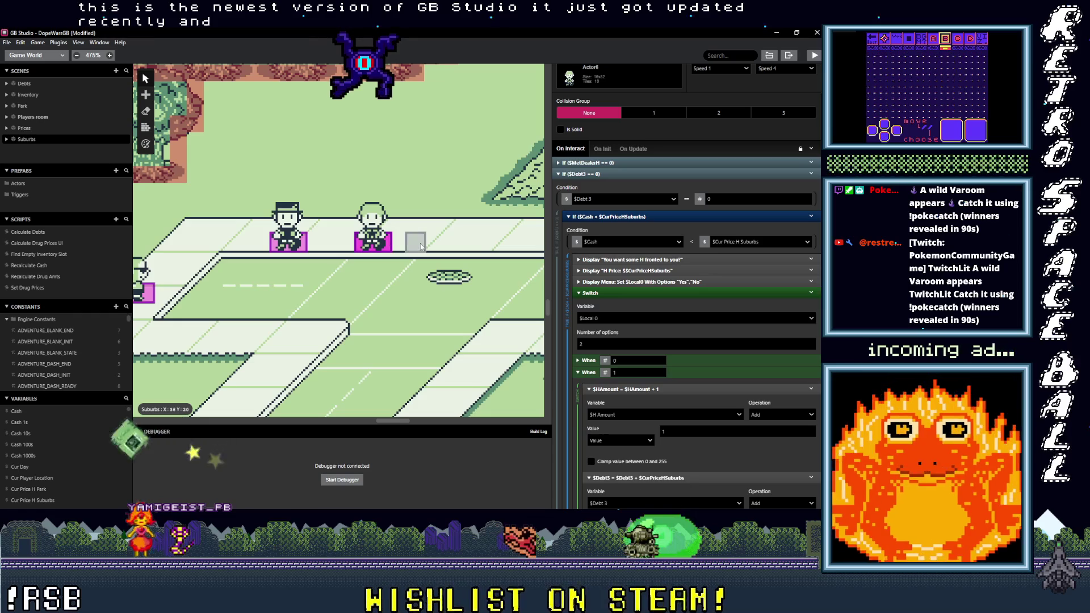
click(317, 252)
scroll(553, 280, down, 10)
scroll(707, 355, up, 10)
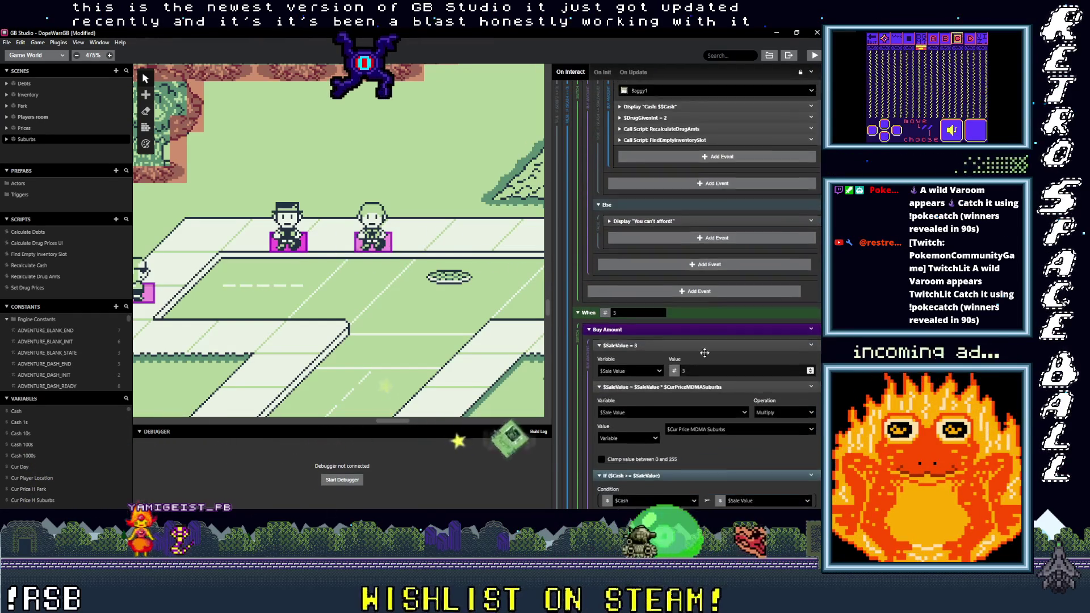
scroll(705, 356, up, 1)
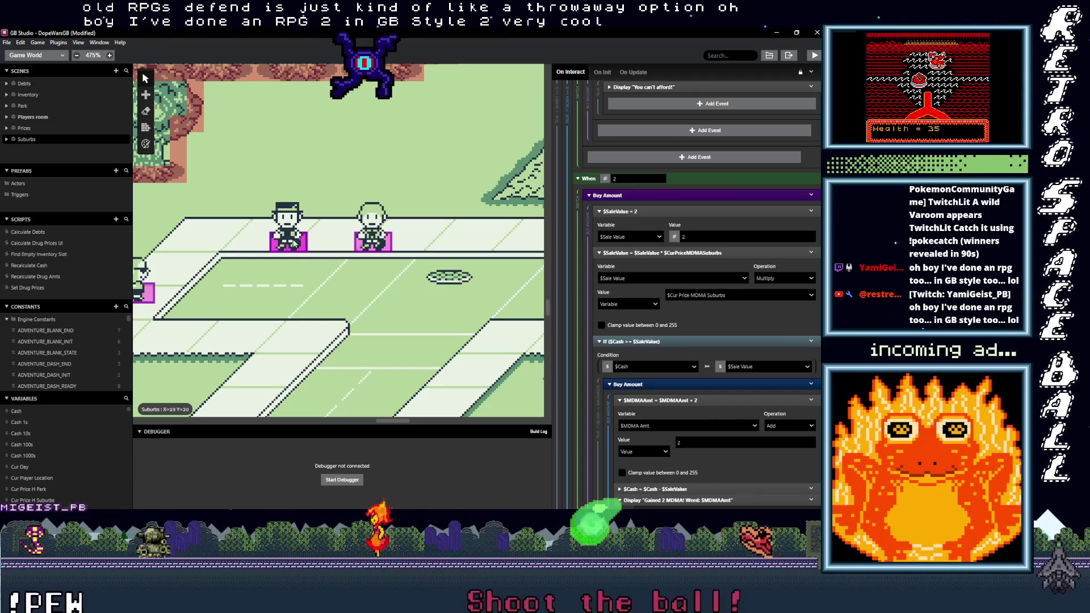
Step: Select Actor6 for comparison and scroll through the On Interact events to the If $Cash == 0 check
click(379, 245)
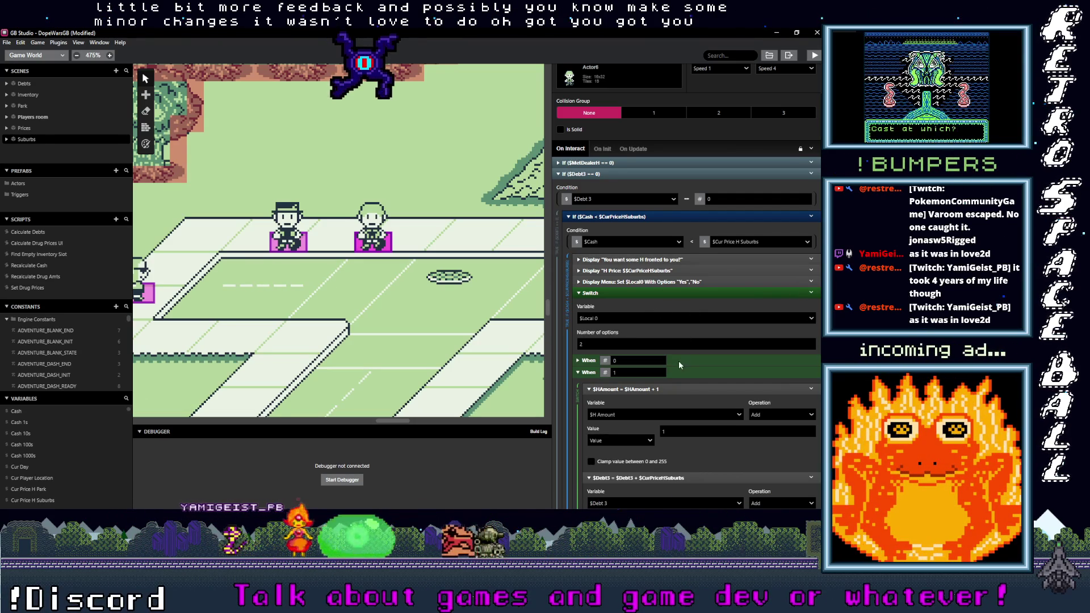
scroll(679, 360, down, 2)
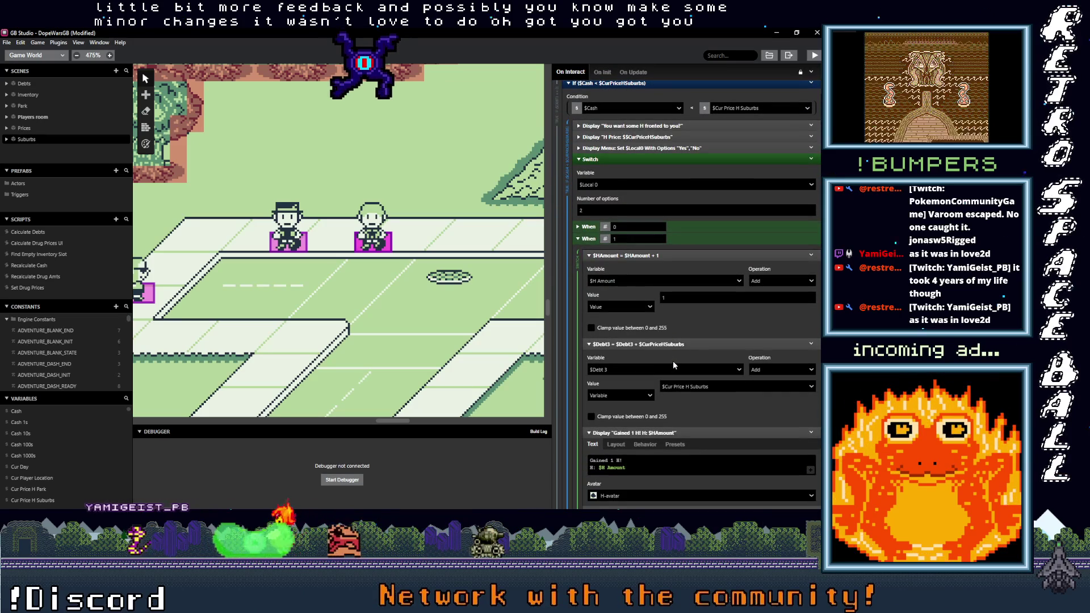
scroll(663, 356, up, 3)
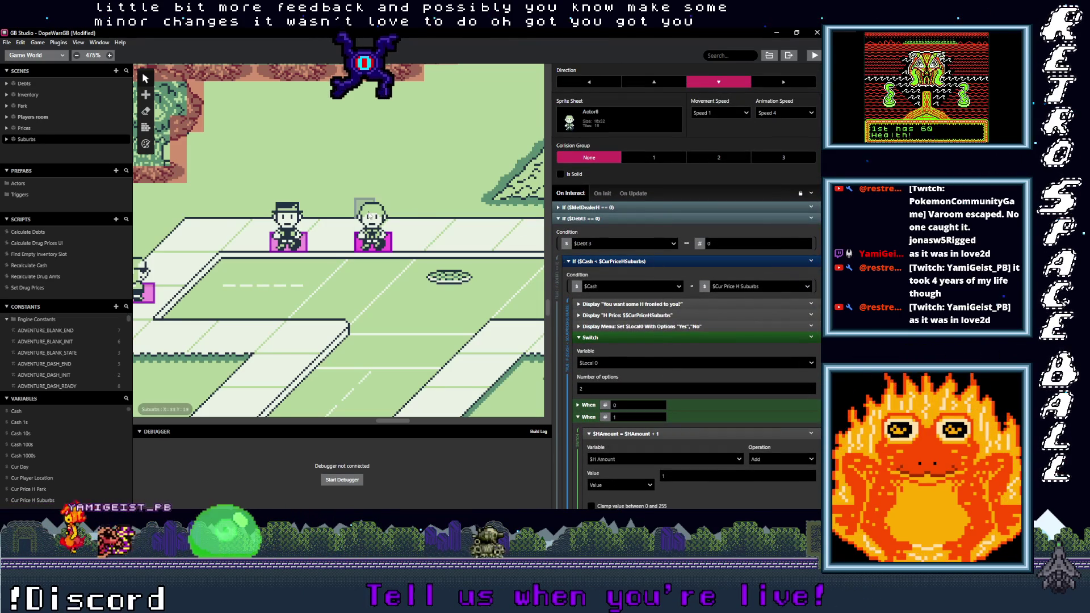
scroll(700, 308, down, 10)
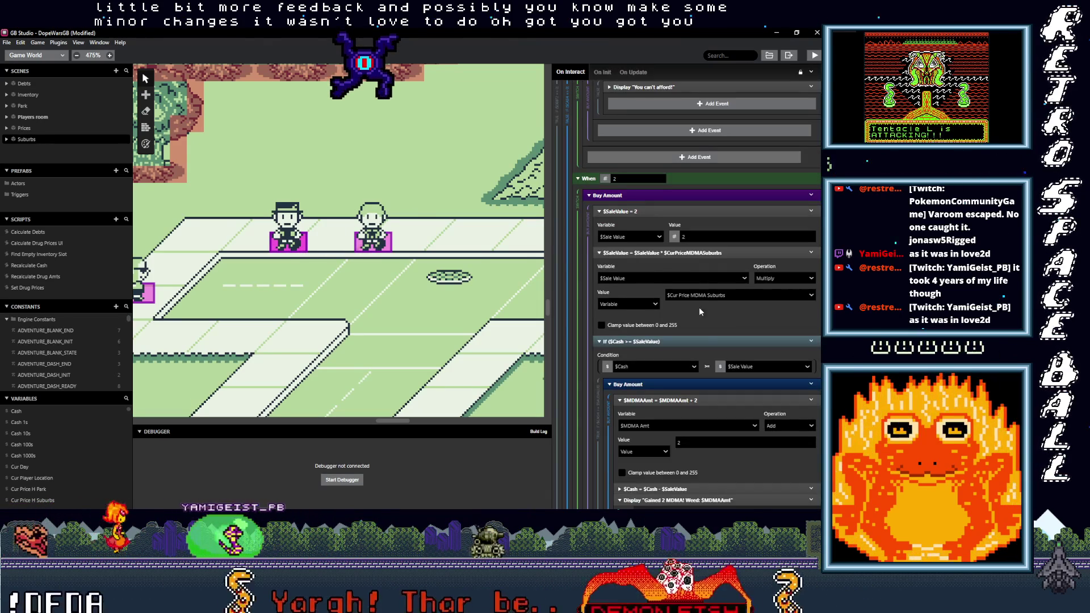
scroll(700, 344, up, 10)
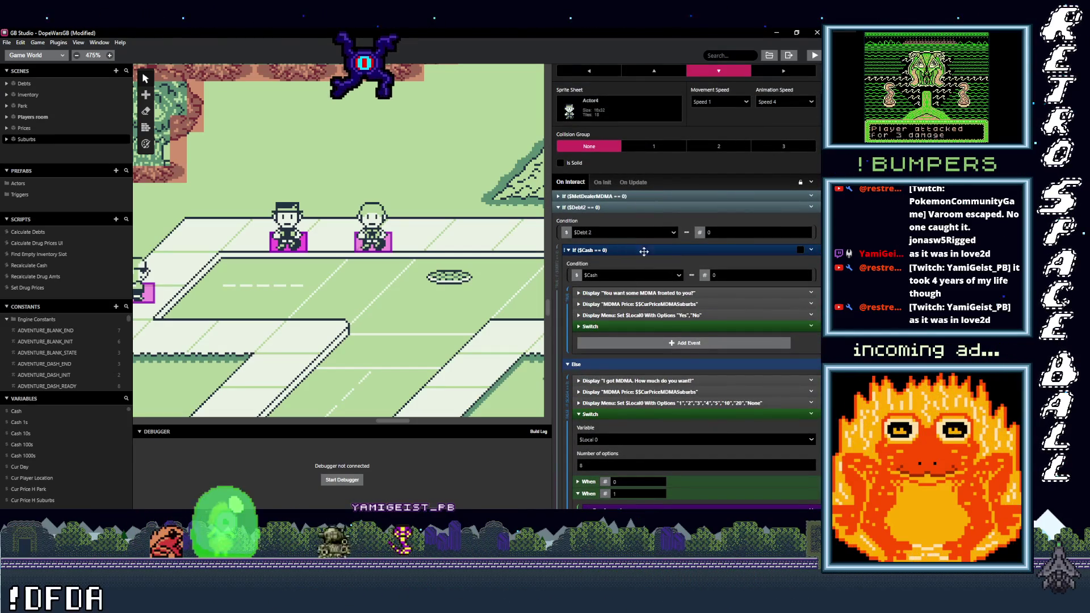
Step: Change the MDMA dealer's check to Less Than the variable $Cur Price MDMA Suburbs
click(693, 275)
mouse_move(698, 316)
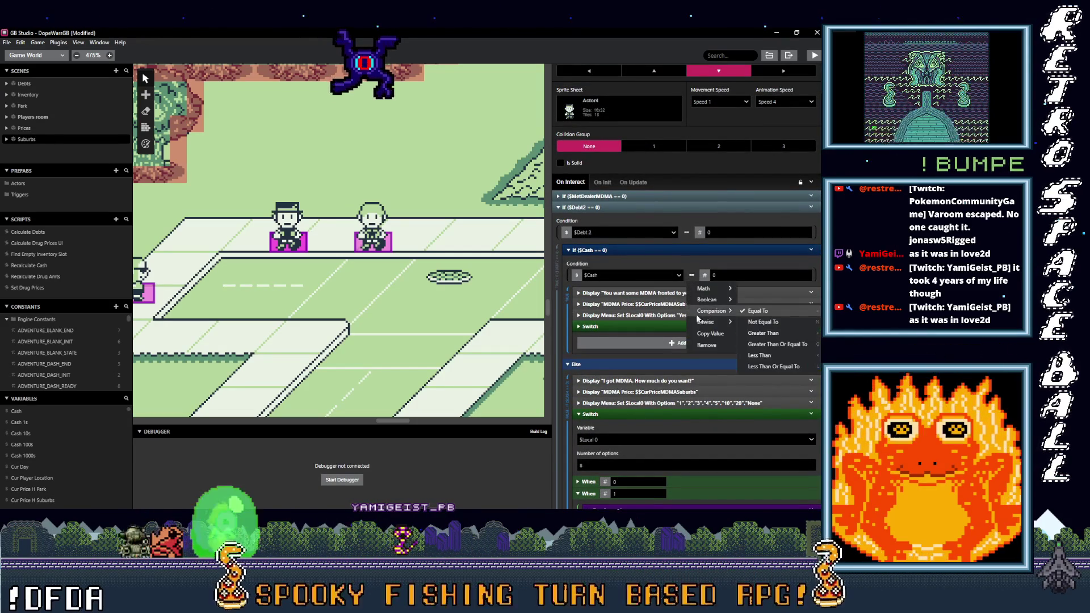
click(760, 355)
click(705, 275)
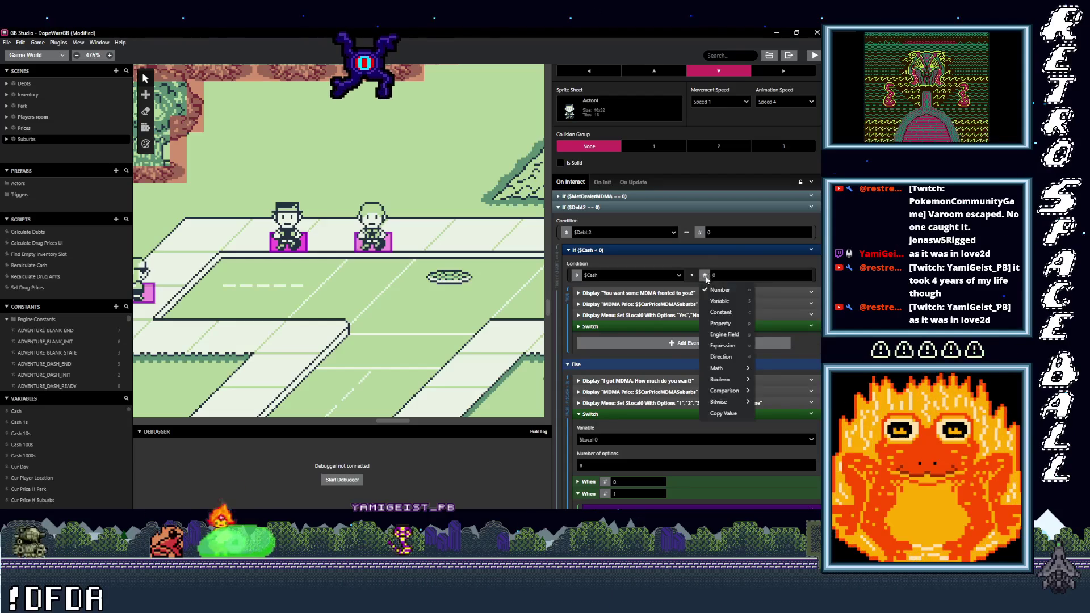
click(716, 302)
click(731, 279)
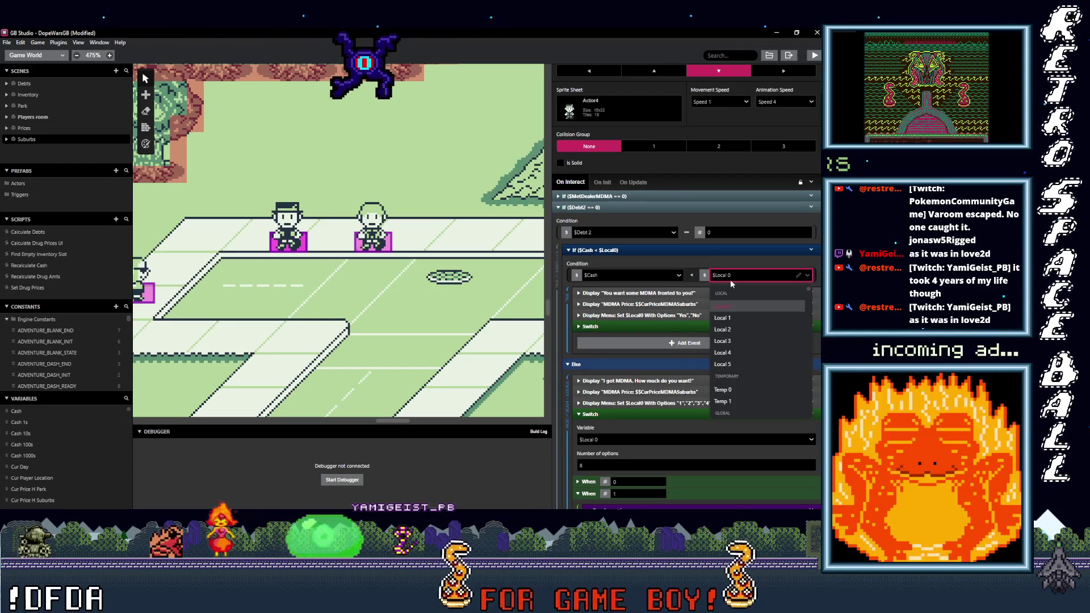
text(c)
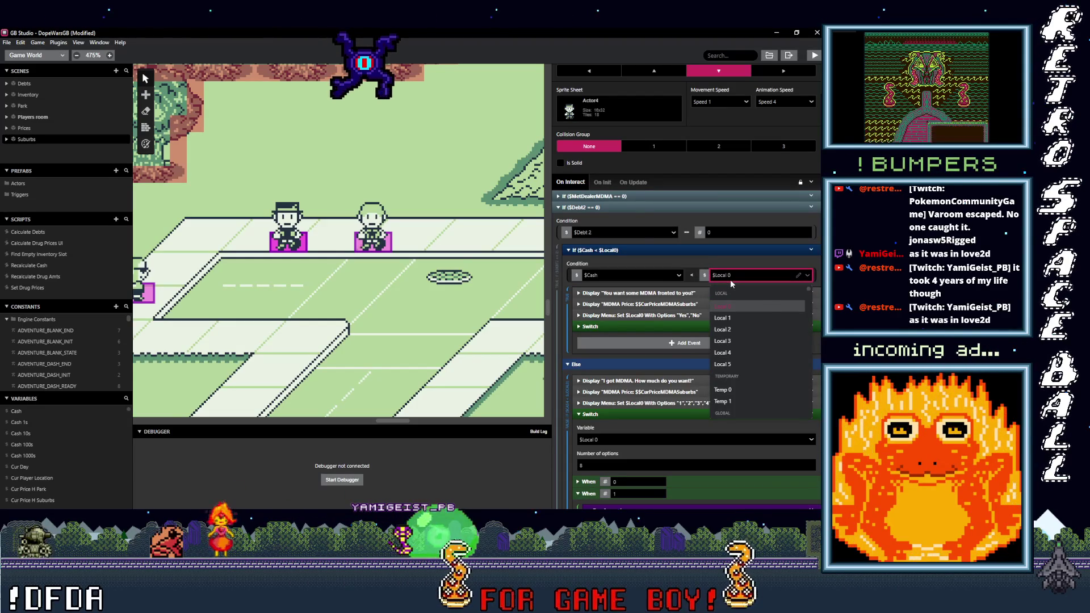
text(u)
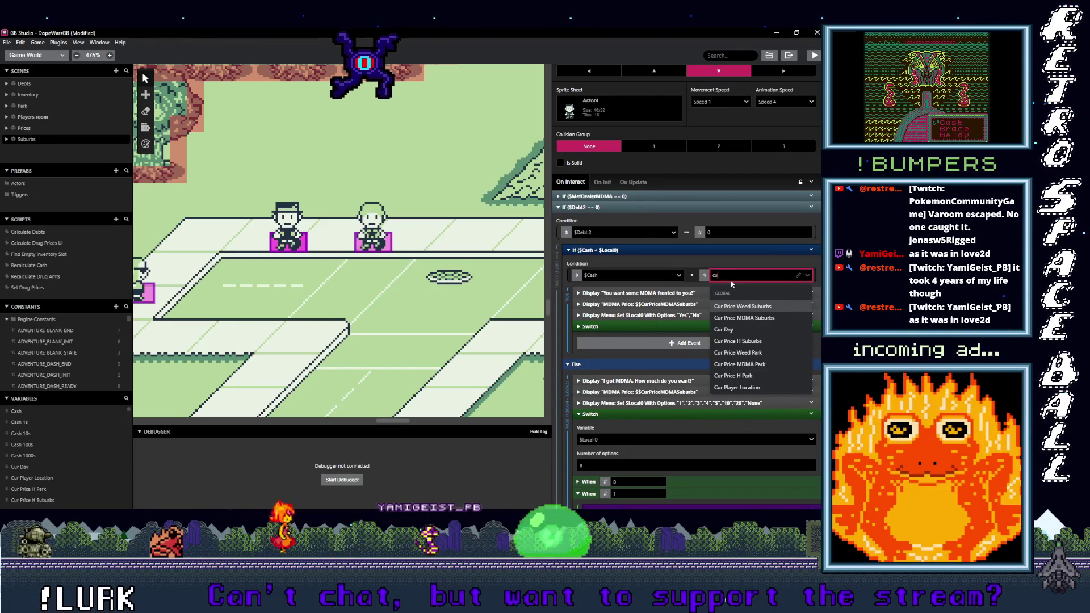
click(744, 318)
scroll(337, 230, down, 3)
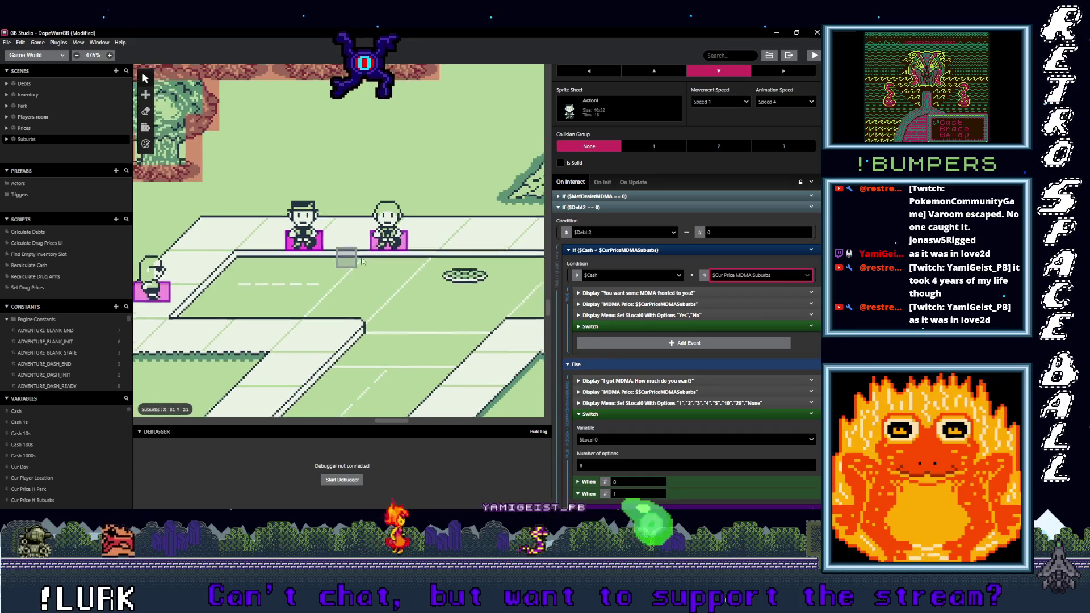
Step: Set the weed dealer's If condition to $Cash < $Cur Price Weed Suburbs, then deselect the actor
click(381, 227)
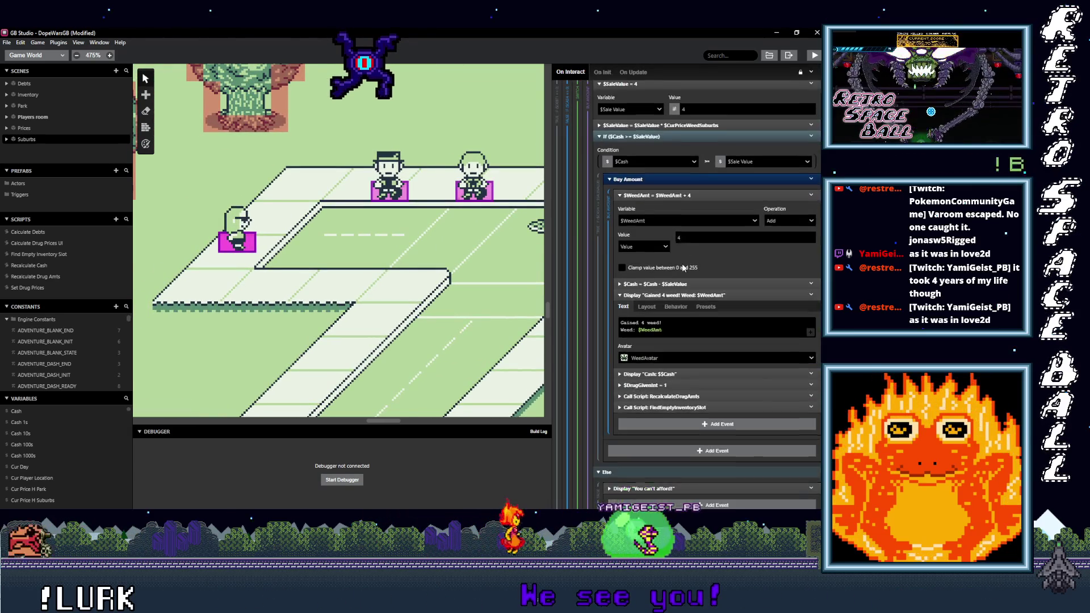
scroll(685, 266, up, 10)
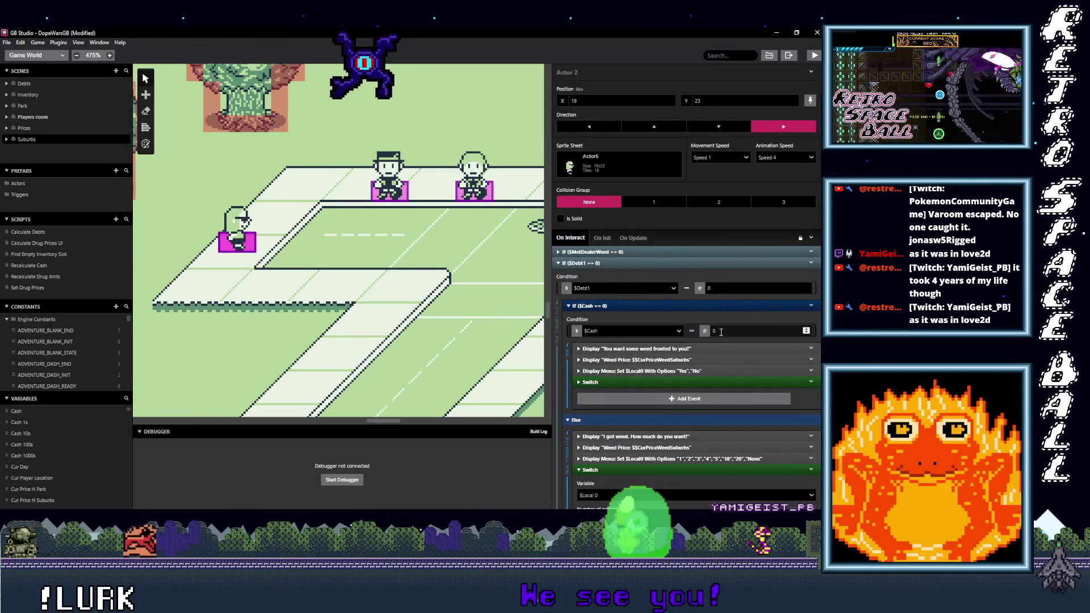
click(693, 331)
mouse_move(706, 367)
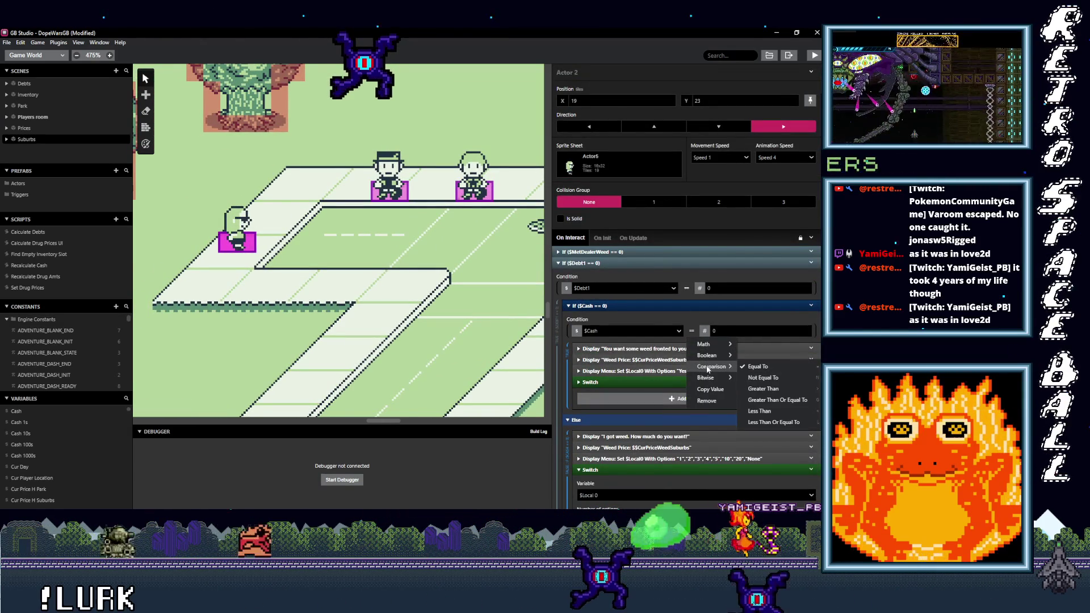
click(765, 410)
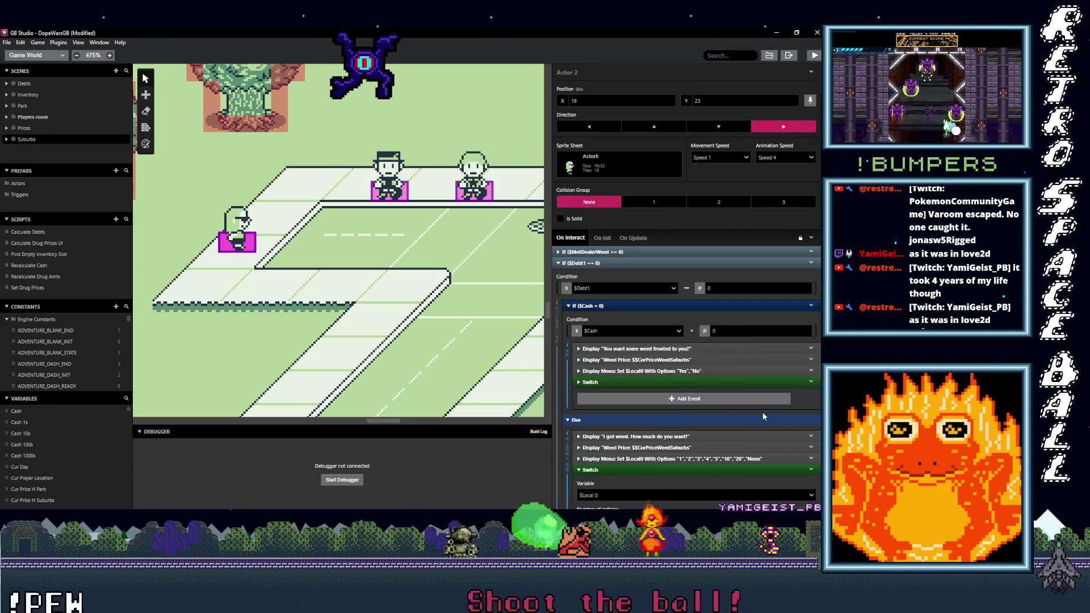
click(704, 331)
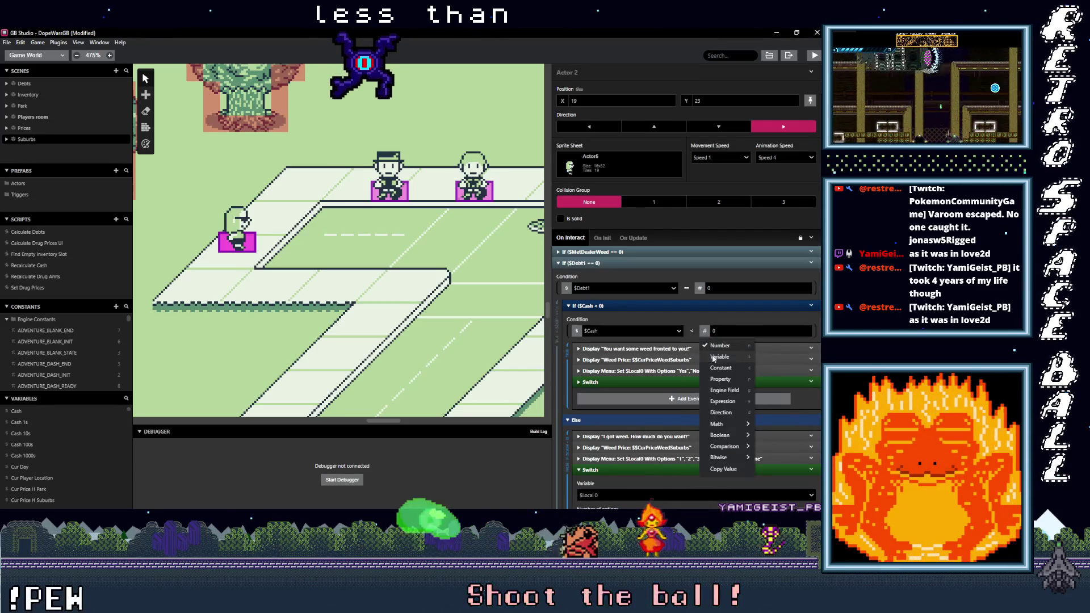
click(731, 343)
text(cur)
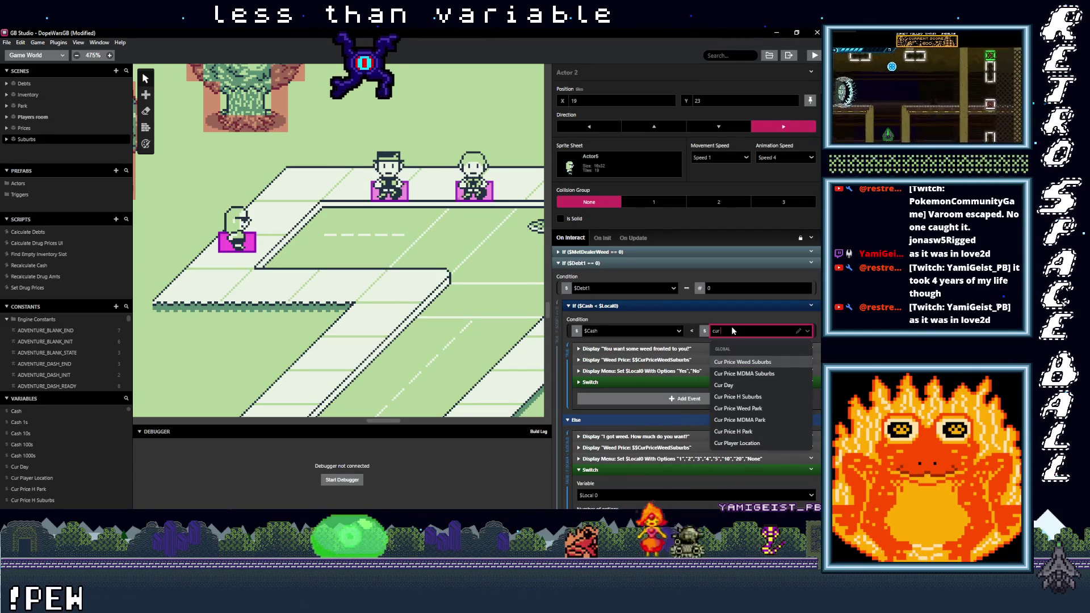
click(744, 364)
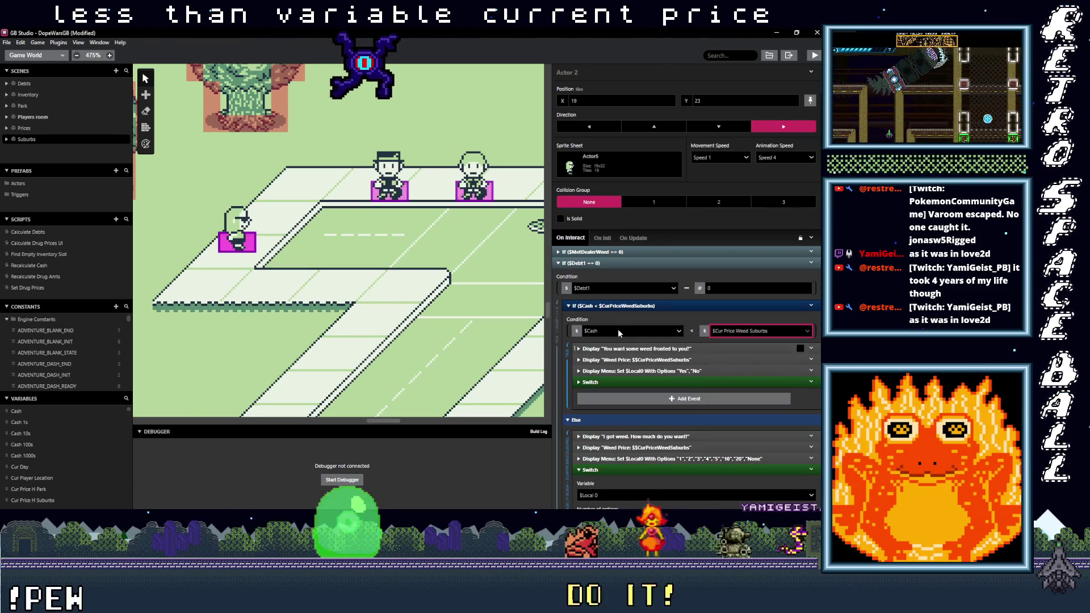
click(389, 284)
scroll(302, 274, down, 6)
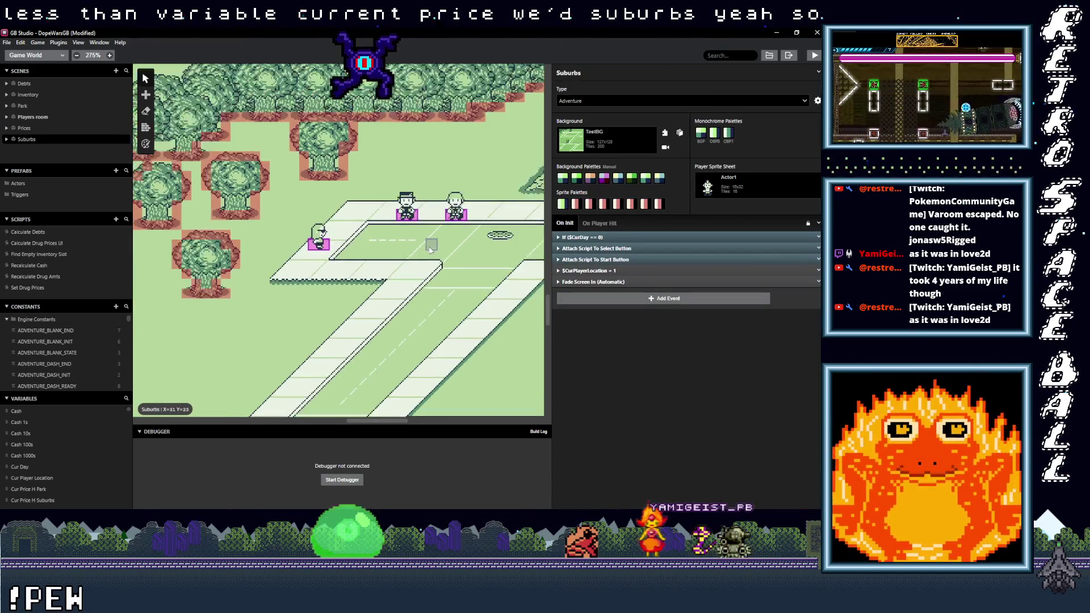
Step: Pan from the Suburbs to the Park scene and select the dealer showing the $Debt1 payoff script
scroll(292, 275, right, 2)
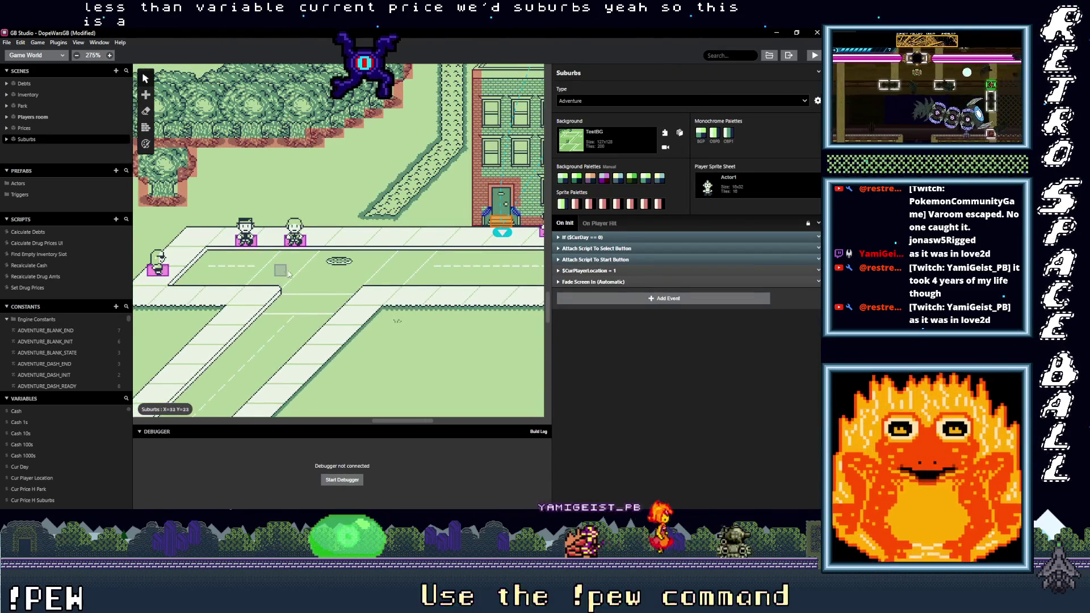
scroll(285, 275, up, 1)
drag(399, 278, 343, 282)
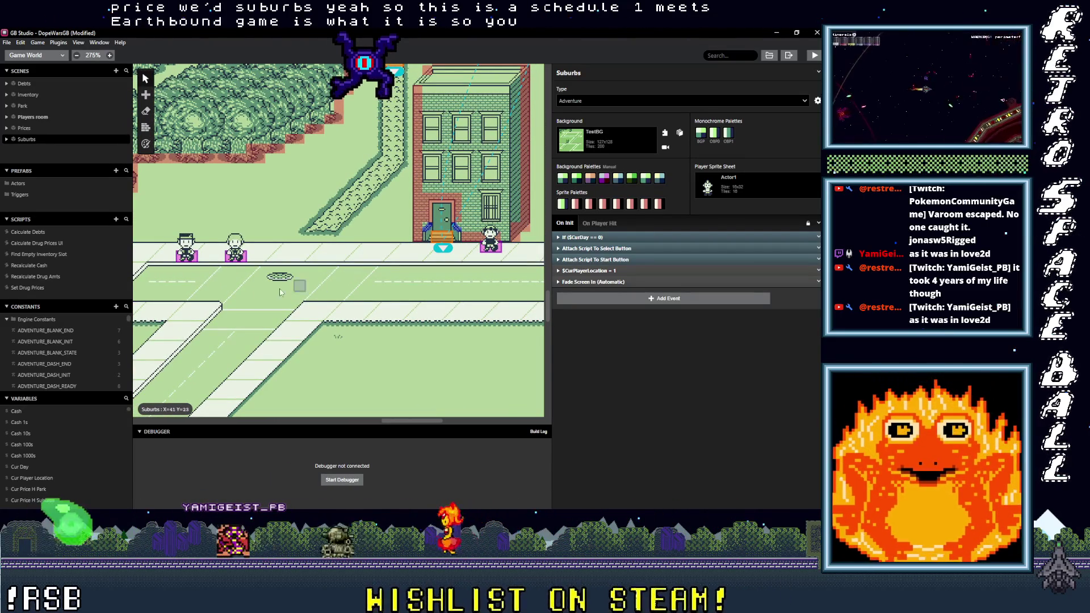
scroll(292, 287, left, 3)
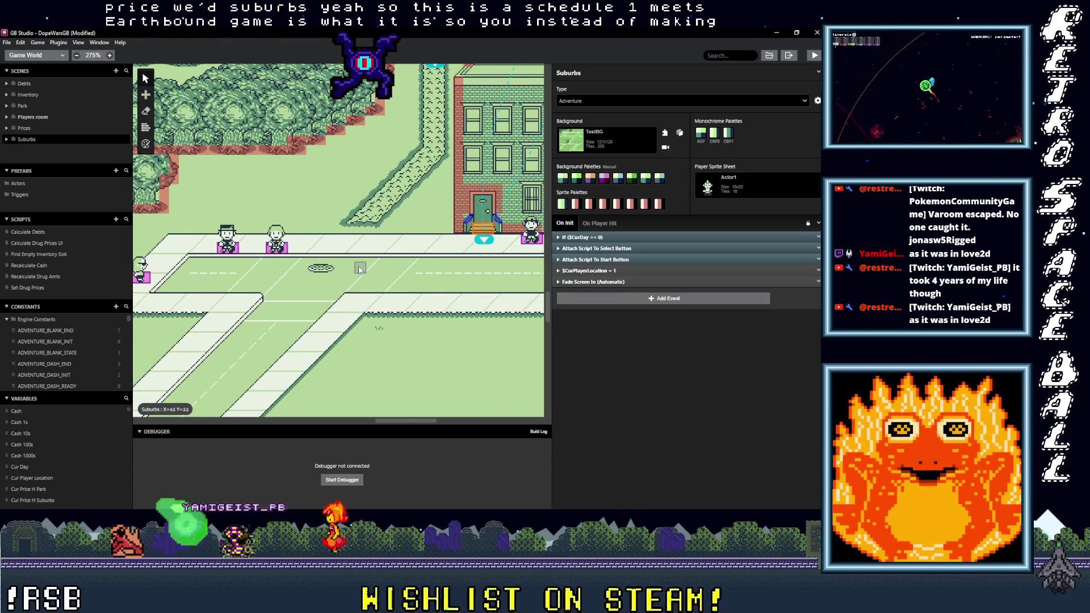
scroll(292, 284, right, 5)
drag(270, 280, 373, 288)
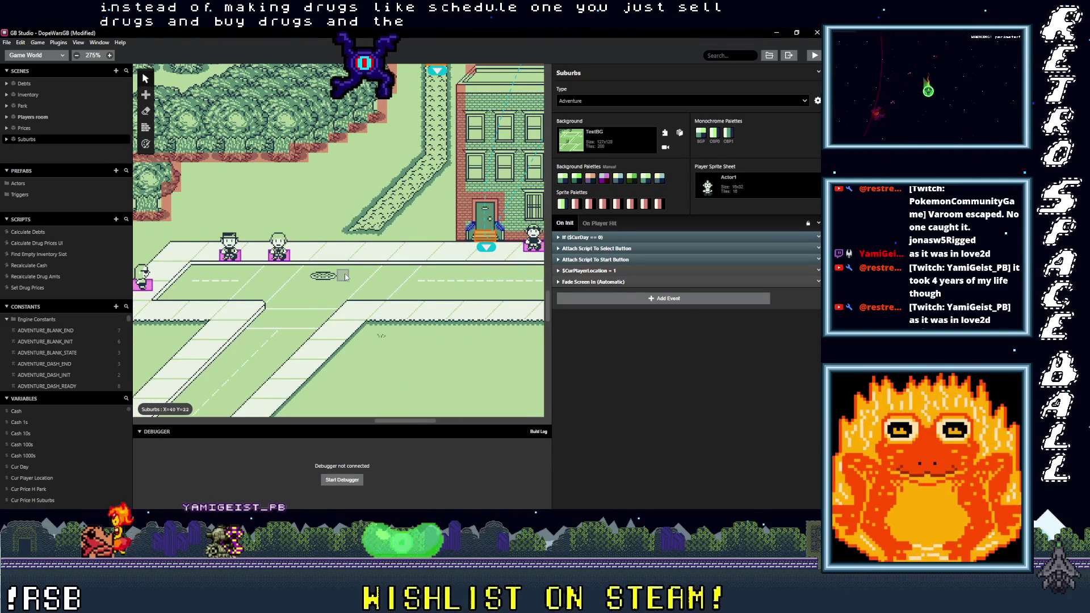
scroll(369, 269, down, 10)
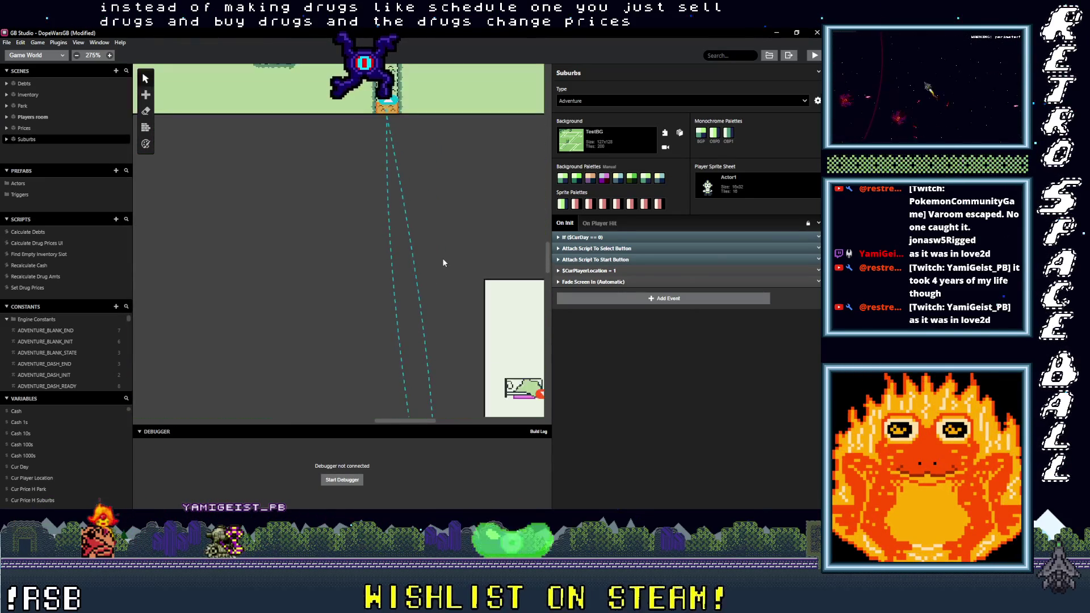
click(253, 257)
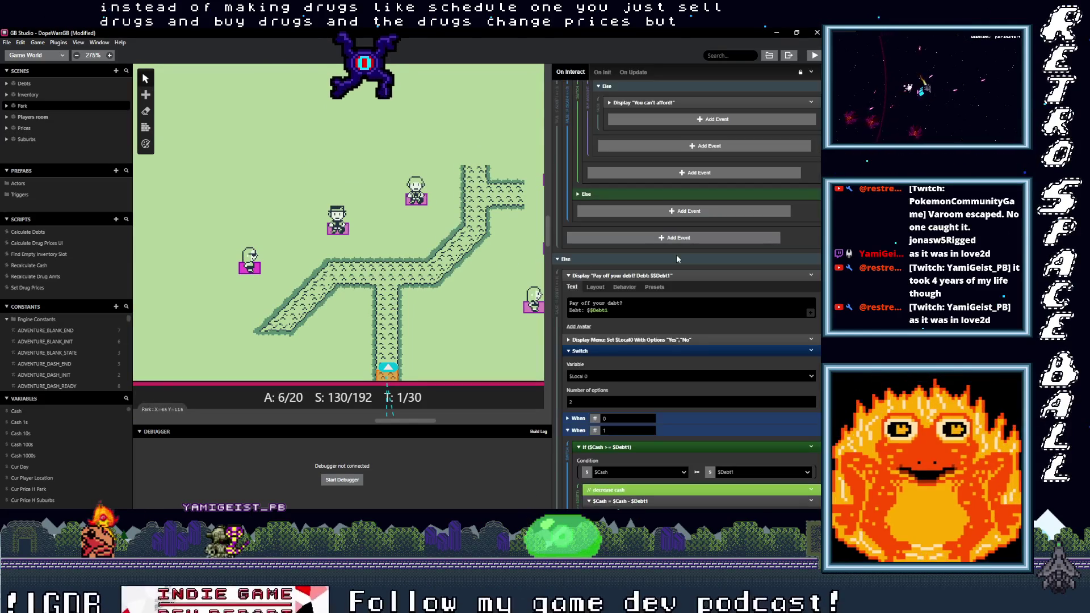
Step: Scroll through the weed dealer's buy-amount branches and back up to the If $Cash == 0 condition
scroll(657, 320, down, 15)
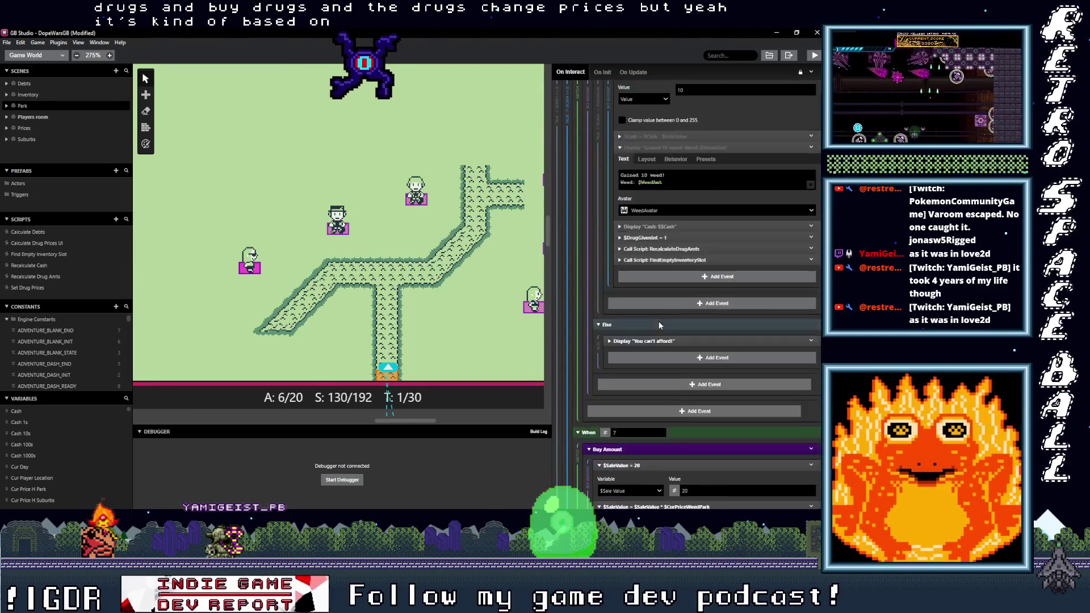
scroll(659, 322, up, 15)
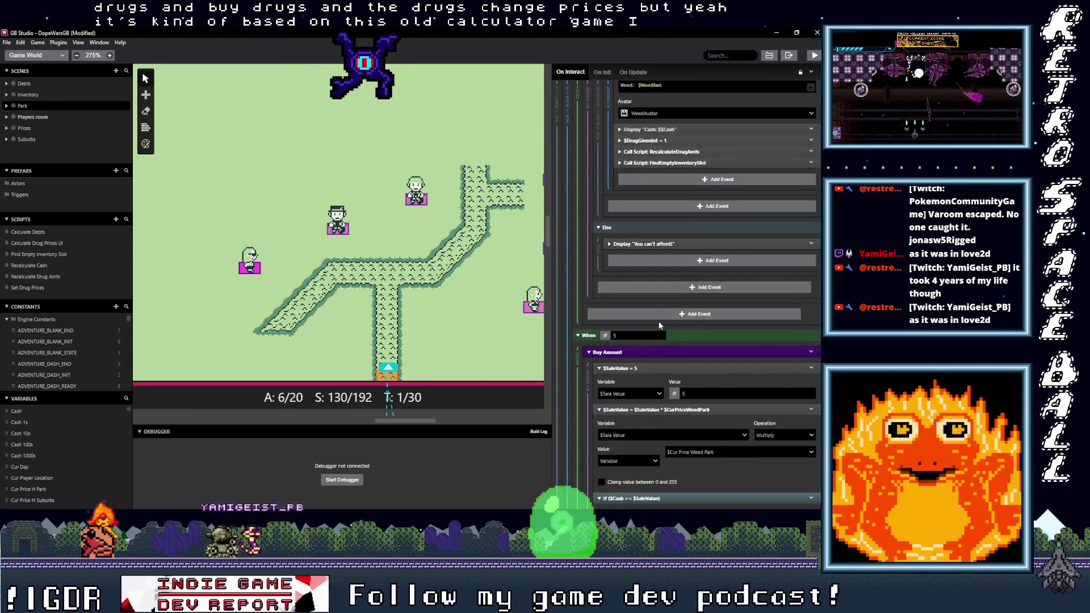
scroll(658, 321, up, 4)
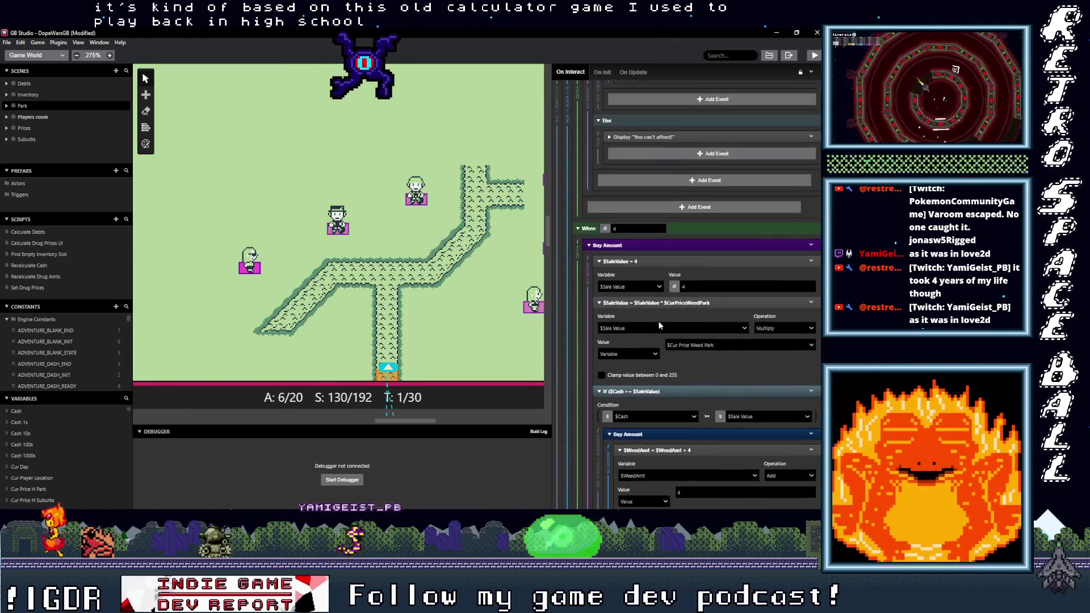
scroll(659, 322, up, 10)
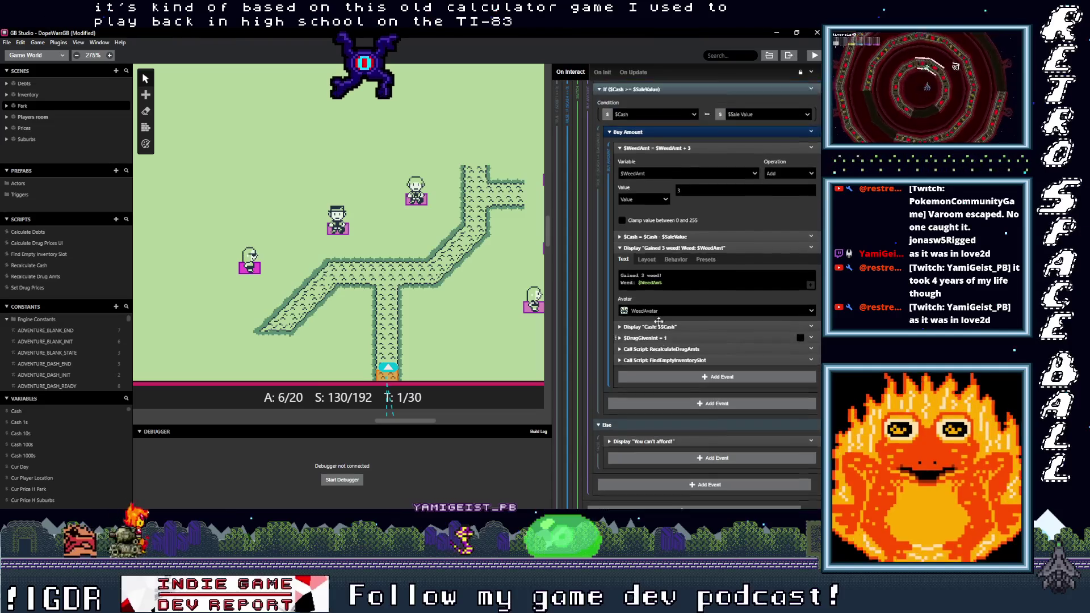
scroll(660, 325, up, 10)
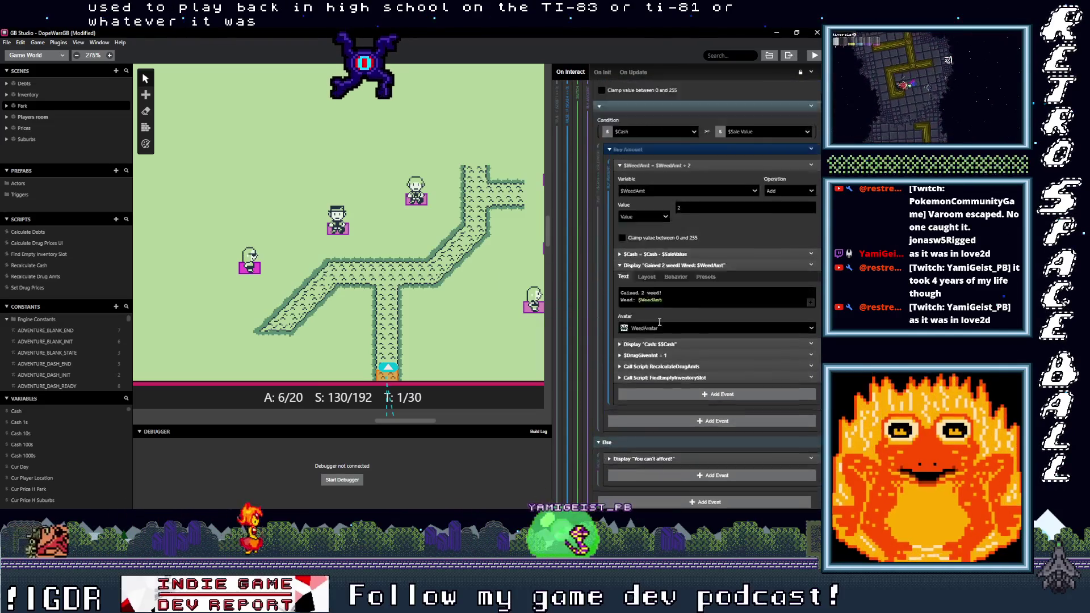
scroll(660, 325, up, 10)
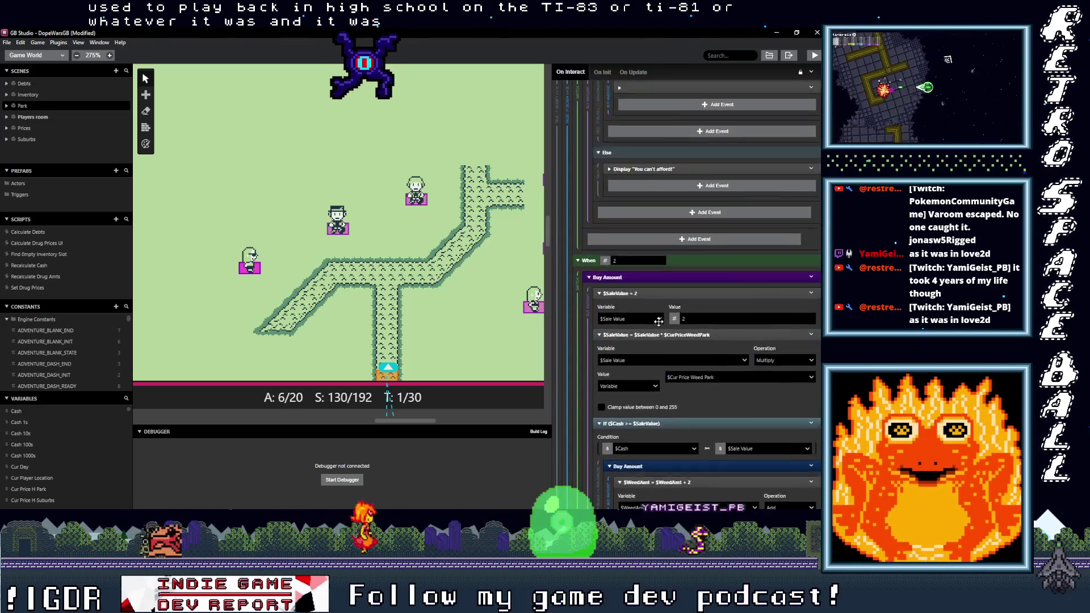
scroll(659, 322, down, 15)
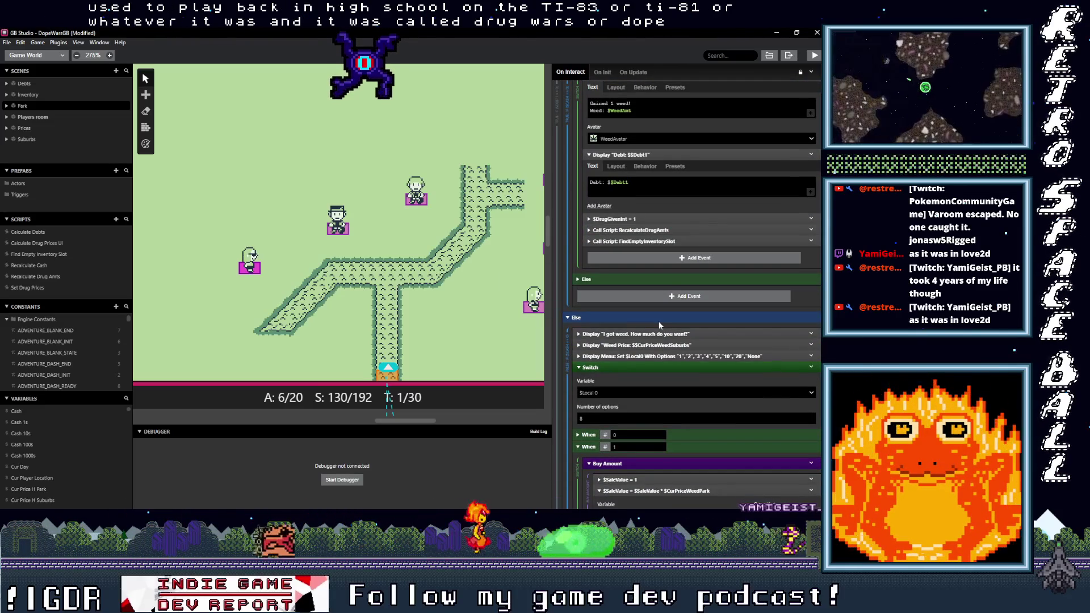
scroll(659, 322, up, 2)
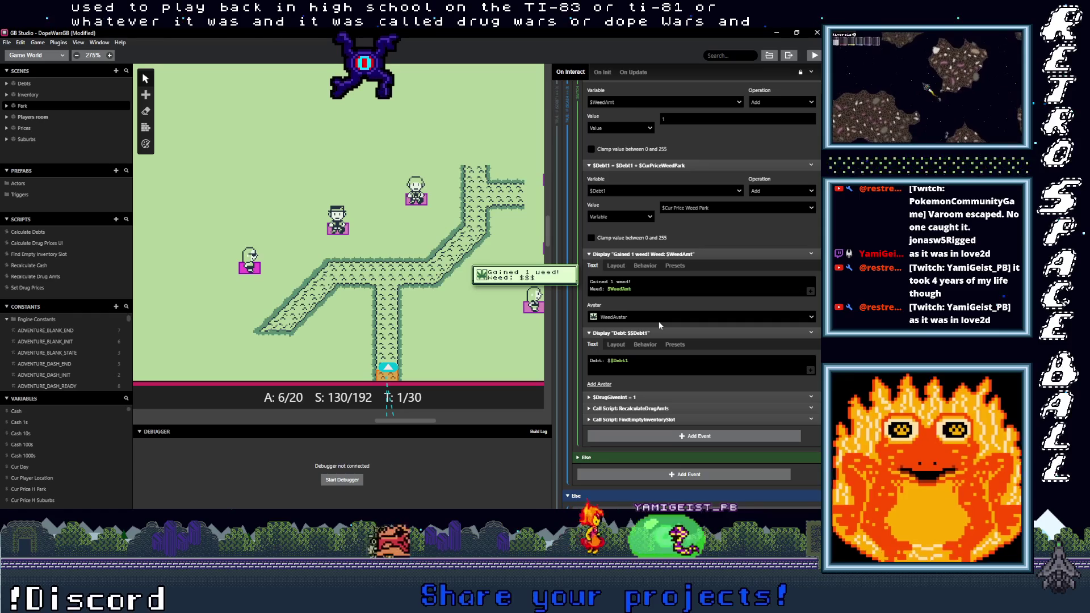
scroll(659, 321, up, 15)
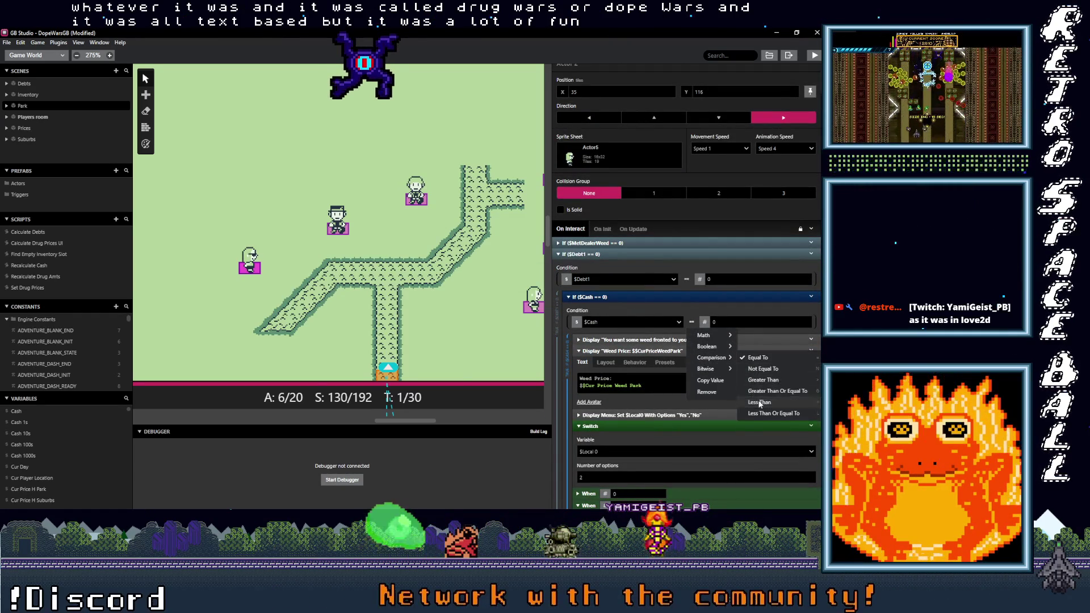
Step: Change the weed dealer's cash check to $Cash less than variable $Cur Price Weed Park
click(761, 403)
click(706, 323)
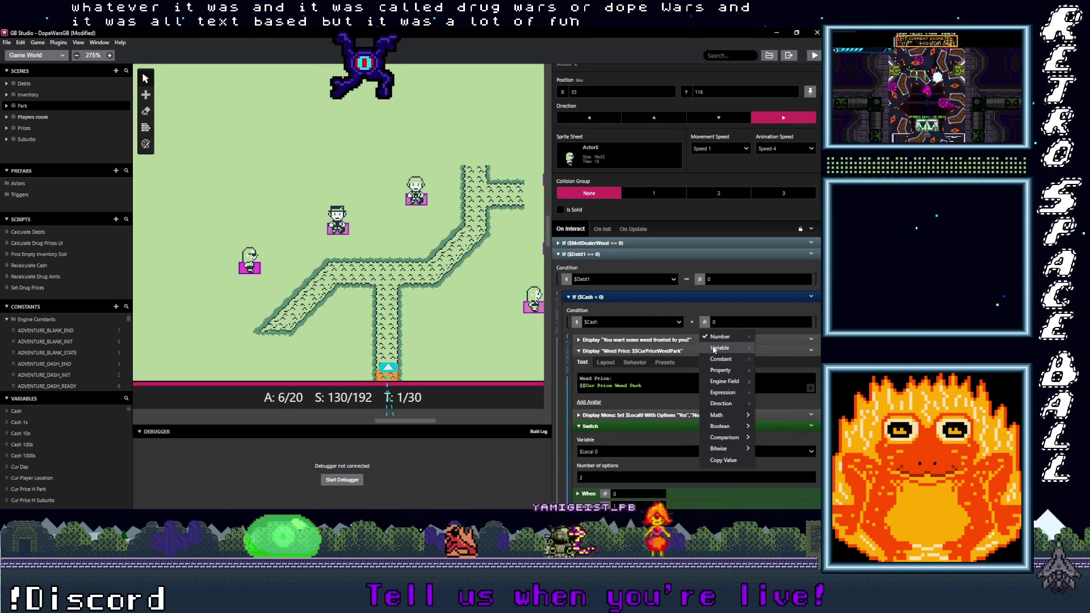
click(714, 348)
click(732, 322)
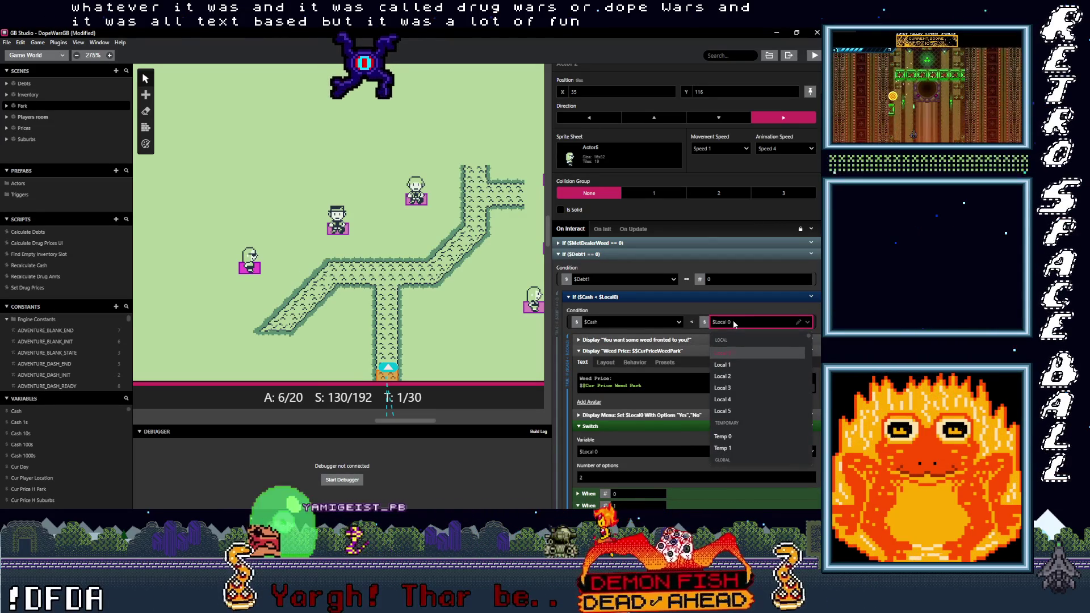
text(cur pric)
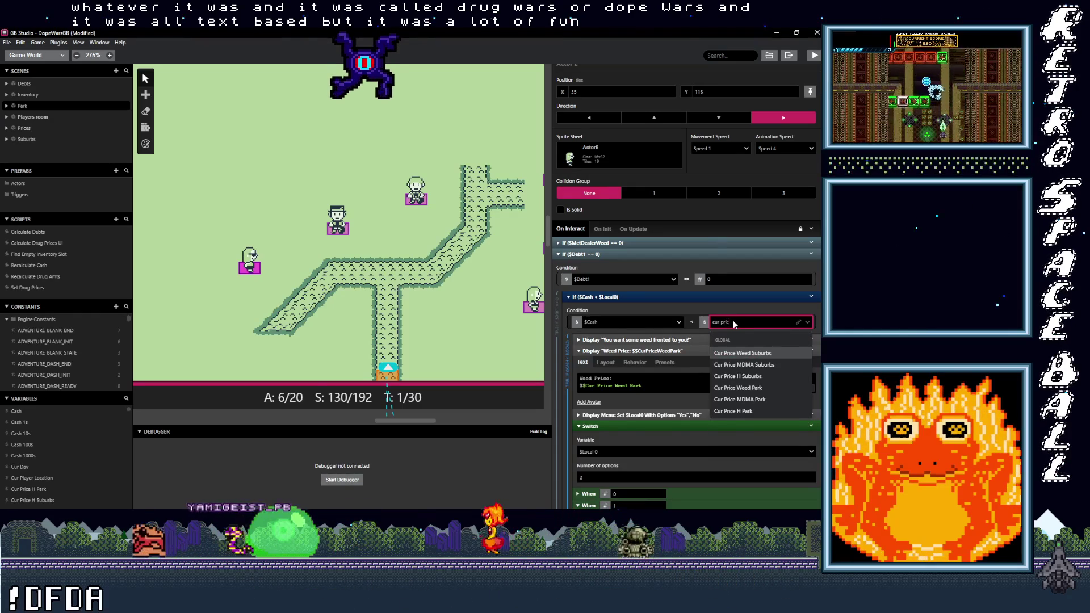
click(741, 388)
scroll(675, 341, down, 3)
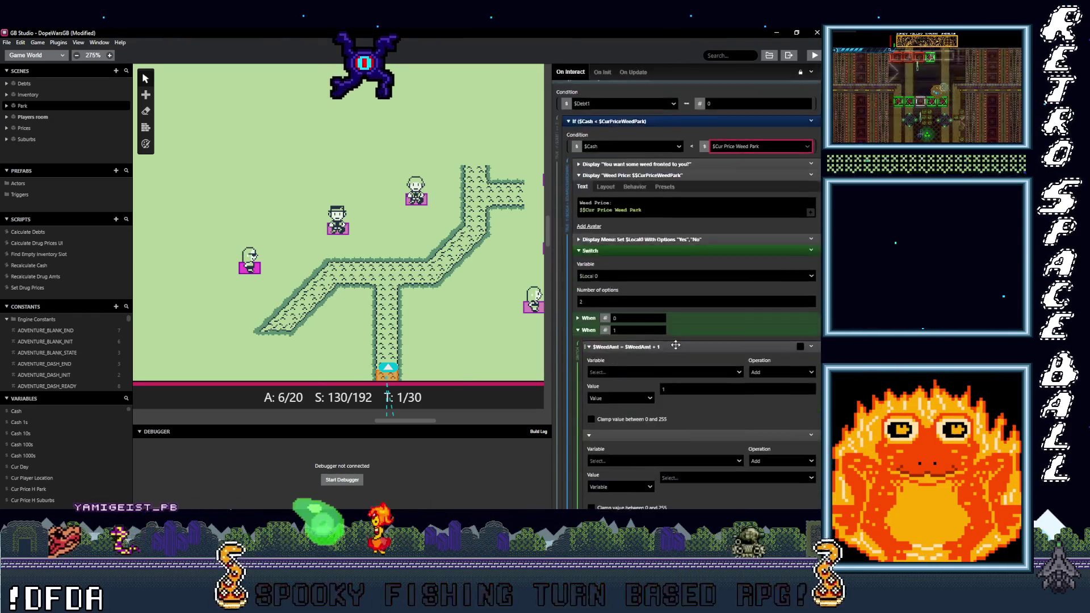
scroll(674, 344, down, 1)
scroll(770, 334, down, 10)
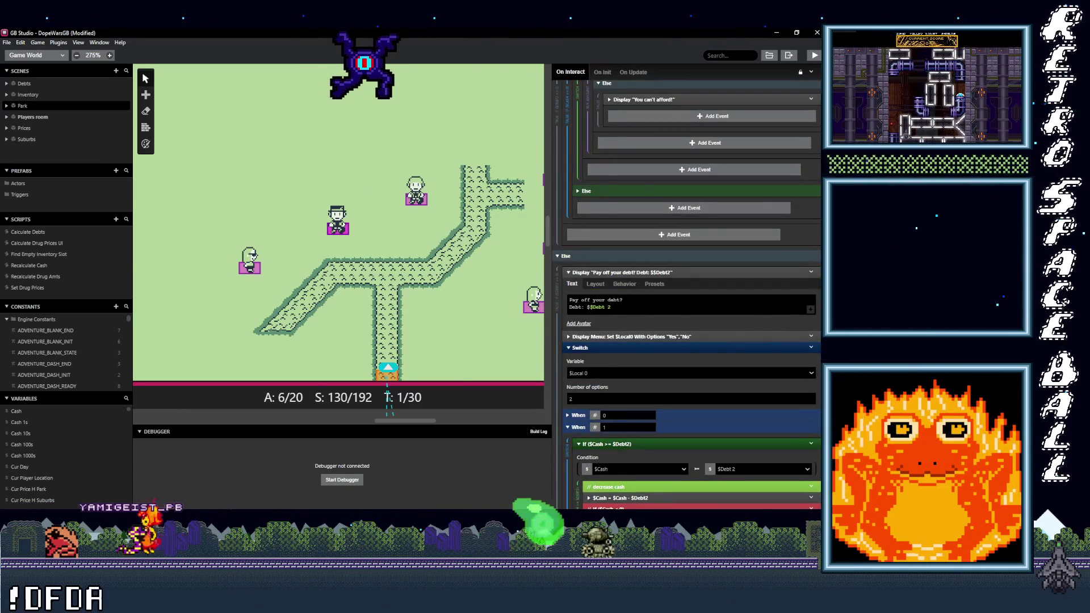
scroll(821, 80, up, 15)
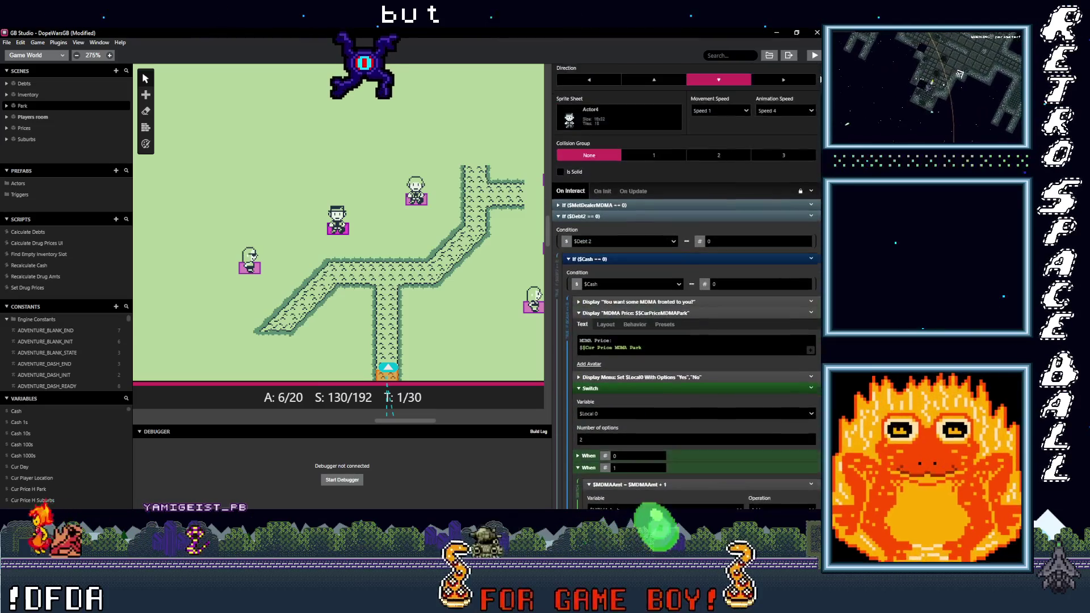